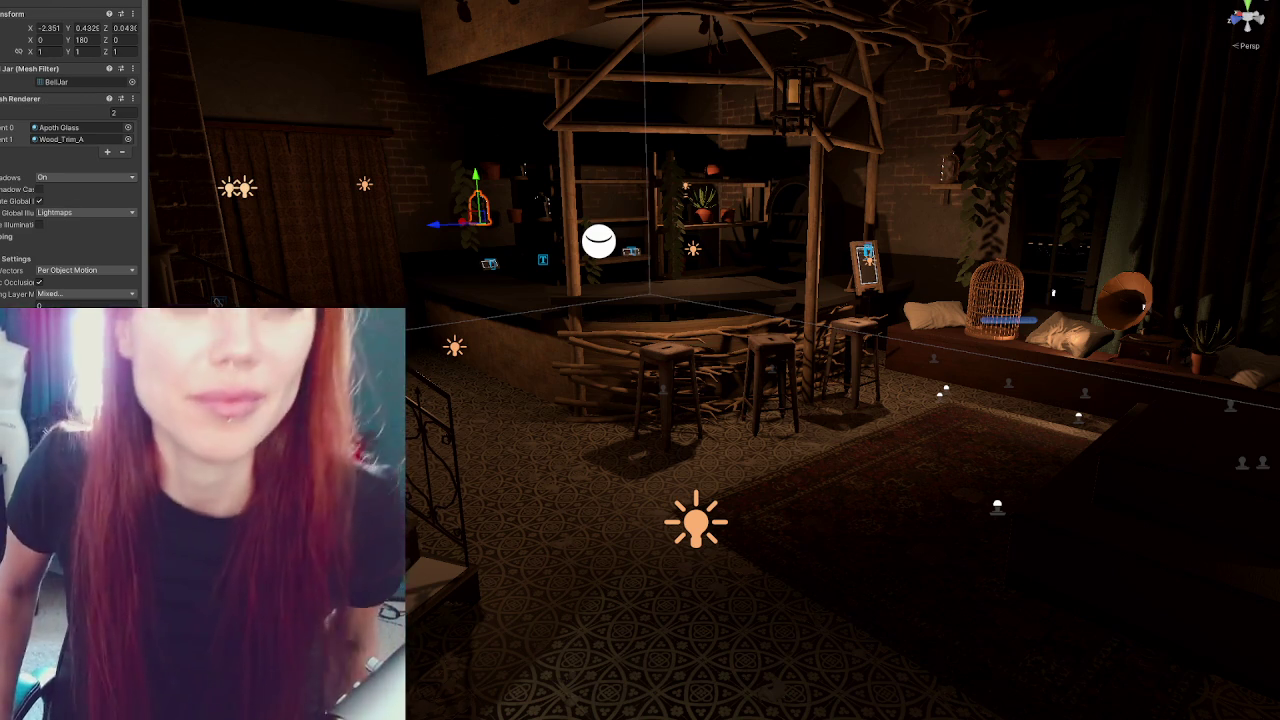
Fly into the back room and inspect the console table and the wall trim
mouse_move(760, 350)
left_mouse_down()
mouse_move(771, 352)
mouse_move(774, 297)
mouse_move(725, 289)
mouse_move(700, 310)
left_mouse_up()
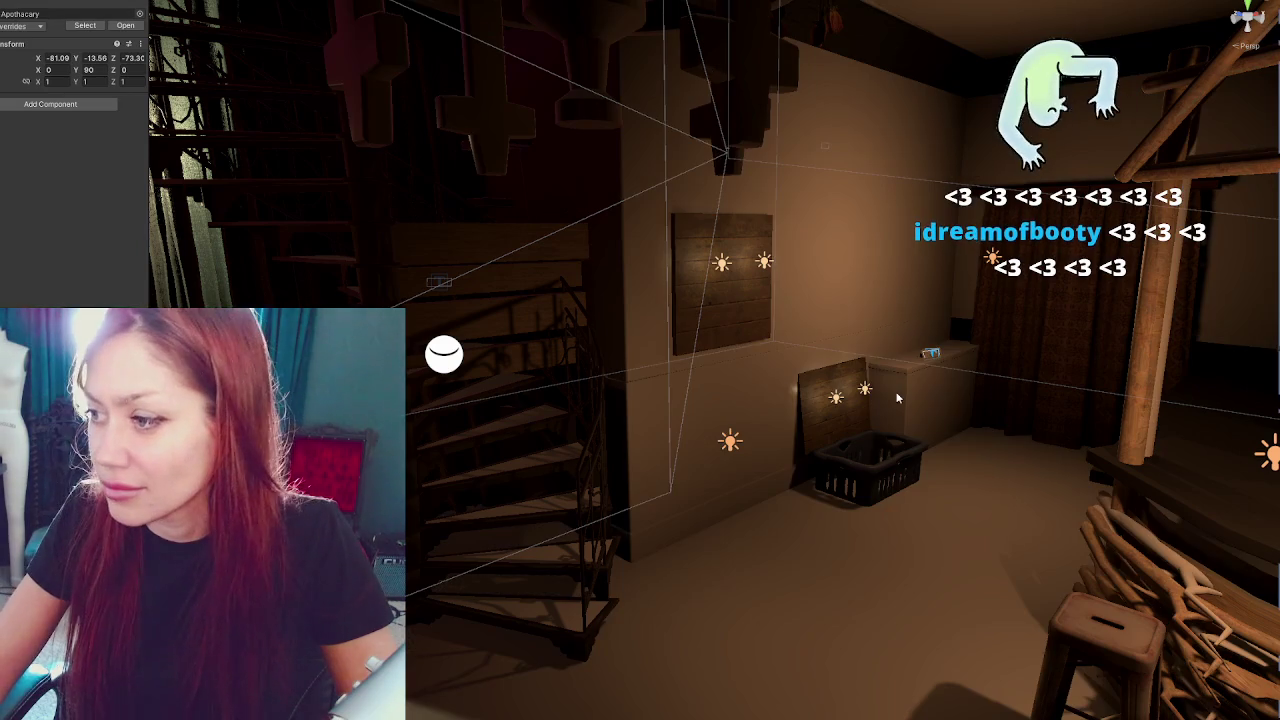
left_click(894, 391)
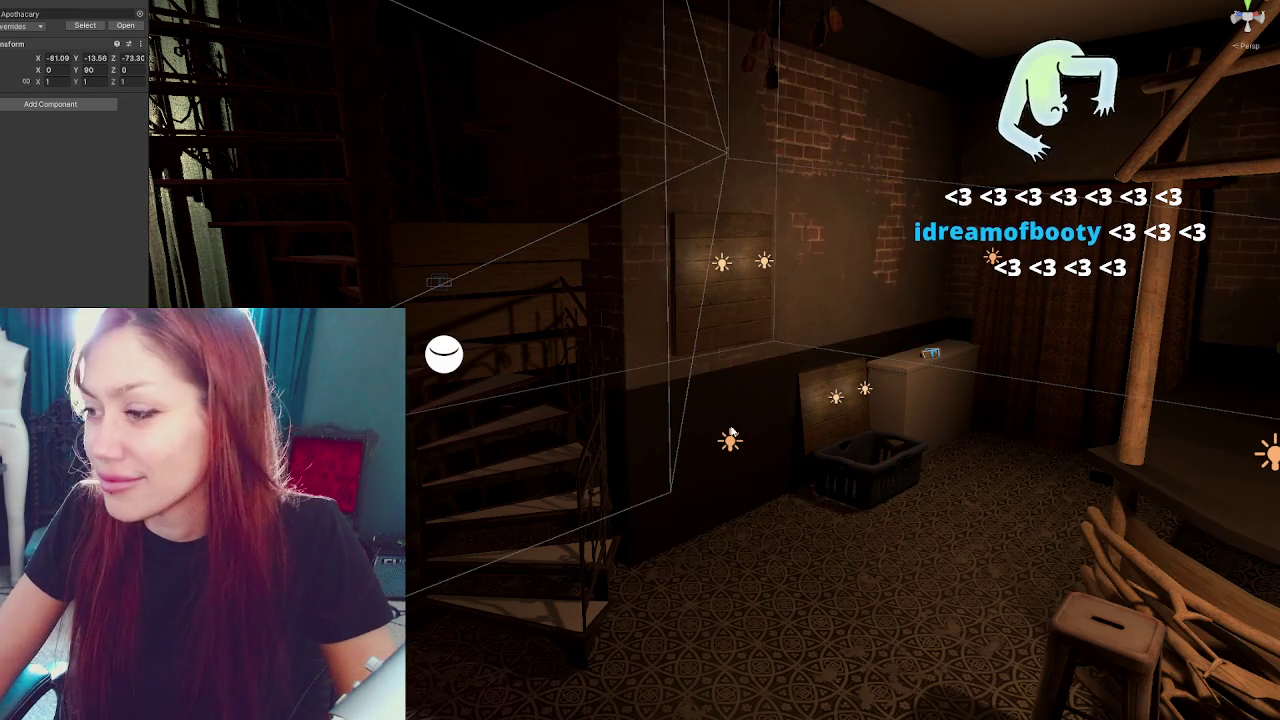
left_click(604, 401)
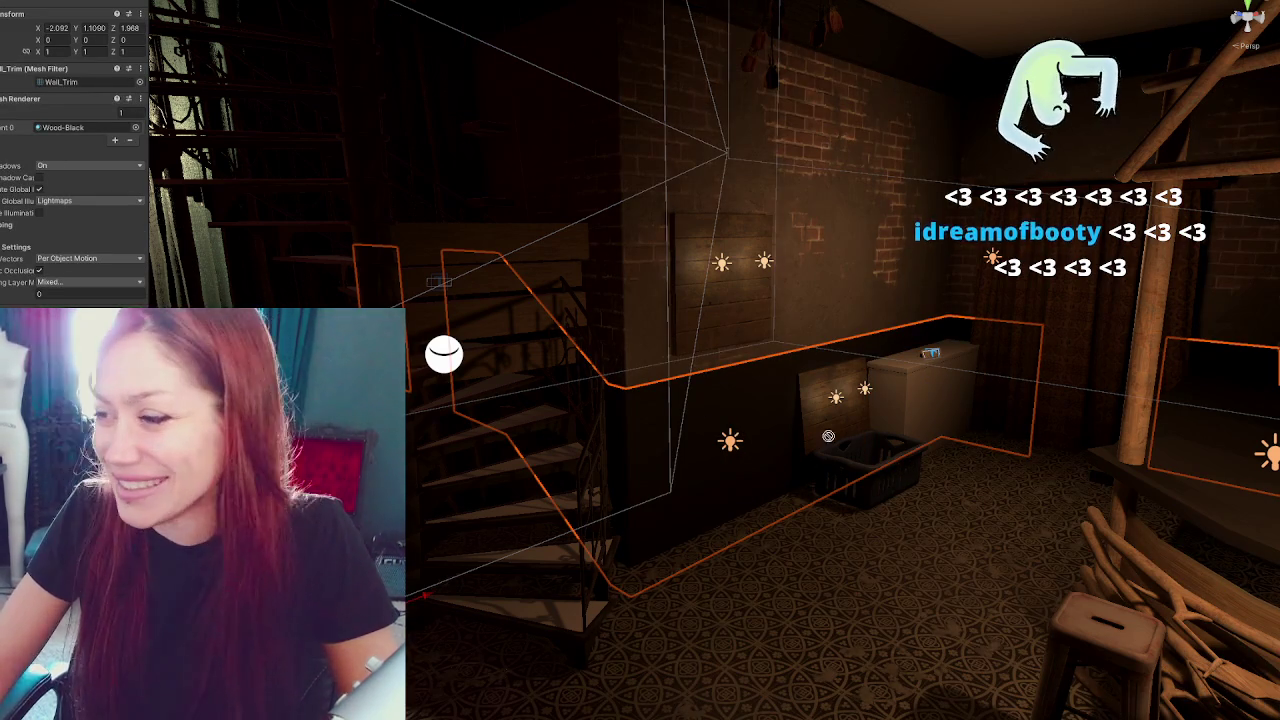
Fly the view past the table, stools, chairs and curtains out to the house exterior, then deselect everything
mouse_move(900, 372)
left_mouse_down()
mouse_move(852, 410)
mouse_move(700, 410)
left_mouse_up()
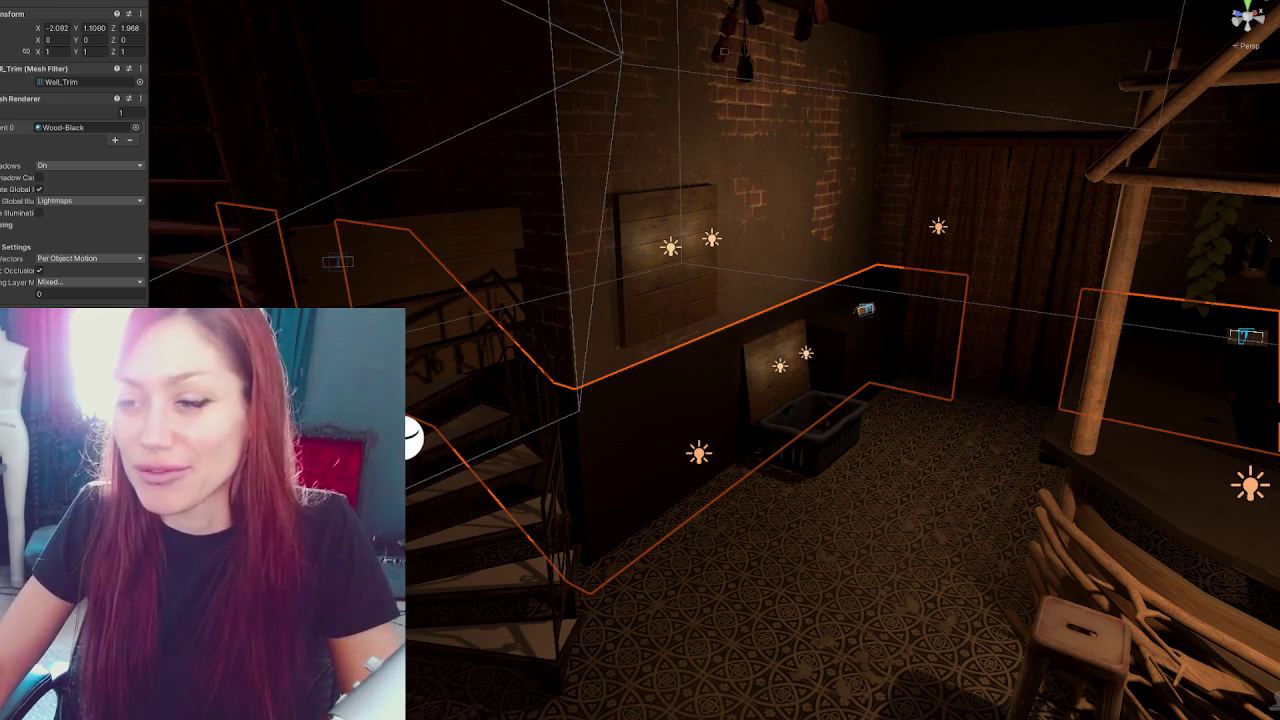
mouse_move(720, 350)
left_mouse_down()
mouse_move(957, 357)
mouse_move(661, 338)
left_mouse_up()
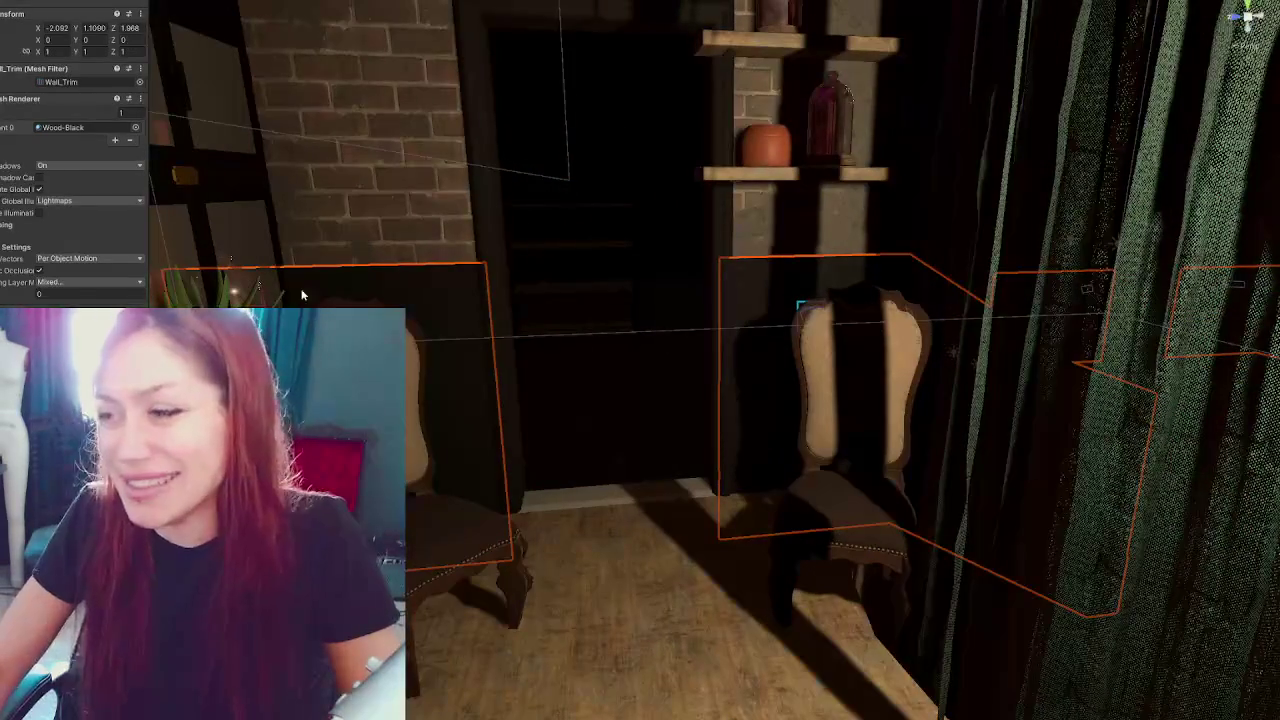
key("shift+d")
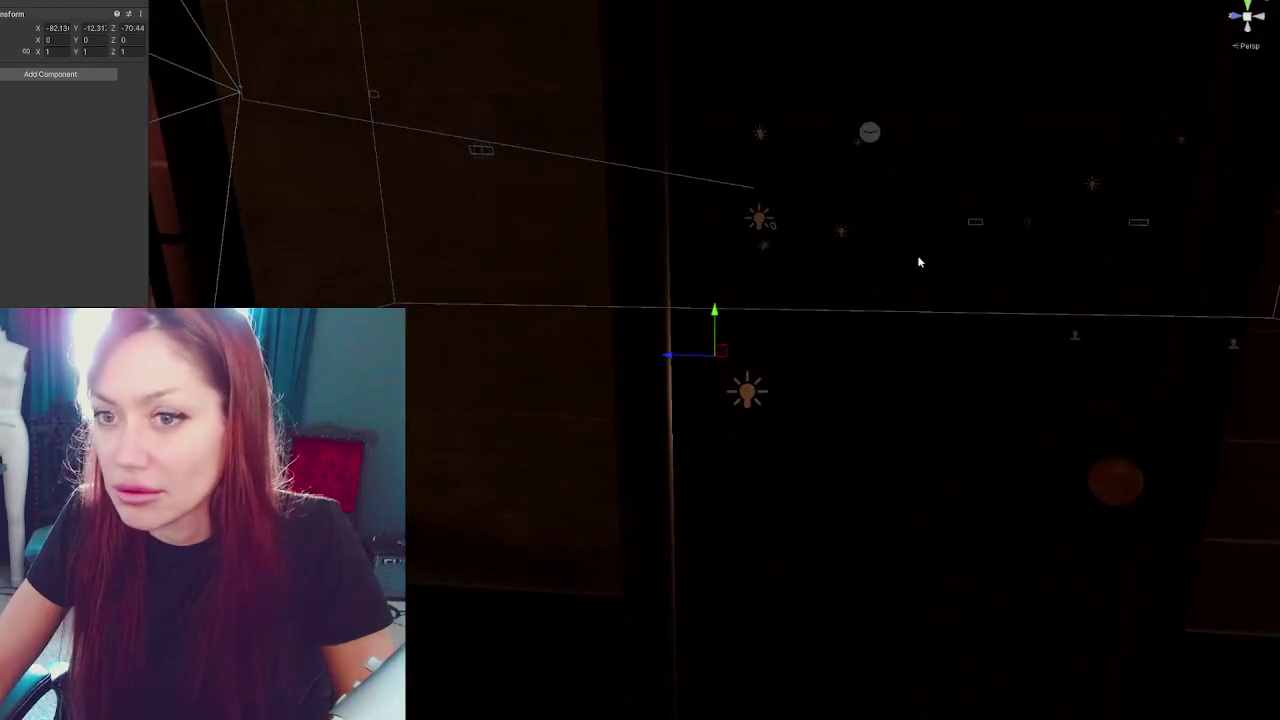
Zoom out, clear the selection, then pick the exterior door and frame it up close
left_click_drag(917, 260, 914, 293)
scroll(914, 293, "down", 5)
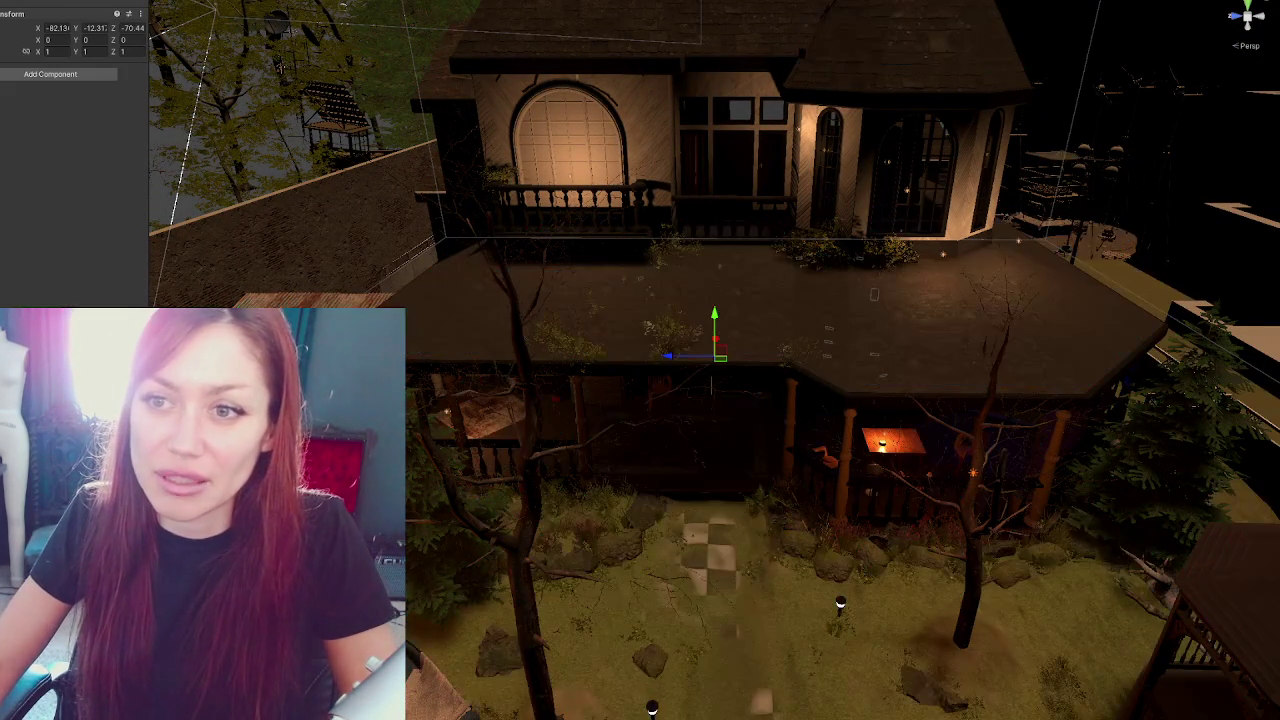
key("shift+d")
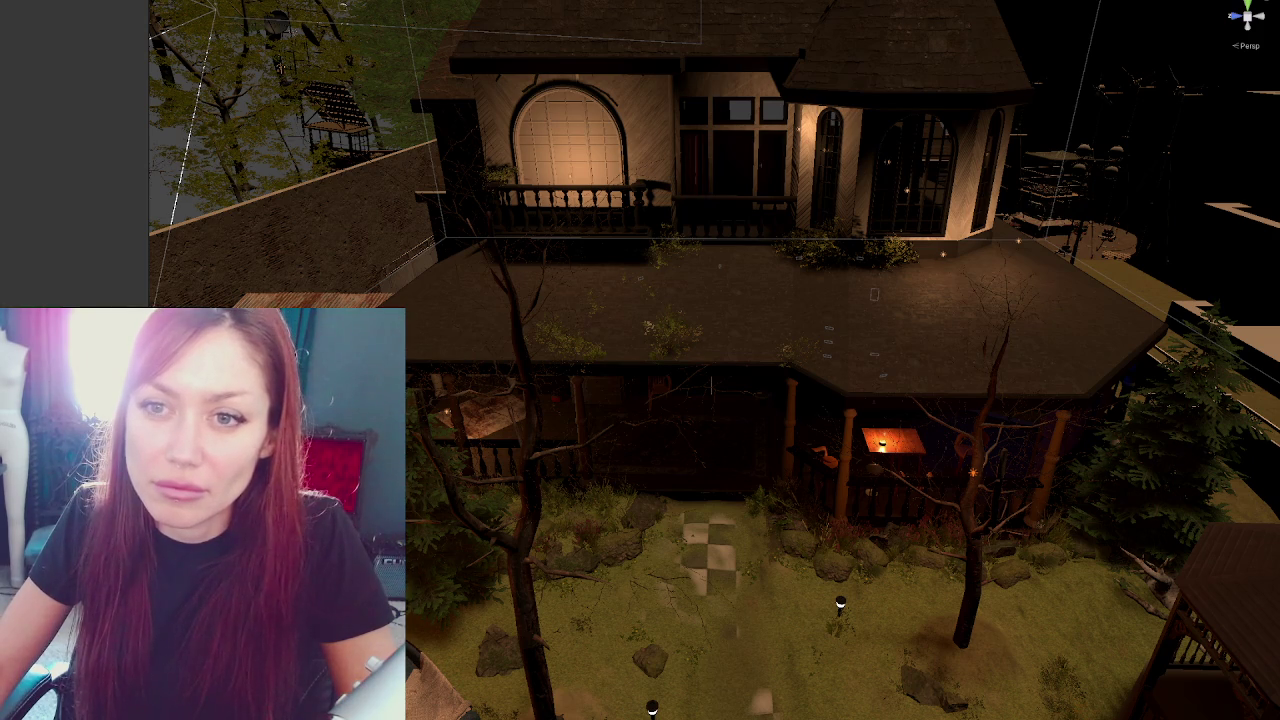
key("ctrl+z")
key("f")
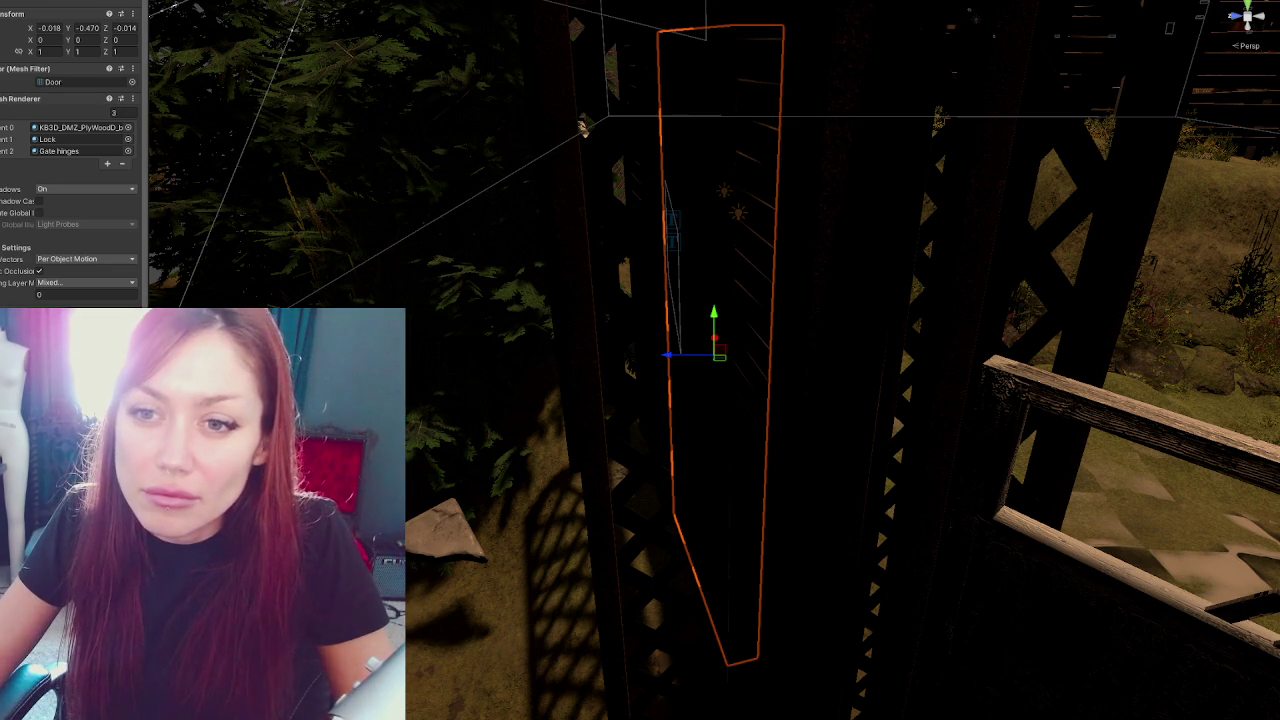
Frame the hinged door piece, then search the Mesh Filter picker for 'door' and close it without choosing
key("f")
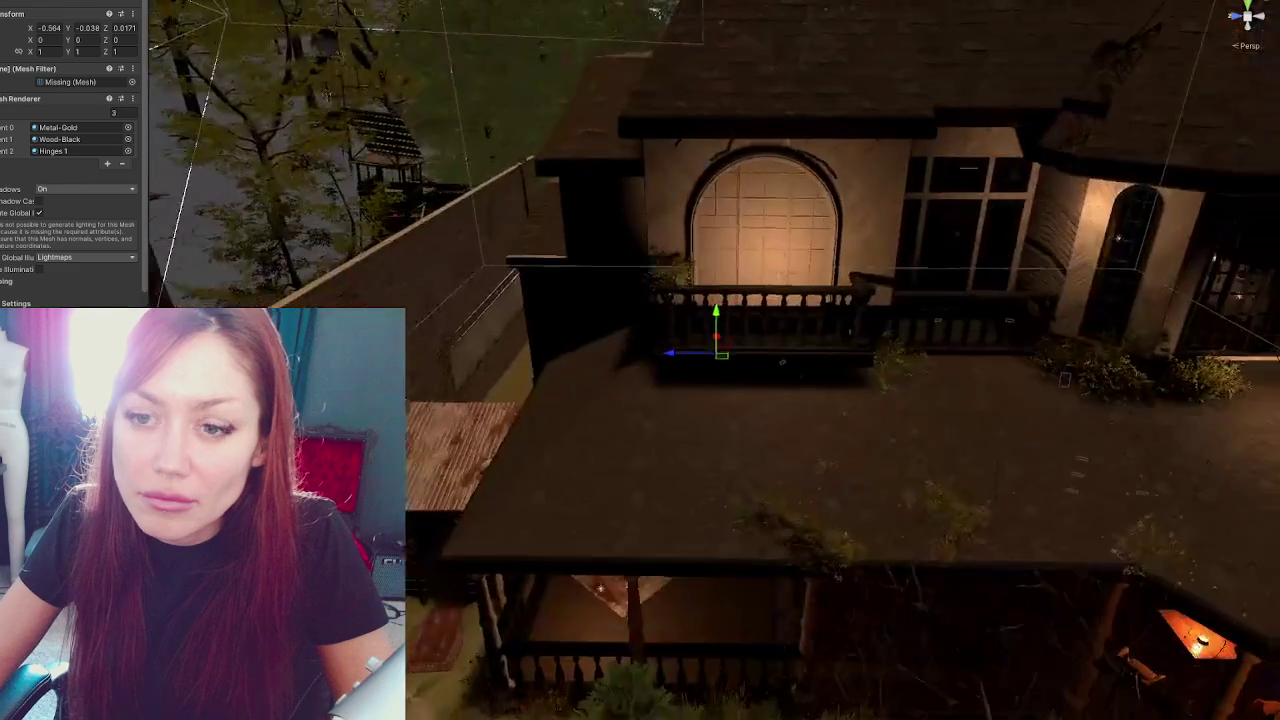
left_click_drag(900, 435, 804, 344)
scroll(802, 350, "up", 5)
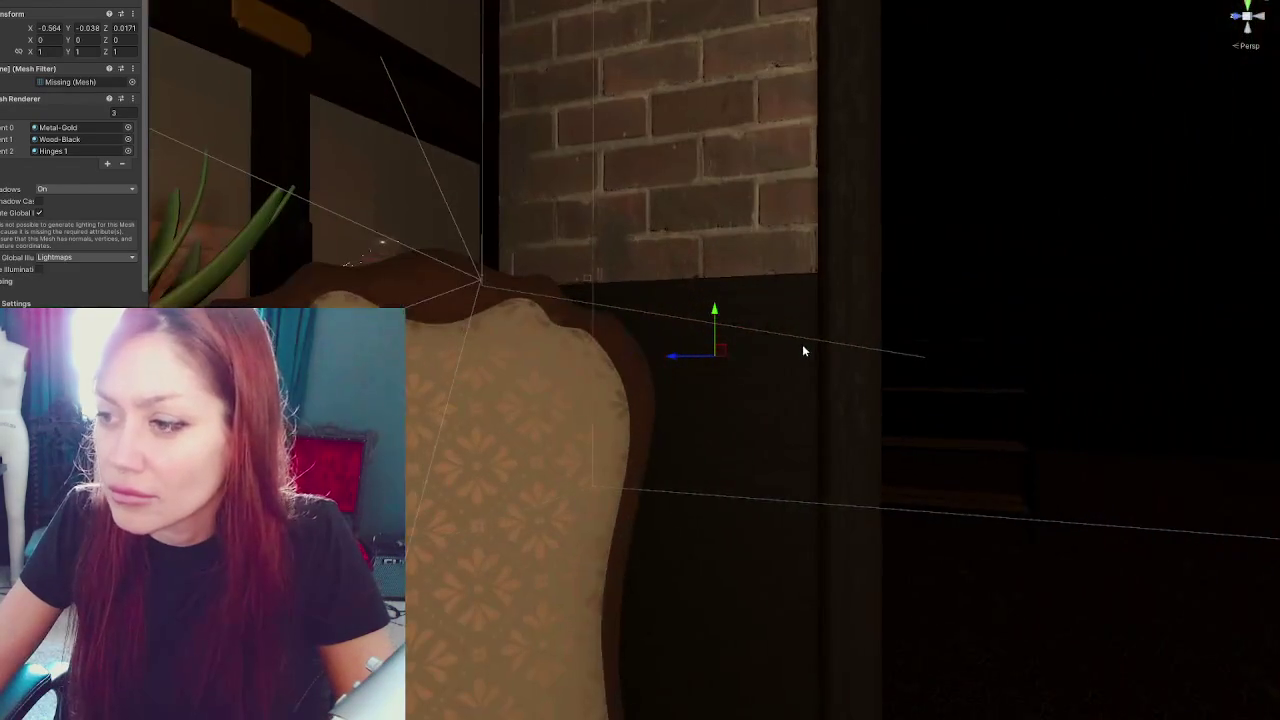
left_click_drag(758, 299, 180, 105)
left_click(132, 82)
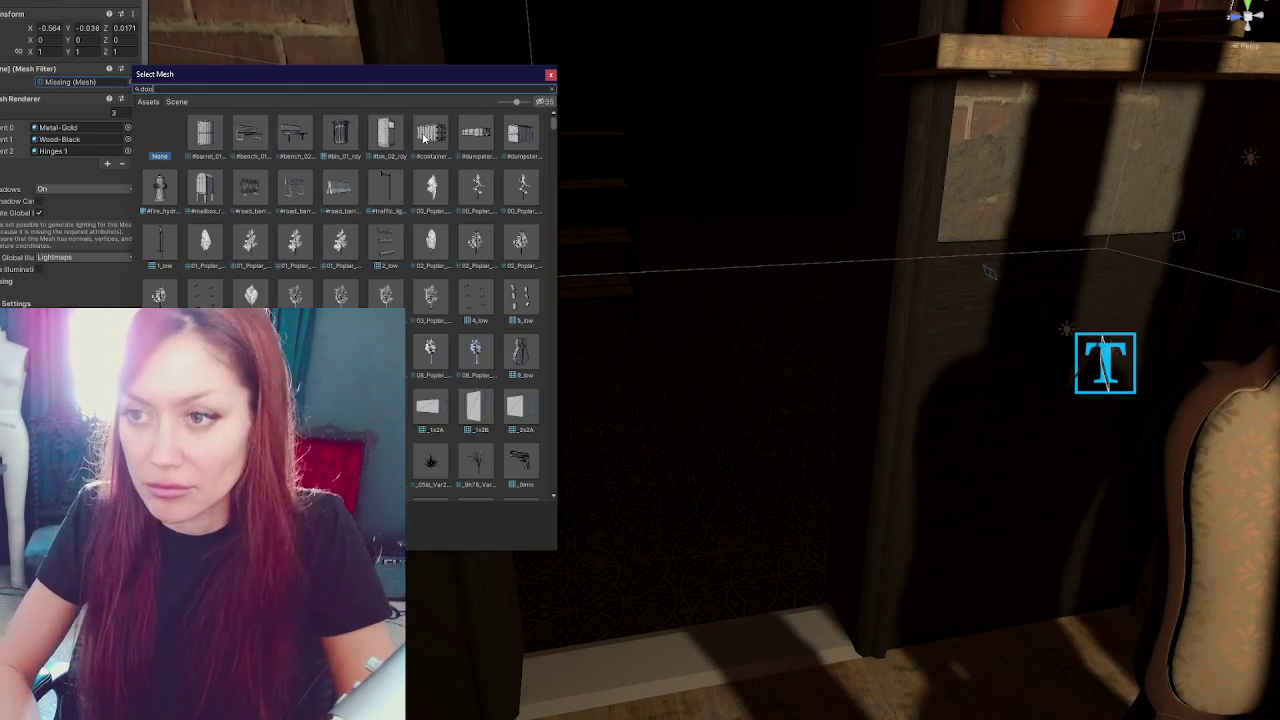
key("Escape")
left_click(132, 82)
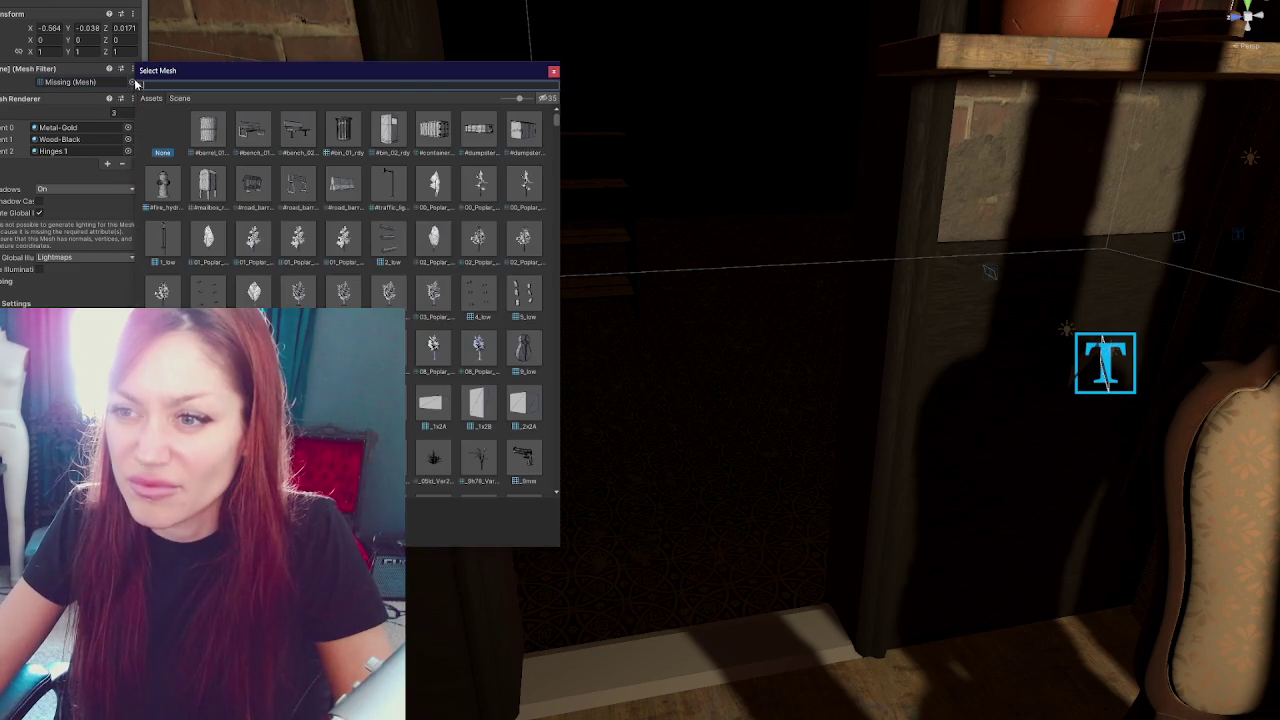
left_click(547, 76)
Select and frame the door mesh object, and enable Contribute Global Illumination on its Mesh Renderer
left_click(520, 290)
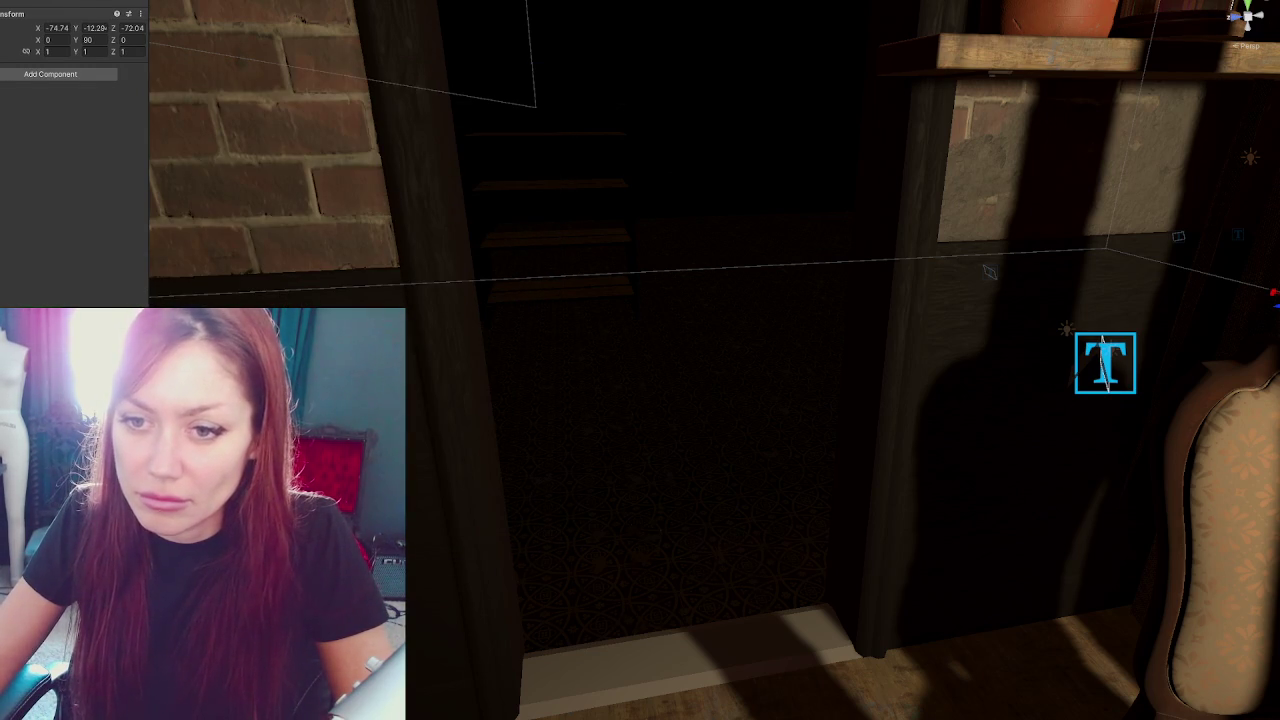
left_click(450, 288)
key("f")
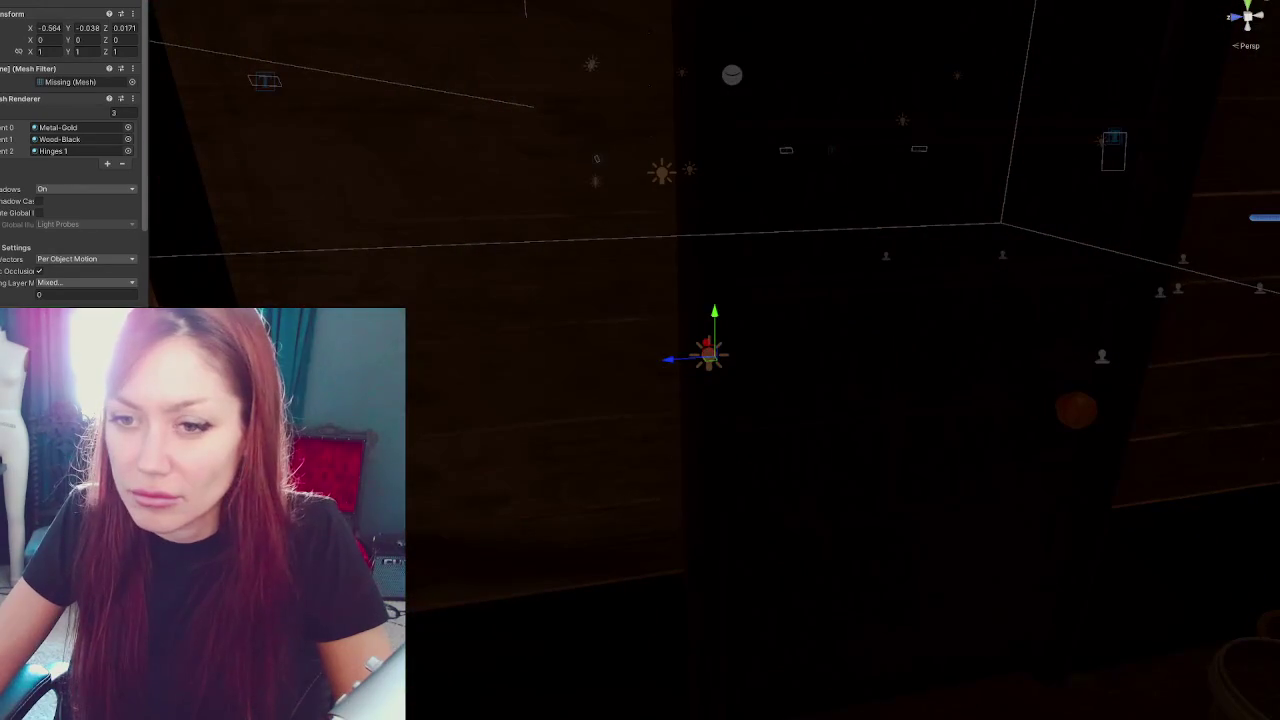
left_click(39, 212)
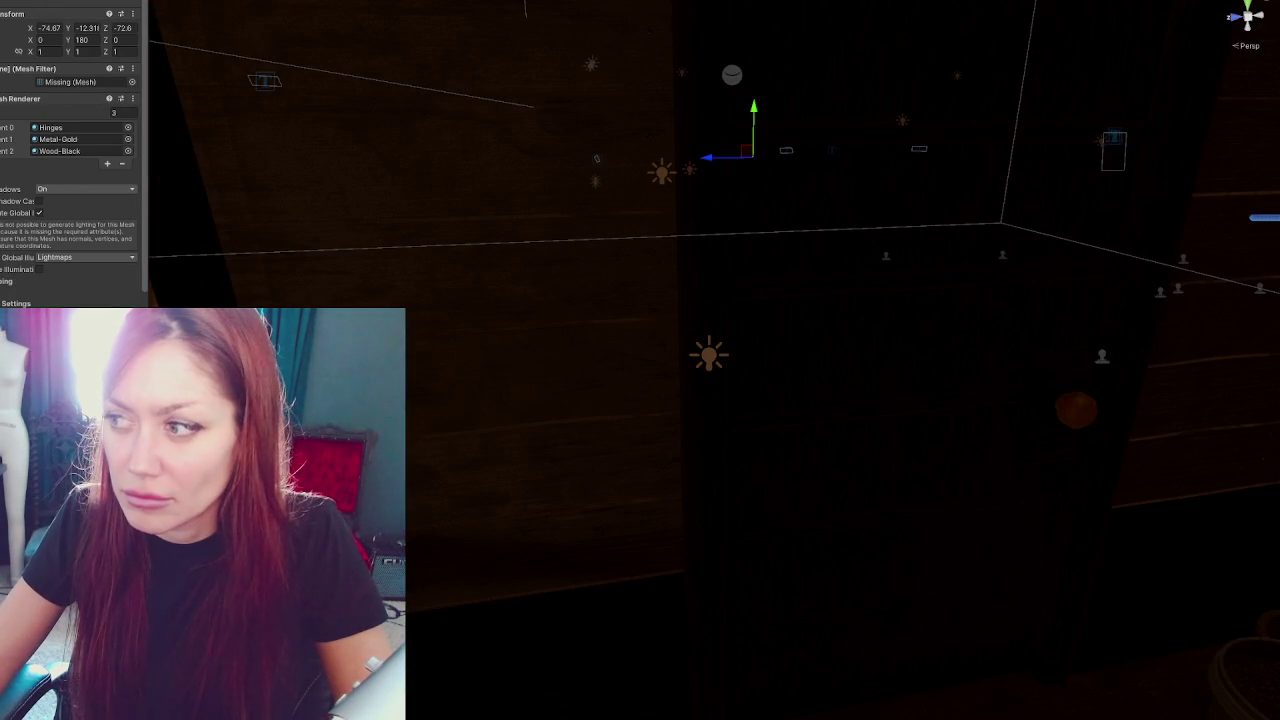
Click through nearby door pieces and the centre light, ending with the shop's Door selected
left_click(1046, 334)
left_click(820, 470)
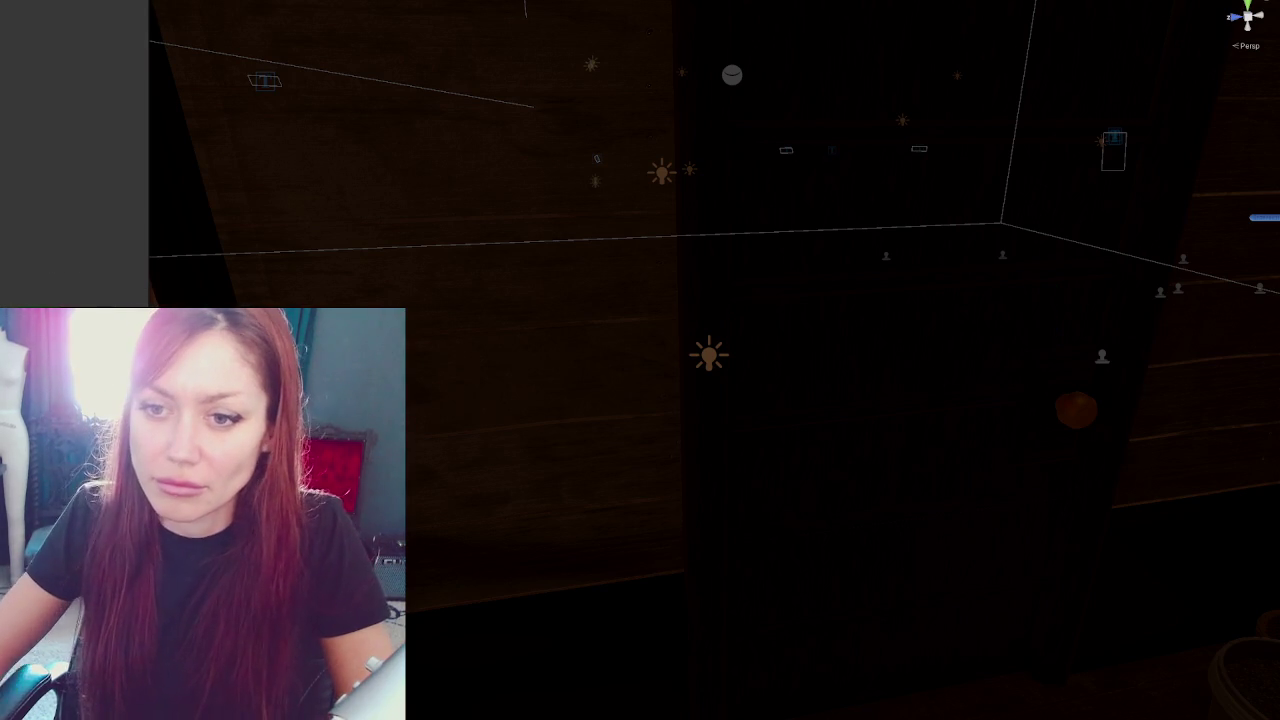
left_click(674, 155)
left_click(820, 470)
left_click(709, 352)
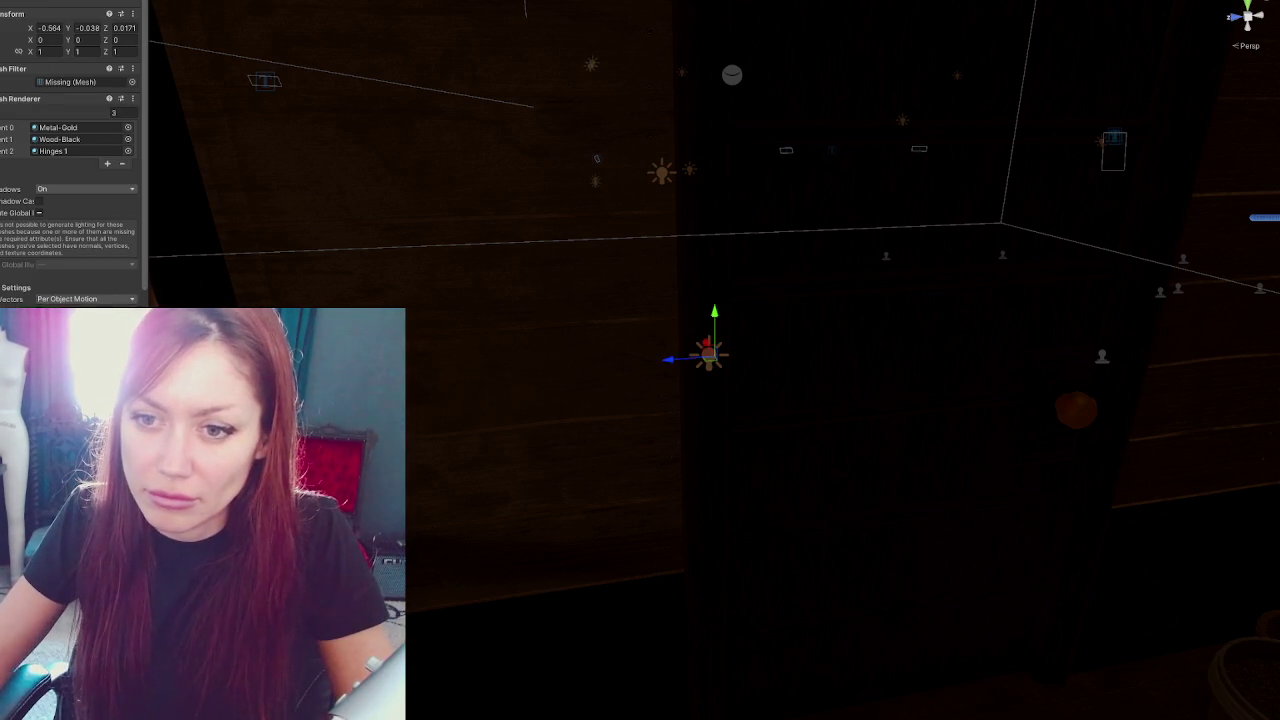
left_click(820, 470)
left_click(962, 300)
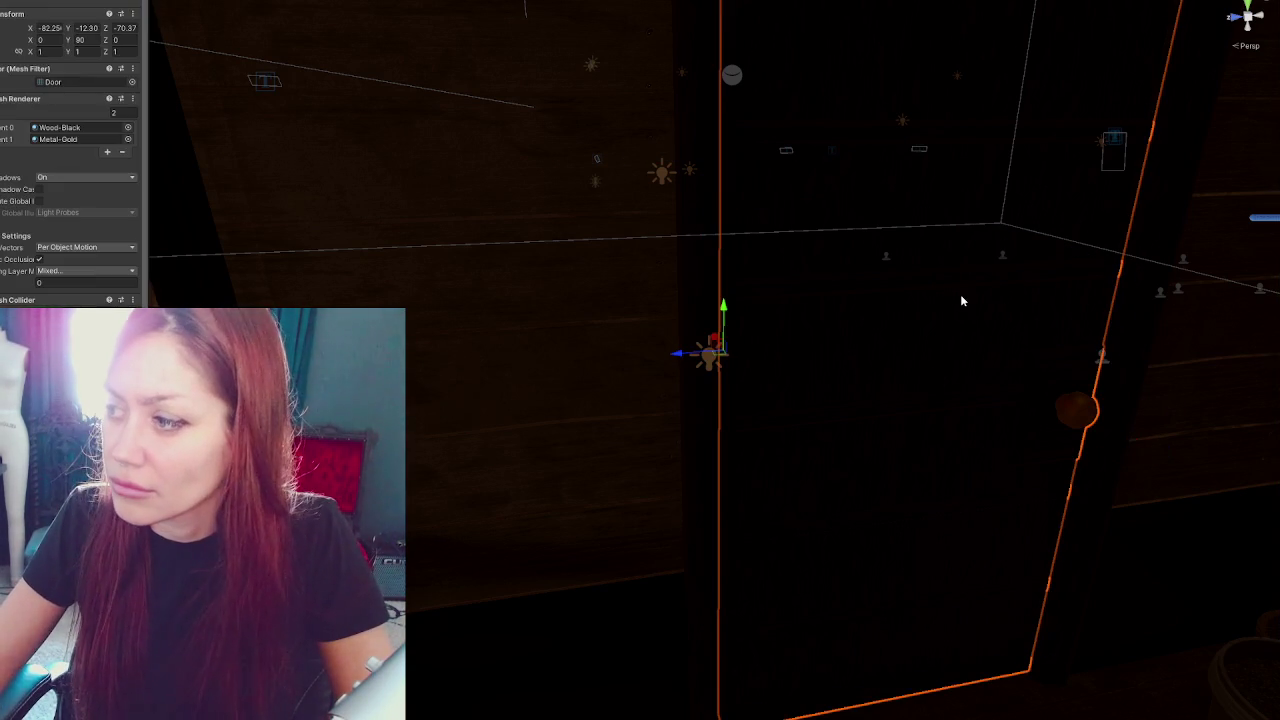
Bring the view back onto the door, frame it and select it again
left_click_drag(961, 300, 930, 310)
mouse_move(1103, 34)
left_mouse_down()
mouse_move(560, 280)
mouse_move(166, 270)
mouse_move(729, 232)
mouse_move(722, 265)
mouse_move(733, 267)
mouse_move(633, 239)
mouse_move(628, 250)
left_mouse_up()
key("f")
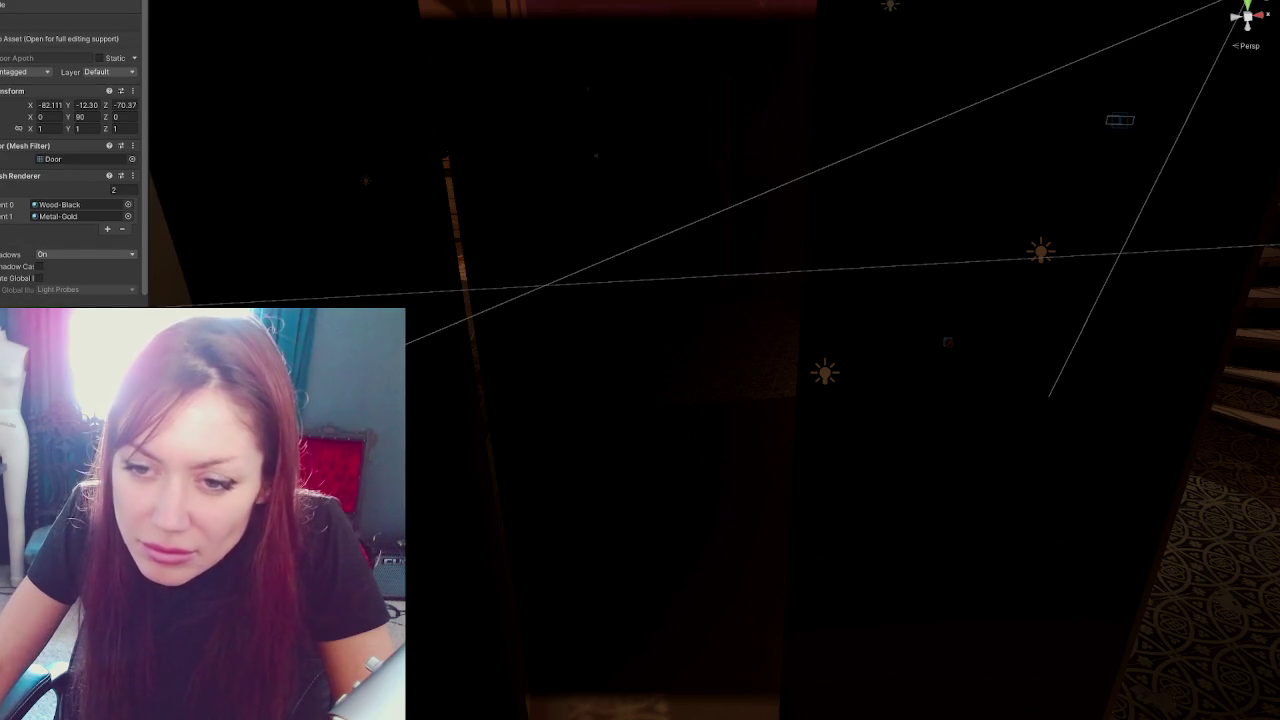
scroll(659, 312, "down", 5)
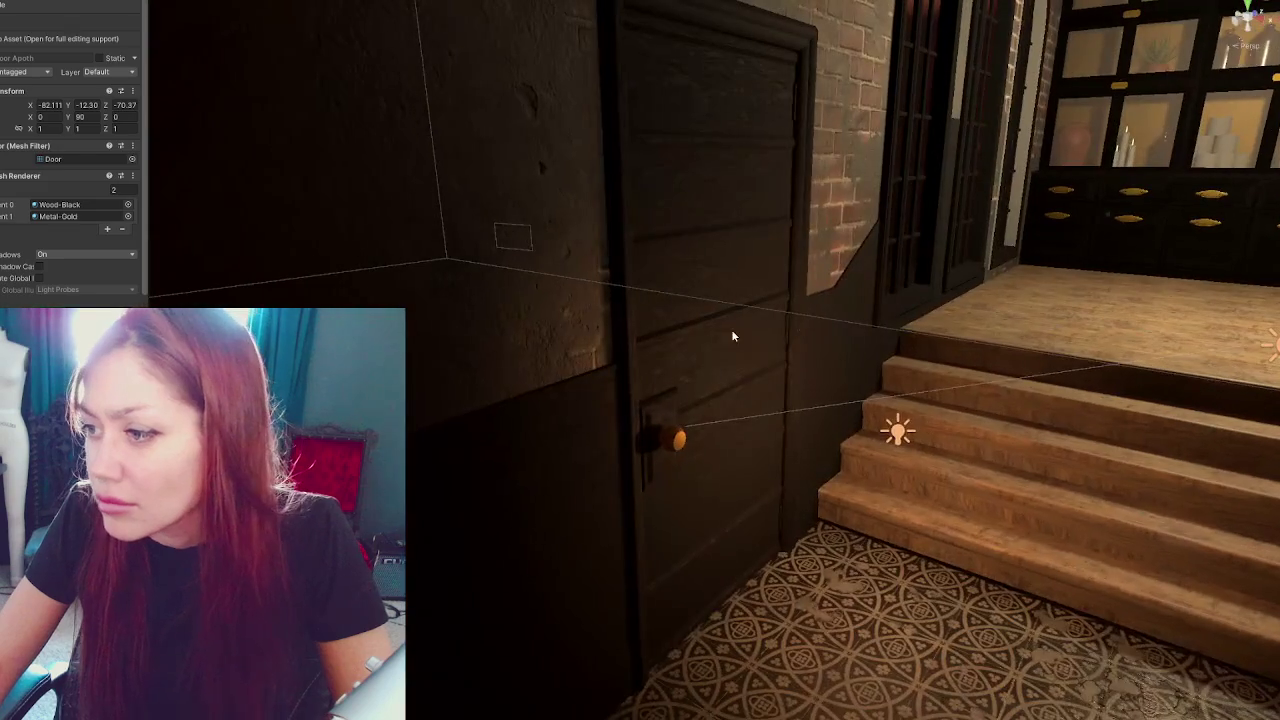
left_click(731, 329)
Move the door onto the back room's back wall and frame it beside the wooden shelves
mouse_move(513, 354)
left_mouse_down()
mouse_move(953, 394)
mouse_move(621, 392)
left_mouse_up()
mouse_move(505, 397)
left_mouse_down()
mouse_move(850, 250)
mouse_move(826, 251)
mouse_move(1125, 245)
left_mouse_up()
key("f")
mouse_move(1030, 213)
left_mouse_down()
mouse_move(814, 357)
mouse_move(817, 311)
left_mouse_up()
left_click(817, 311)
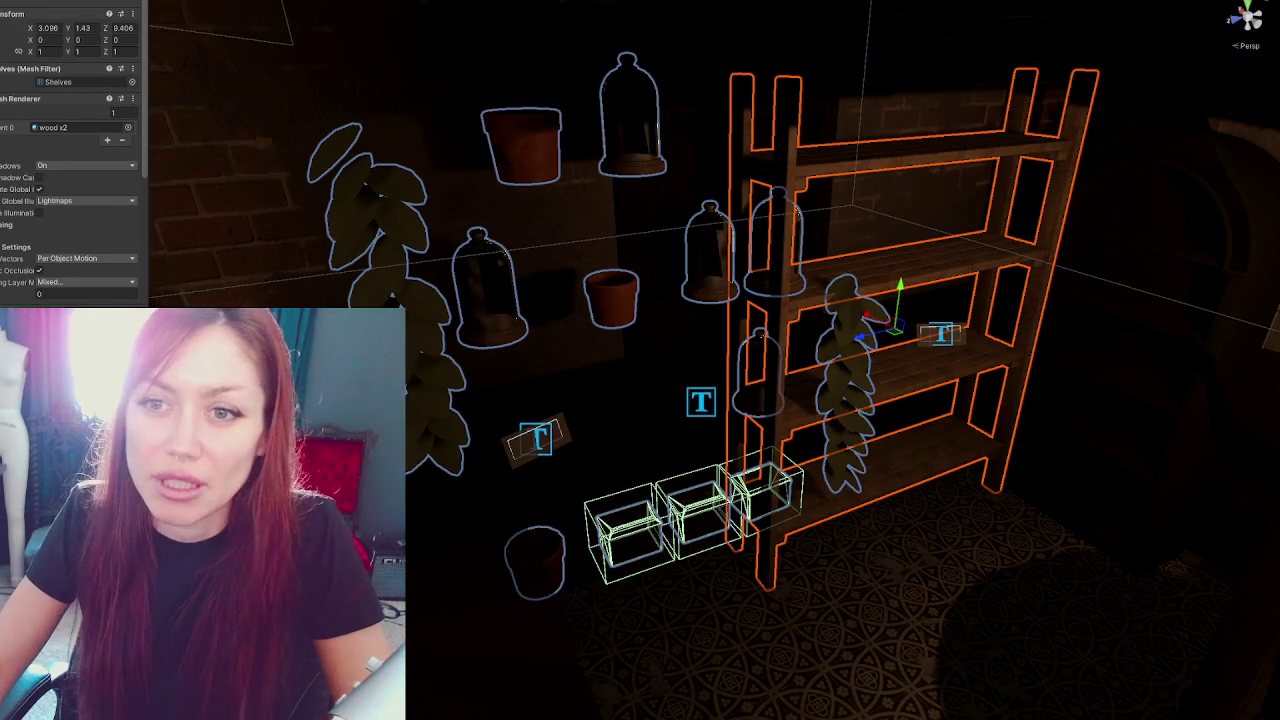
Gather the bell jars, pots, plants and boxes onto the shelves, and turn the Shelves 180° on Y
left_click(487, 285)
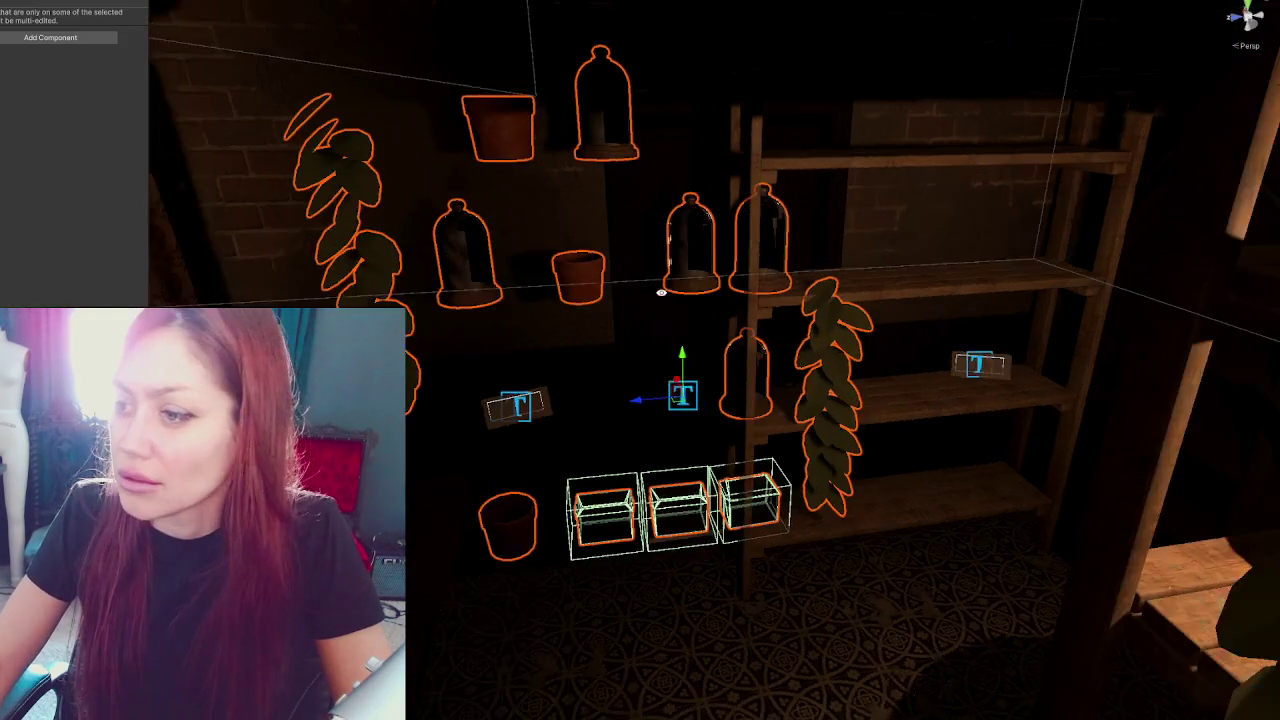
left_click_drag(640, 400, 912, 420)
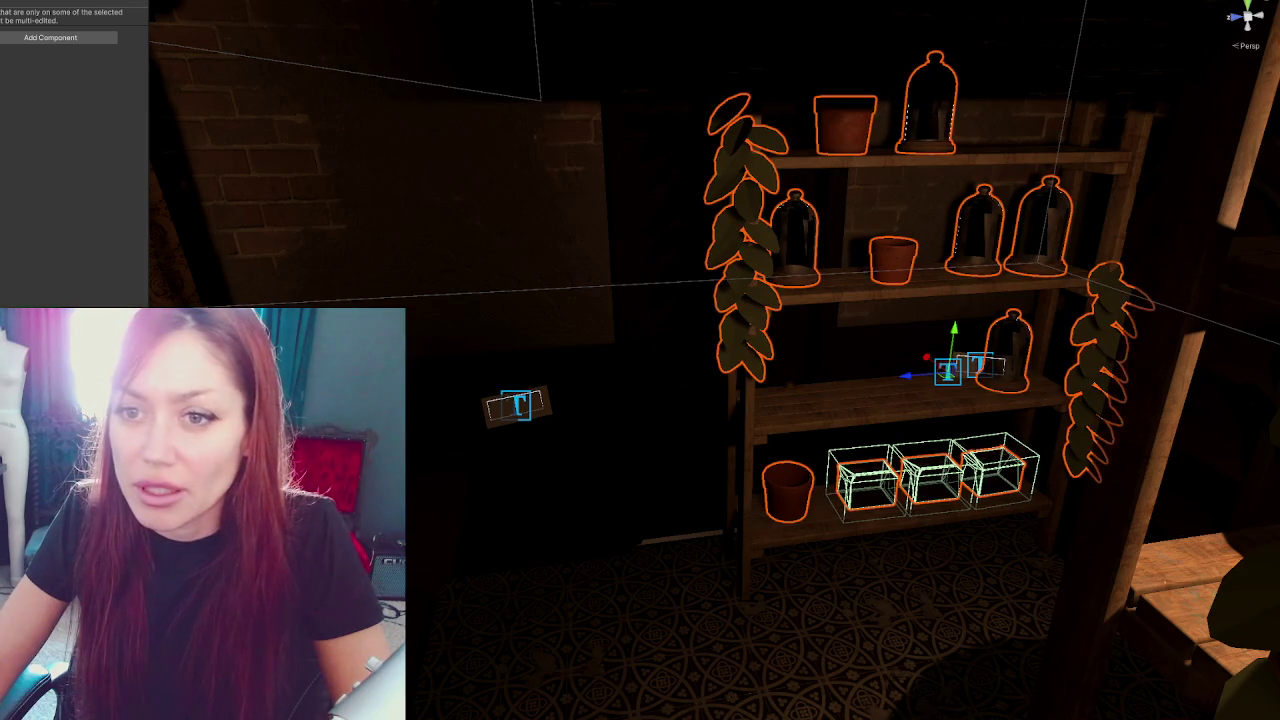
left_click(897, 363)
mouse_move(891, 340)
left_mouse_down()
mouse_move(1020, 440)
mouse_move(1076, 292)
left_mouse_up()
left_click_drag(800, 245, 920, 258)
mouse_move(997, 263)
left_mouse_down()
mouse_move(729, 260)
mouse_move(688, 288)
mouse_move(640, 260)
mouse_move(643, 283)
mouse_move(568, 280)
left_mouse_up()
key("w")
Move the point light to the right of the shelves, then select and frame the door
mouse_move(725, 325)
left_mouse_down()
mouse_move(778, 269)
mouse_move(740, 300)
left_mouse_up()
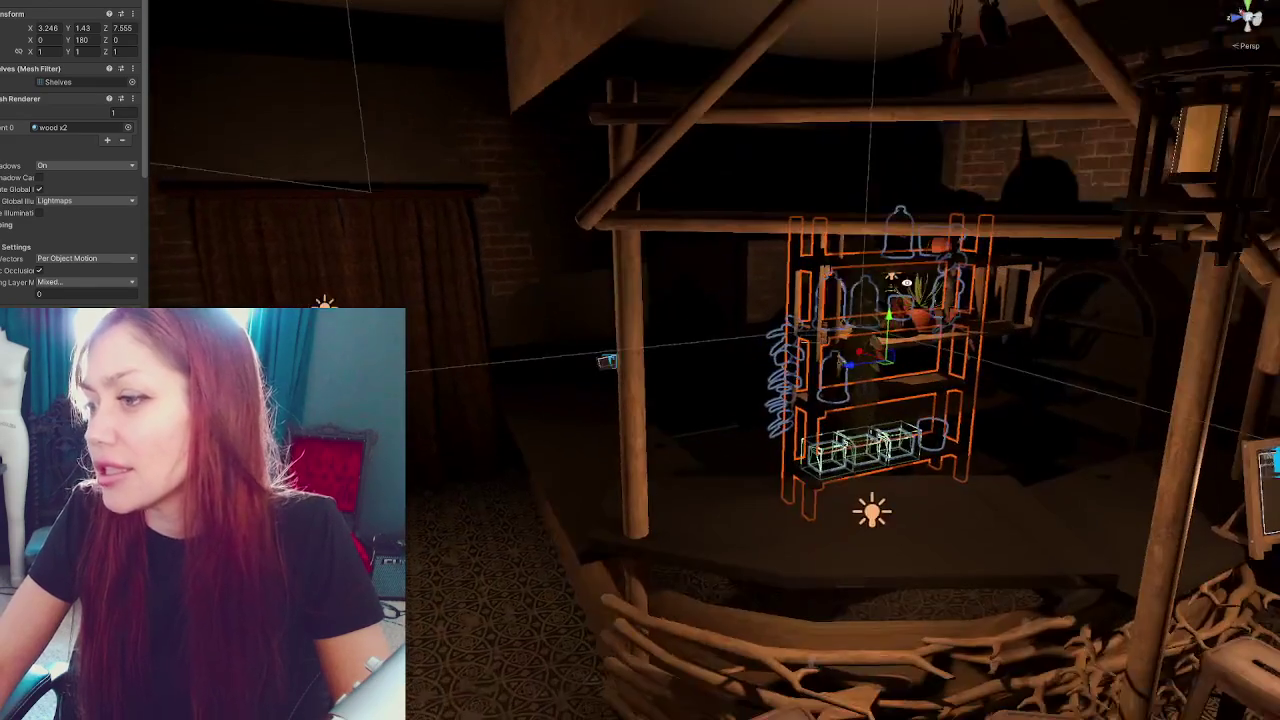
left_click(326, 302)
mouse_move(326, 302)
left_mouse_down()
mouse_move(729, 315)
mouse_move(581, 344)
mouse_move(551, 363)
mouse_move(729, 379)
left_mouse_up()
left_click(679, 288)
key("f")
scroll(607, 394, "down", 2)
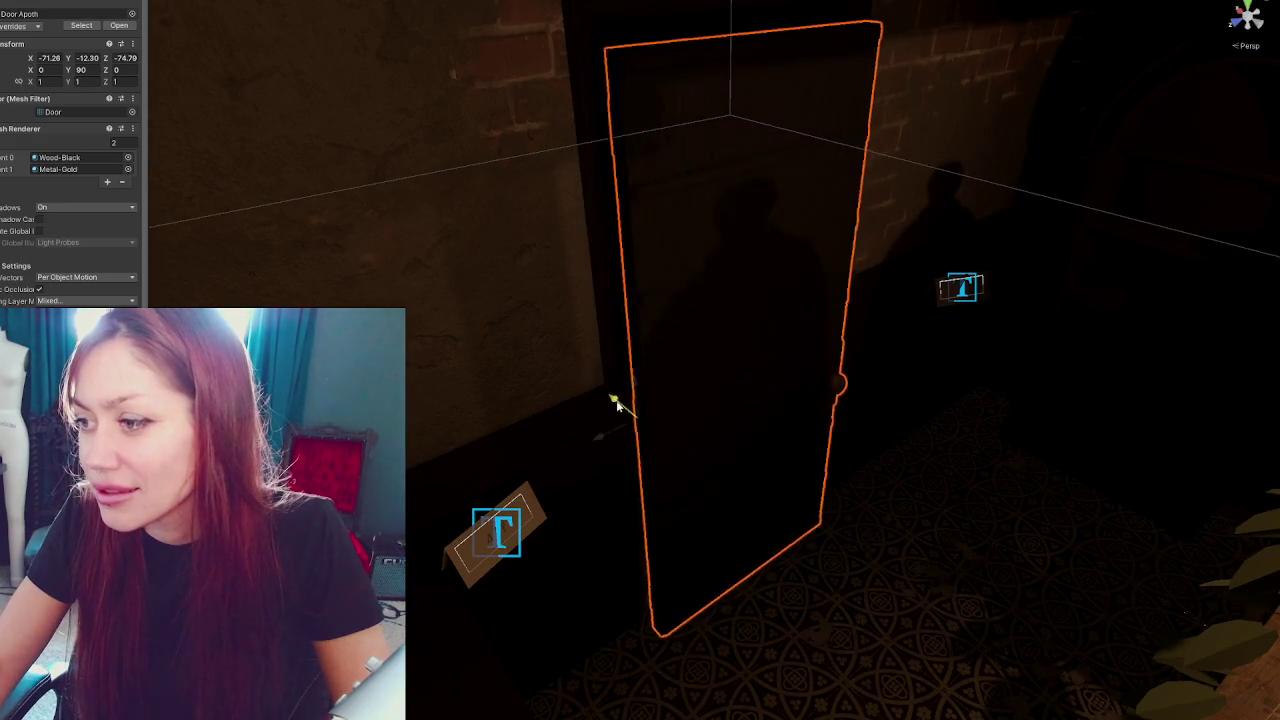
Orbit to face the door and lower its door frame slightly
scroll(593, 385, "up", 2)
mouse_move(593, 385)
left_mouse_down()
mouse_move(634, 257)
mouse_move(574, 251)
mouse_move(651, 251)
mouse_move(665, 421)
mouse_move(657, 329)
mouse_move(654, 343)
mouse_move(1029, 15)
left_mouse_up()
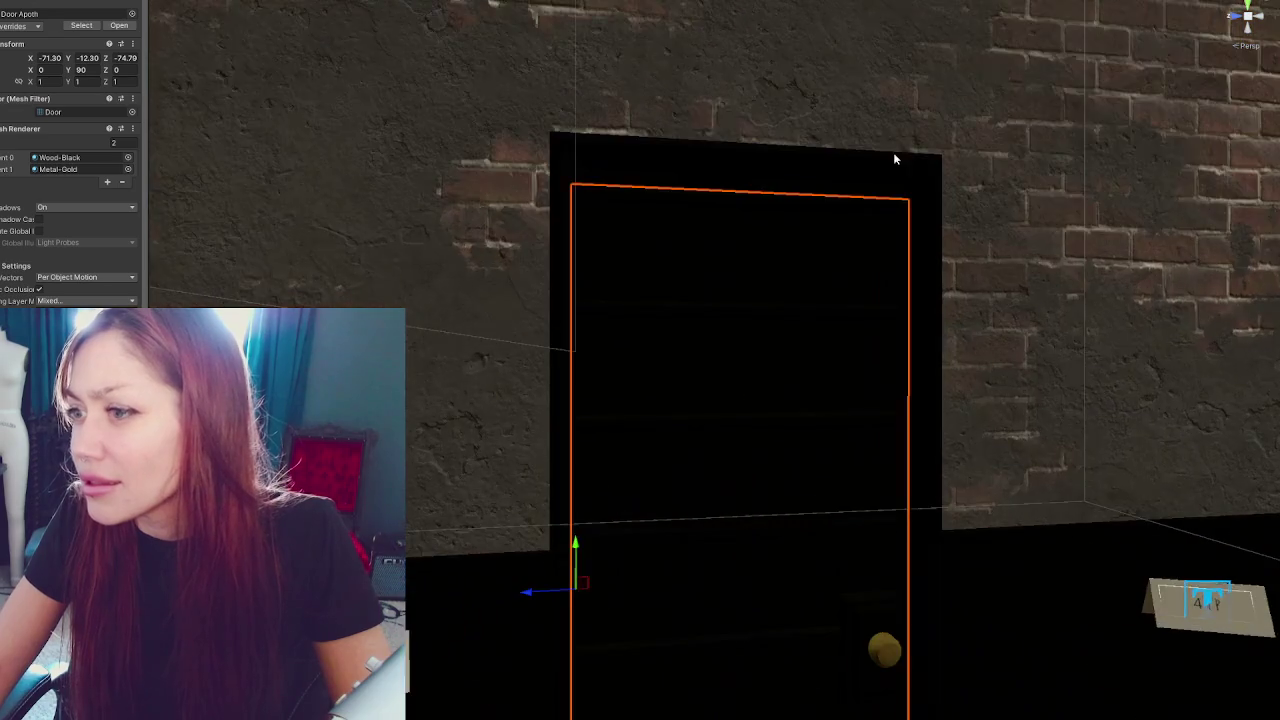
mouse_move(893, 152)
left_mouse_down()
mouse_move(655, 591)
mouse_move(750, 616)
mouse_move(645, 614)
left_mouse_up()
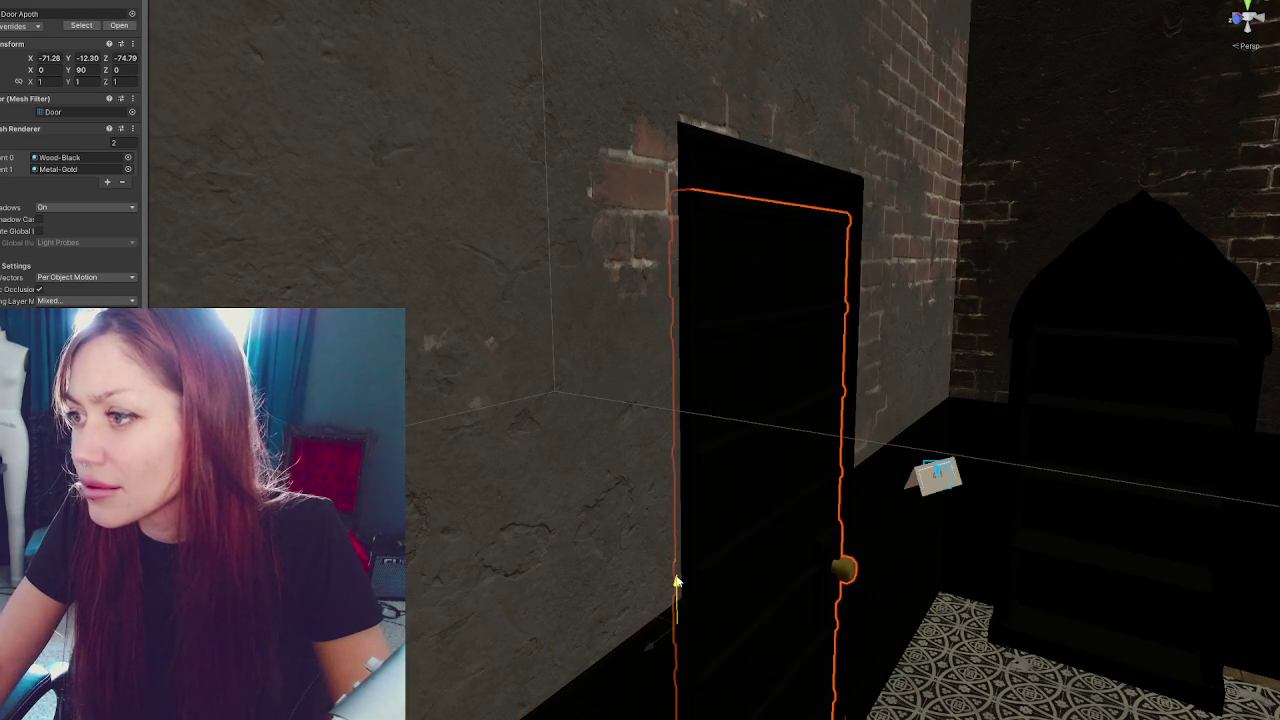
key("f")
scroll(902, 293, "up", 3)
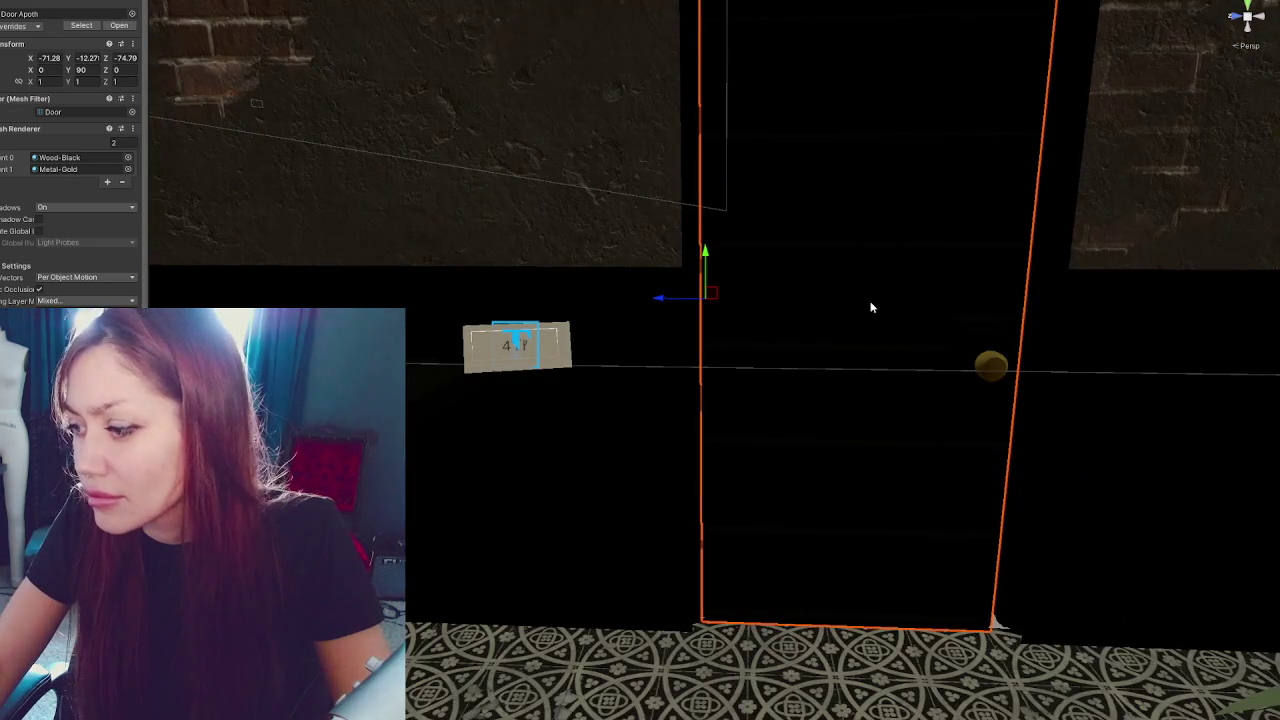
scroll(871, 307, "down", 3)
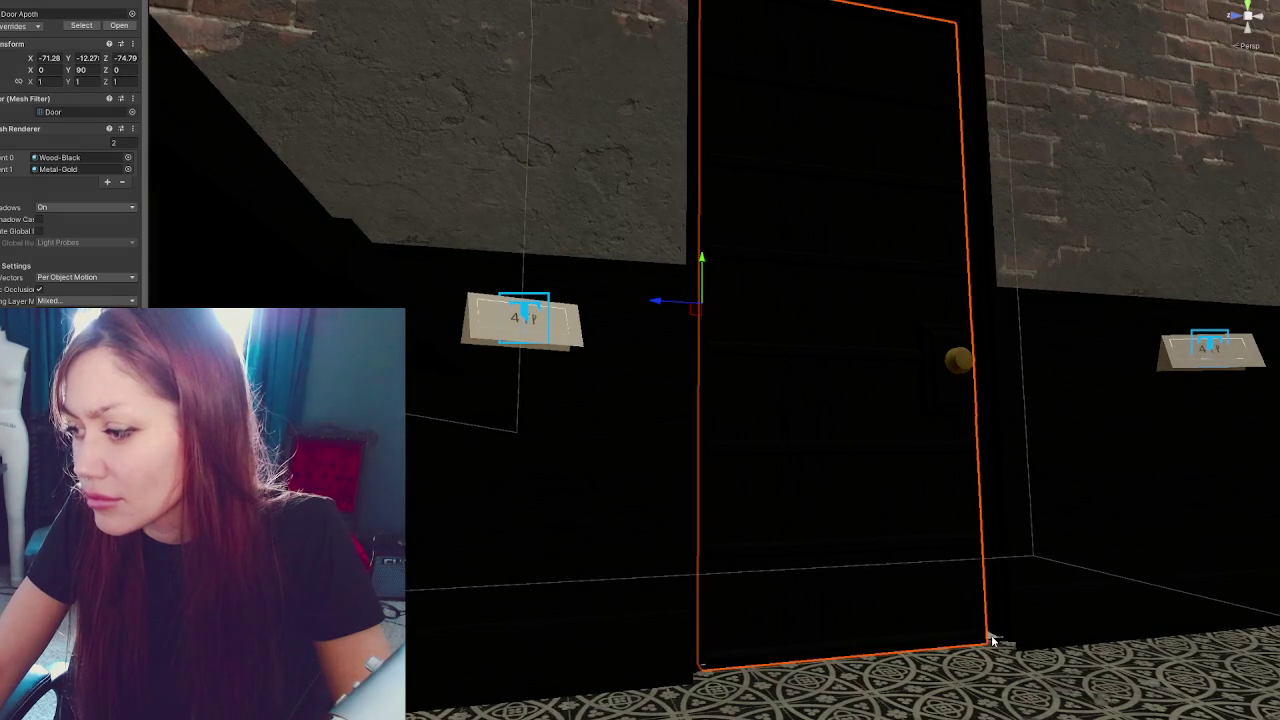
left_click(993, 640)
left_click_drag(833, 264, 821, 274)
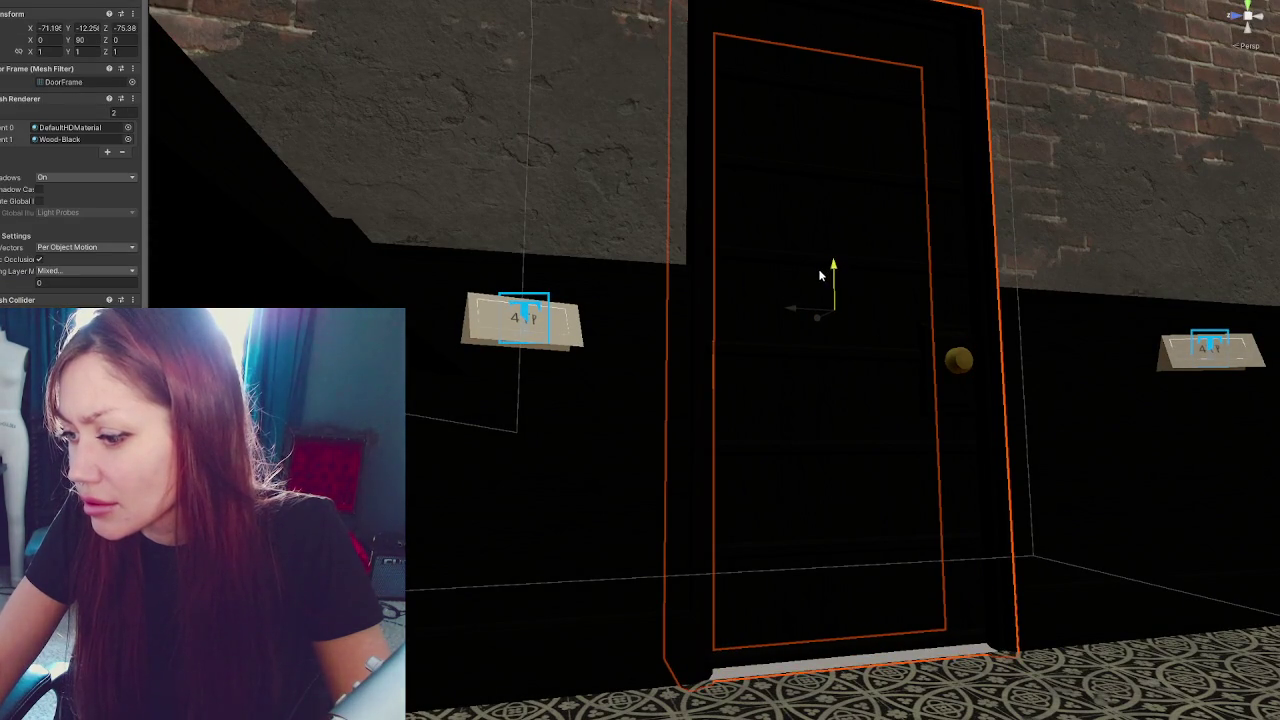
scroll(829, 334, "down", 2)
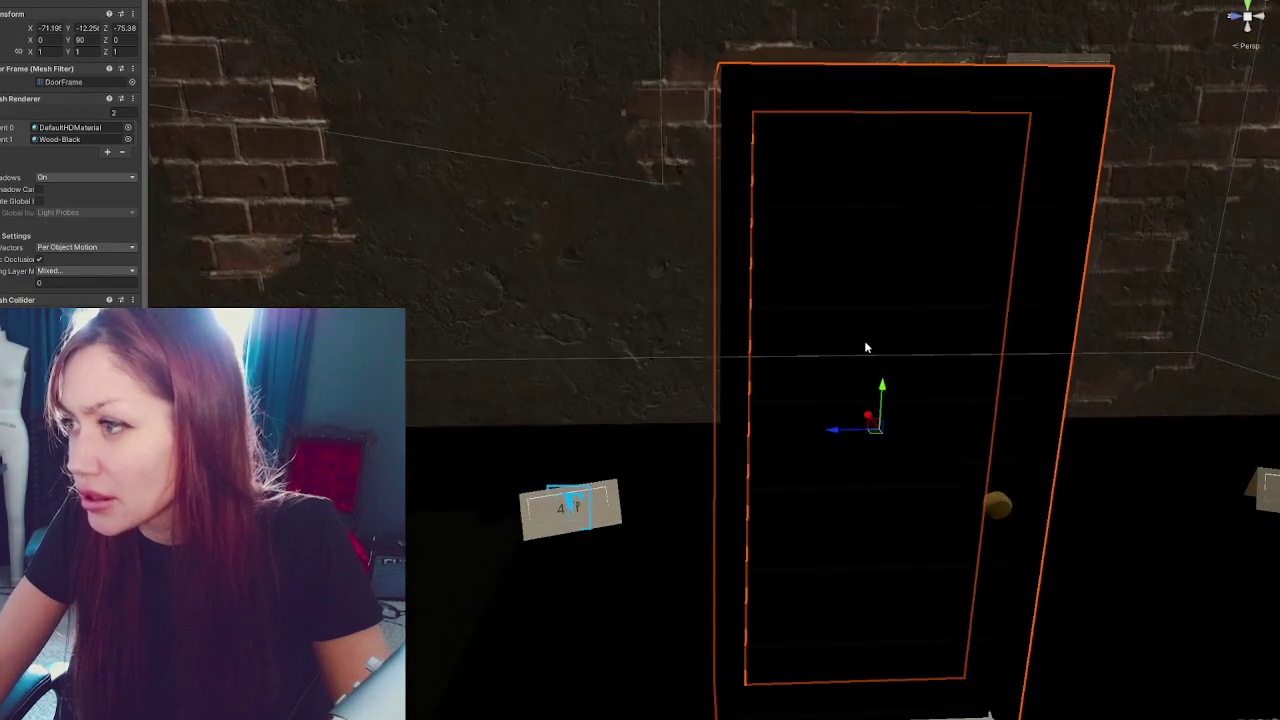
Nudge the door to sit on the floor at Y -12.31, Z -74.83
left_click(865, 346)
scroll(714, 321, "up", 2)
left_click_drag(594, 313, 609, 343)
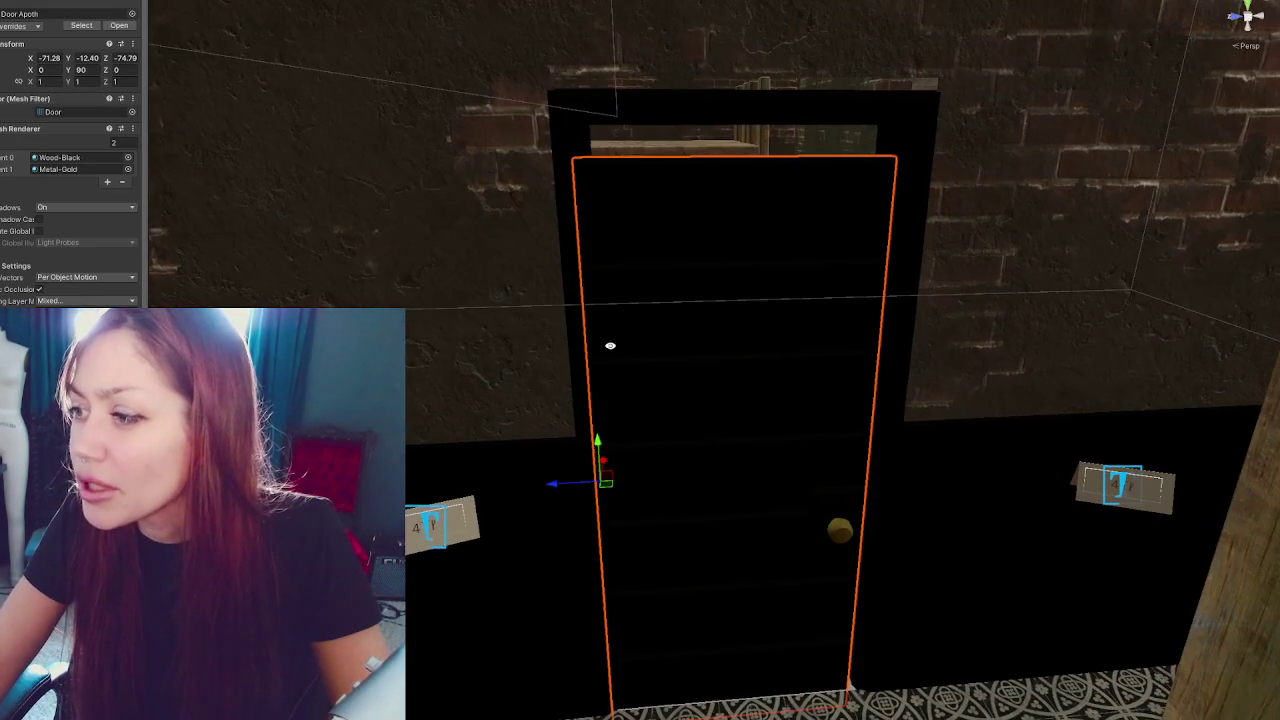
left_click_drag(555, 487, 566, 487)
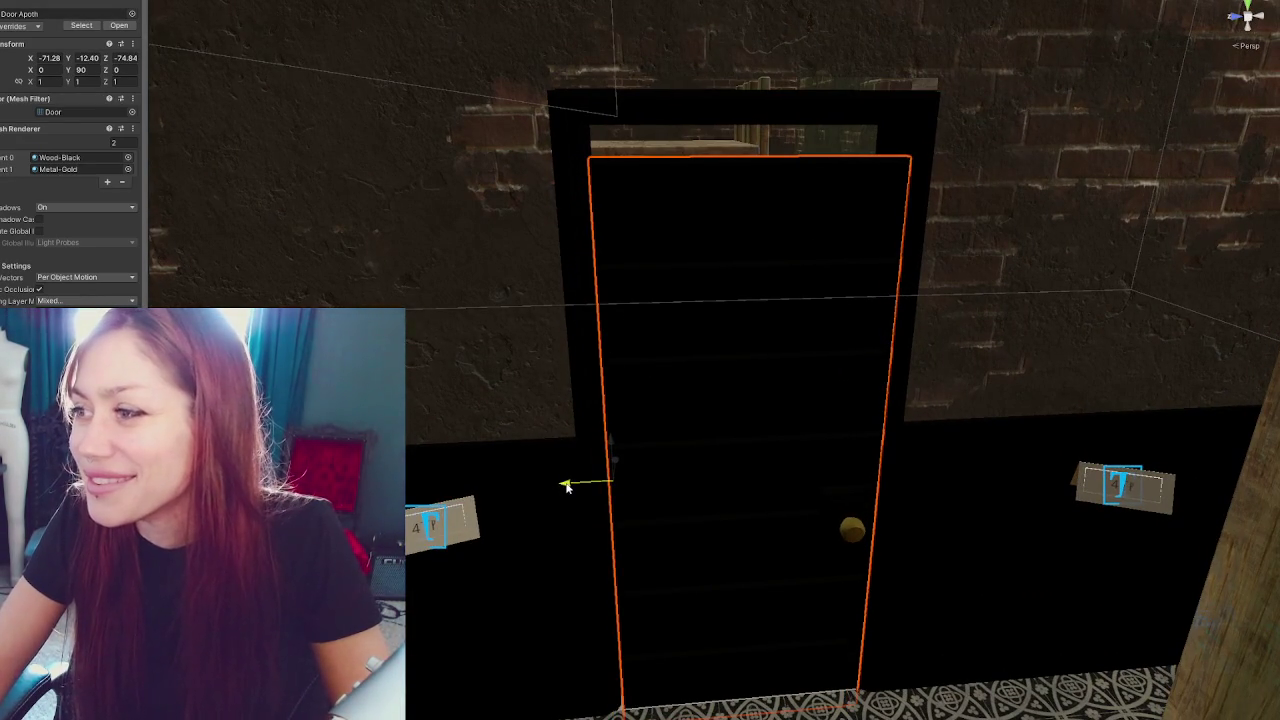
mouse_move(778, 453)
left_mouse_down()
mouse_move(592, 498)
mouse_move(575, 490)
mouse_move(595, 468)
mouse_move(584, 453)
mouse_move(758, 257)
mouse_move(724, 218)
mouse_move(986, 229)
mouse_move(720, 231)
mouse_move(760, 249)
mouse_move(740, 270)
left_mouse_up()
mouse_move(679, 346)
left_mouse_down()
mouse_move(688, 321)
mouse_move(615, 292)
mouse_move(757, 297)
mouse_move(777, 266)
mouse_move(798, 289)
mouse_move(577, 286)
left_mouse_up()
Slide the curtain aside along Z to uncover the shelved doorway
left_click(503, 447)
left_click_drag(549, 661, 720, 632)
mouse_move(1086, 370)
left_mouse_down()
mouse_move(1060, 343)
mouse_move(577, 171)
mouse_move(650, 188)
mouse_move(831, 186)
left_mouse_up()
left_click(559, 190)
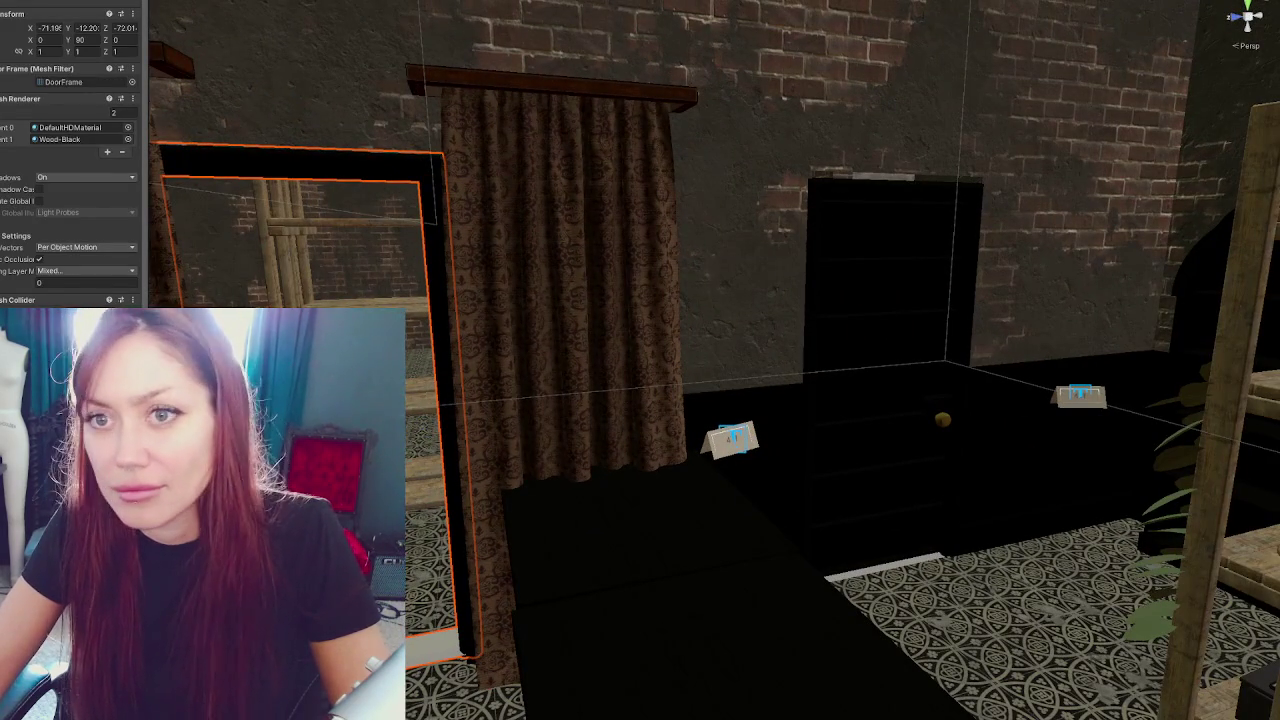
Lower the left DoorFrame slightly along its Y axis
key("ctrl+z")
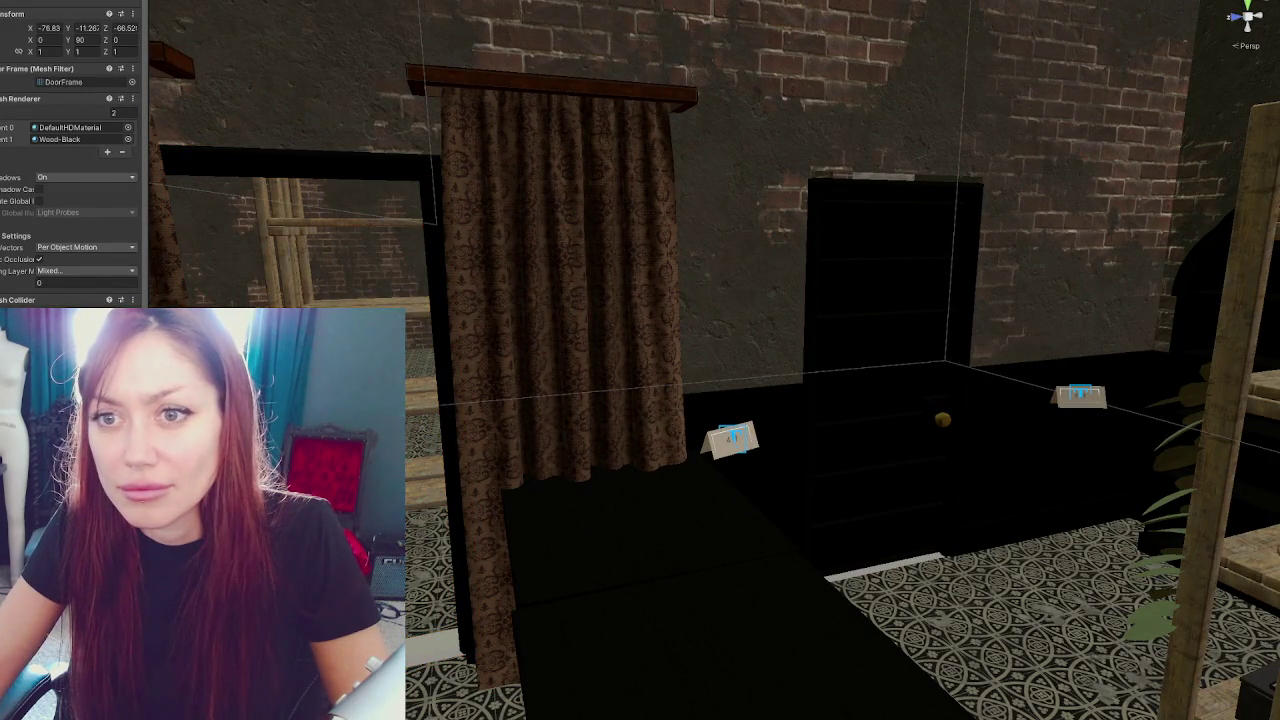
left_click(282, 158)
scroll(428, 400, "down", 1)
left_click(824, 200)
left_click(327, 177)
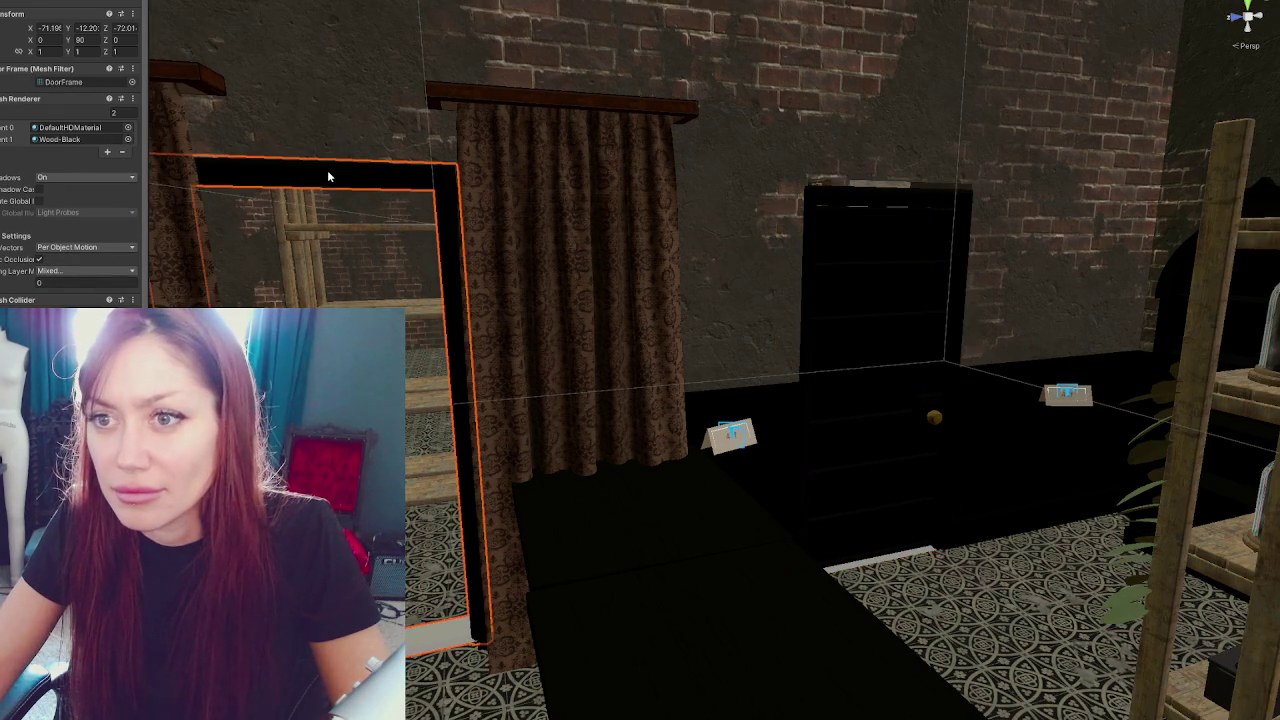
left_click(813, 195)
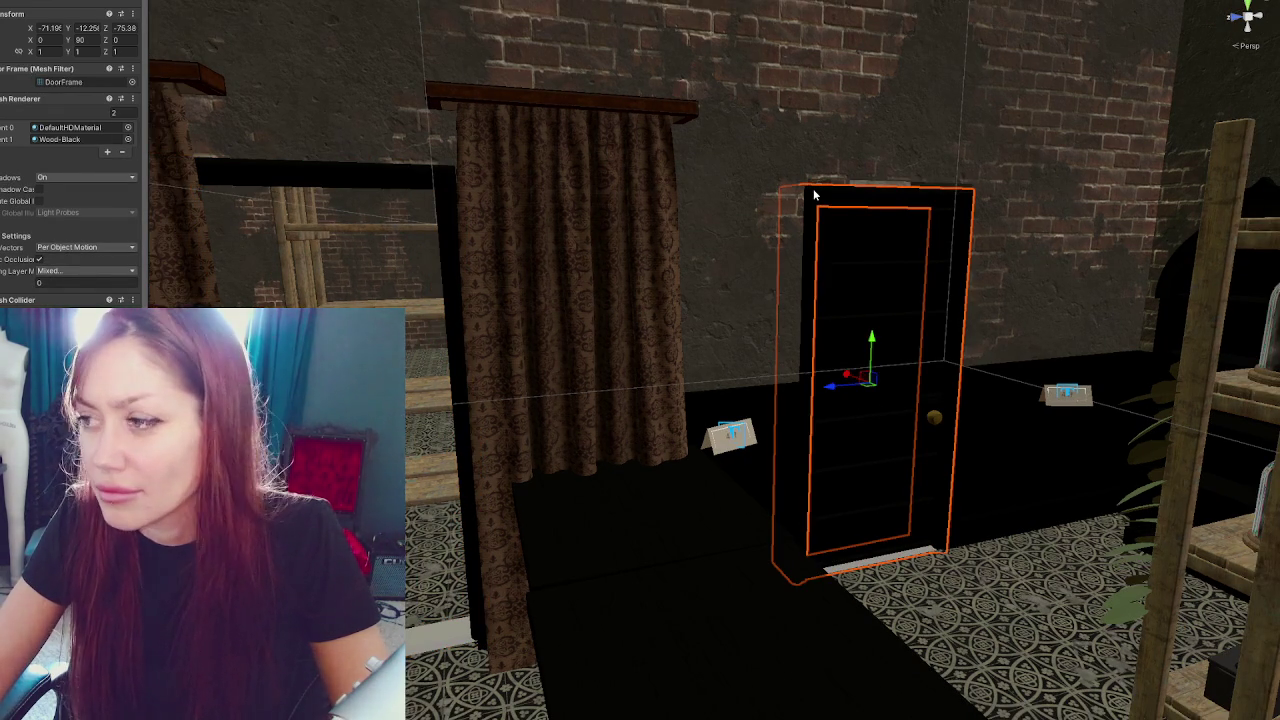
left_click(400, 177)
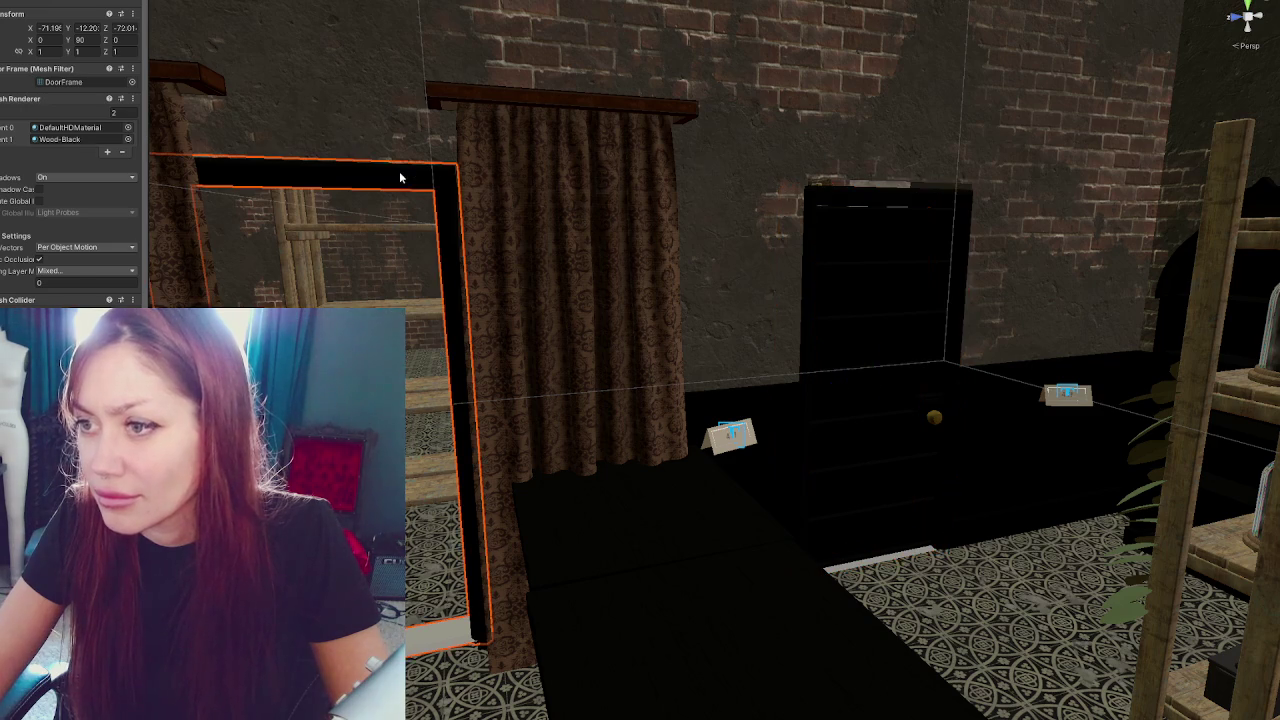
left_click_drag(66, 28, 66, 28)
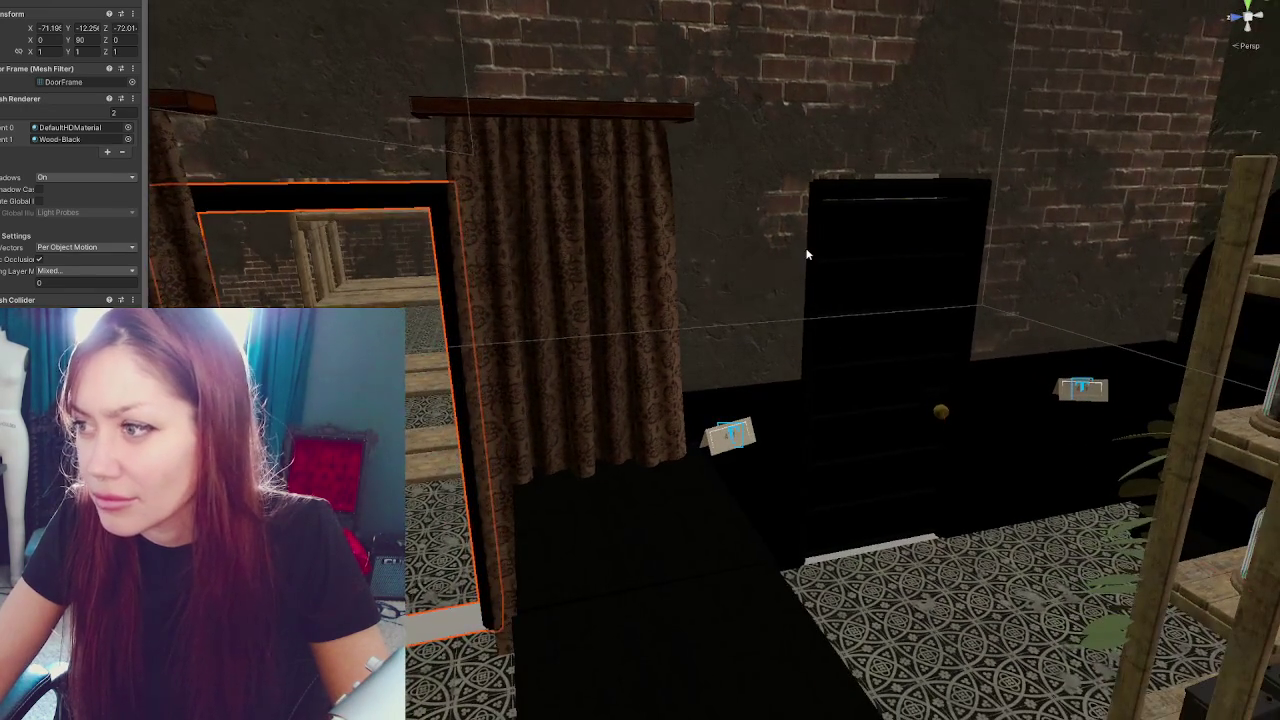
Move the black door into the left doorway, then switch to the Apothecary model in Maya
left_click(865, 267)
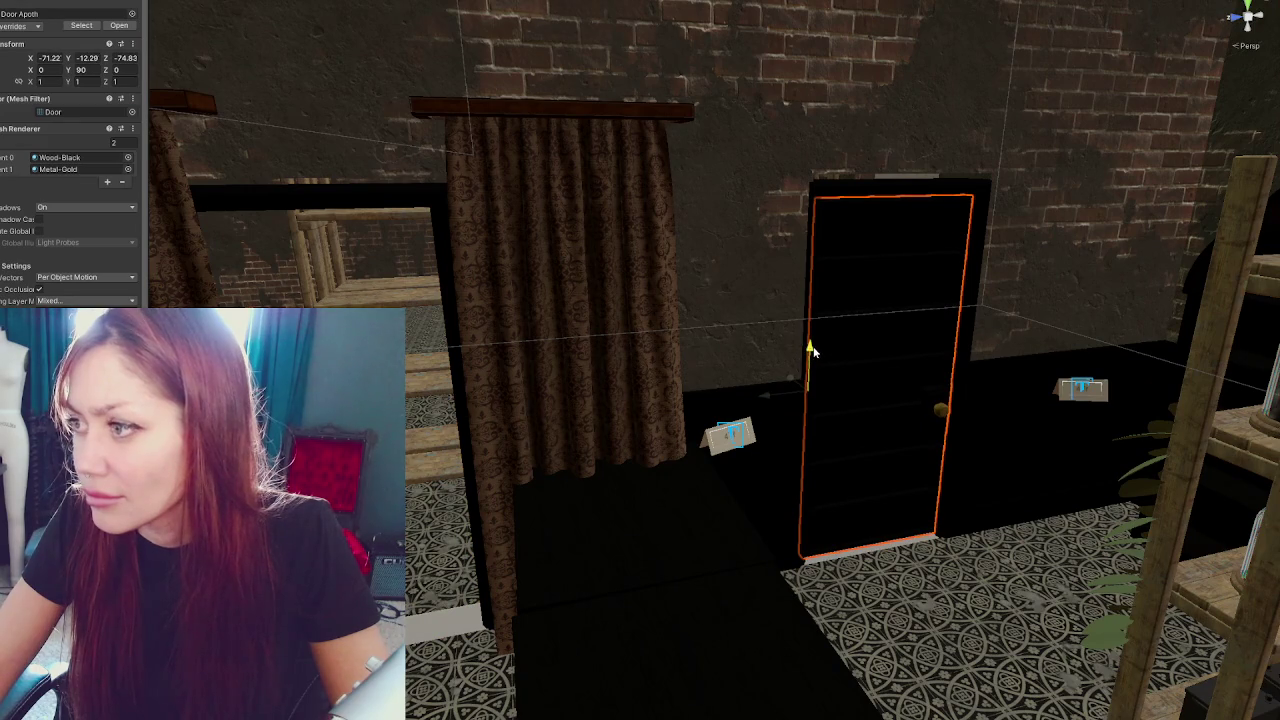
left_click_drag(105, 57, 118, 57)
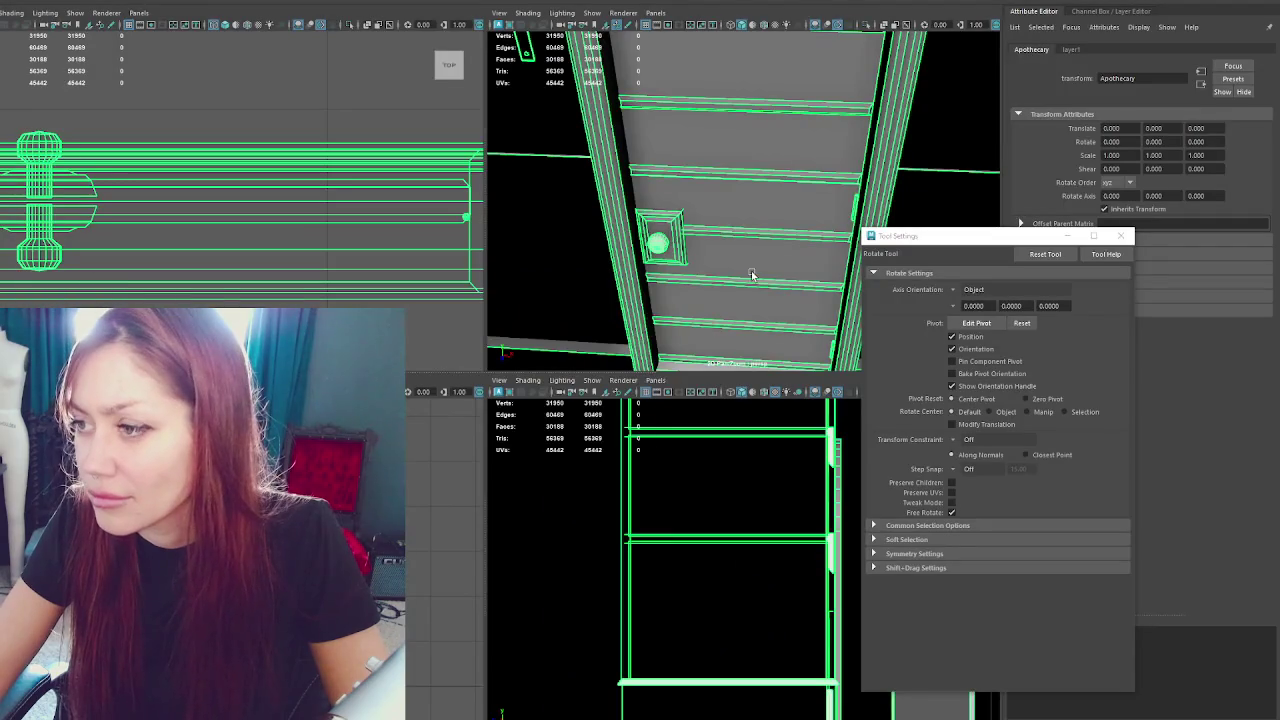
key("space")
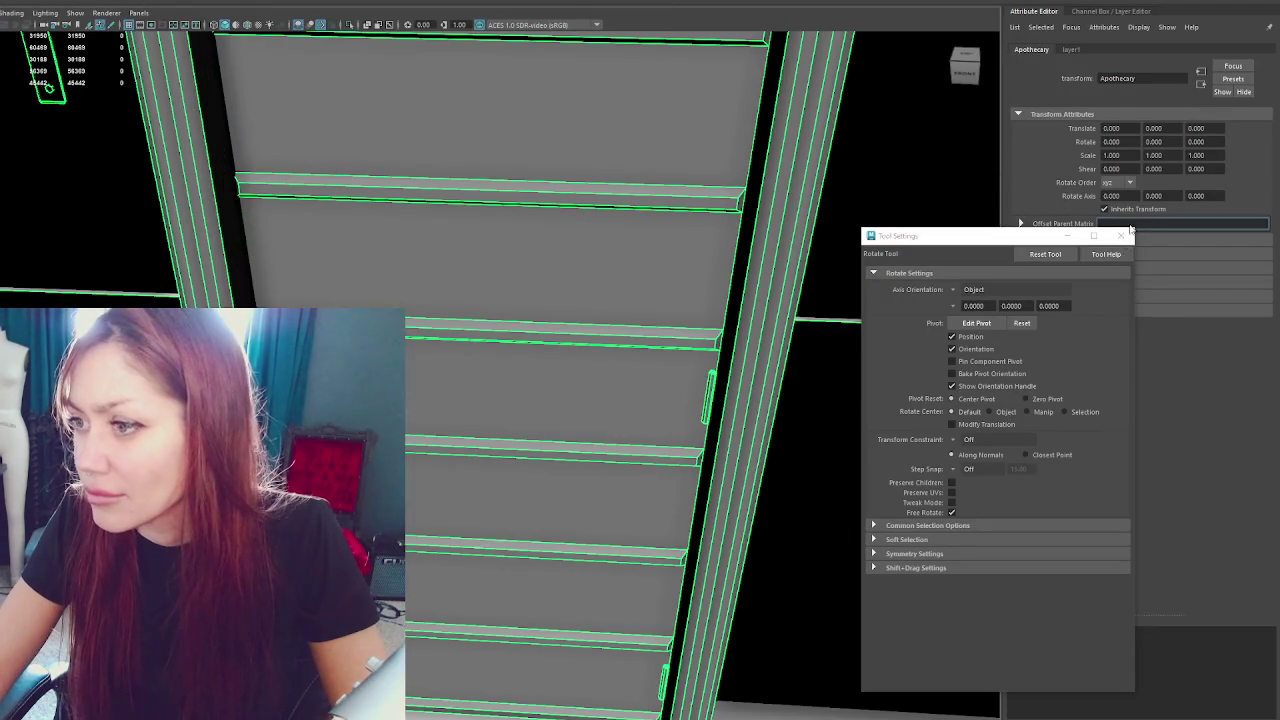
Isolate the Walls_Inner object and frame a close view of the inner doorways
left_click(1120, 236)
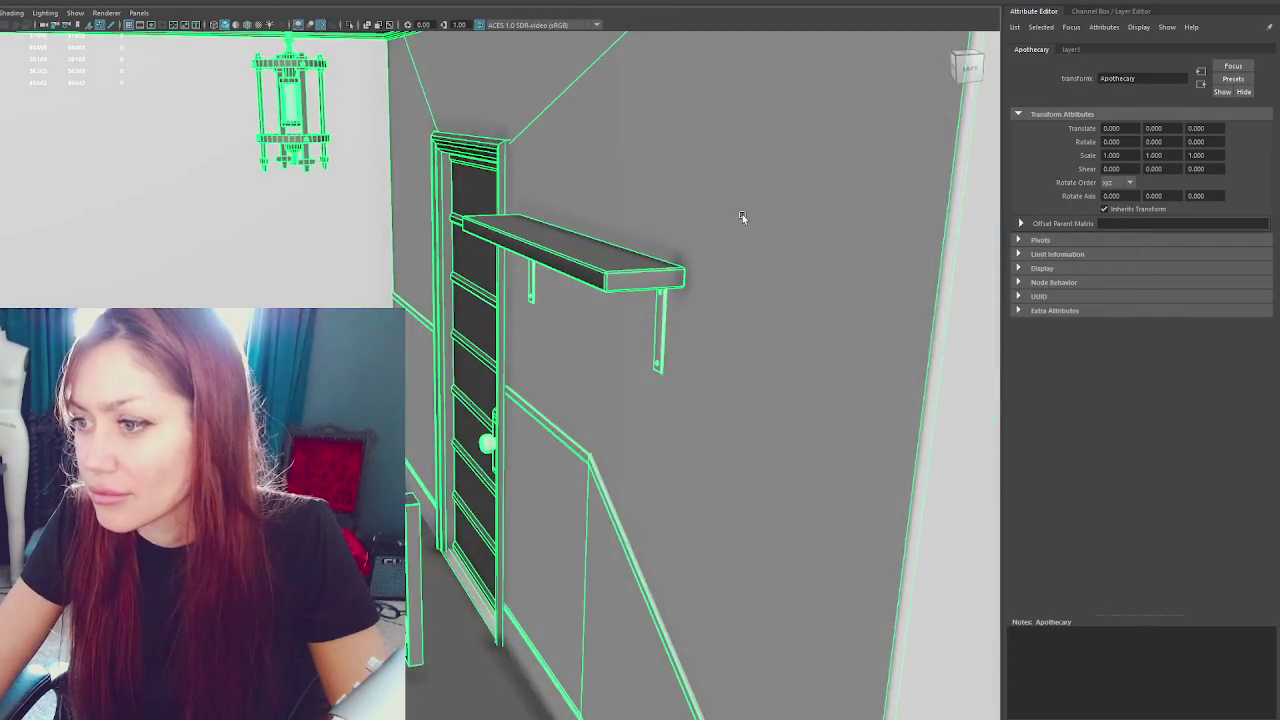
mouse_move(742, 214)
left_mouse_down()
mouse_move(751, 257)
mouse_move(829, 280)
mouse_move(423, 229)
mouse_move(672, 244)
mouse_move(686, 277)
mouse_move(628, 208)
left_mouse_up()
left_click(532, 180)
left_click(434, 224)
key("ctrl+1")
mouse_move(402, 161)
left_mouse_down()
mouse_move(466, 200)
mouse_move(657, 249)
mouse_move(646, 120)
left_mouse_up()
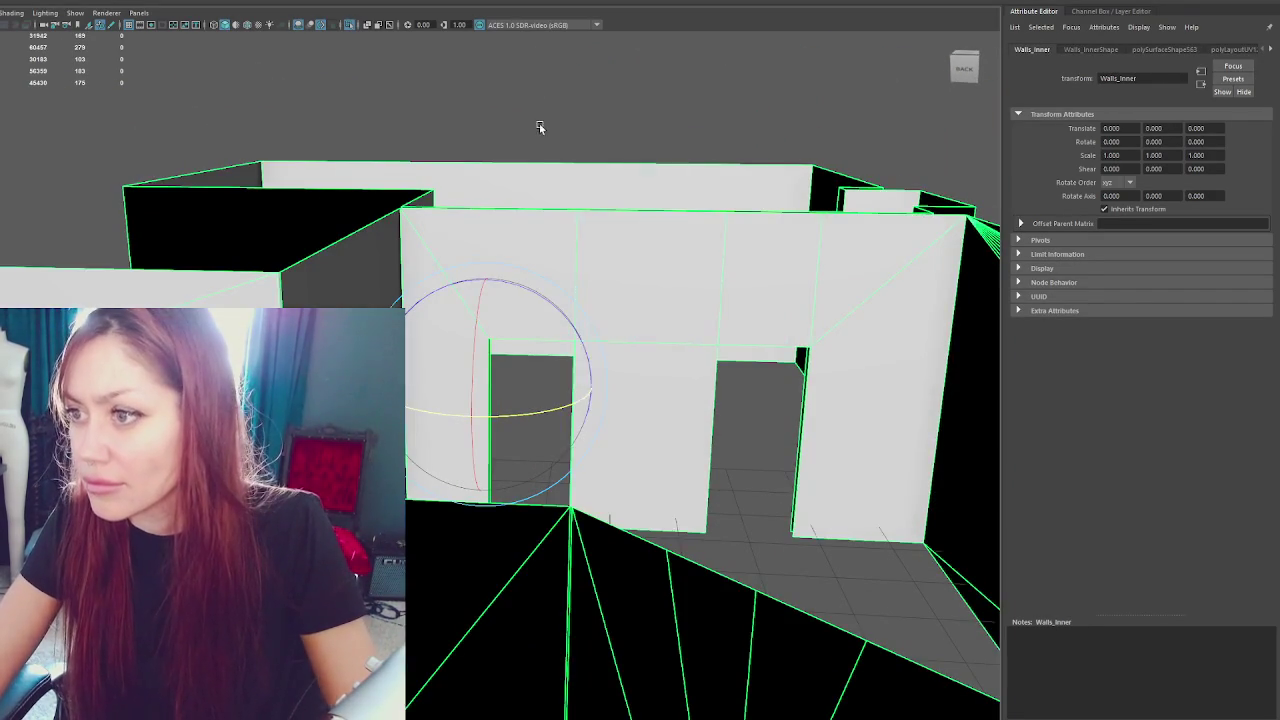
In wireframe, raise the edge loop across the doorway tops slightly
left_click(572, 68)
key("4")
left_click_drag(840, 380, 840, 379)
key("w")
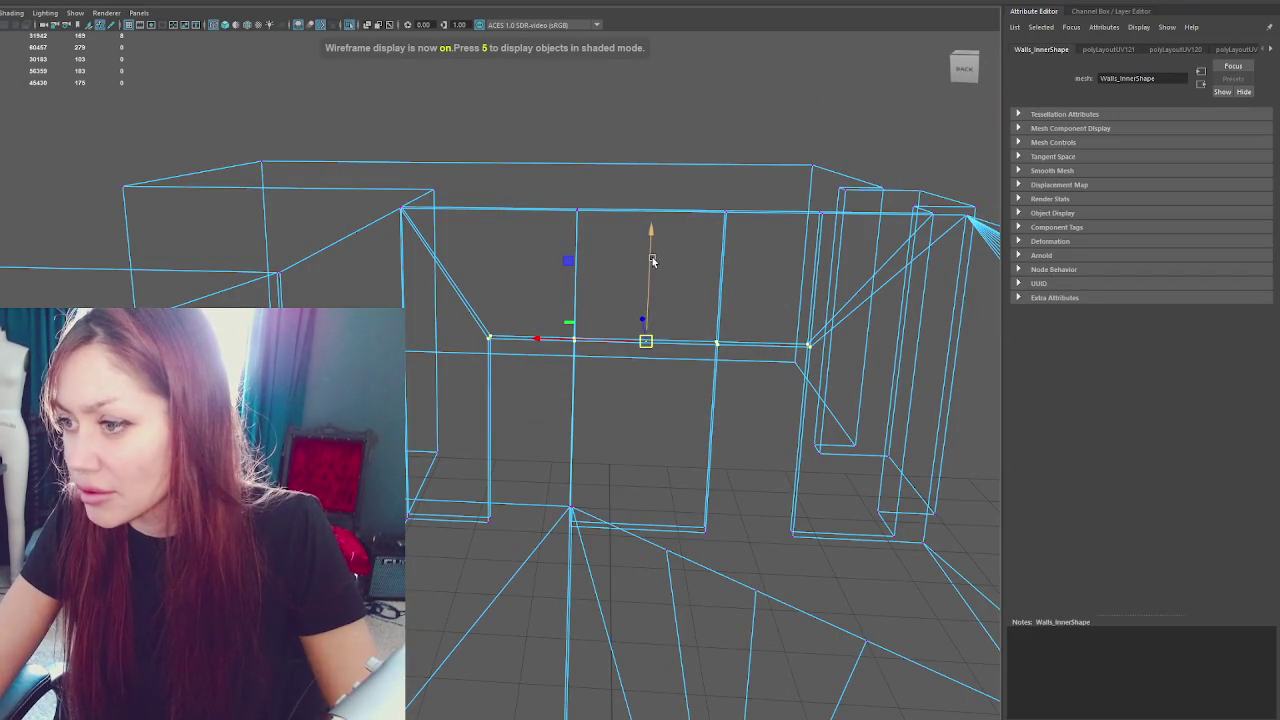
left_click_drag(648, 263, 648, 233)
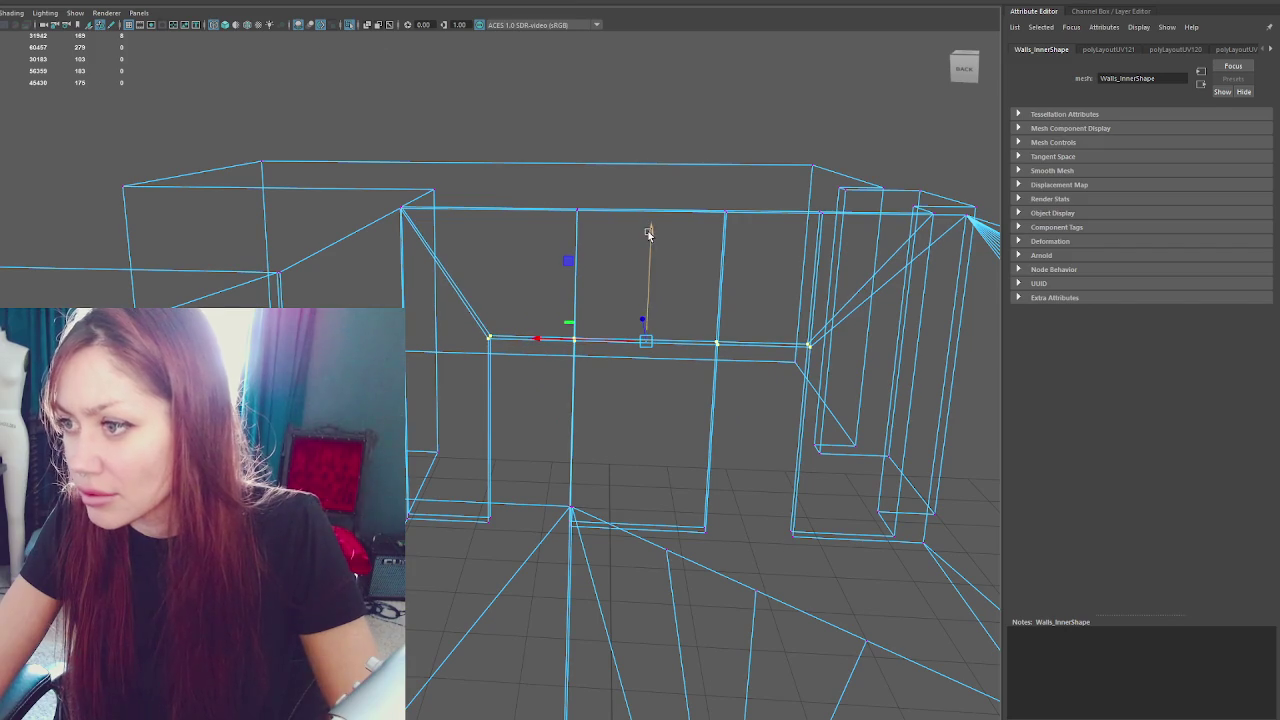
Return to shaded object mode, select the Apothecary group, and switch to Unity to reimport
key("5")
key("F8")
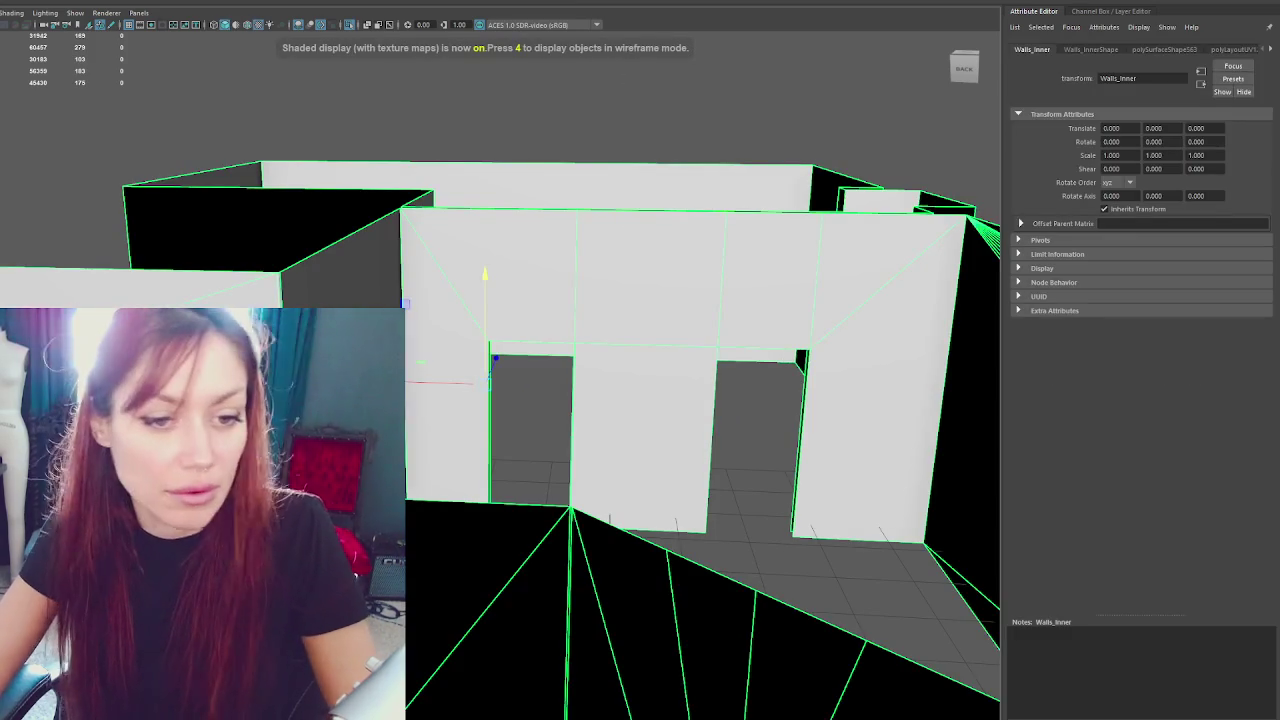
key("ctrl+F11")
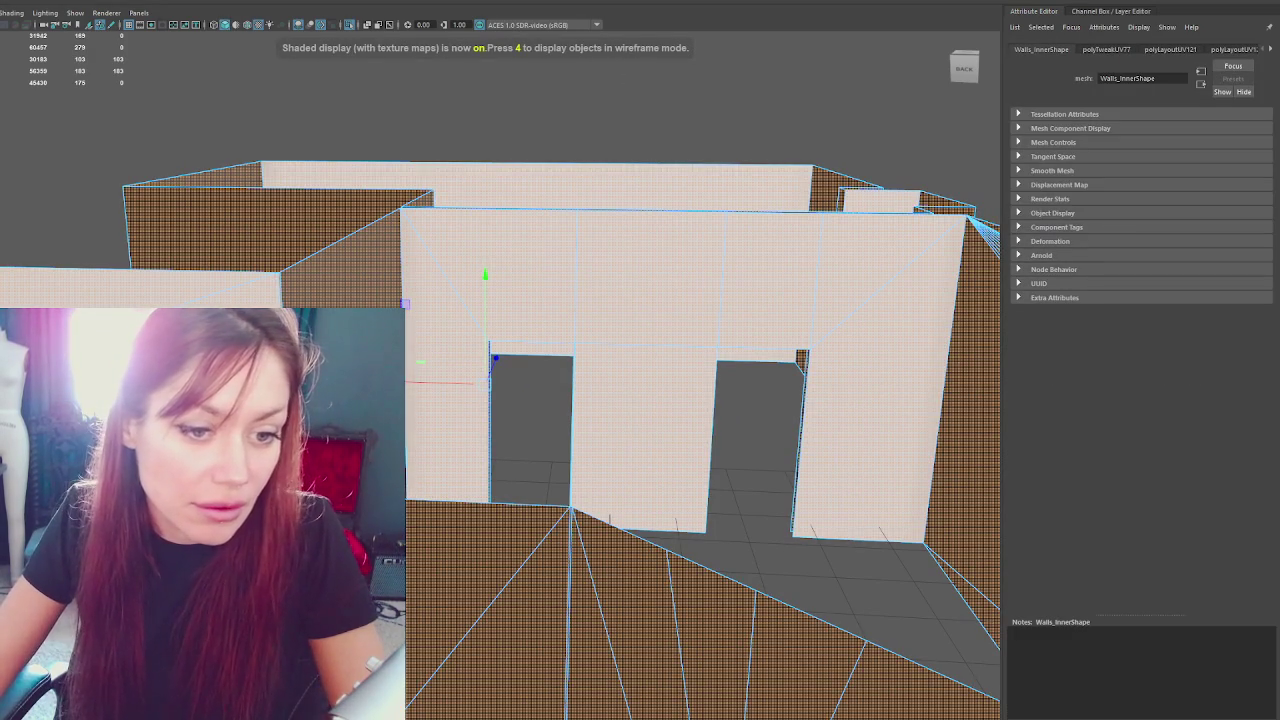
key("F8")
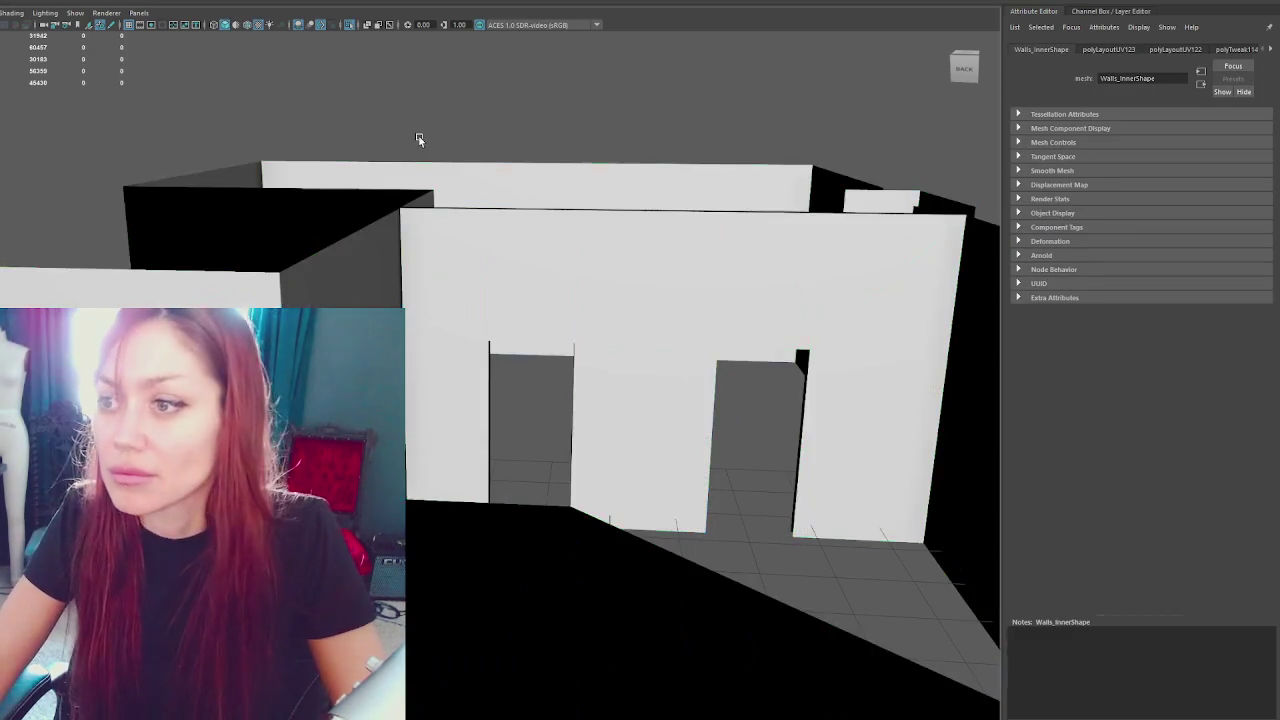
key("Up")
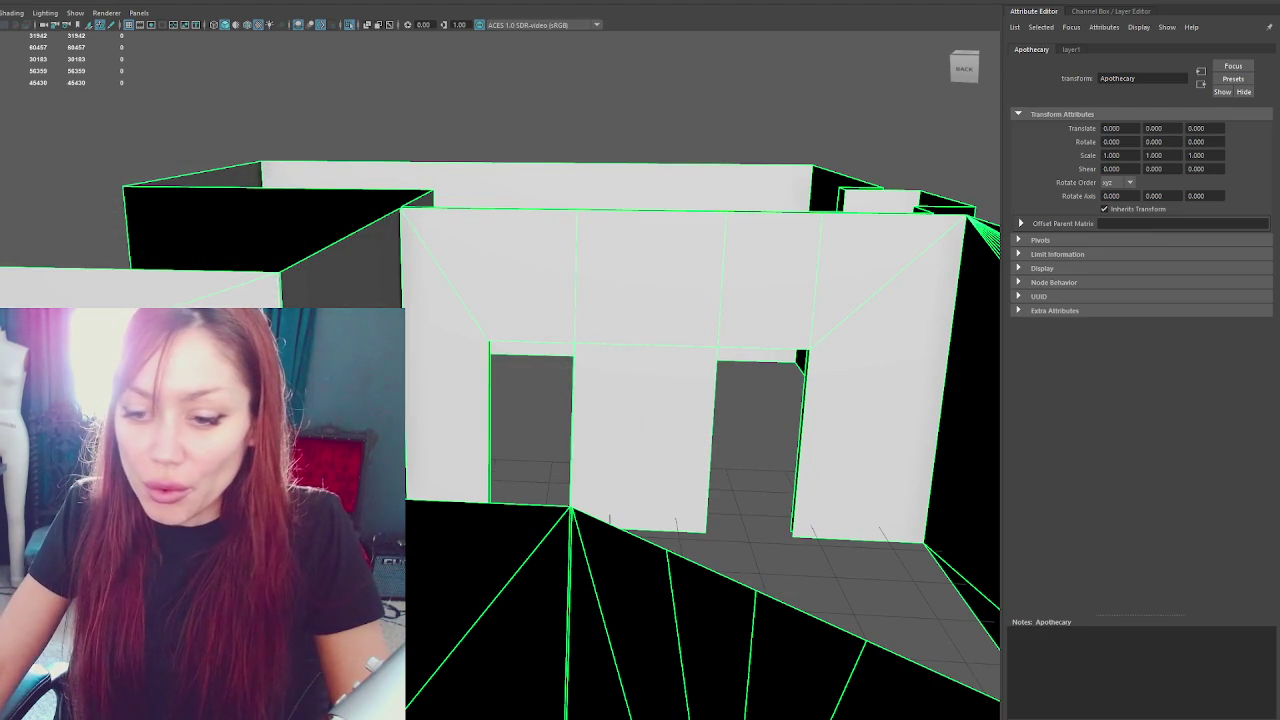
key("alt+Tab")
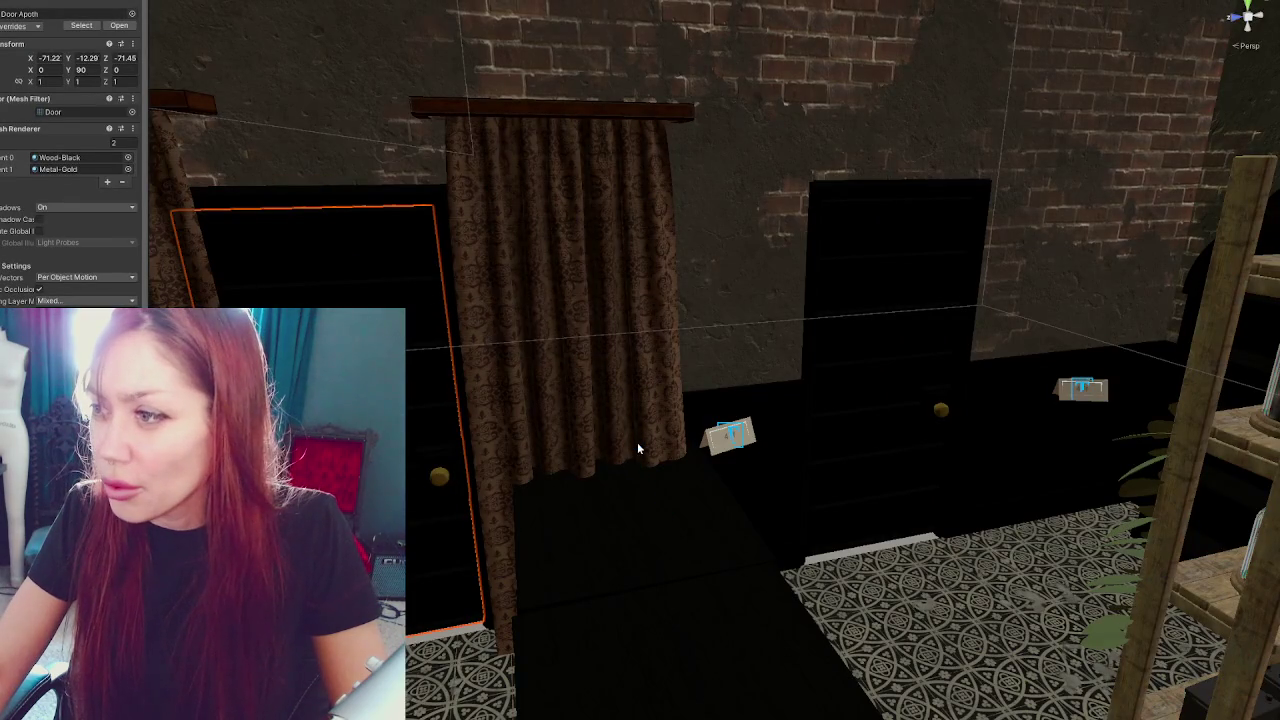
scroll(637, 442, "down", 2)
left_click_drag(917, 249, 928, 197)
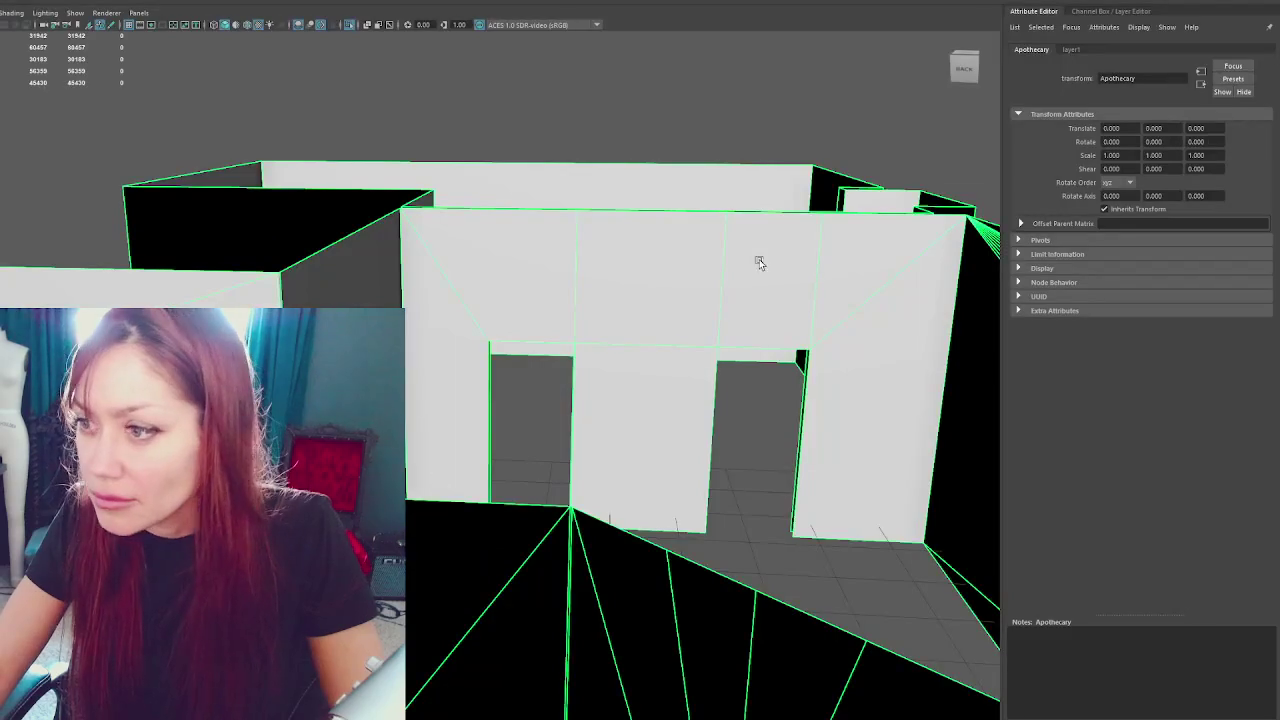
right_click(648, 252)
scroll(586, 291, "up", 3)
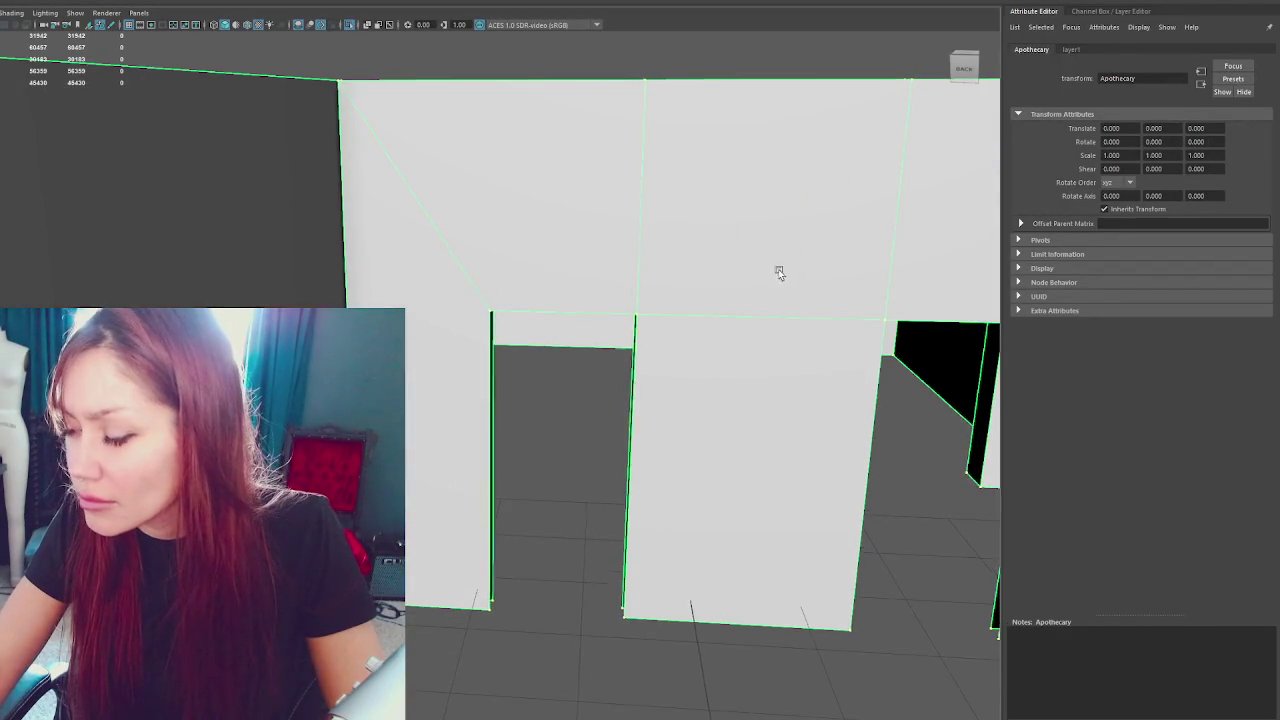
Check the inner wall edges in wireframe, then clear the edge and mesh selection
scroll(523, 291, "down", 2)
key("4")
scroll(740, 325, "up", 2)
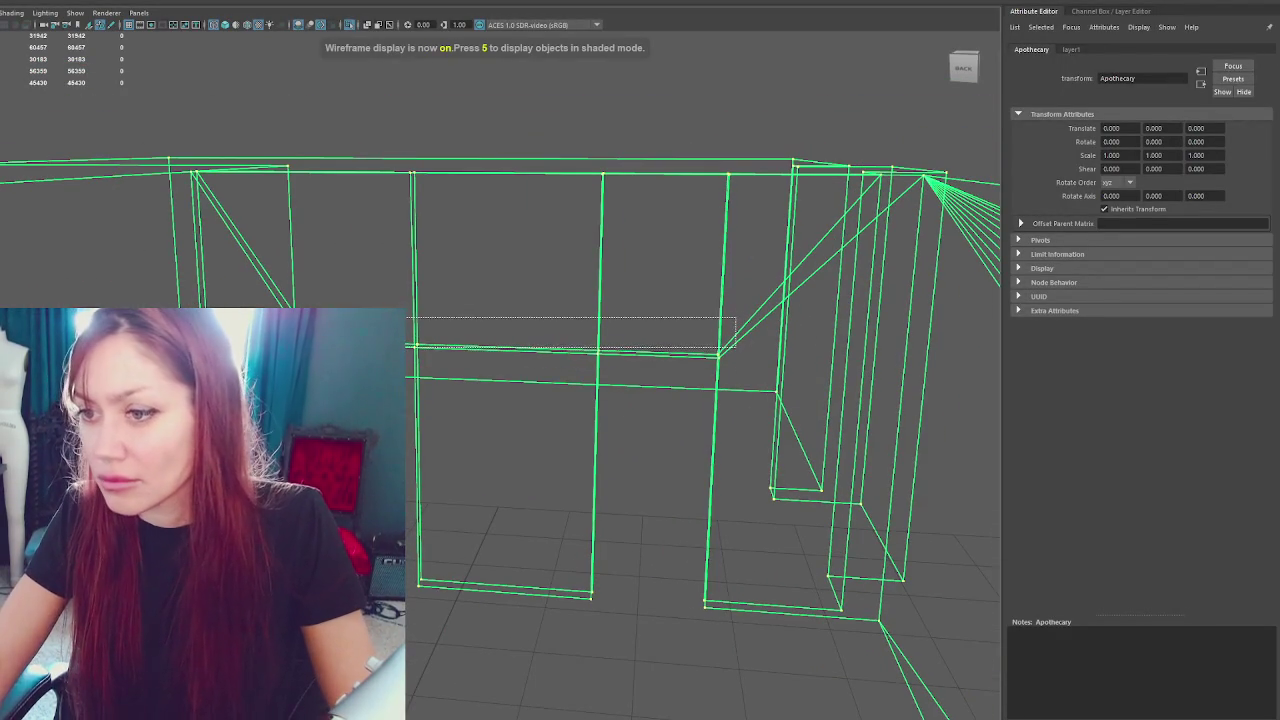
left_click_drag(405, 318, 735, 350)
scroll(532, 246, "up", 2)
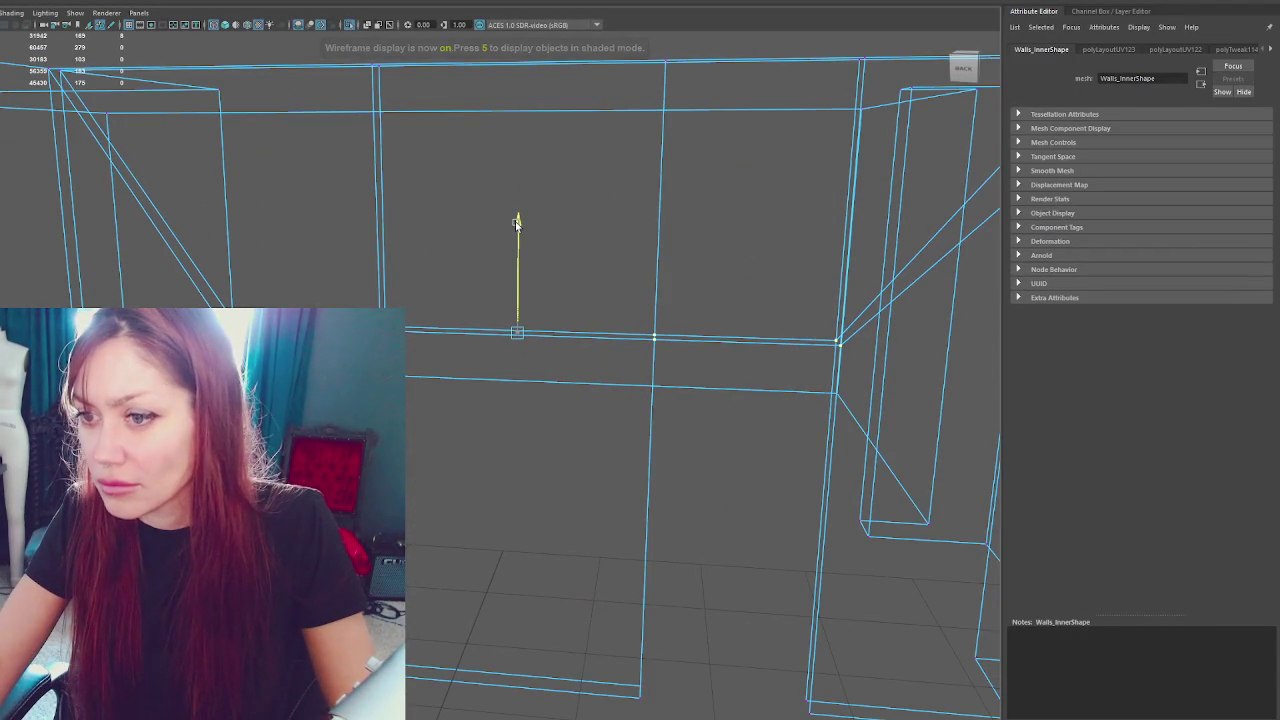
right_click(338, 164)
left_click(347, 174)
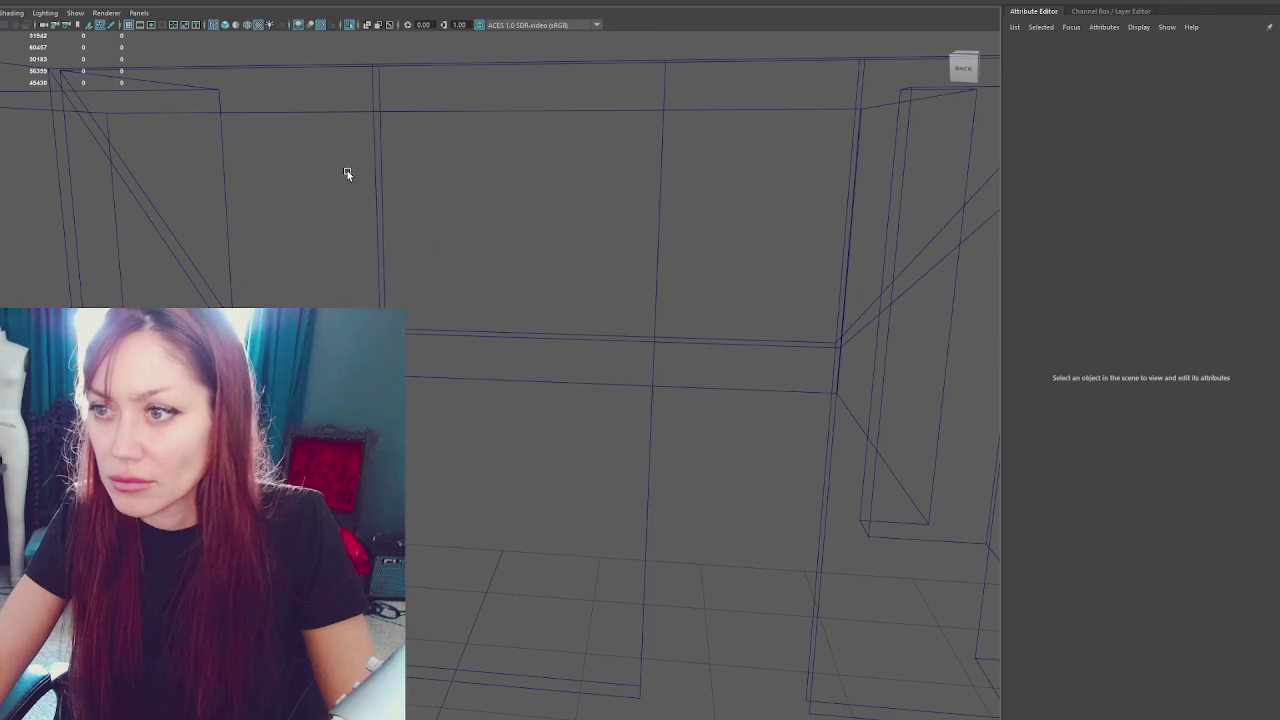
left_click(186, 286)
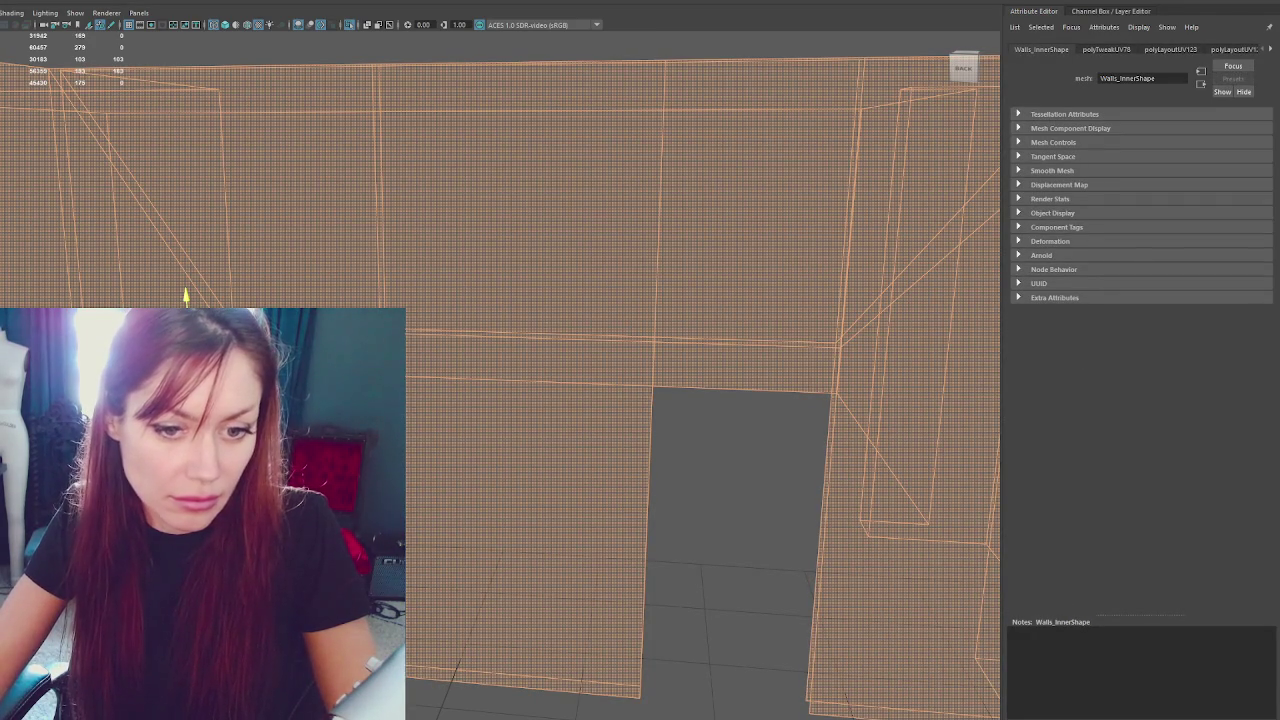
key("ctrl+z")
key("ctrl+z")
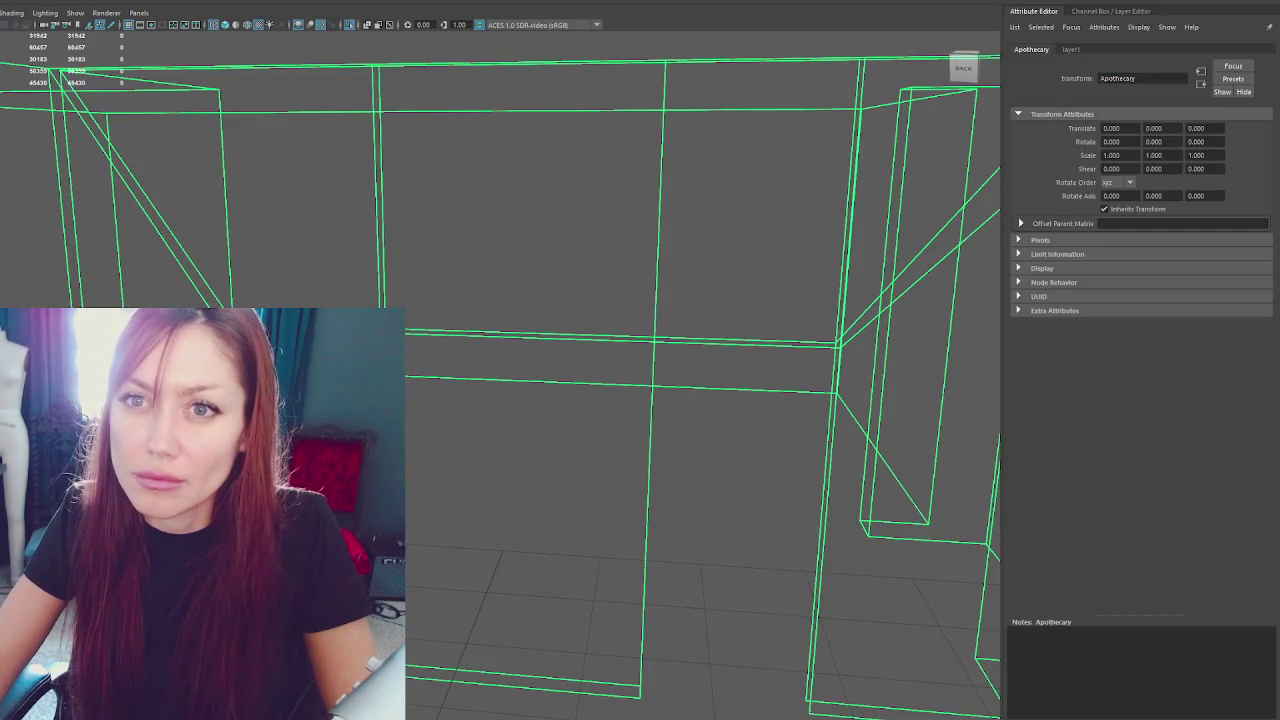
Export the selection over the existing Apothecary.fbx, confirming the overwrite
key("ctrl+shift+s")
left_click(100, 177)
left_click(714, 457)
key("Return")
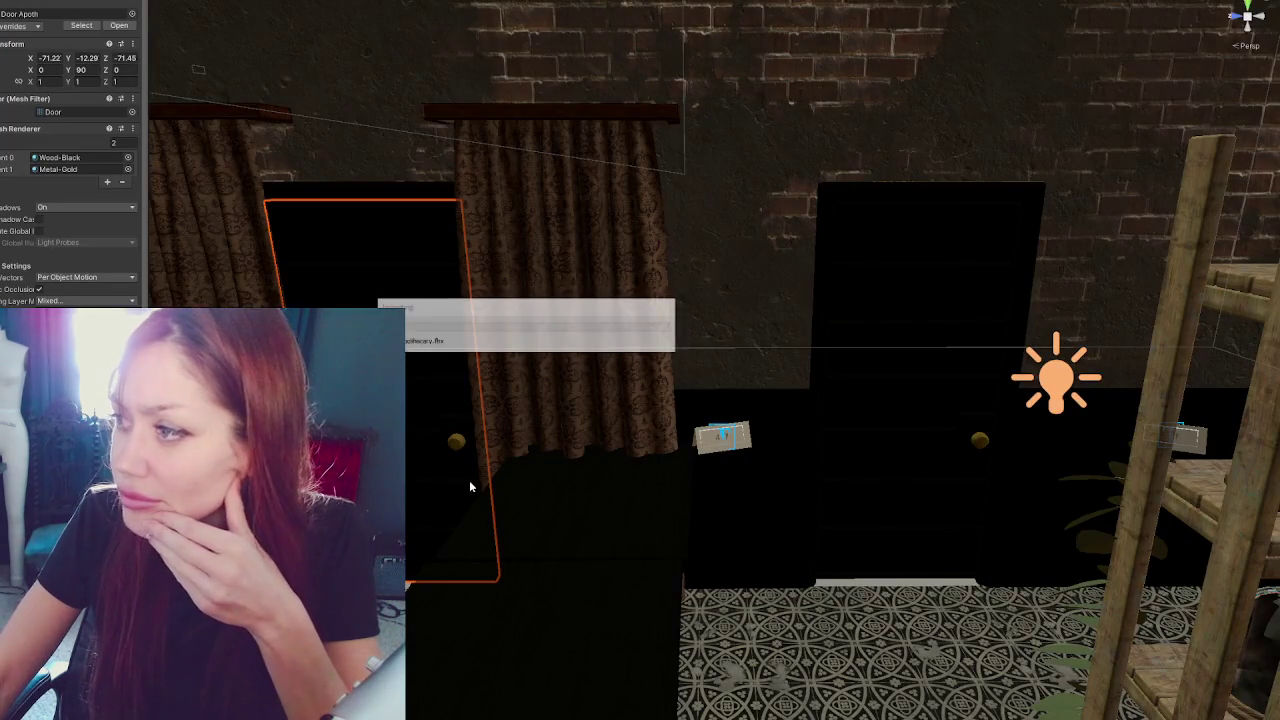
Slide the right Victorian curtain back toward the doorway and fine-tune its position
scroll(750, 402, "down", 3)
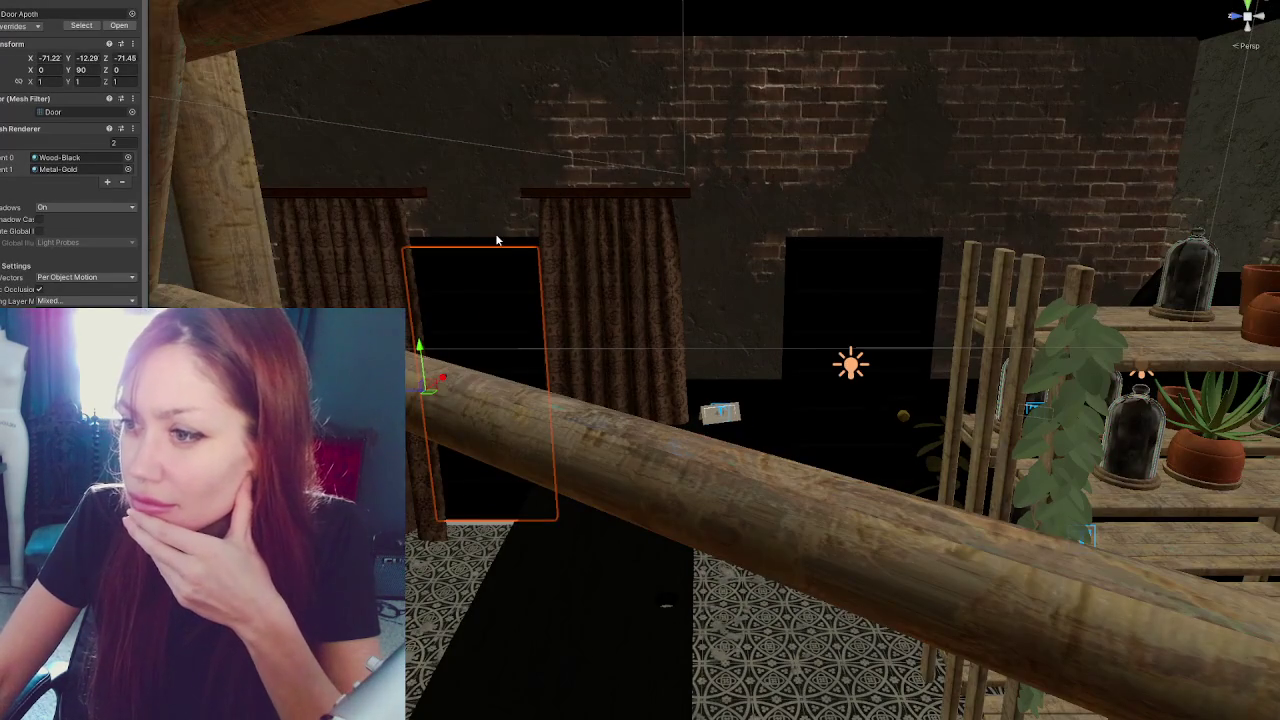
left_click(580, 253)
mouse_move(571, 507)
left_mouse_down()
mouse_move(455, 507)
mouse_move(566, 501)
left_mouse_up()
mouse_move(455, 584)
left_mouse_down()
mouse_move(500, 590)
mouse_move(478, 590)
left_mouse_up()
Place the left curtain beside the right one, nudge the right curtain, then select the counter label
left_click(753, 545)
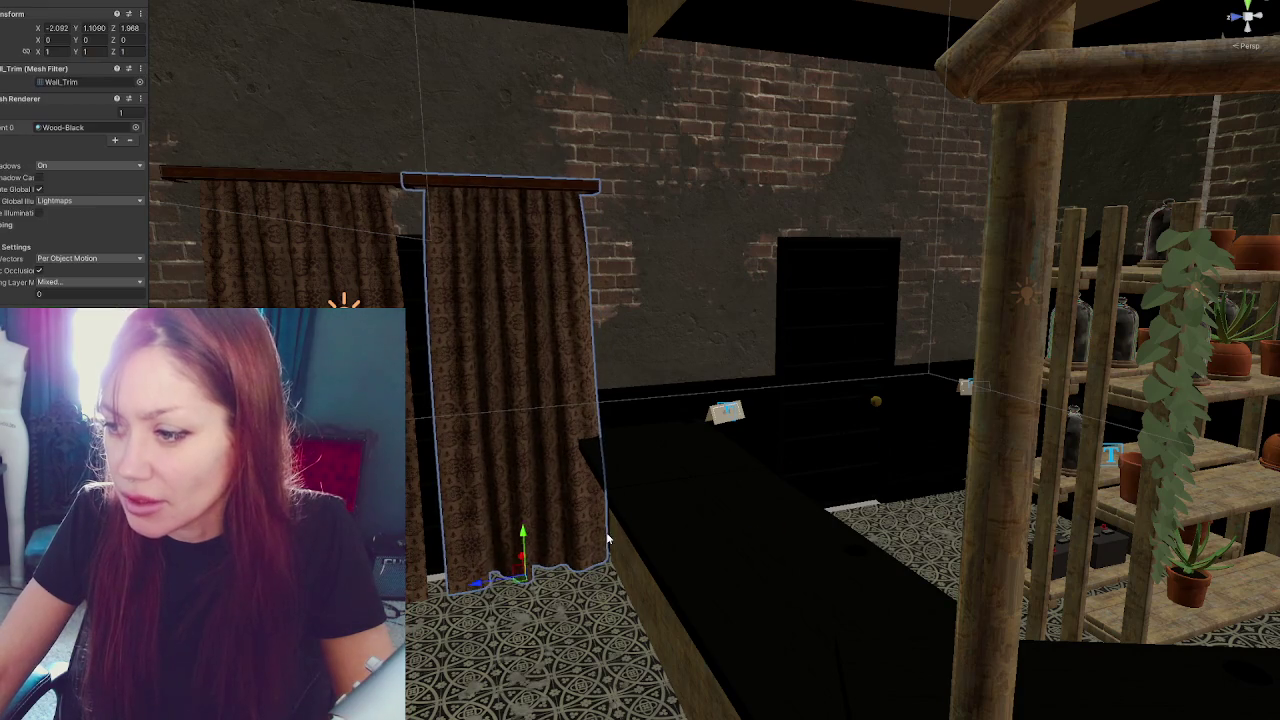
mouse_move(753, 545)
left_mouse_down()
mouse_move(644, 396)
mouse_move(823, 357)
mouse_move(684, 424)
left_mouse_up()
left_click(492, 383)
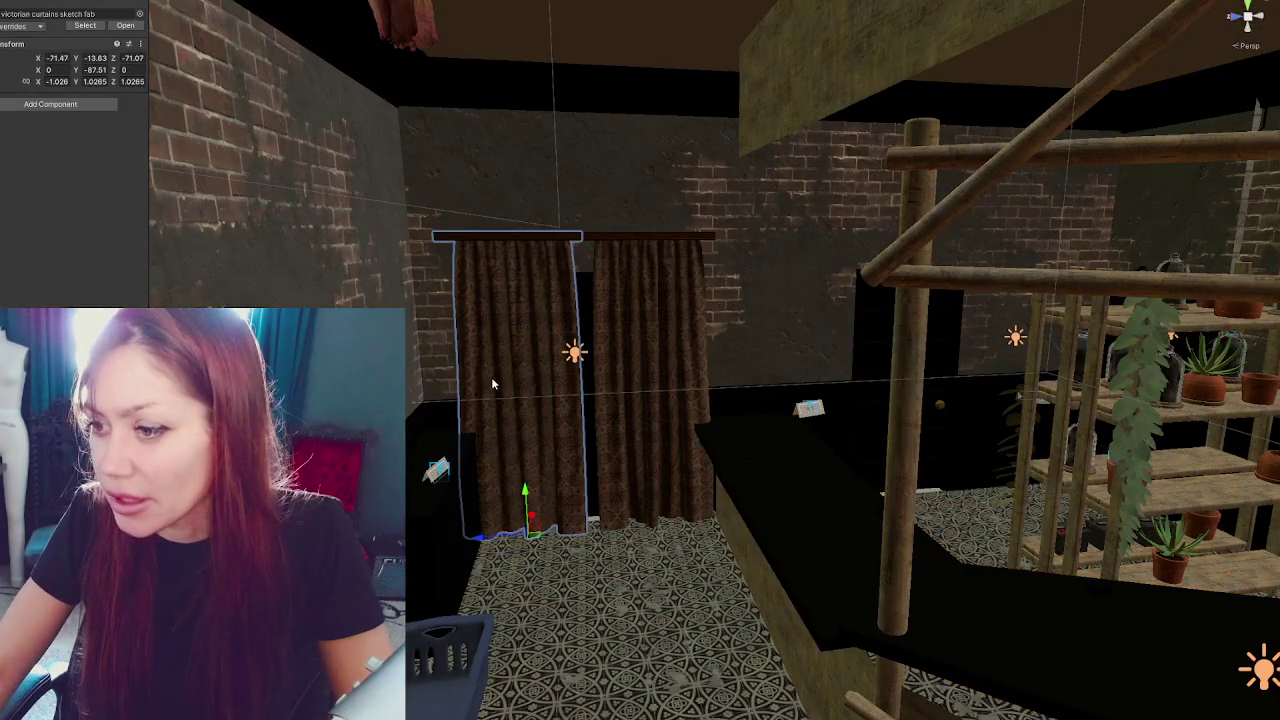
left_click_drag(484, 537, 502, 540)
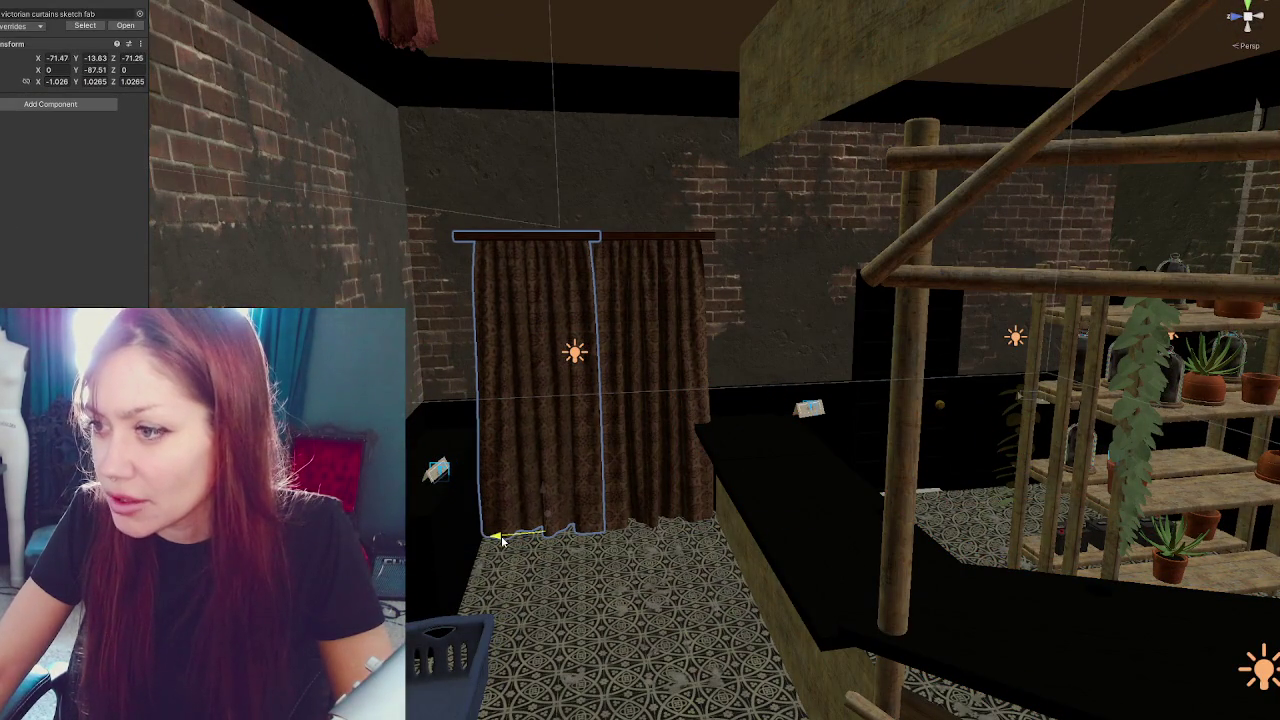
left_click(600, 531)
left_click_drag(600, 531, 643, 427)
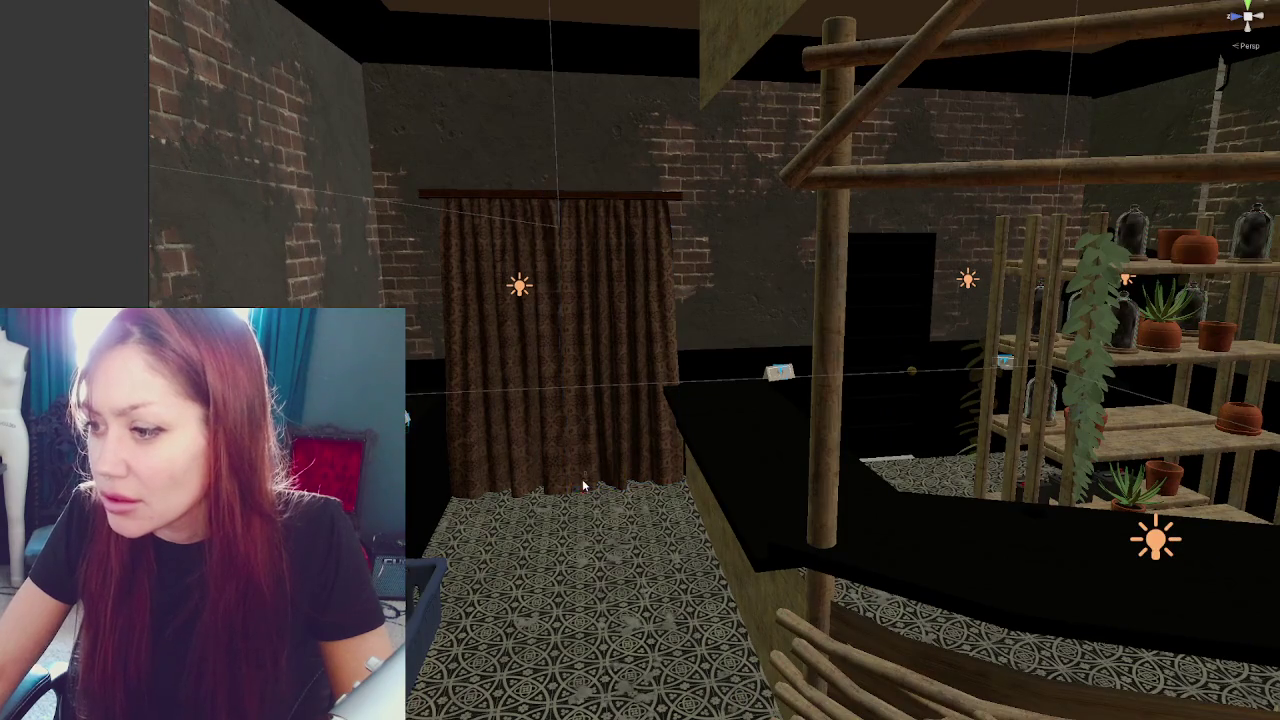
left_click_drag(584, 484, 630, 398)
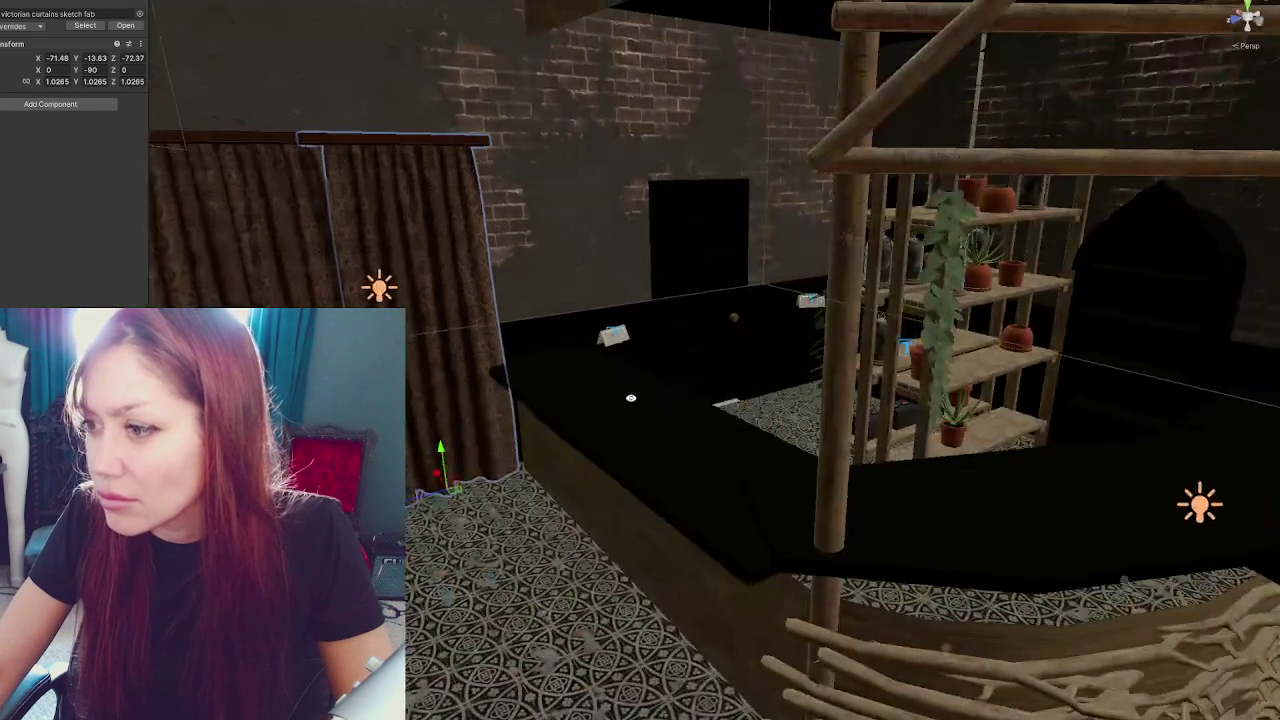
left_click(612, 335)
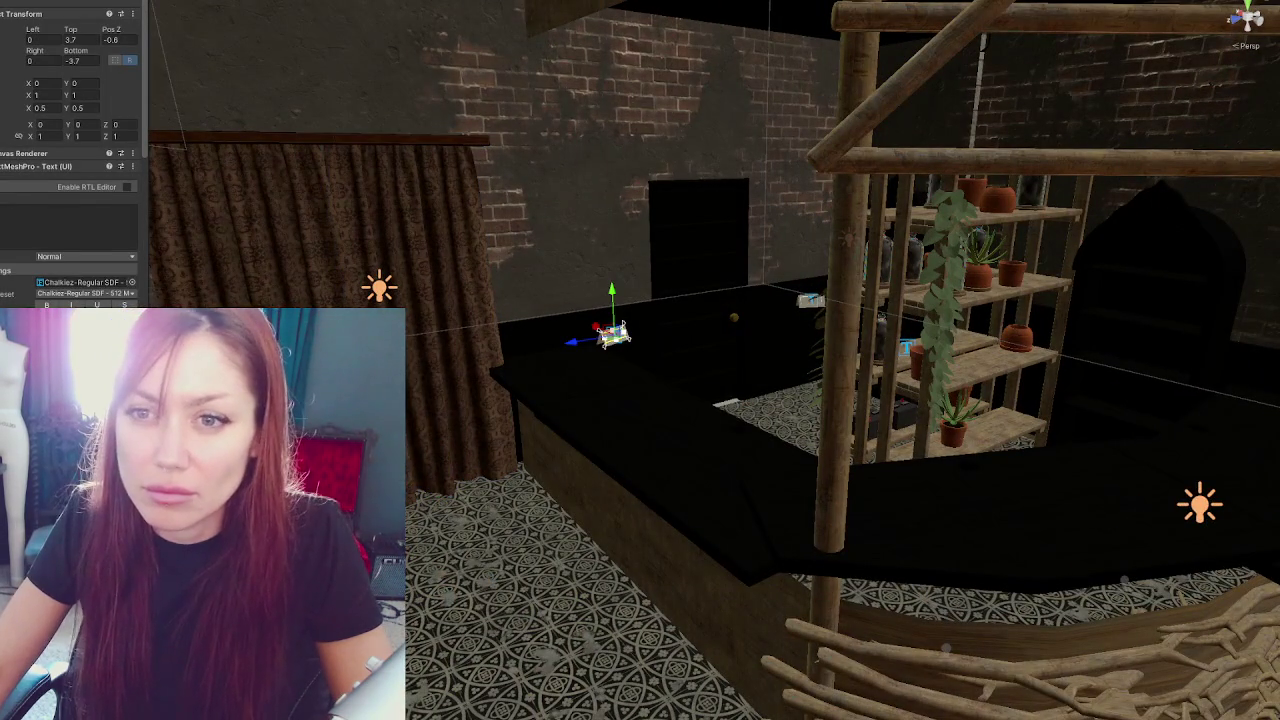
left_click(2, 27)
Slide the chalkboard sign stand left along the bar counter
key("f")
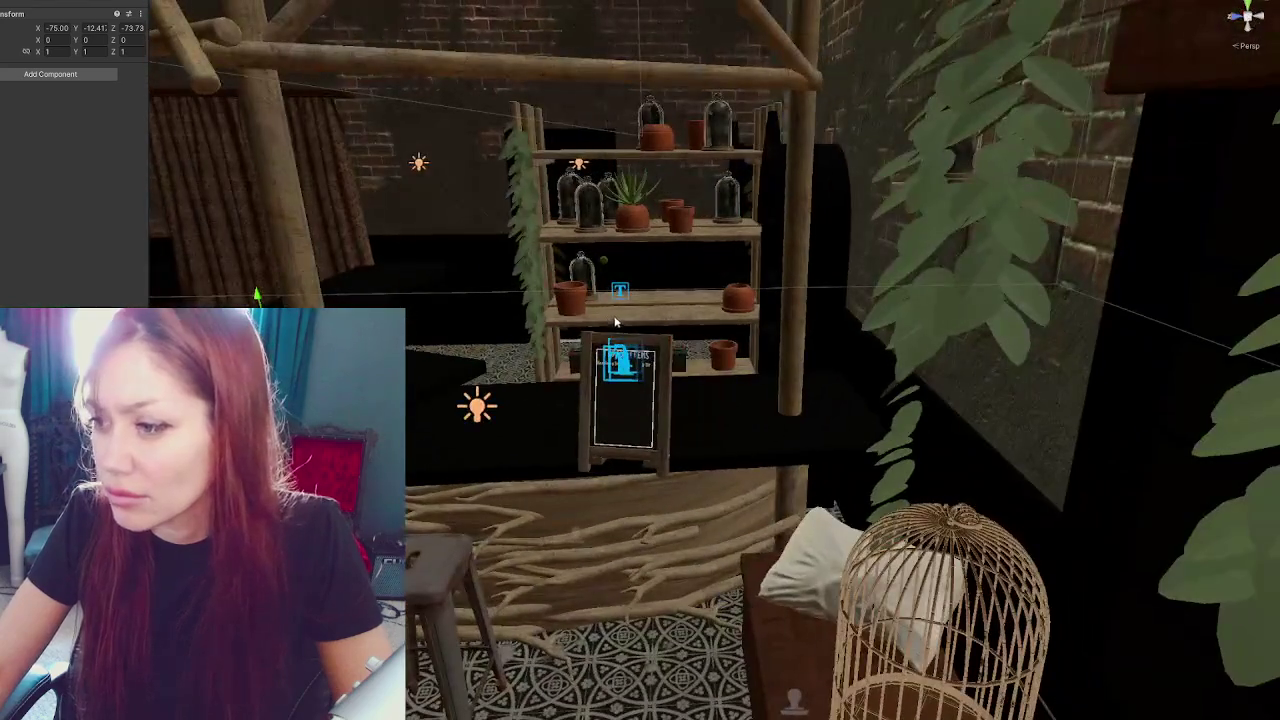
left_click(640, 424)
left_click_drag(642, 430, 843, 470)
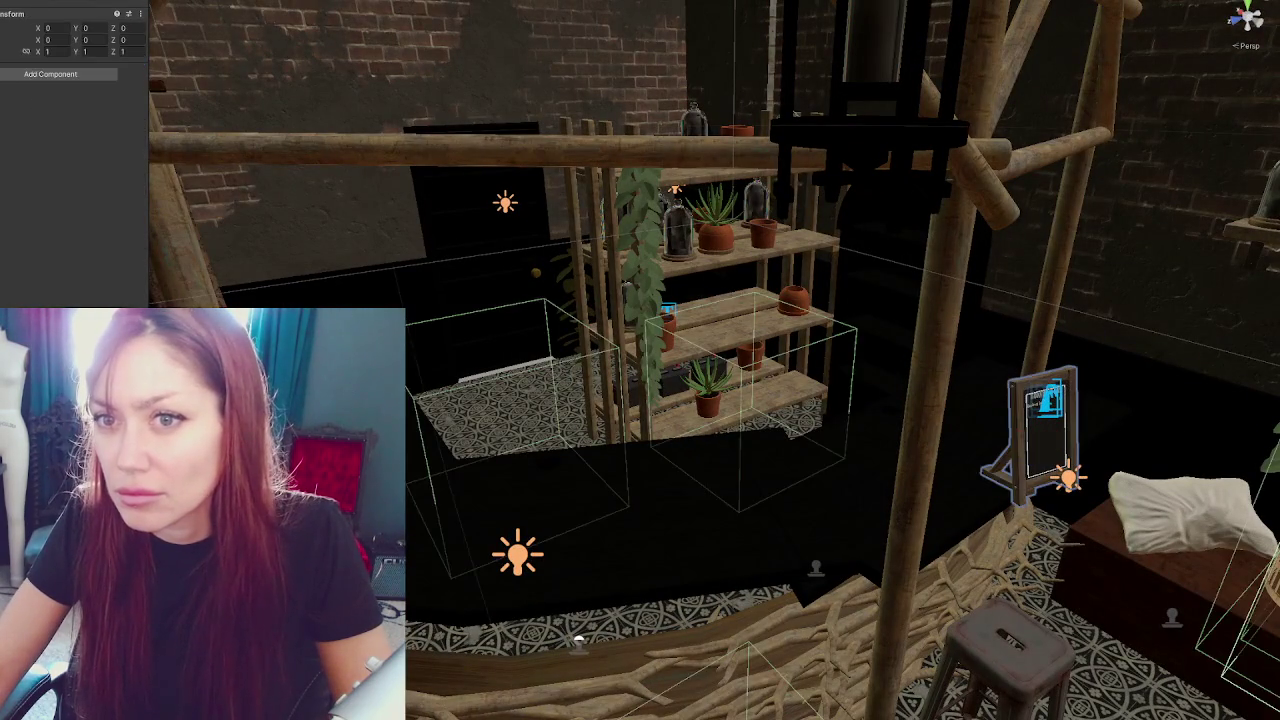
left_click(1000, 434)
mouse_move(1004, 411)
left_mouse_down()
mouse_move(920, 402)
mouse_move(948, 405)
mouse_move(977, 511)
mouse_move(785, 455)
mouse_move(758, 481)
mouse_move(793, 452)
mouse_move(727, 516)
mouse_move(735, 500)
mouse_move(712, 502)
mouse_move(728, 510)
mouse_move(733, 470)
left_mouse_up()
Nudge the three barstools slightly and frame the plant-filled shelves unit
left_click(781, 452)
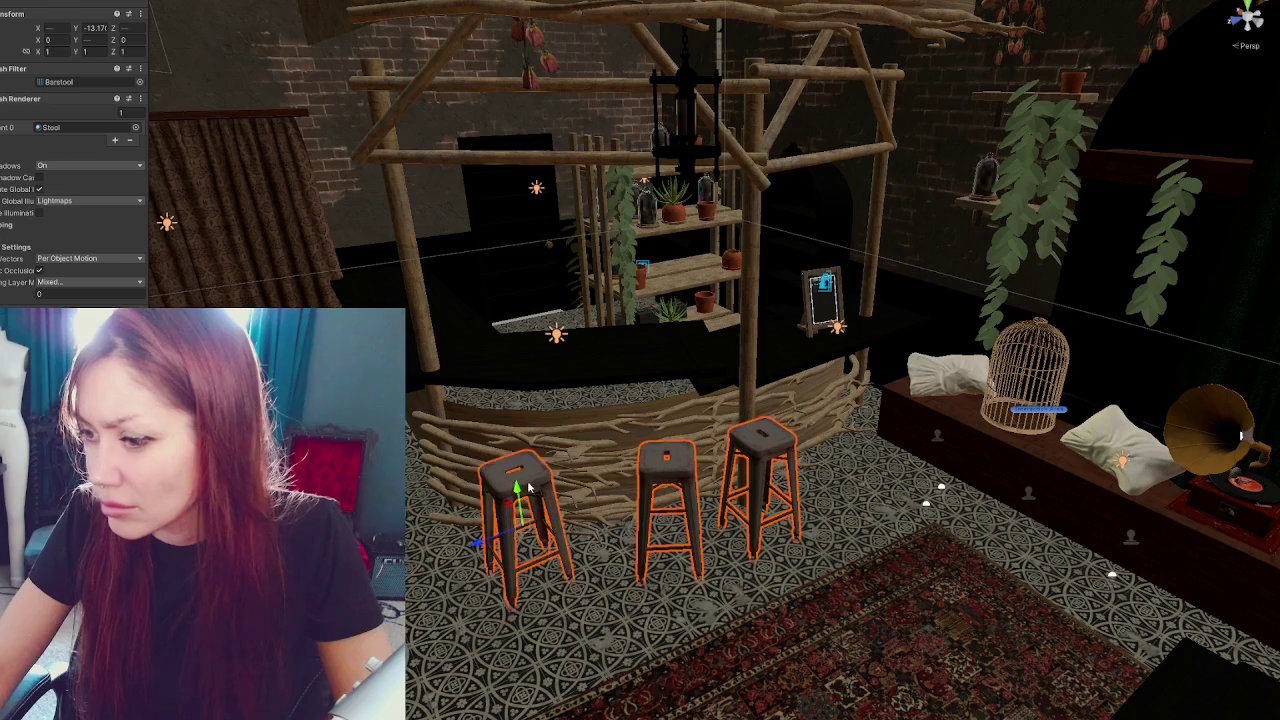
mouse_move(518, 487)
left_mouse_down()
mouse_move(573, 445)
mouse_move(552, 406)
mouse_move(560, 417)
left_mouse_up()
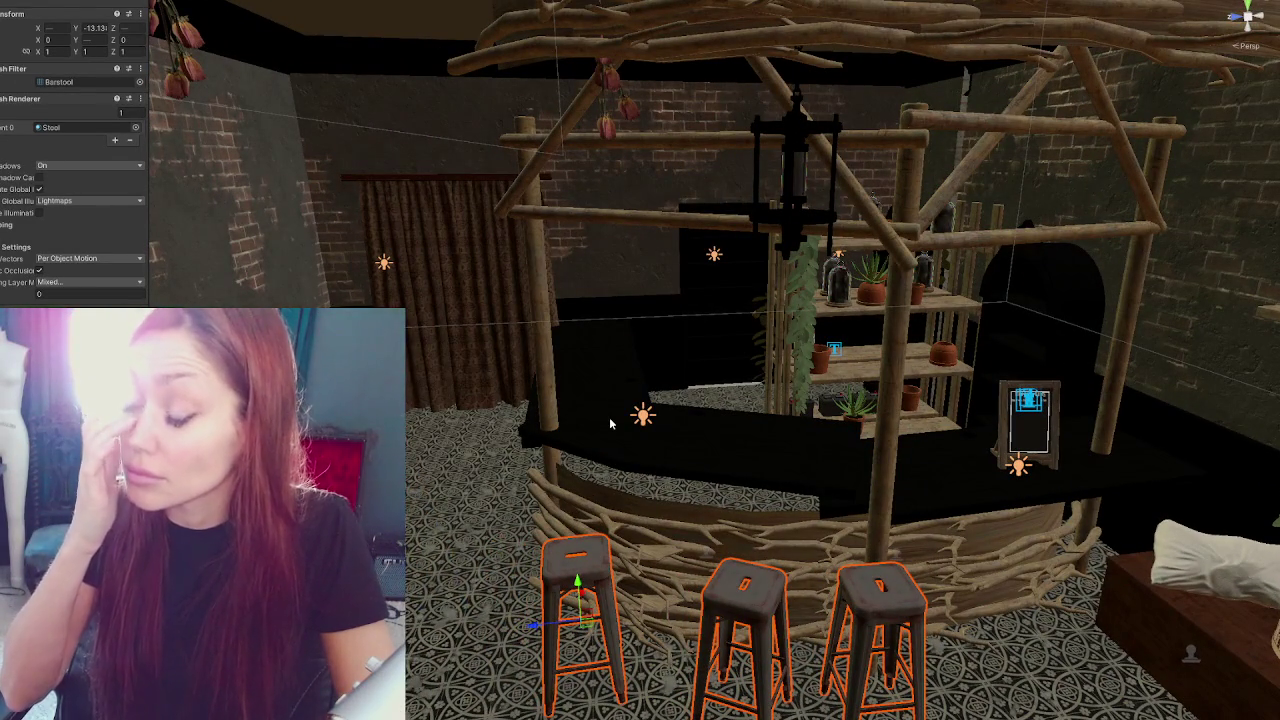
left_click(609, 417)
key("f")
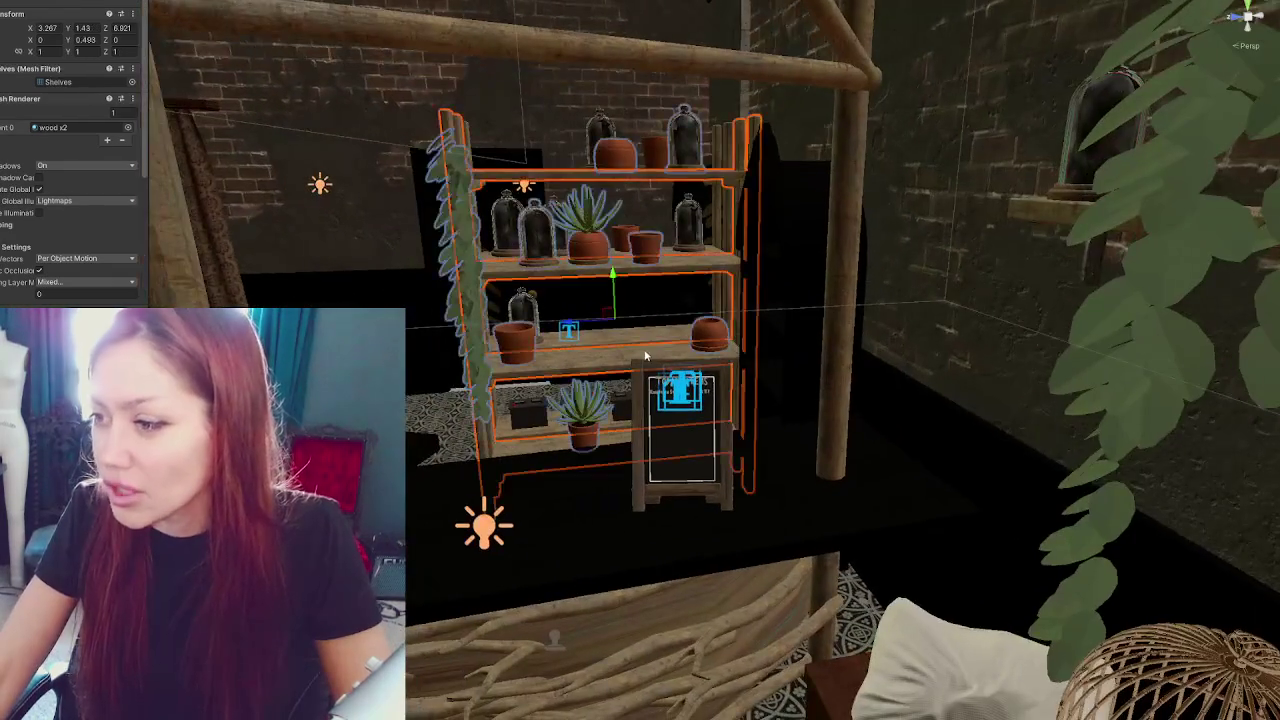
mouse_move(645, 356)
left_mouse_down()
mouse_move(777, 304)
mouse_move(790, 338)
mouse_move(637, 313)
mouse_move(650, 312)
left_mouse_up()
Push both shelves units back toward the wall and slide them left along X
key("f")
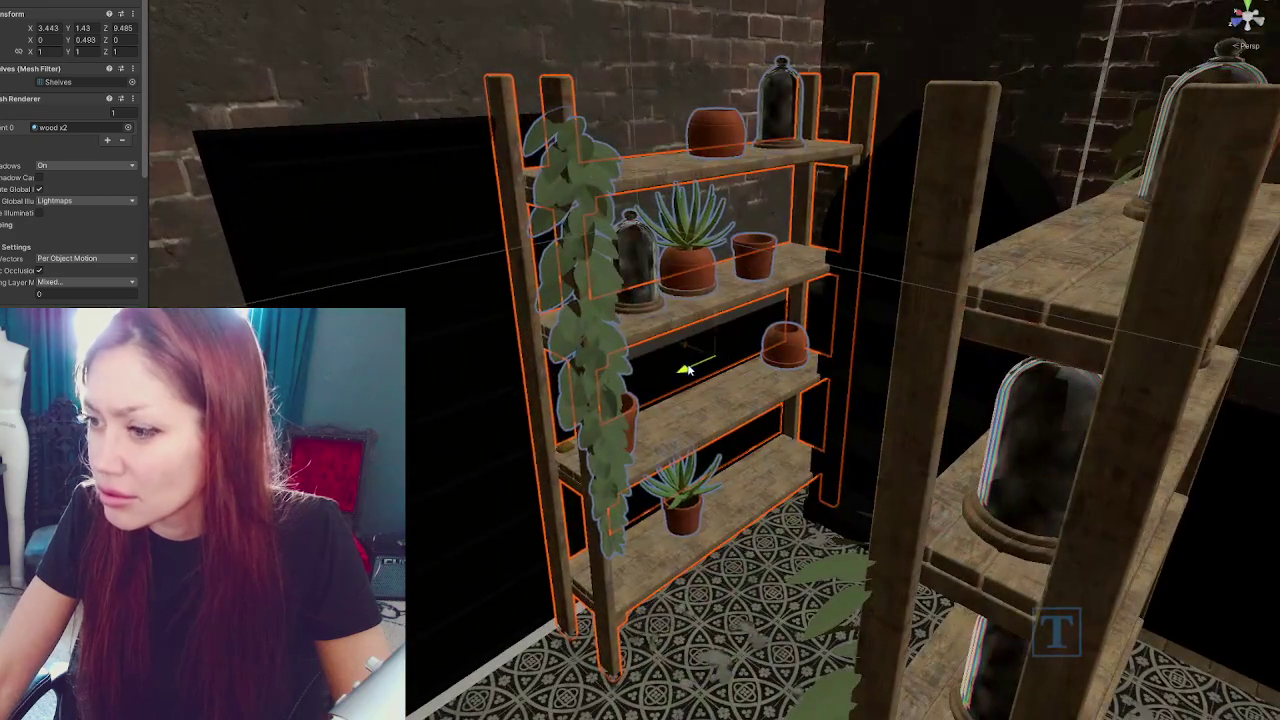
left_click_drag(688, 362, 876, 341)
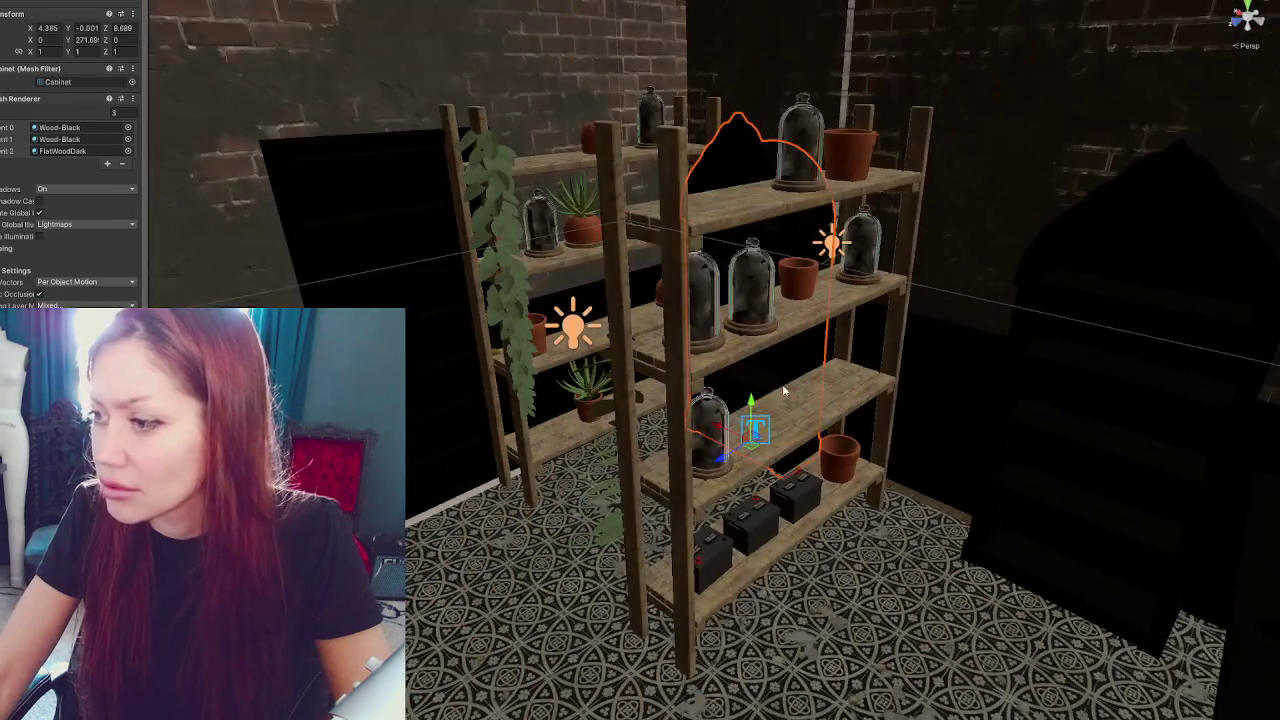
left_click(782, 384)
key("f")
mouse_move(765, 382)
left_mouse_down()
mouse_move(578, 302)
mouse_move(545, 330)
mouse_move(480, 345)
left_mouse_up()
left_click_drag(590, 303, 489, 335)
key("f")
mouse_move(540, 289)
left_mouse_down()
mouse_move(606, 320)
mouse_move(593, 369)
mouse_move(407, 323)
mouse_move(418, 313)
left_mouse_up()
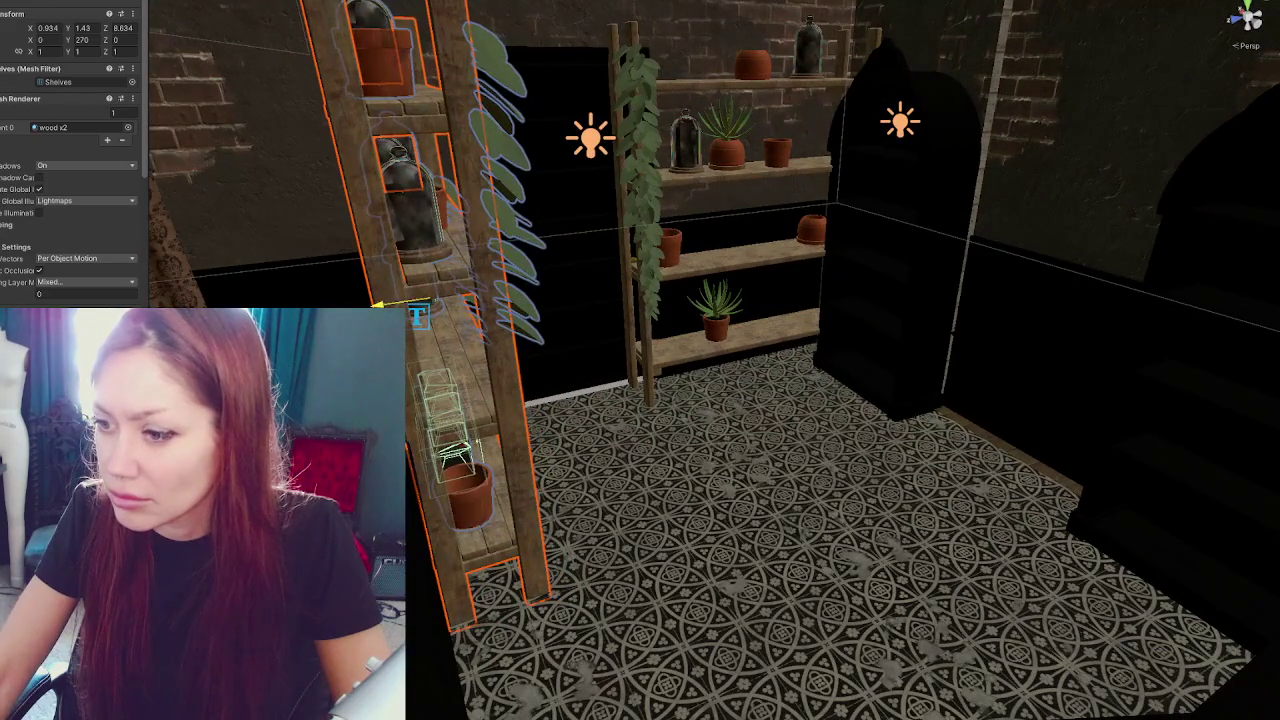
Bring the arched cabinet forward and move the tall shelf beside the other shelf unit
left_click(857, 268)
mouse_move(843, 373)
left_mouse_down()
mouse_move(966, 445)
mouse_move(848, 374)
left_mouse_up()
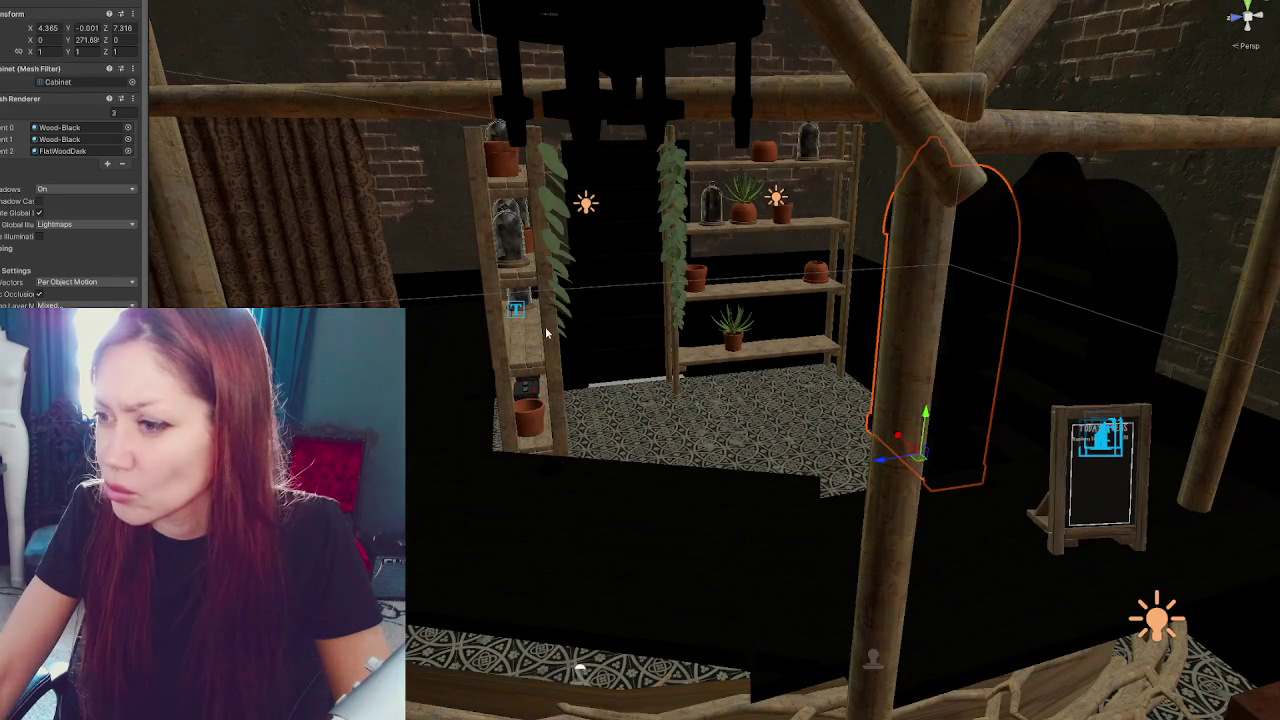
left_click(547, 333)
mouse_move(547, 333)
left_mouse_down()
mouse_move(818, 313)
mouse_move(778, 401)
mouse_move(893, 333)
mouse_move(877, 291)
left_mouse_up()
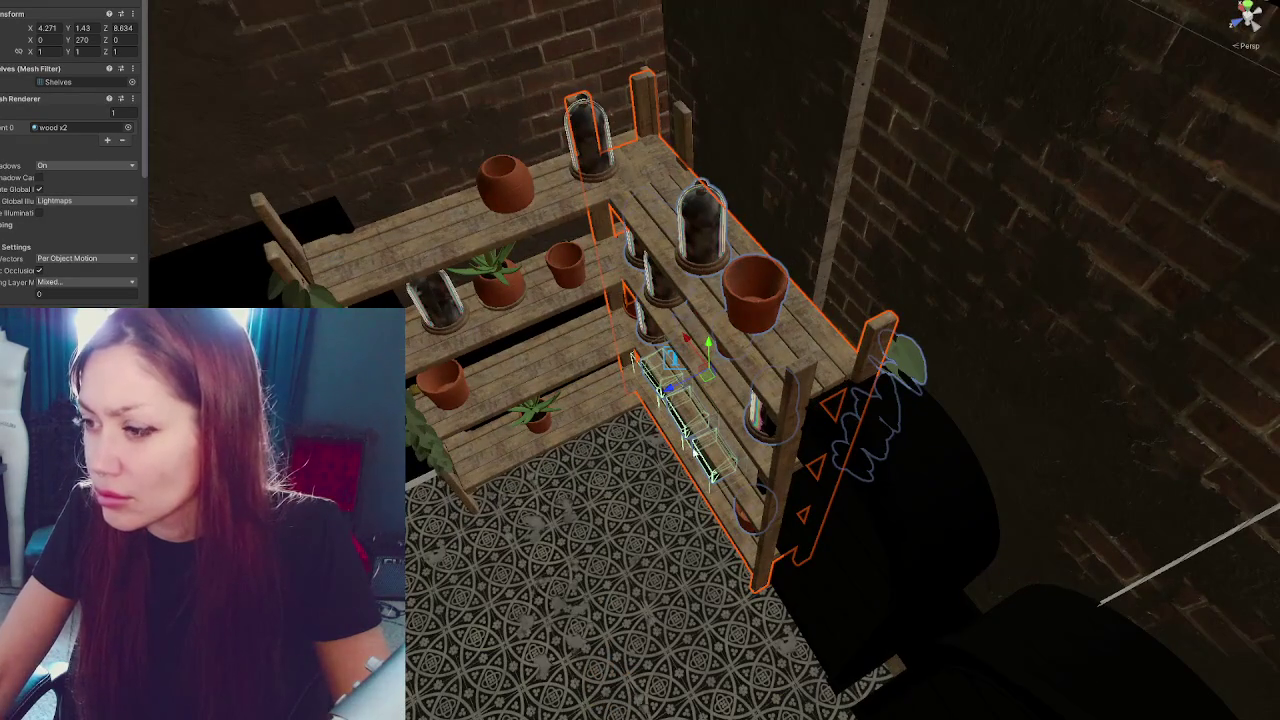
mouse_move(669, 390)
left_mouse_down()
mouse_move(676, 375)
mouse_move(688, 382)
left_mouse_up()
left_click_drag(708, 340, 733, 397)
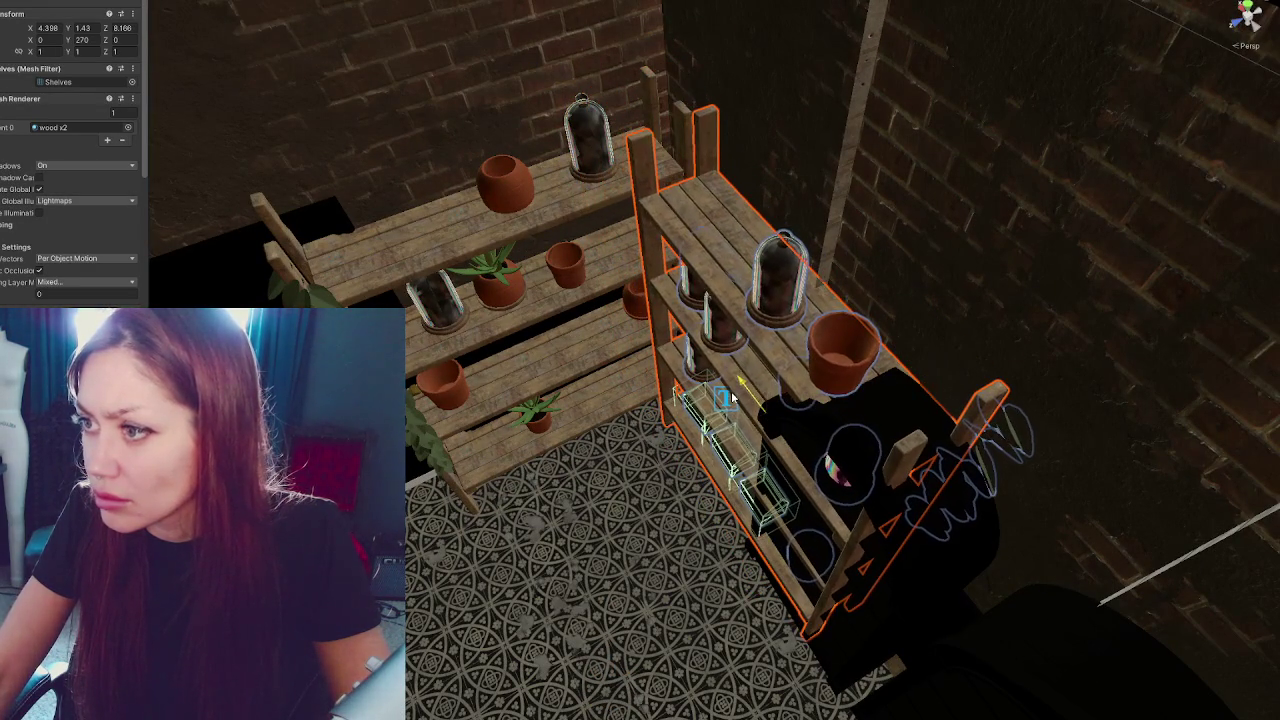
Move the black cabinet along the wall beside the plant shelves, back to Z 8.569
left_click(895, 420)
mouse_move(895, 420)
left_mouse_down()
mouse_move(894, 286)
mouse_move(980, 251)
mouse_move(790, 283)
left_mouse_up()
mouse_move(525, 452)
left_mouse_down()
mouse_move(760, 467)
mouse_move(729, 467)
left_mouse_up()
left_click_drag(622, 323, 700, 379)
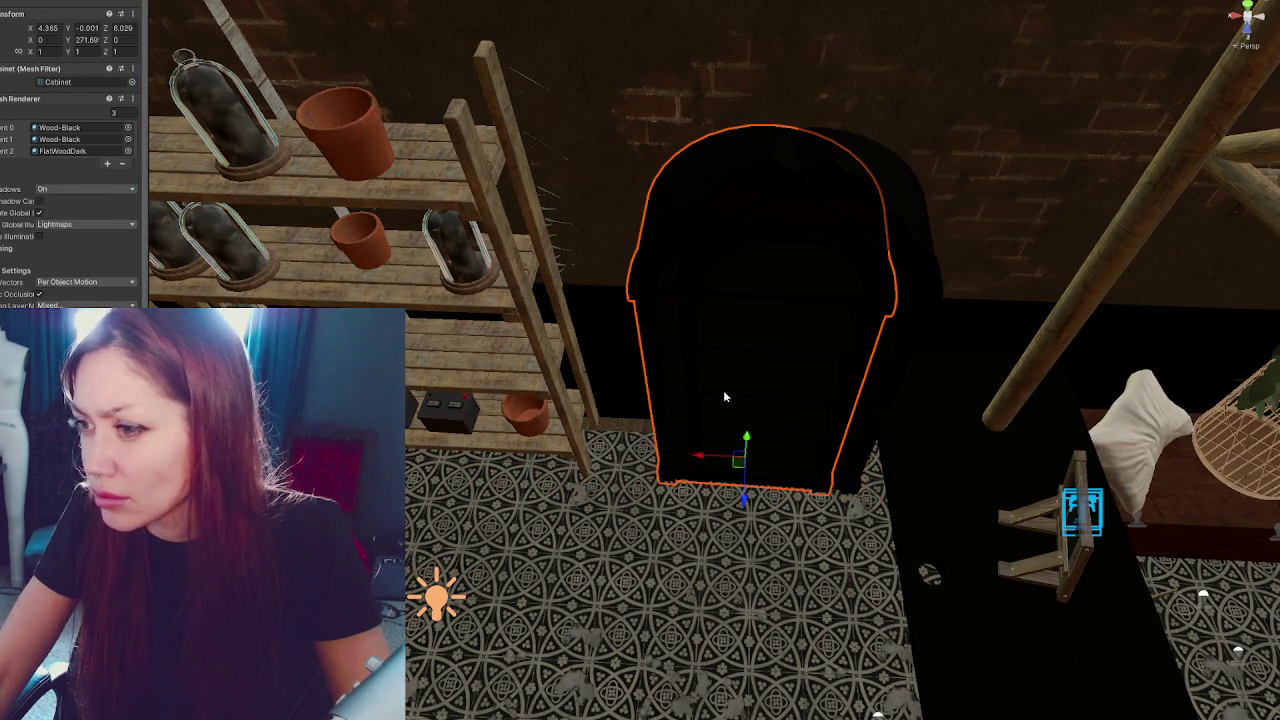
left_click_drag(695, 456, 571, 456)
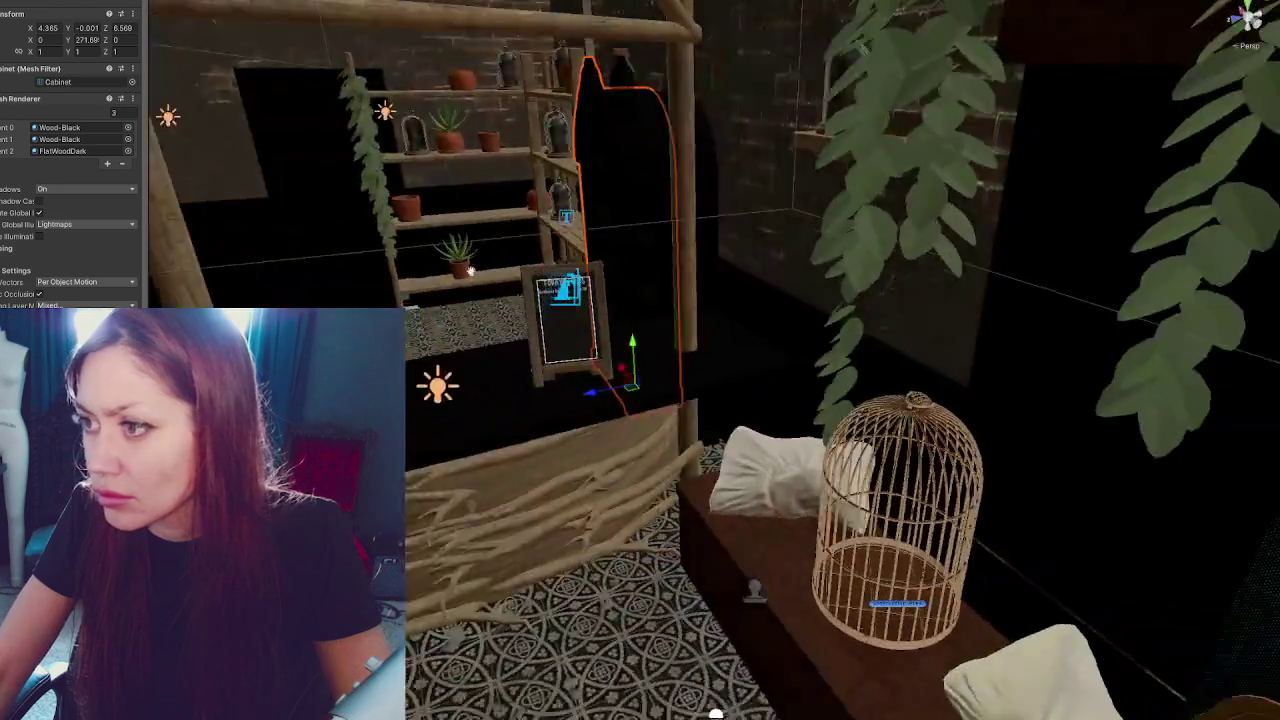
mouse_move(470, 270)
left_mouse_down()
mouse_move(544, 150)
mouse_move(840, 328)
mouse_move(587, 355)
mouse_move(695, 296)
mouse_move(678, 268)
mouse_move(732, 318)
mouse_move(765, 198)
left_mouse_up()
Frame the arched cabinet and slide the left shelf unit further left
left_click(732, 318)
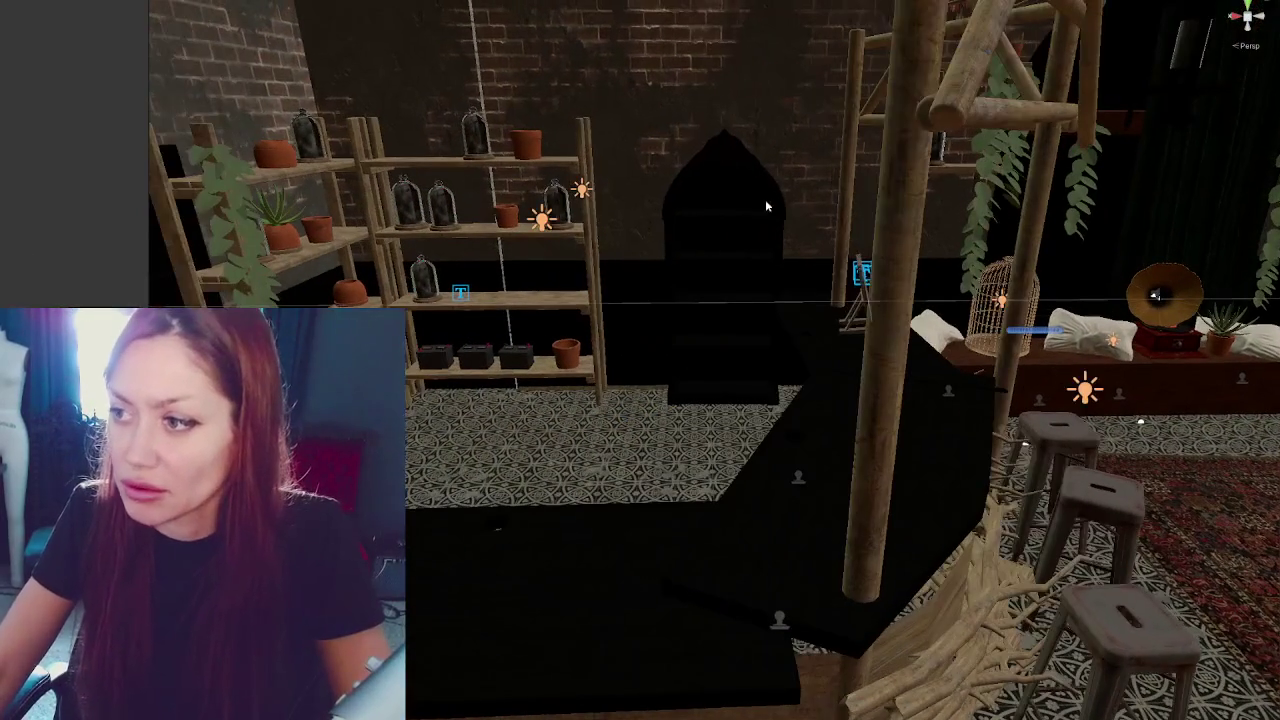
left_click(757, 212)
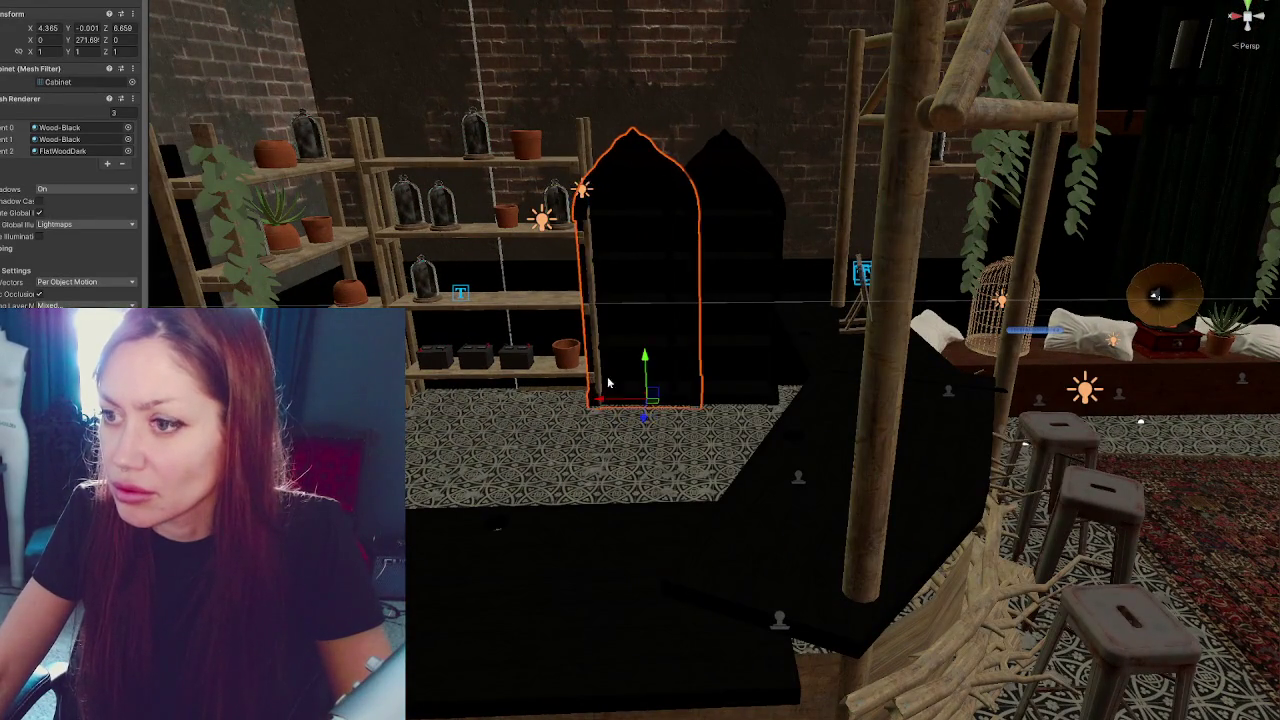
key("f")
mouse_move(697, 250)
left_mouse_down()
mouse_move(639, 215)
mouse_move(608, 221)
mouse_move(652, 199)
left_mouse_up()
left_click(652, 199)
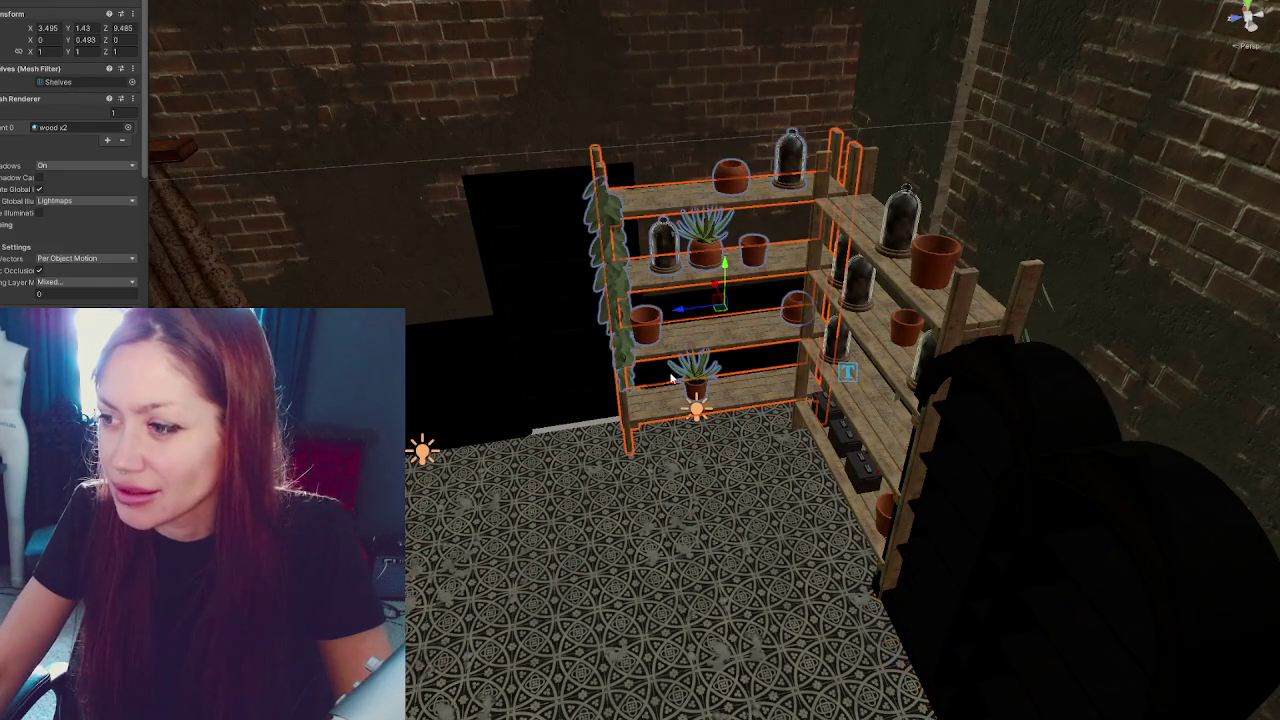
left_click_drag(688, 318, 640, 318)
scroll(640, 318, "down", 3)
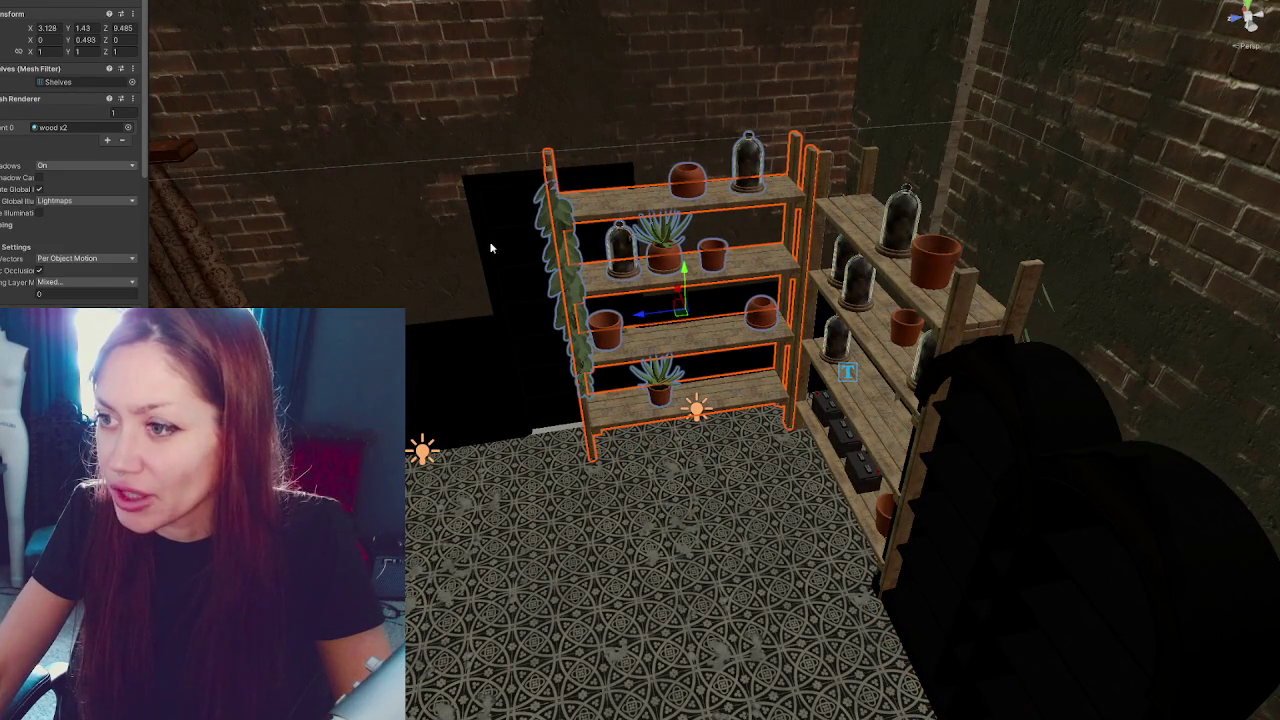
left_click_drag(494, 272, 537, 377)
scroll(578, 285, "up", 3)
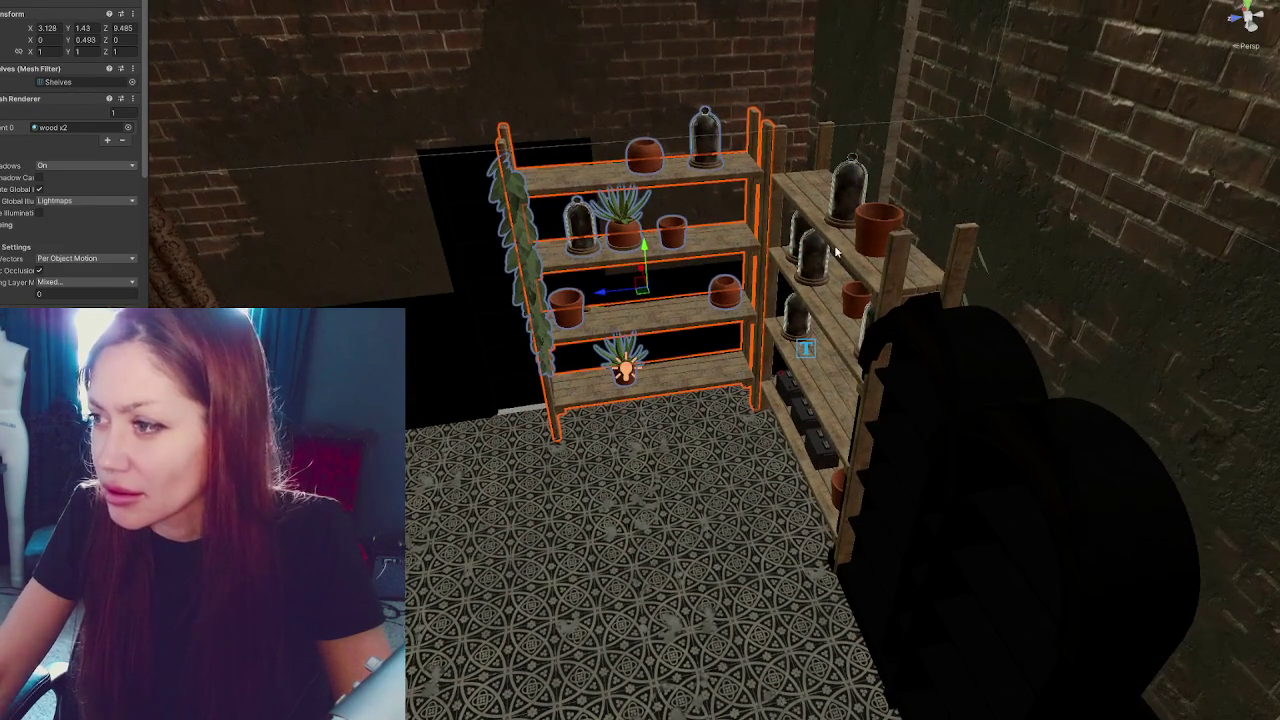
Push the right shelf unit back toward the wall
left_click(870, 388)
left_click_drag(821, 330, 795, 295)
scroll(794, 293, "down", 3)
scroll(838, 184, "up", 3)
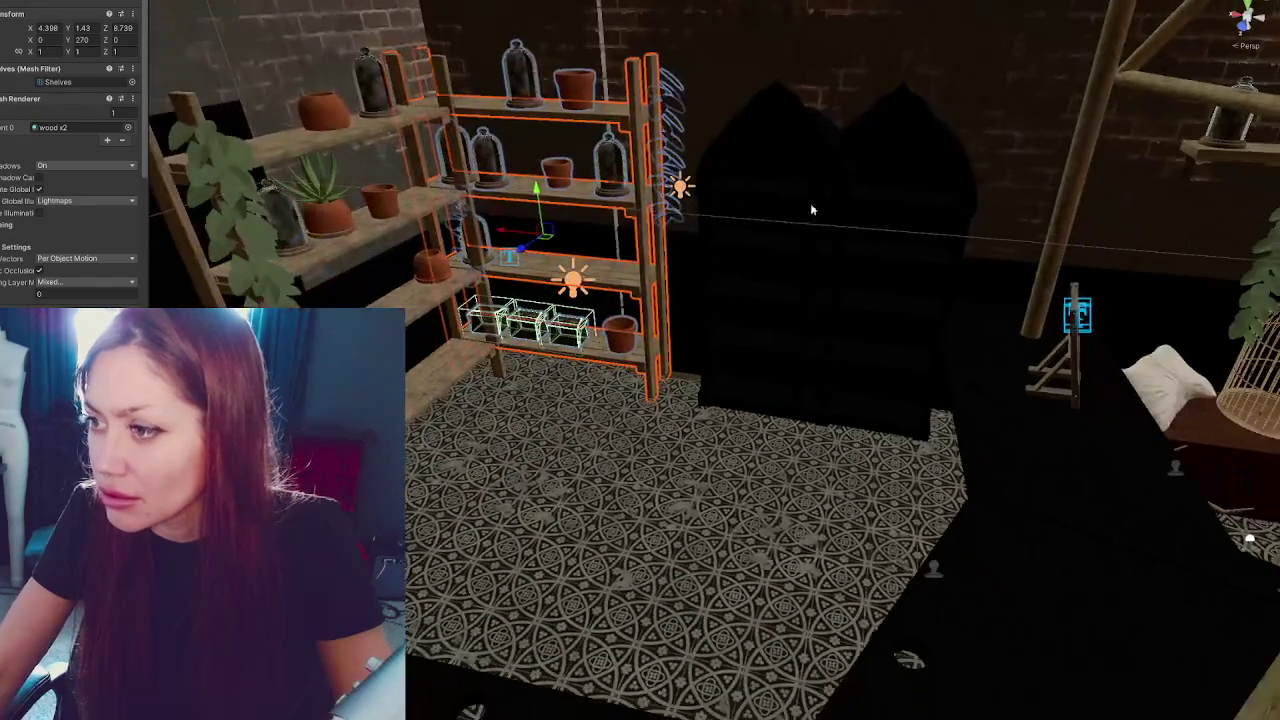
Slide the arched cabinet beside the shelves and set its Y rotation to -90
left_click(838, 184)
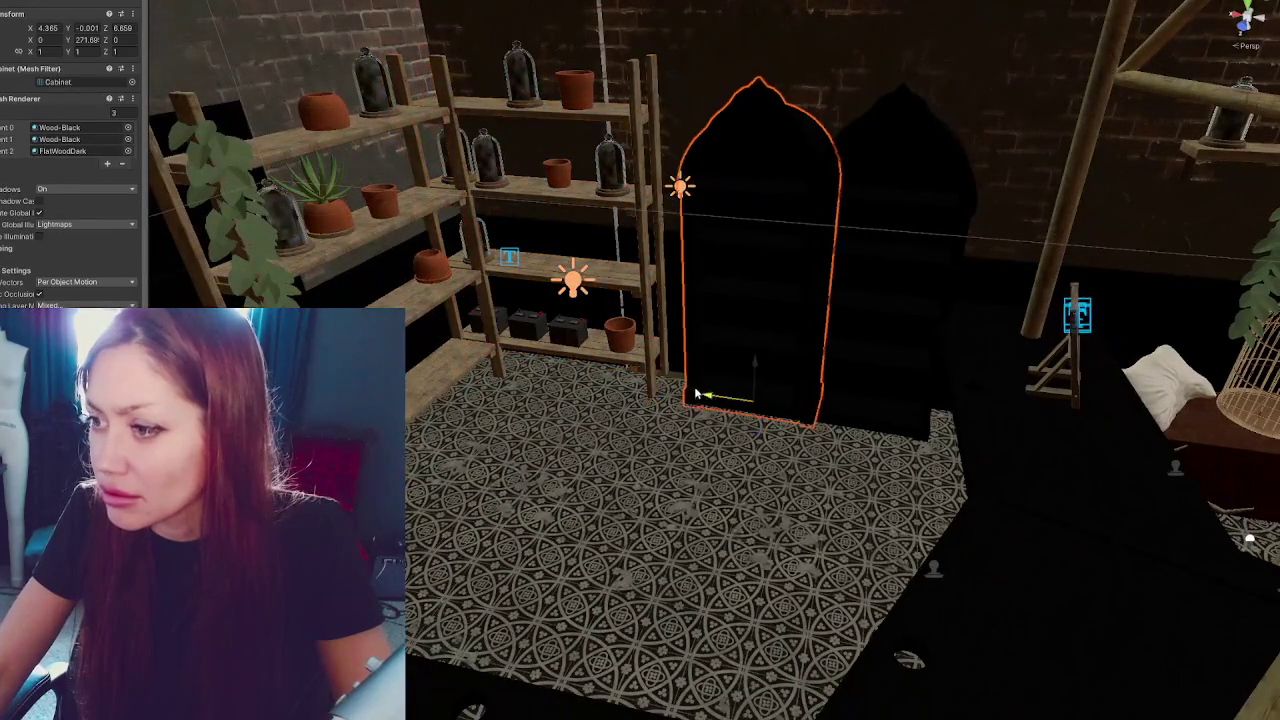
left_click_drag(700, 395, 684, 390)
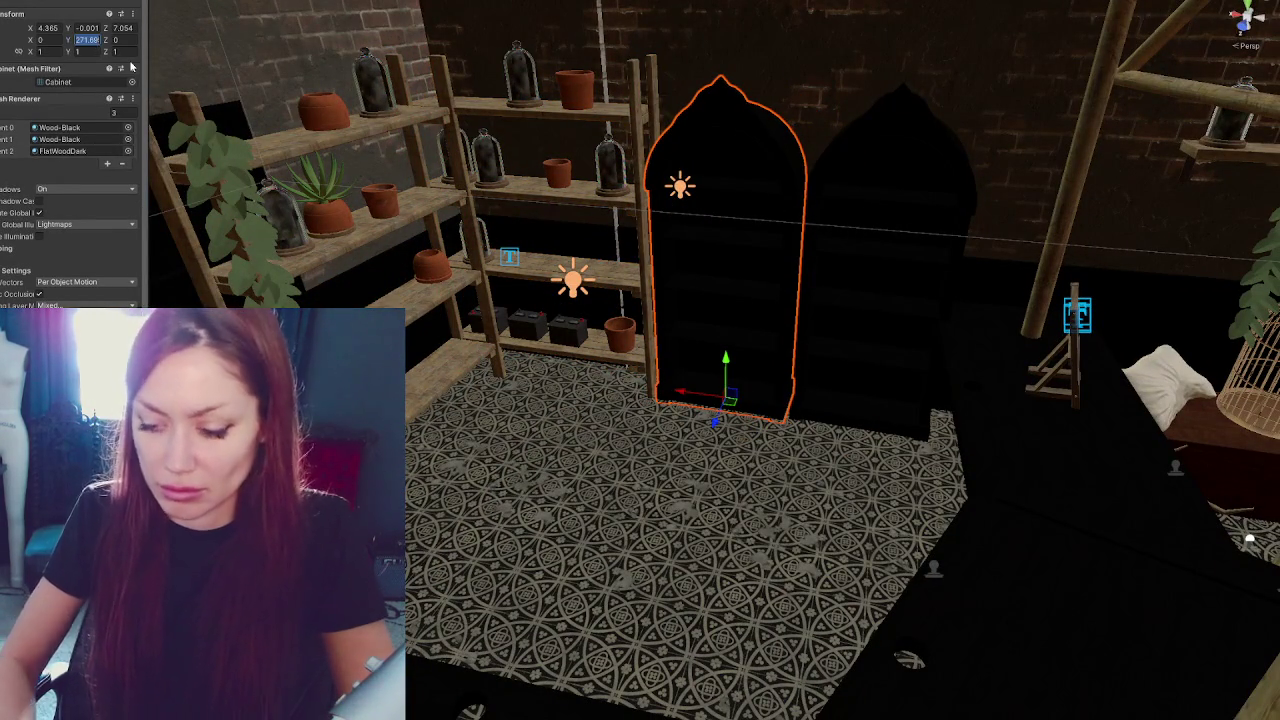
type("0")
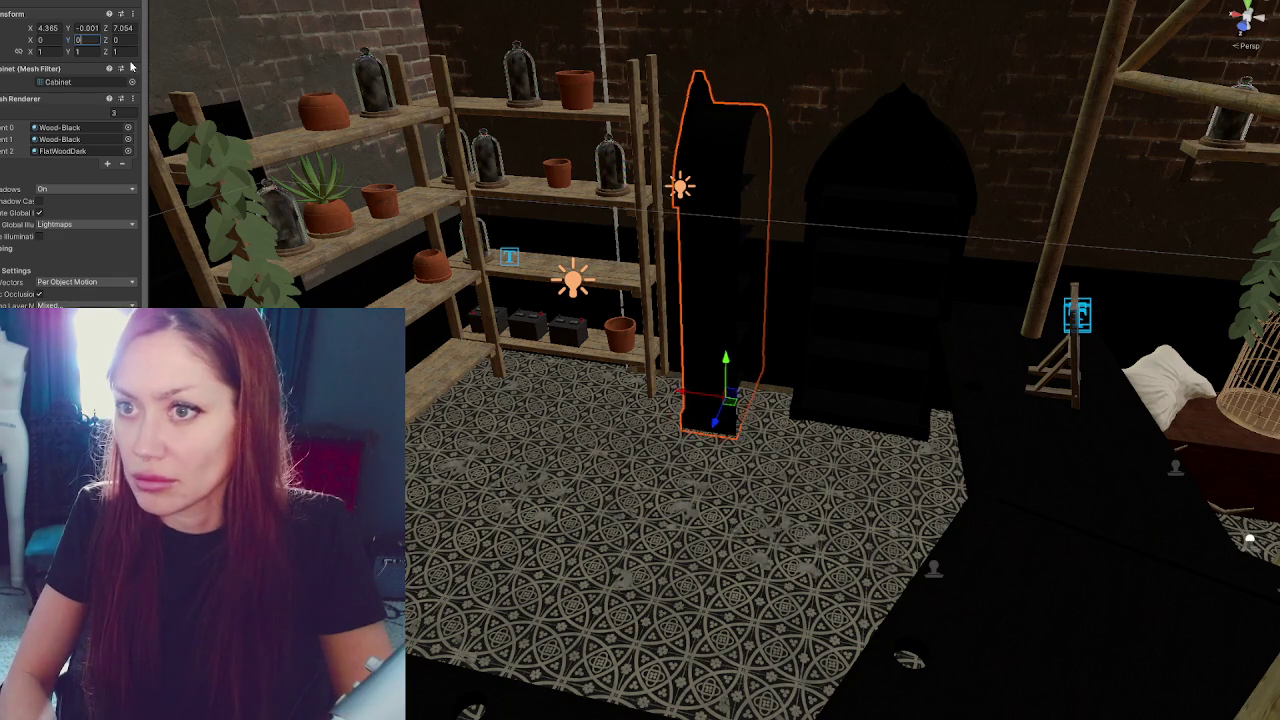
type("90")
key("BackSpace")
key("BackSpace")
type("-90")
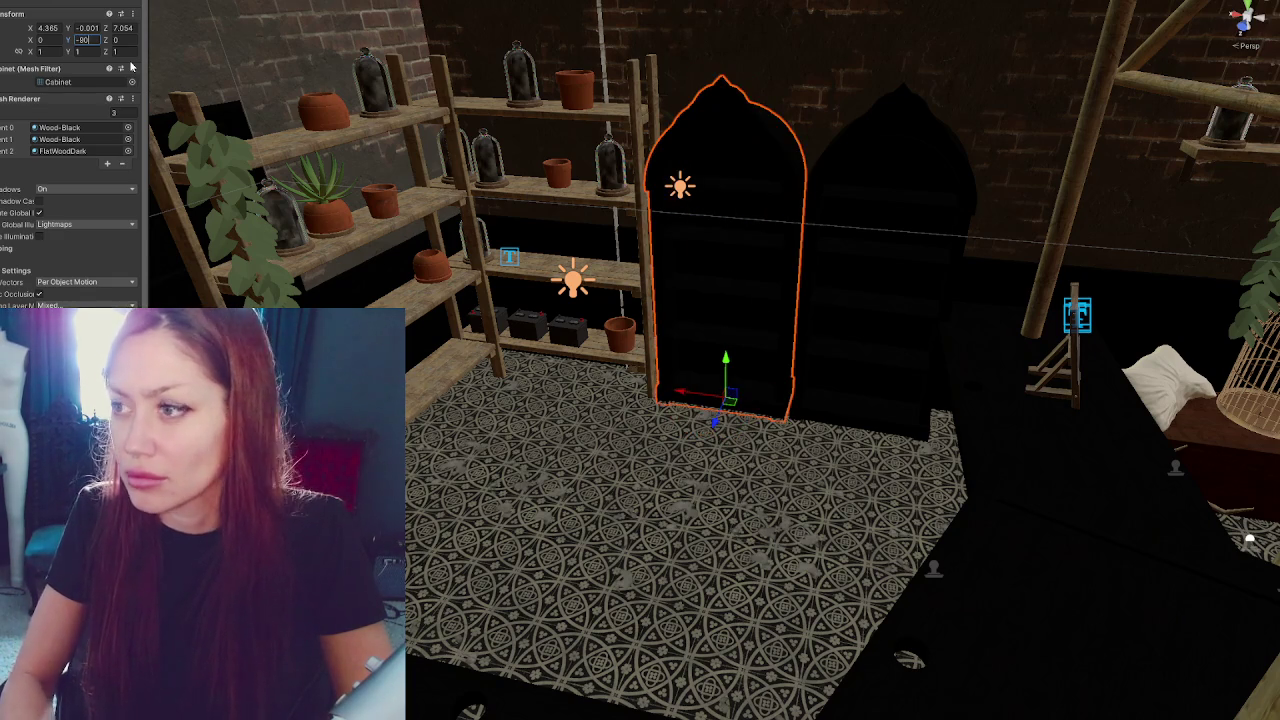
Delete the leftover cabinet, then duplicate the arched cabinet and move the copy along the wall
left_click(946, 286)
key("Delete")
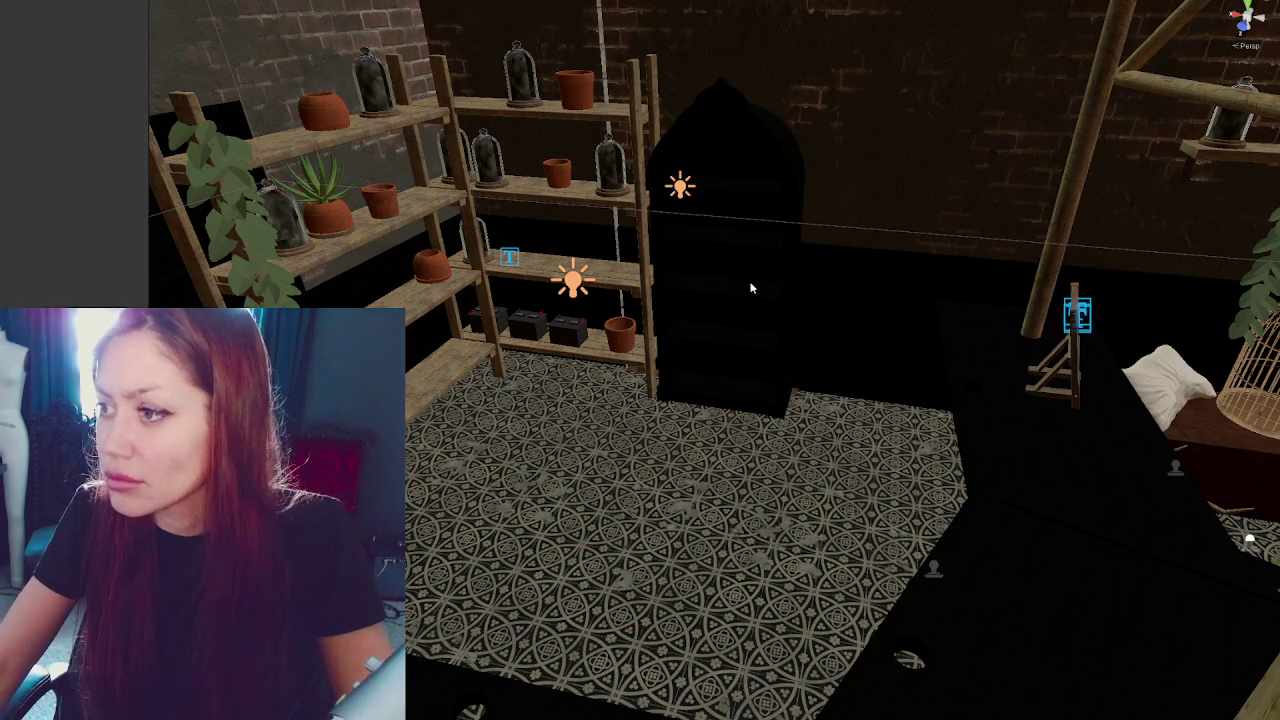
left_click(697, 378)
key("ctrl+d")
mouse_move(684, 398)
left_mouse_down()
mouse_move(817, 397)
mouse_move(762, 376)
left_mouse_up()
mouse_move(993, 398)
left_mouse_down()
mouse_move(836, 308)
mouse_move(917, 272)
mouse_move(916, 290)
left_mouse_up()
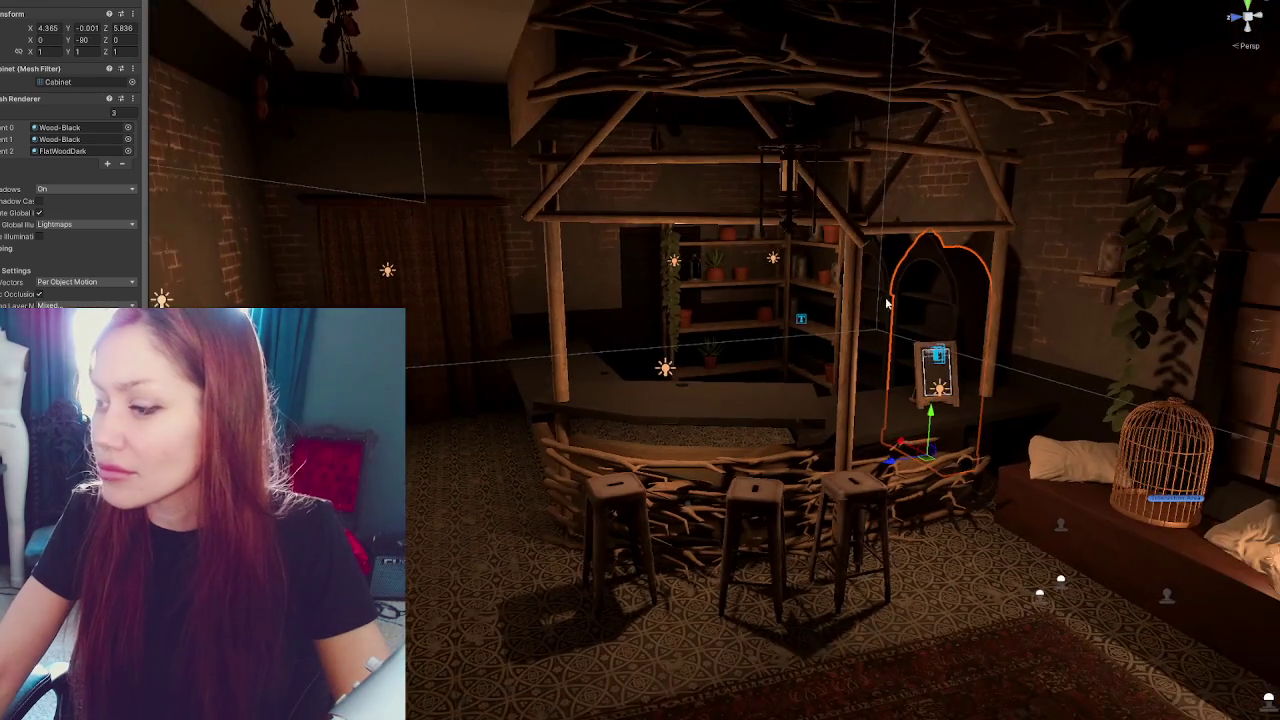
Align the cabinet copy beside the first arched cabinet behind the bar, then deselect it
left_click_drag(885, 297, 922, 287)
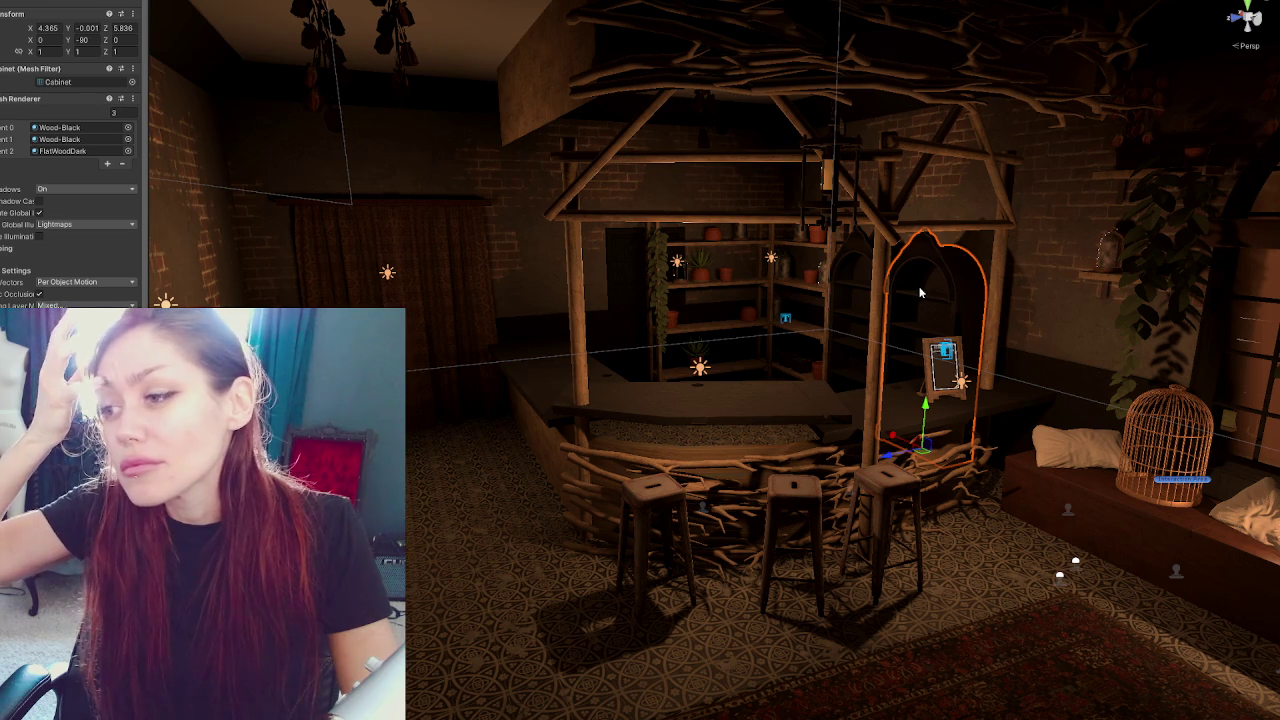
scroll(921, 292, "down", 3)
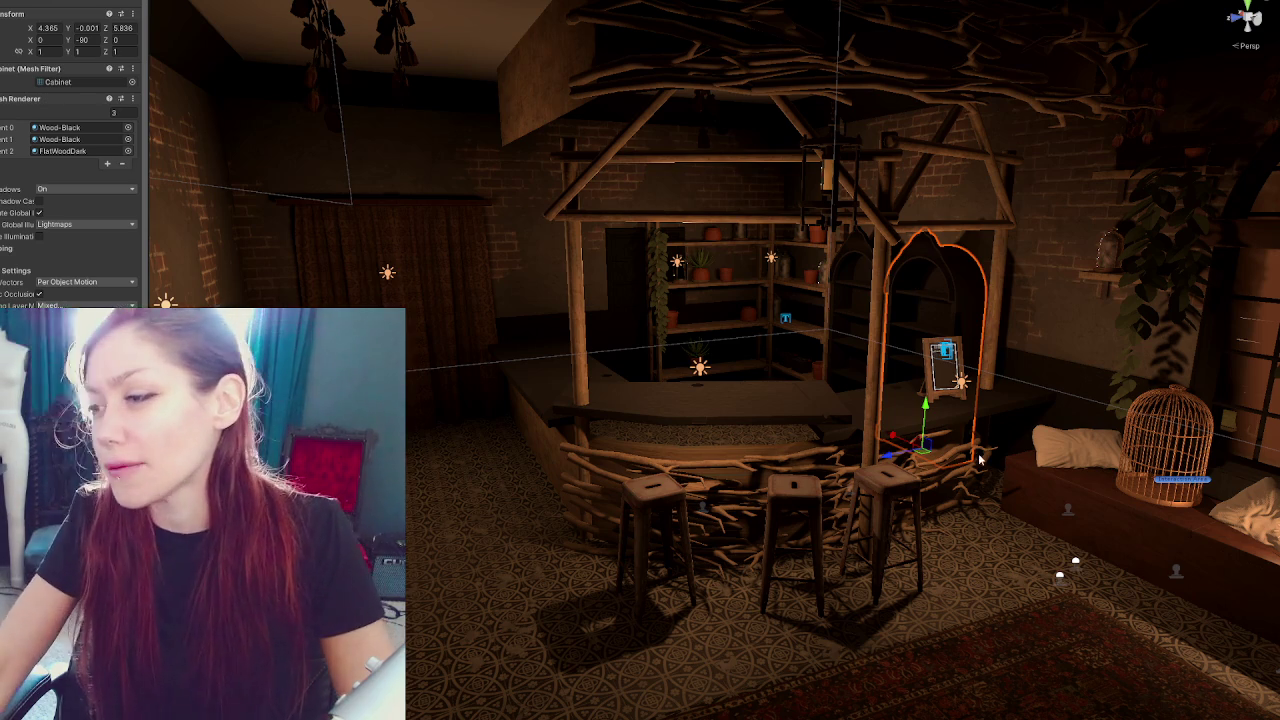
scroll(916, 415, "up", 6)
mouse_move(780, 322)
left_mouse_down()
mouse_move(837, 361)
mouse_move(650, 327)
left_mouse_up()
mouse_move(561, 466)
left_mouse_down()
mouse_move(680, 465)
mouse_move(780, 413)
mouse_move(771, 423)
mouse_move(814, 429)
left_mouse_up()
left_click(634, 491)
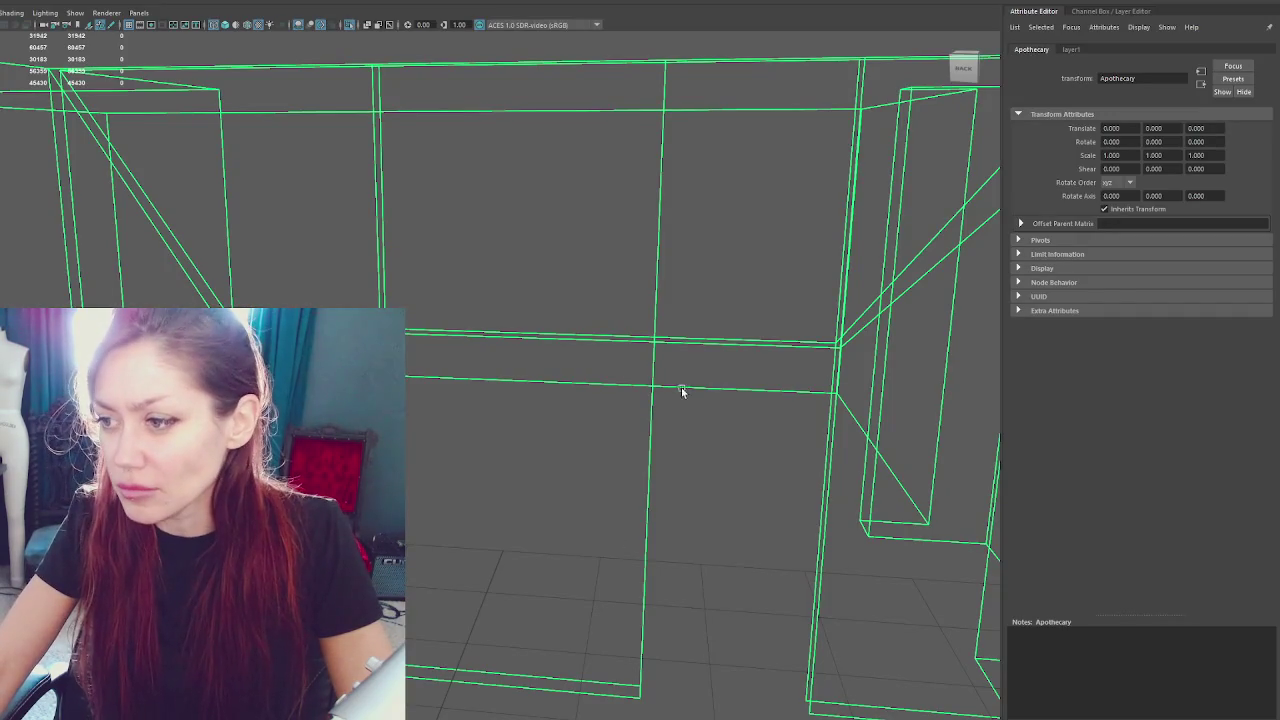
mouse_move(681, 391)
left_mouse_down()
mouse_move(751, 409)
mouse_move(609, 386)
left_mouse_up()
Shift the selected lower and upper wall vertices left in Maya
right_click(577, 260)
left_click_drag(517, 293, 571, 329)
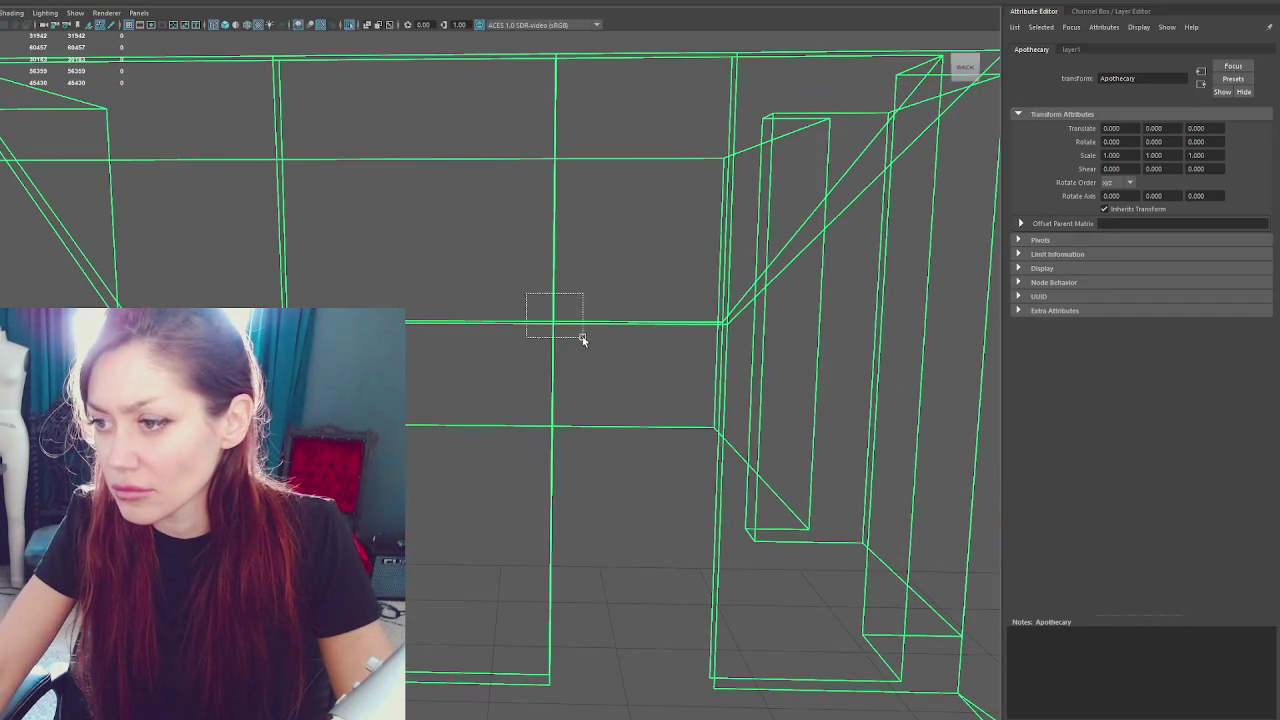
left_click(506, 260)
mouse_move(506, 260)
left_mouse_down()
mouse_move(598, 302)
mouse_move(584, 296)
left_mouse_up()
mouse_move(486, 280)
left_mouse_down()
mouse_move(700, 715)
mouse_move(760, 712)
left_mouse_up()
key("w")
left_click_drag(571, 491, 497, 493)
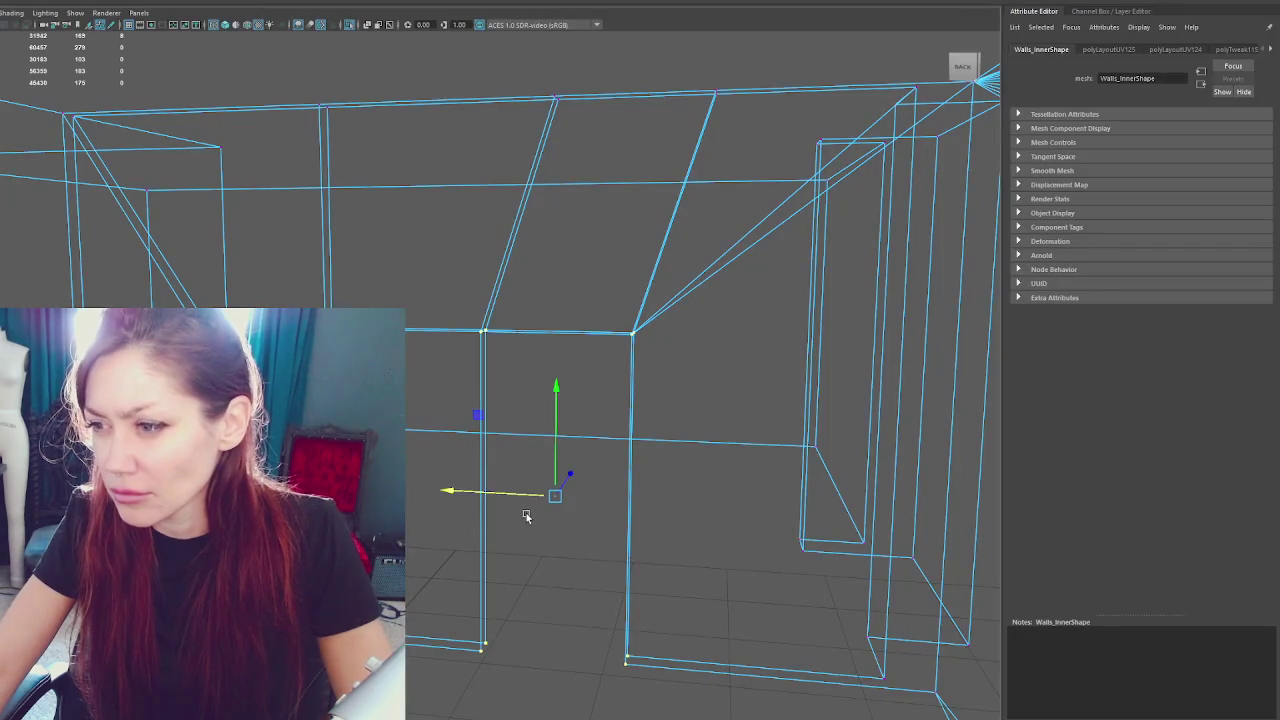
left_click_drag(528, 512, 514, 495)
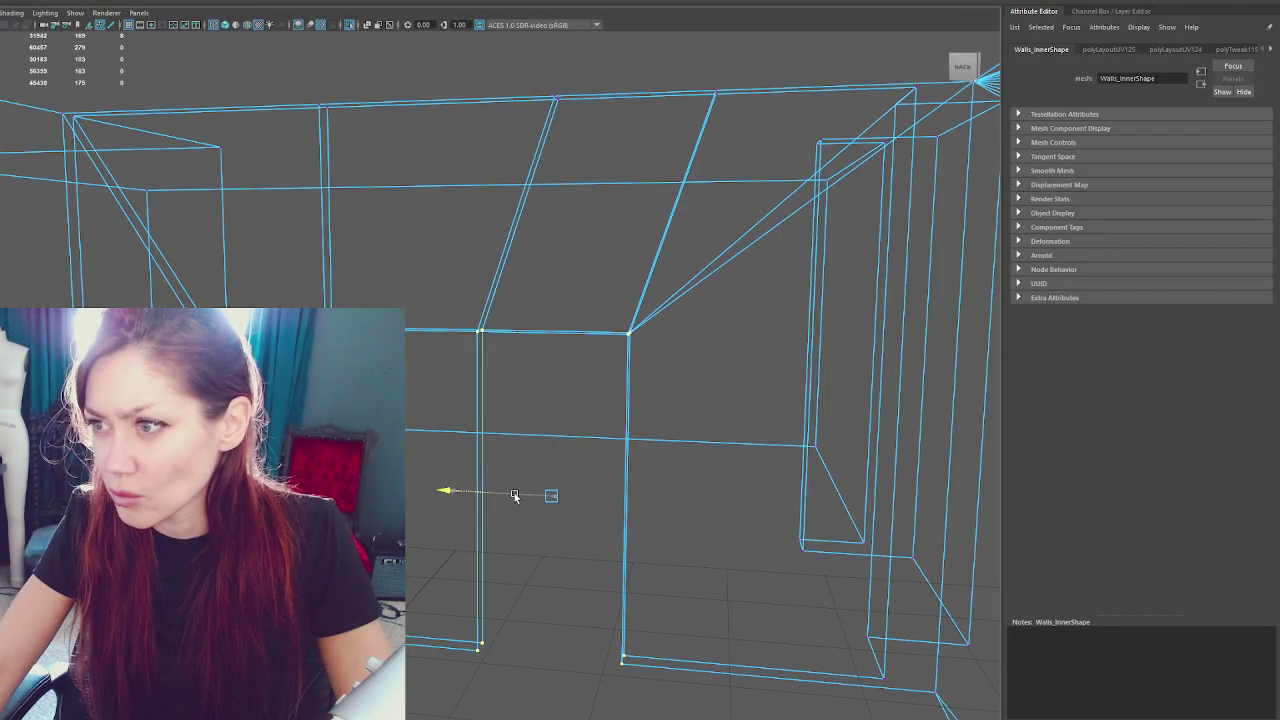
key("ctrl+z")
left_click_drag(529, 71, 645, 124)
left_click_drag(602, 317, 520, 317)
Turn off smooth preview and export the Apothecary group over the existing model file
key("F8")
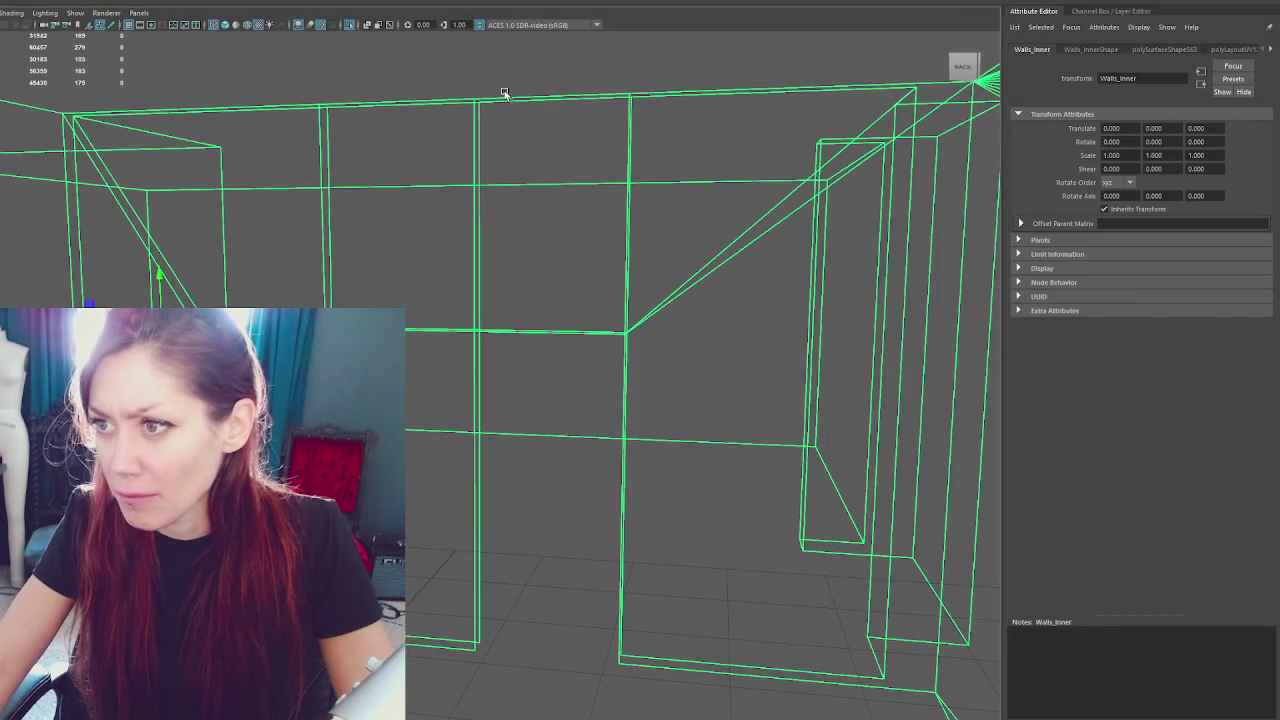
key("3")
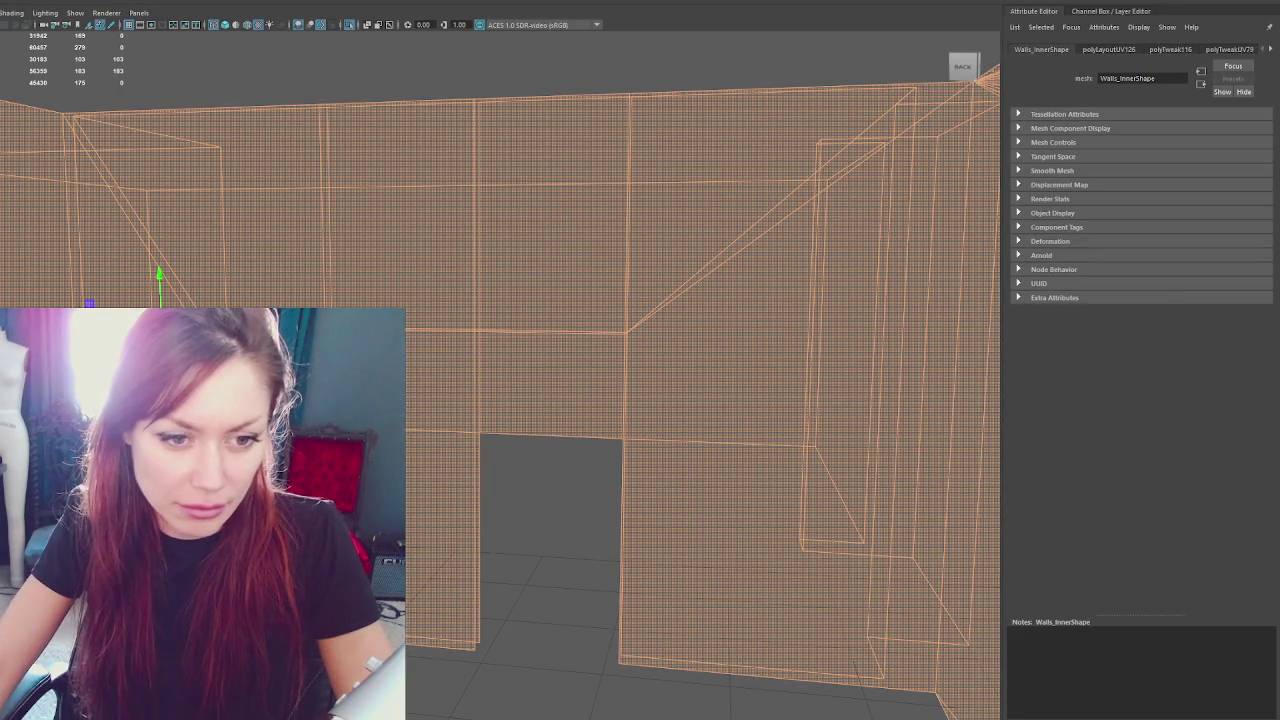
key("1")
key("Up")
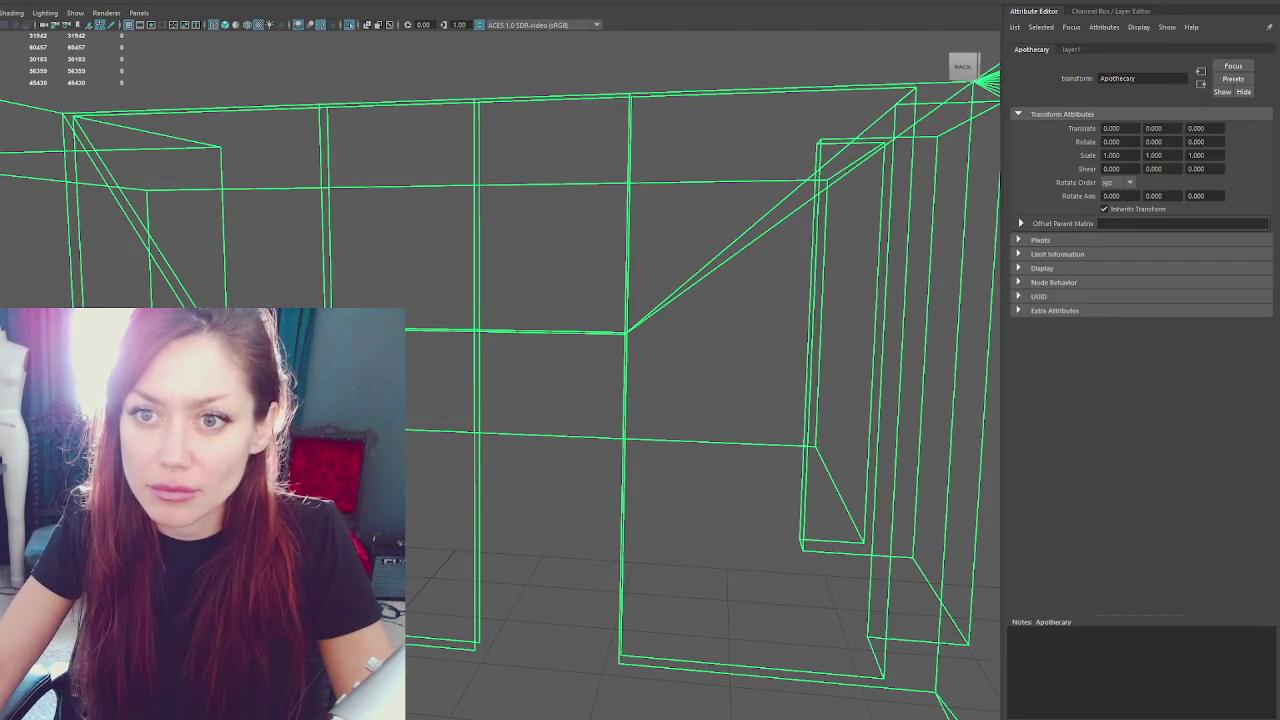
key("ctrl+o")
double_click(175, 177)
left_click(330, 302)
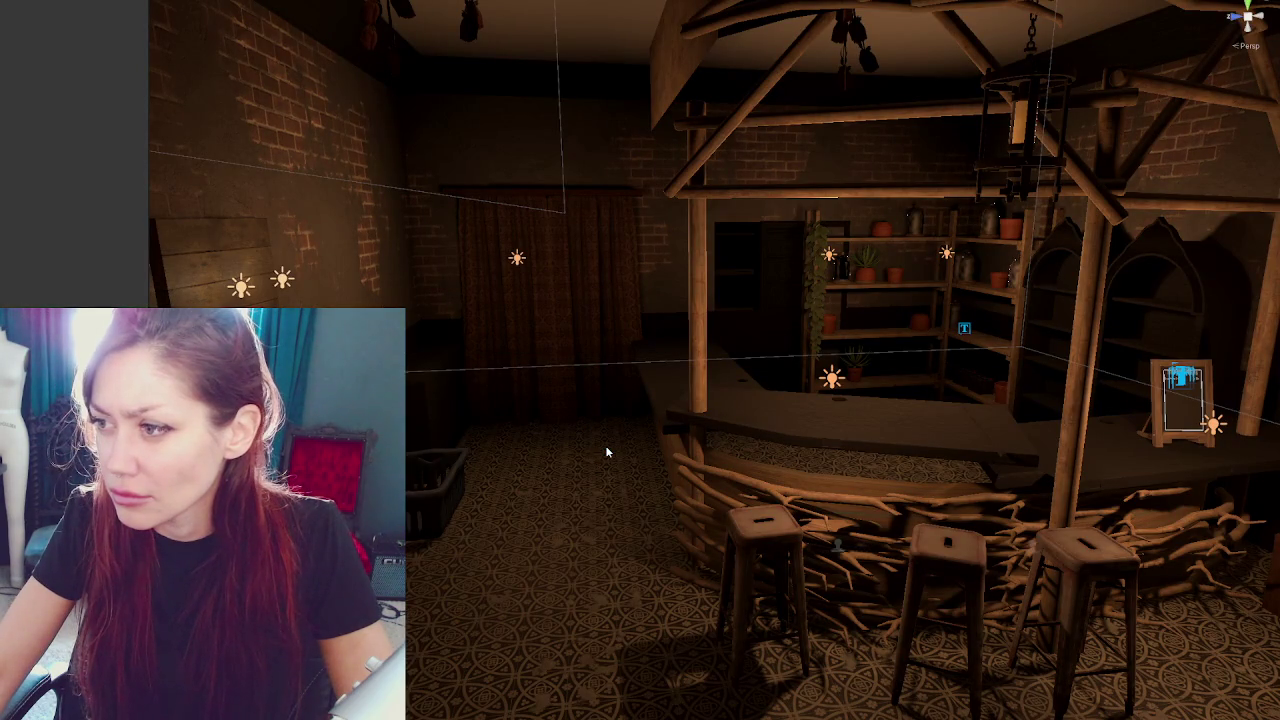
left_click_drag(688, 428, 682, 429)
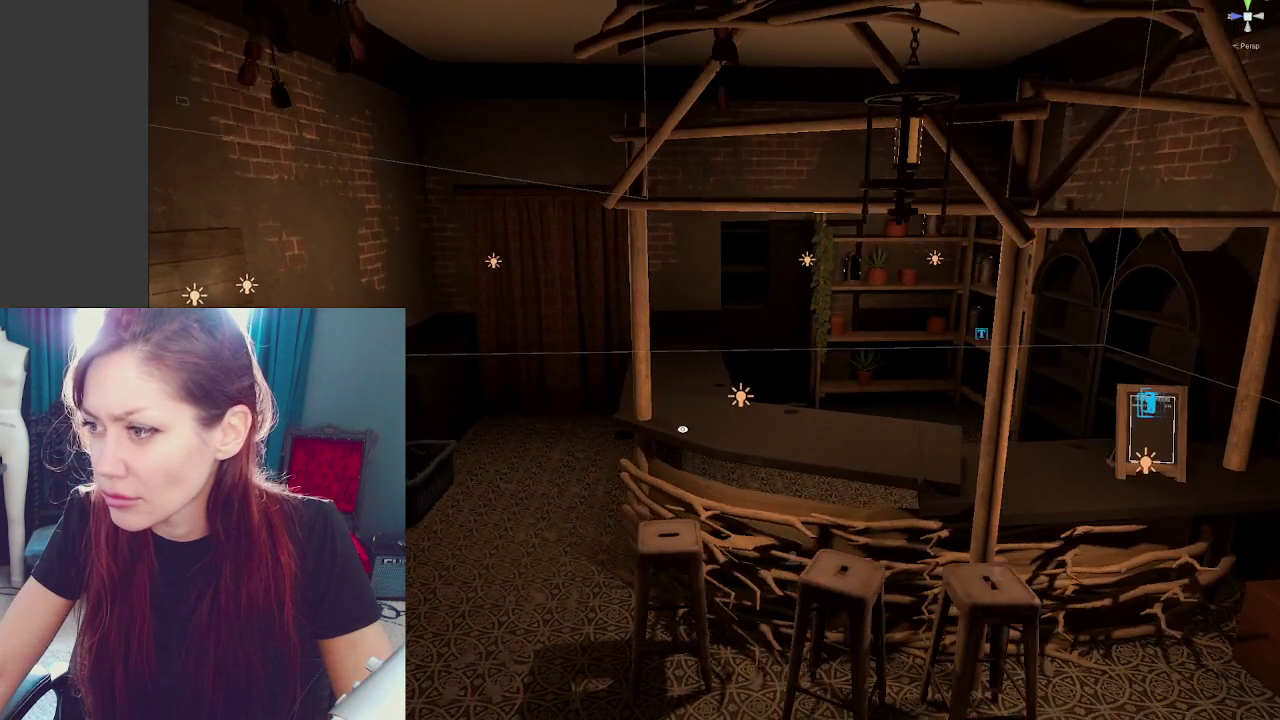
Frame the back-room door and move it left and toward the front of the room
left_click(776, 262)
key("f")
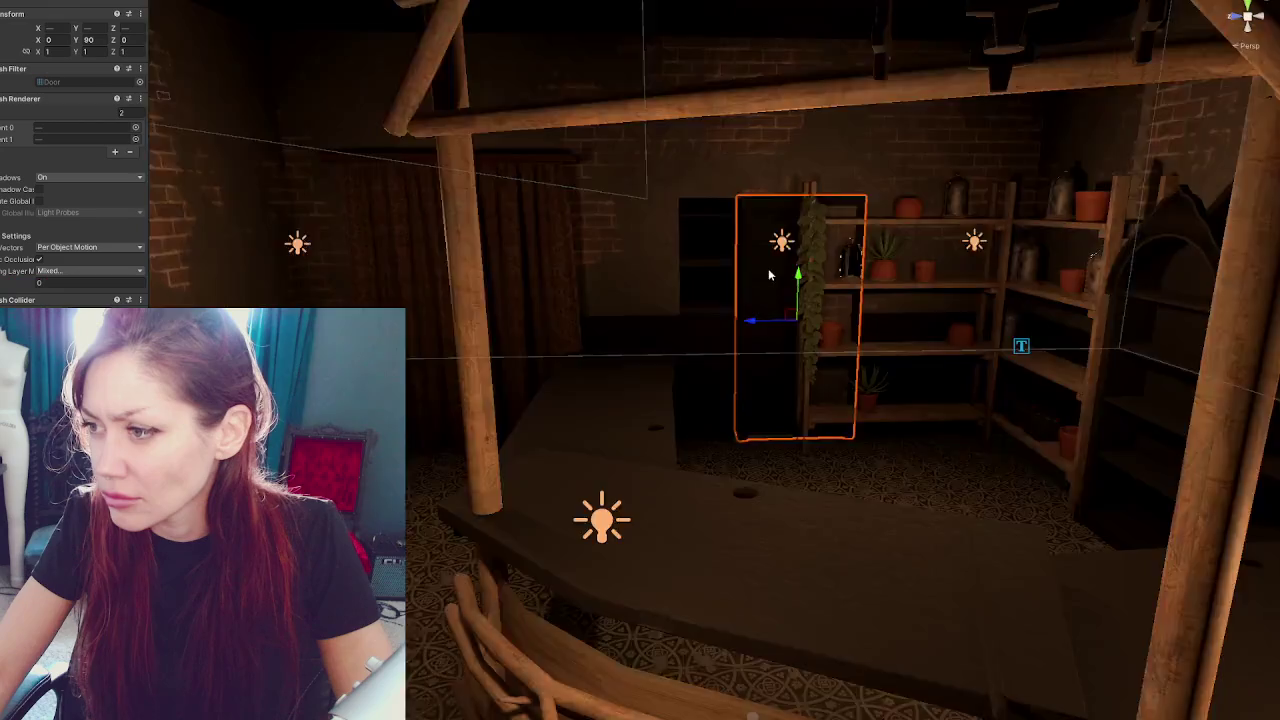
left_click_drag(660, 357, 518, 358)
scroll(521, 330, "down", 5)
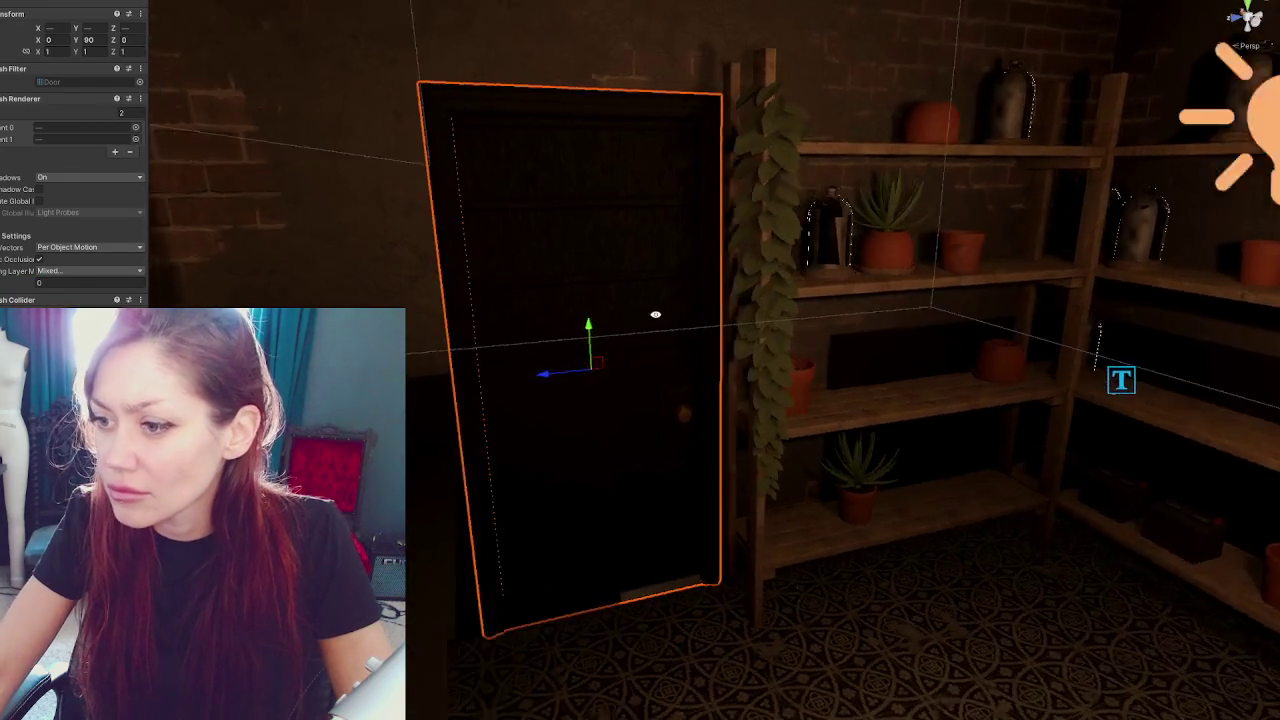
scroll(673, 316, "down", 3)
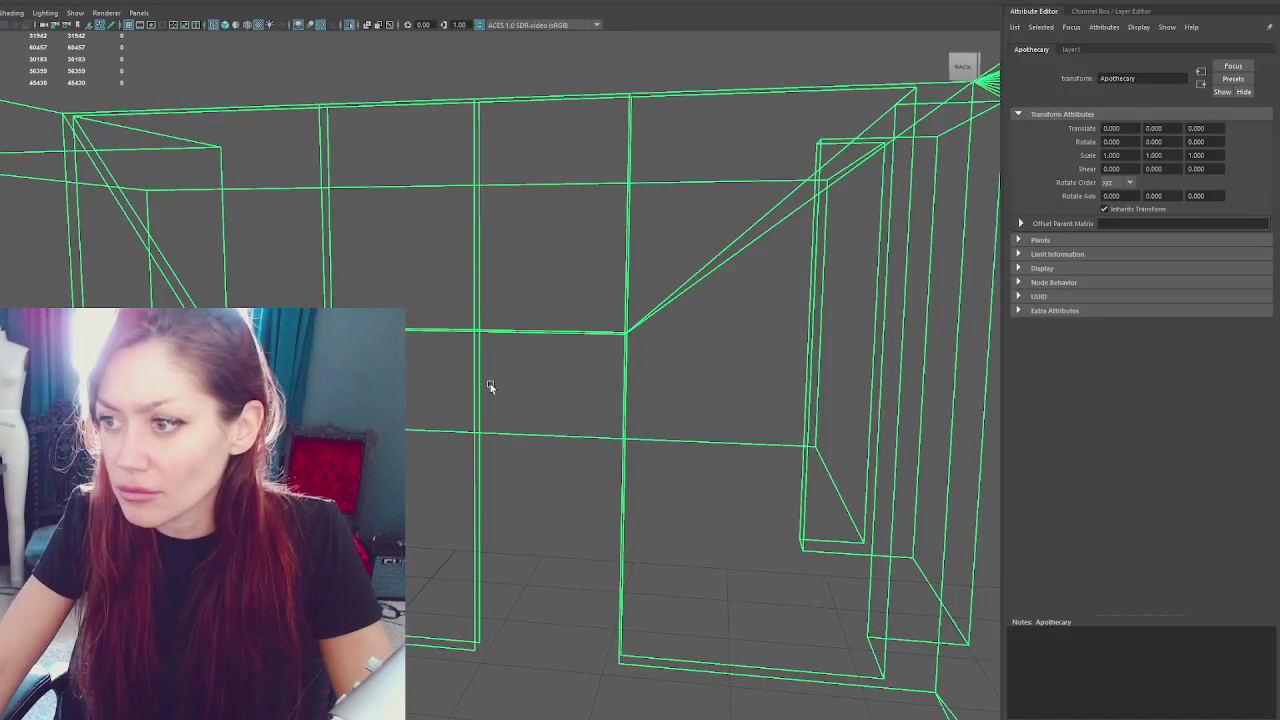
right_click(500, 82)
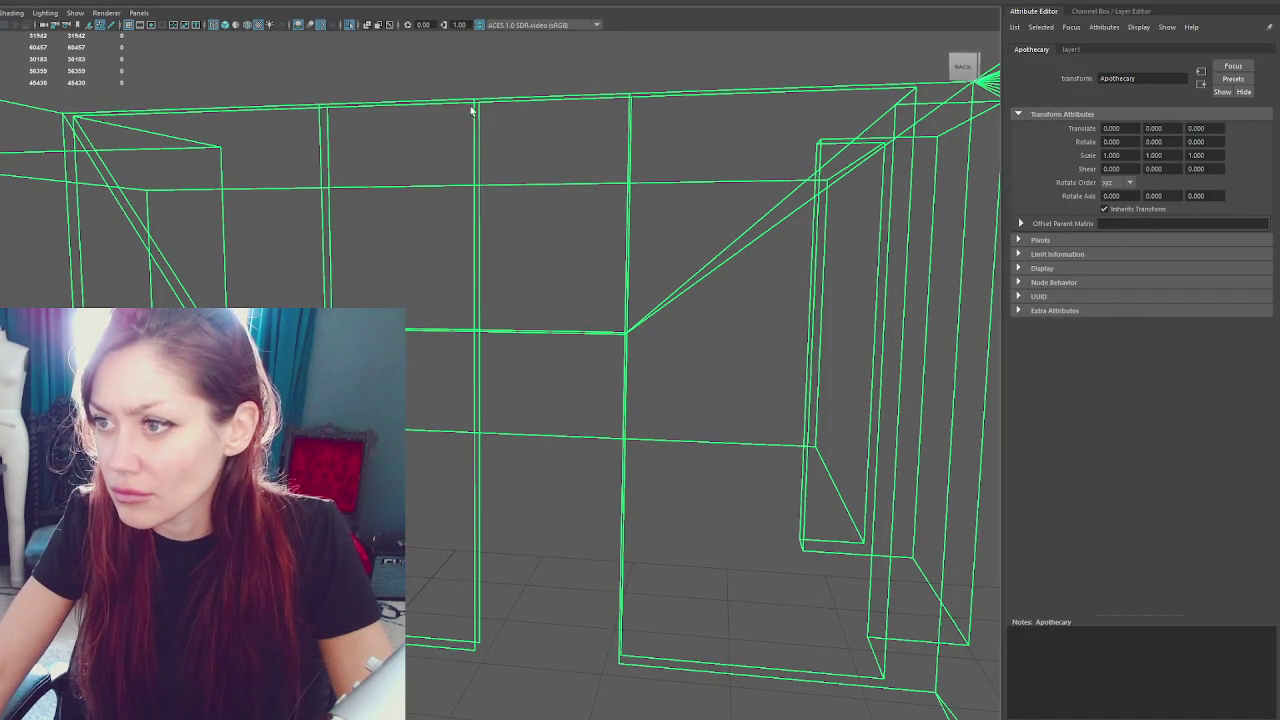
Shift the two doorway vertex columns of Walls_Inner slightly left on X
key("F9")
left_click_drag(405, 57, 690, 672)
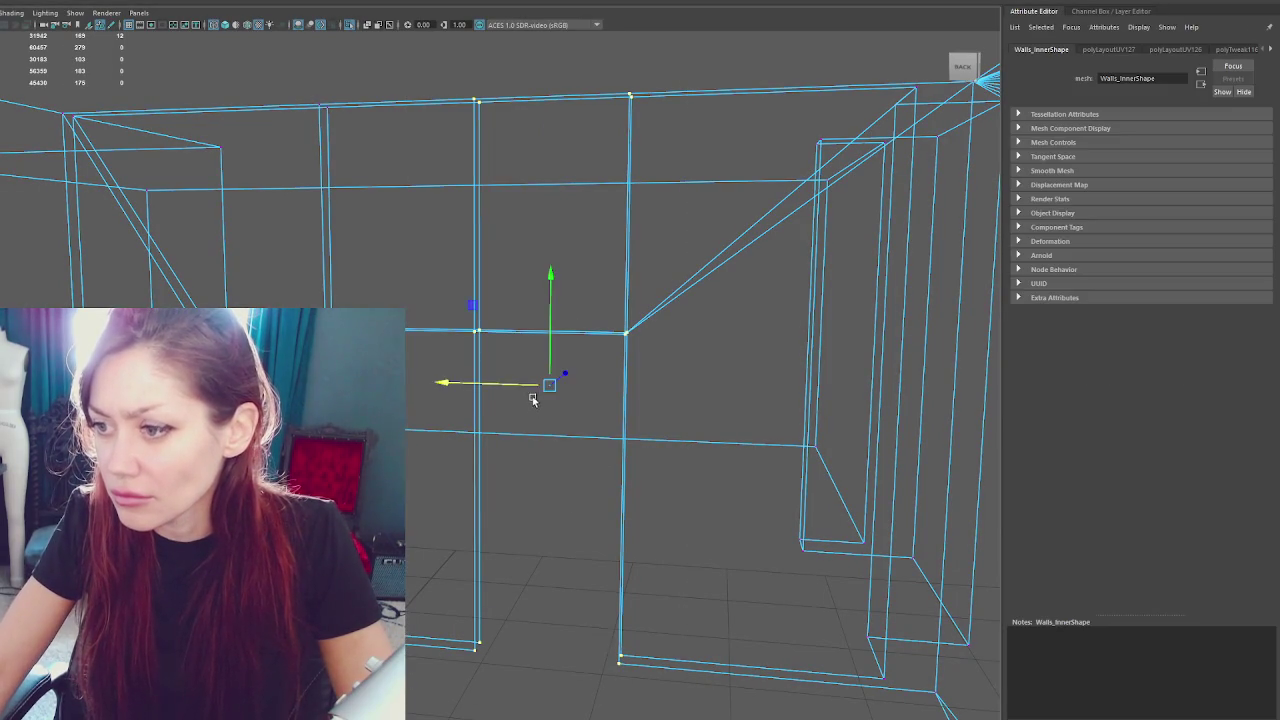
left_click_drag(532, 403, 525, 403)
left_click(455, 132)
key("F8")
left_click(482, 101)
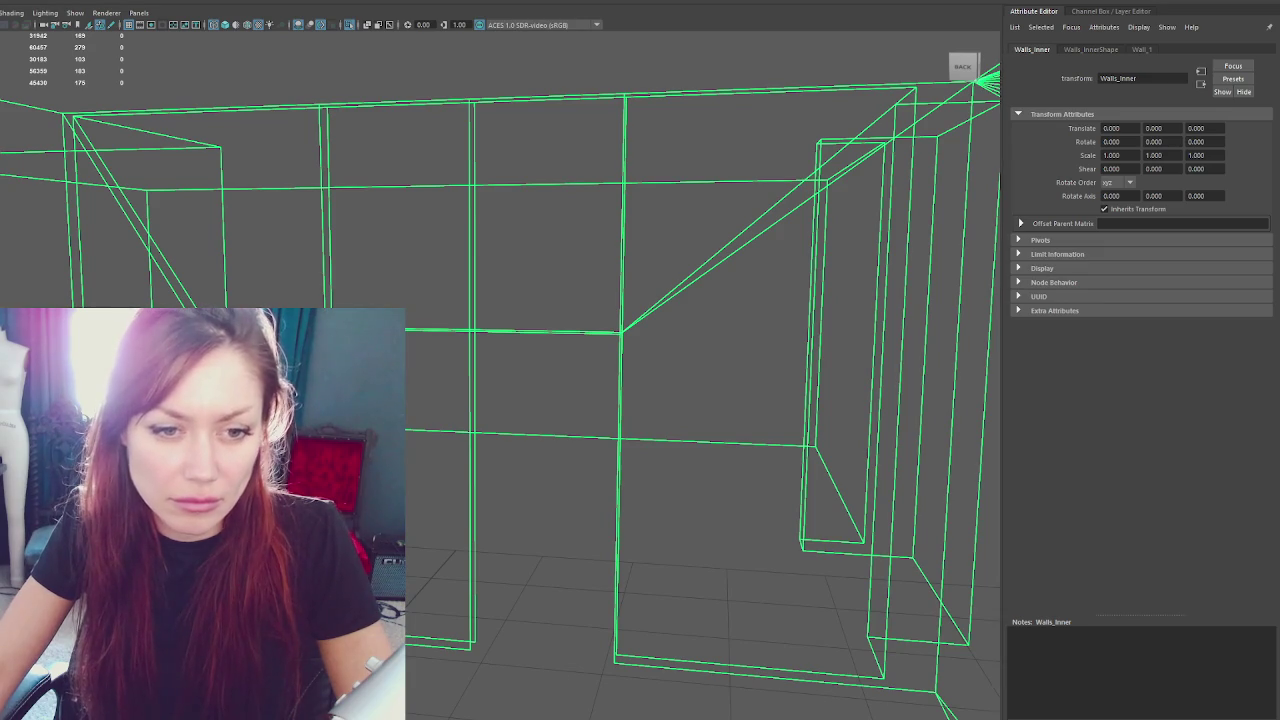
Isolate the walls and select a vertex on the Wall_Trim object
key("ctrl+F11")
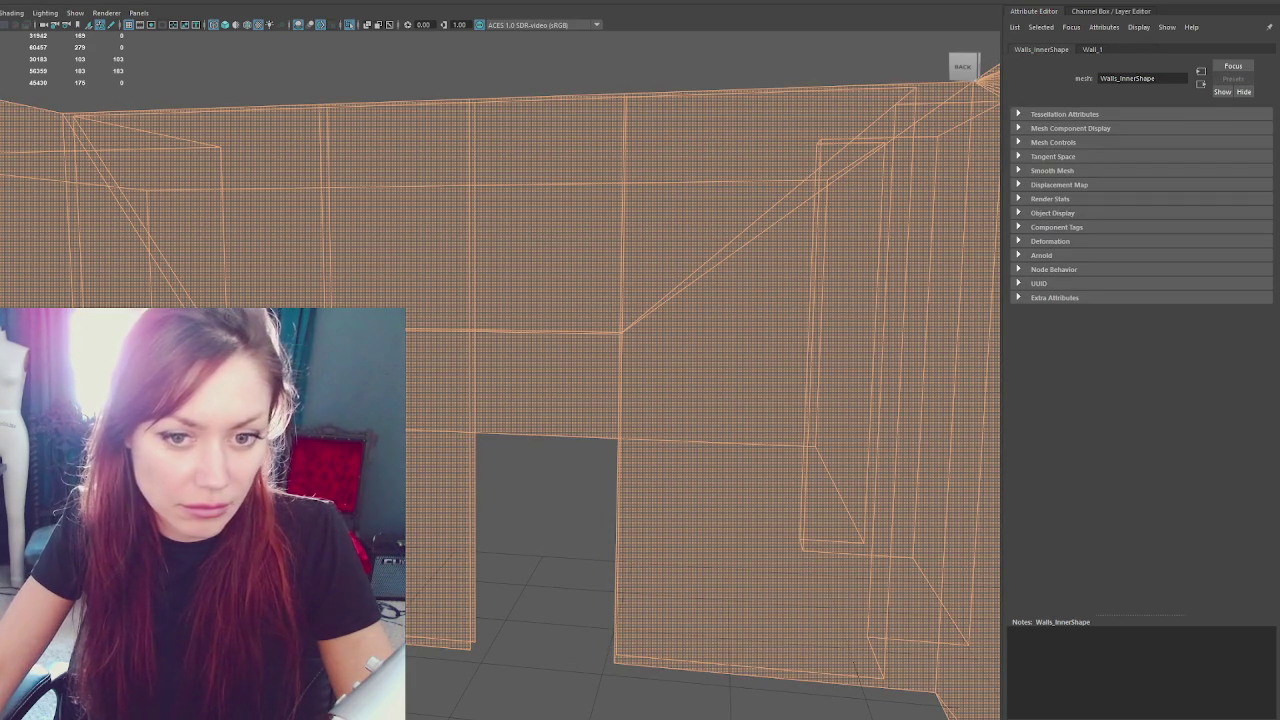
left_click(600, 185)
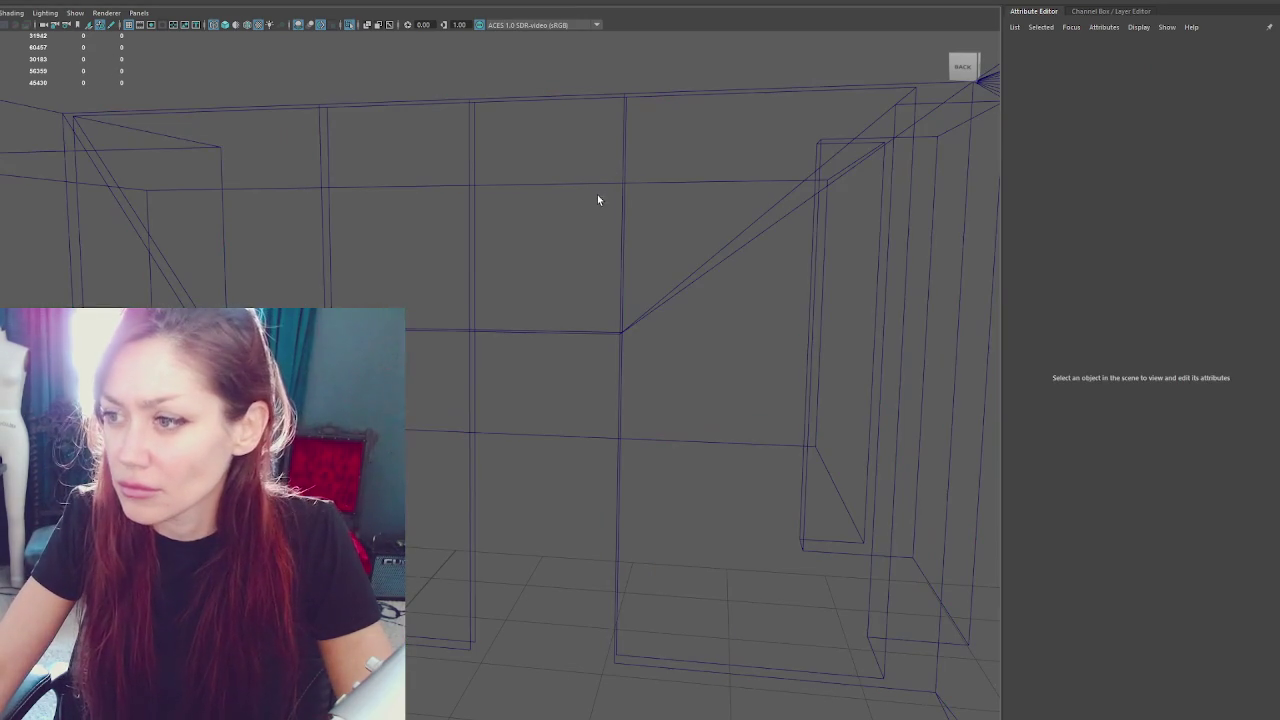
key("ctrl+1")
mouse_move(586, 334)
left_mouse_down()
mouse_move(764, 383)
mouse_move(773, 491)
left_mouse_up()
left_click(767, 511)
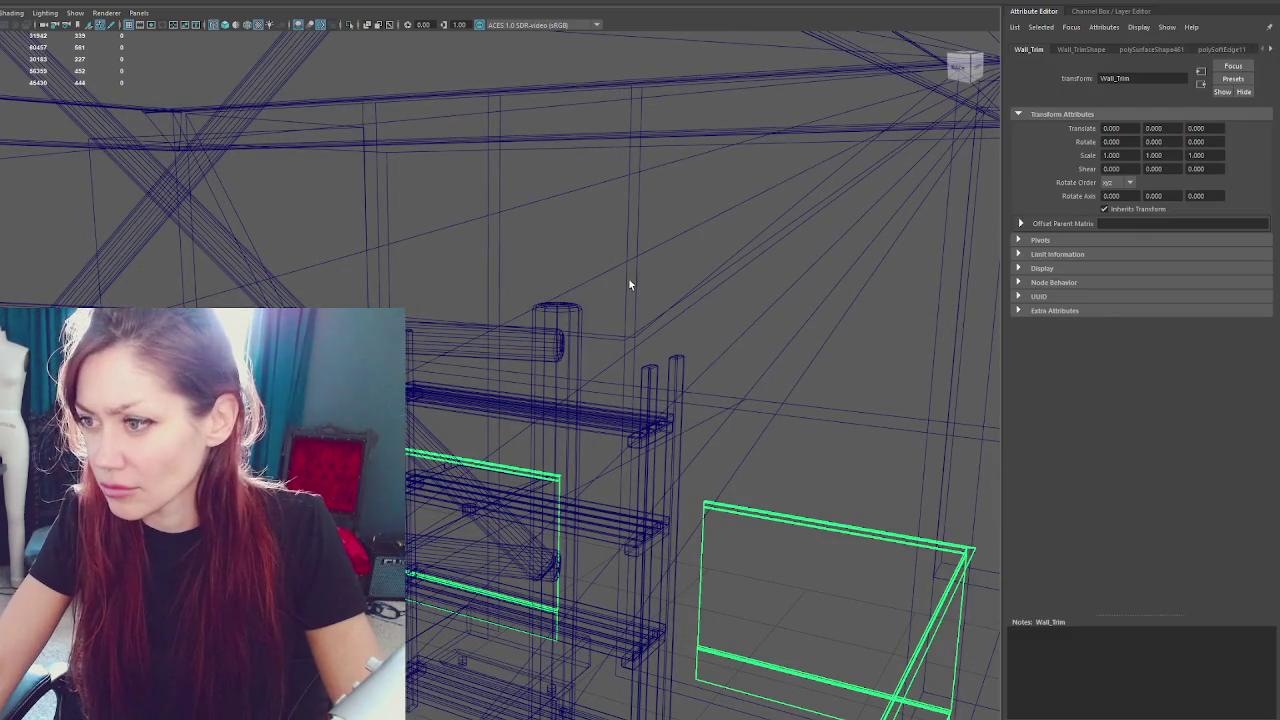
left_click(622, 290)
key("ctrl+1")
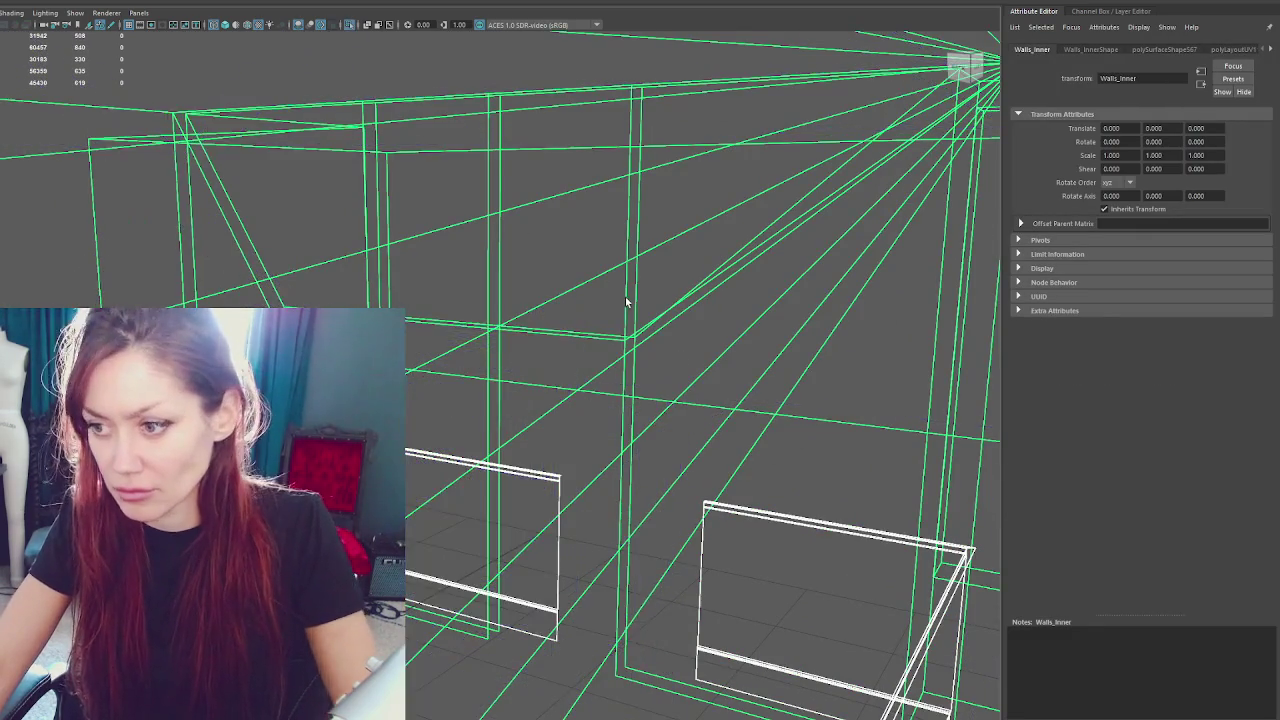
left_click_drag(629, 297, 697, 287)
left_click(521, 494)
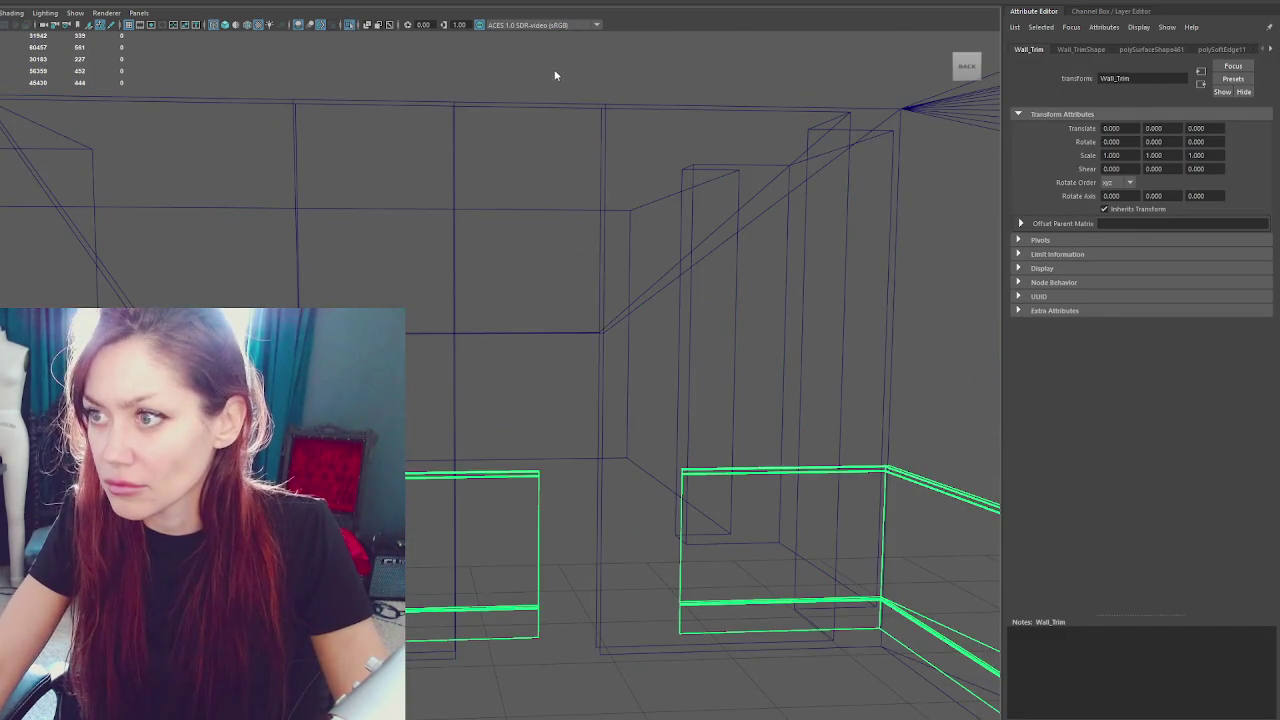
key("F9")
left_click(593, 551)
mouse_move(593, 551)
left_mouse_down()
mouse_move(509, 563)
mouse_move(490, 546)
mouse_move(506, 537)
mouse_move(497, 577)
mouse_move(481, 573)
mouse_move(511, 574)
mouse_move(525, 506)
left_mouse_up()
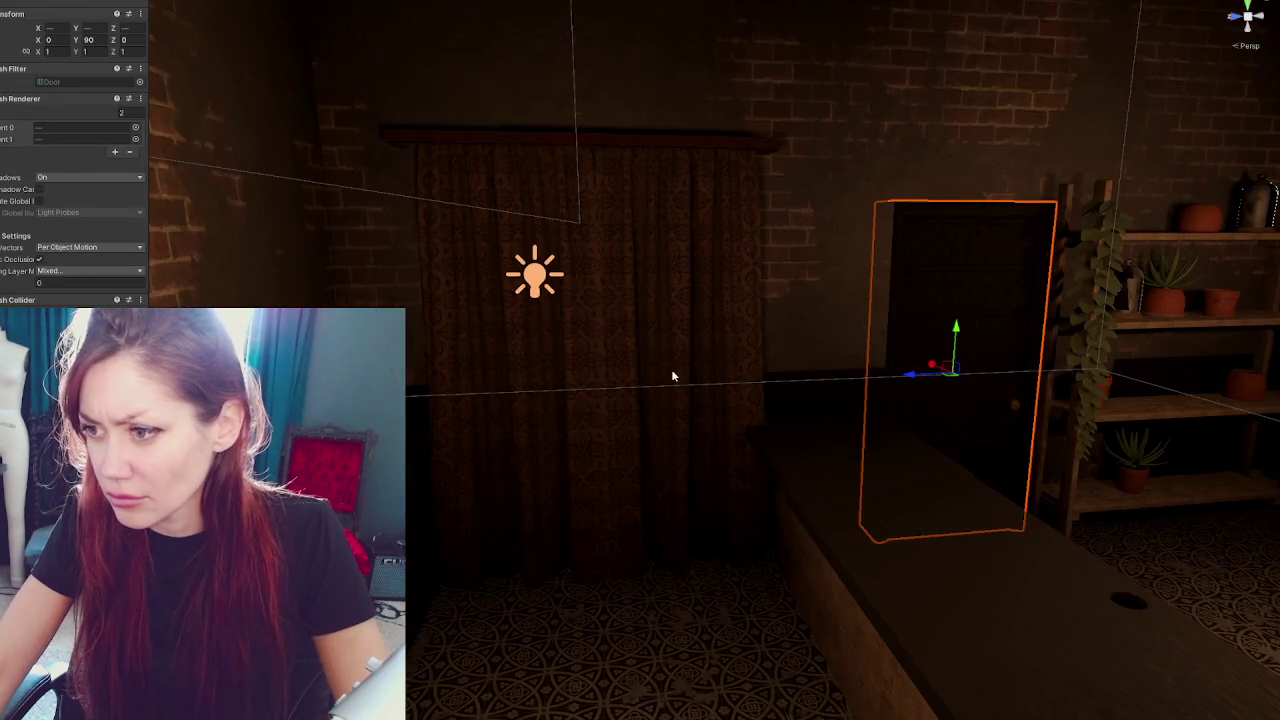
Slide the Victorian curtain far left off the doorway, then select the door and its frame
left_click(671, 369)
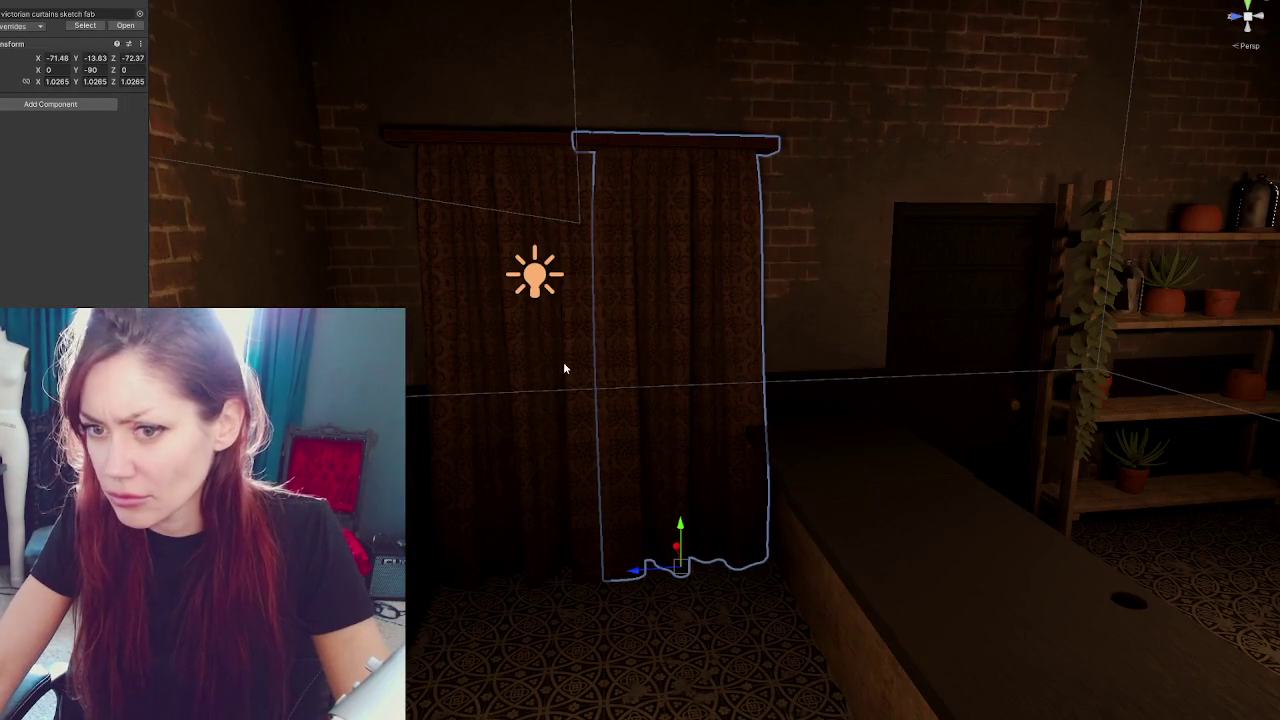
mouse_move(641, 574)
left_mouse_down()
mouse_move(737, 557)
mouse_move(330, 580)
mouse_move(520, 578)
mouse_move(250, 578)
left_mouse_up()
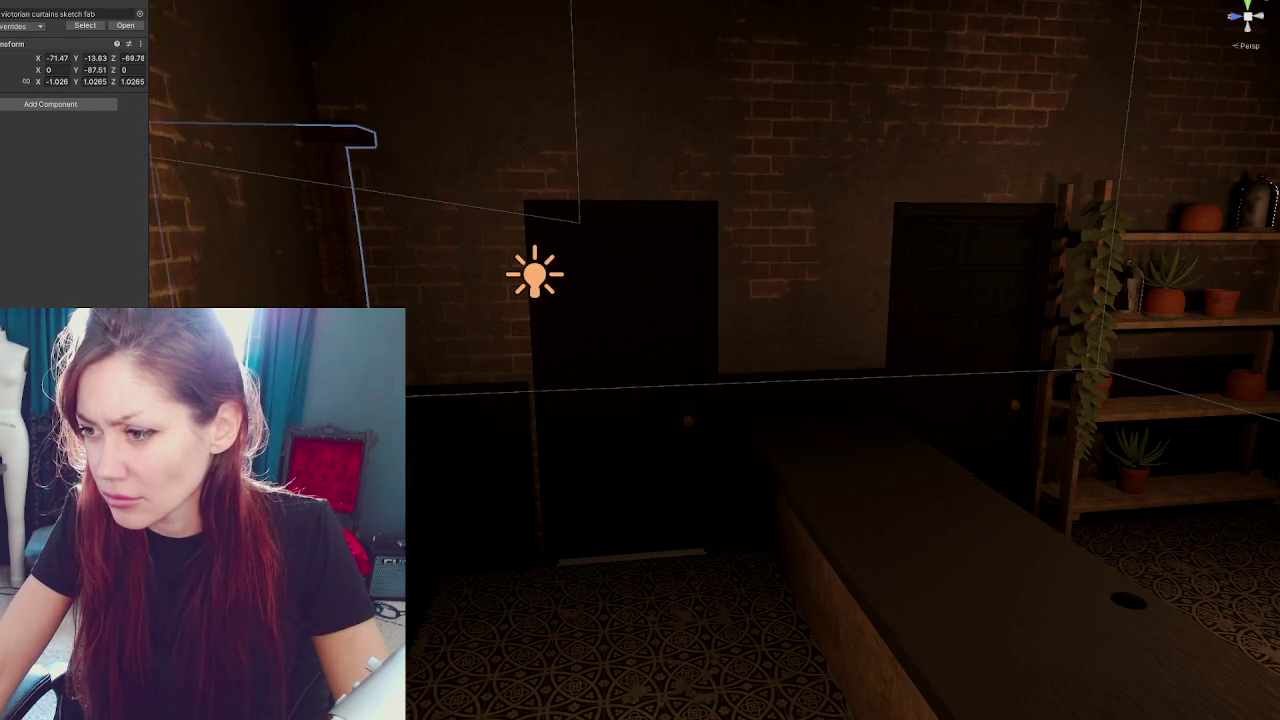
mouse_move(443, 517)
left_mouse_down()
mouse_move(626, 443)
mouse_move(631, 464)
mouse_move(591, 466)
mouse_move(634, 466)
mouse_move(567, 390)
left_mouse_up()
left_click(588, 403)
left_click(522, 424, "shift")
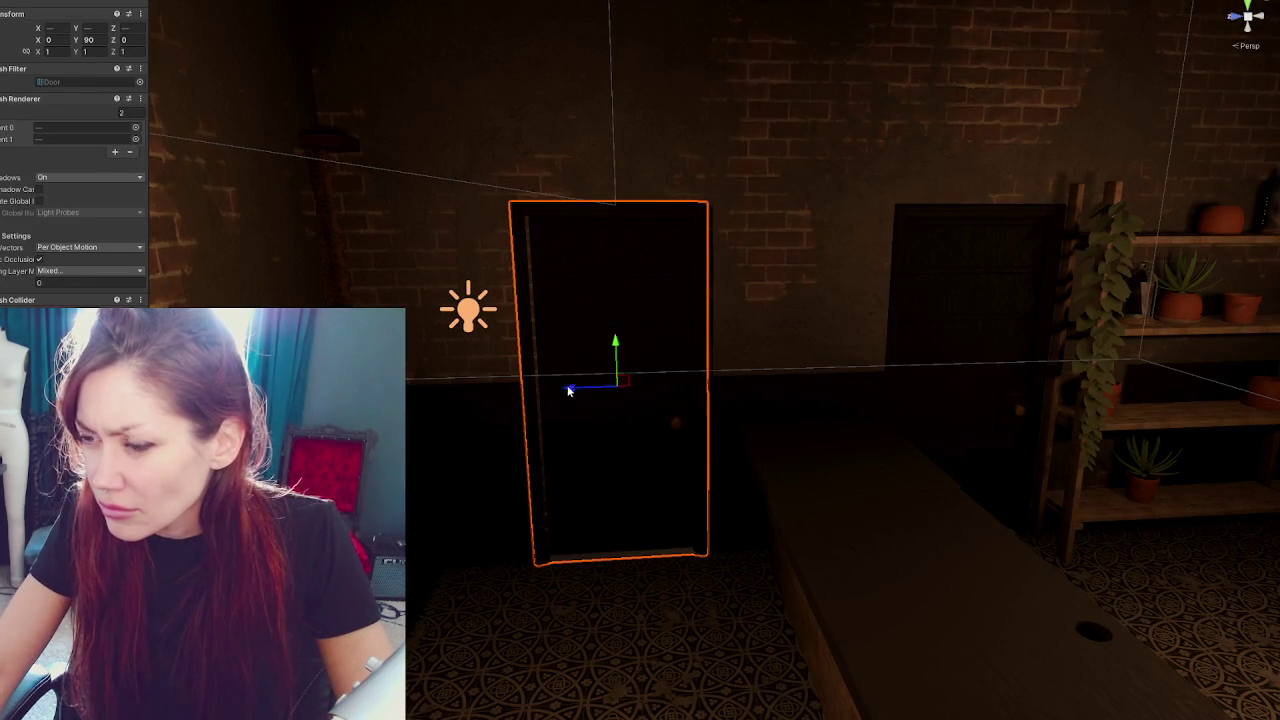
scroll(790, 381, "down", 3)
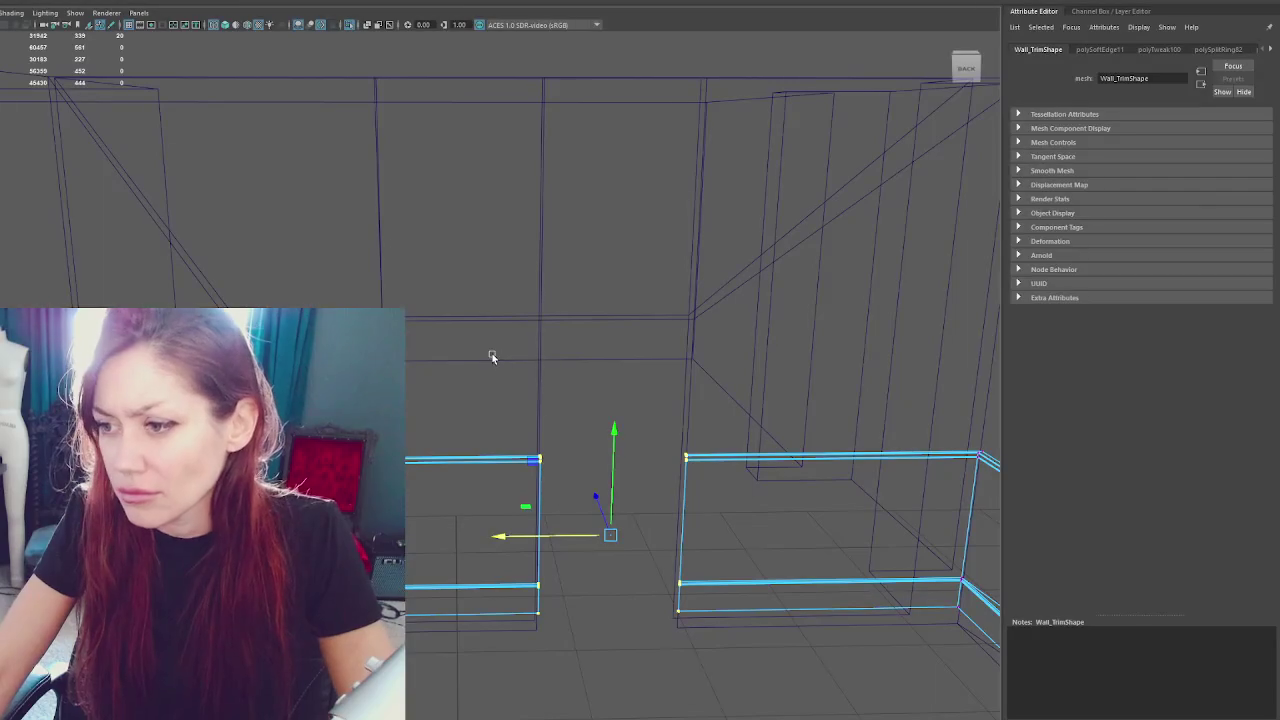
Shift Wall_Trim's left-end vertices left toward the doorway, discarding a trial wall-vertex nudge
left_click(401, 295)
mouse_move(410, 57)
left_mouse_down()
mouse_move(372, 300)
mouse_move(230, 330)
left_mouse_up()
left_click_drag(367, 77, 362, 77)
key("ctrl+z")
key("ctrl+z")
key("ctrl+z")
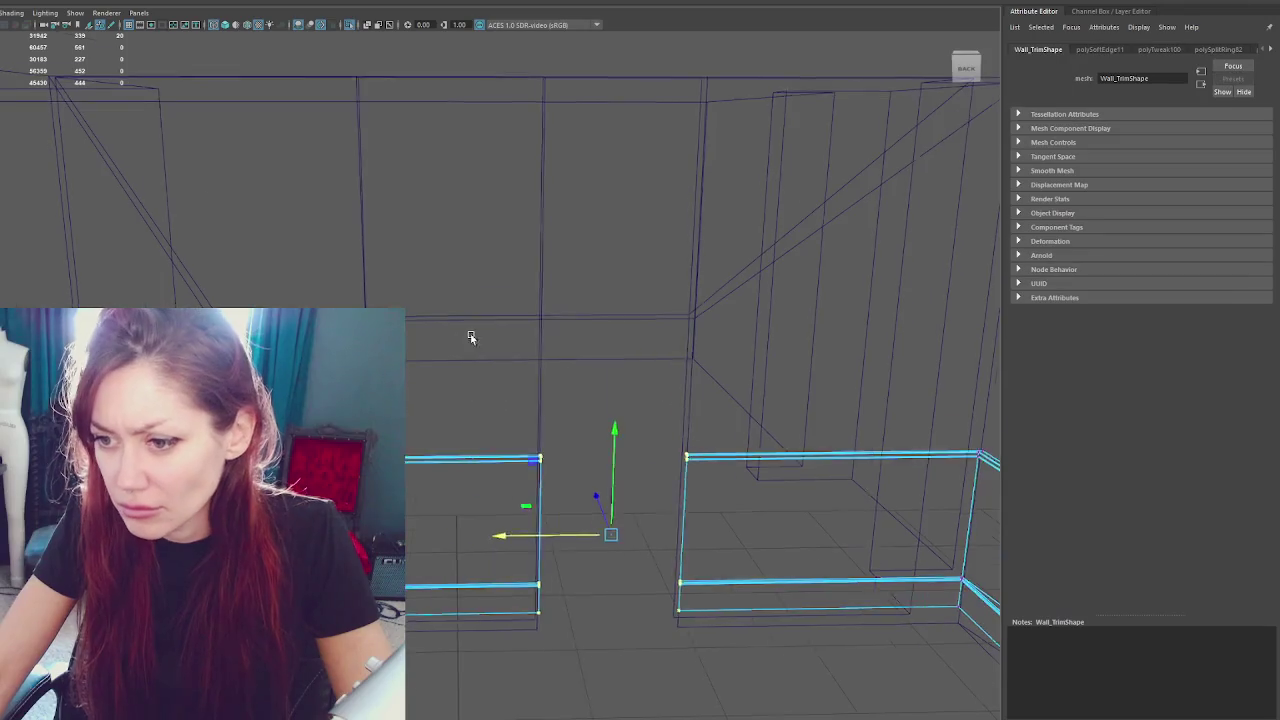
scroll(463, 337, "up", 3)
left_click_drag(491, 357, 543, 586)
left_click_drag(497, 480, 482, 476)
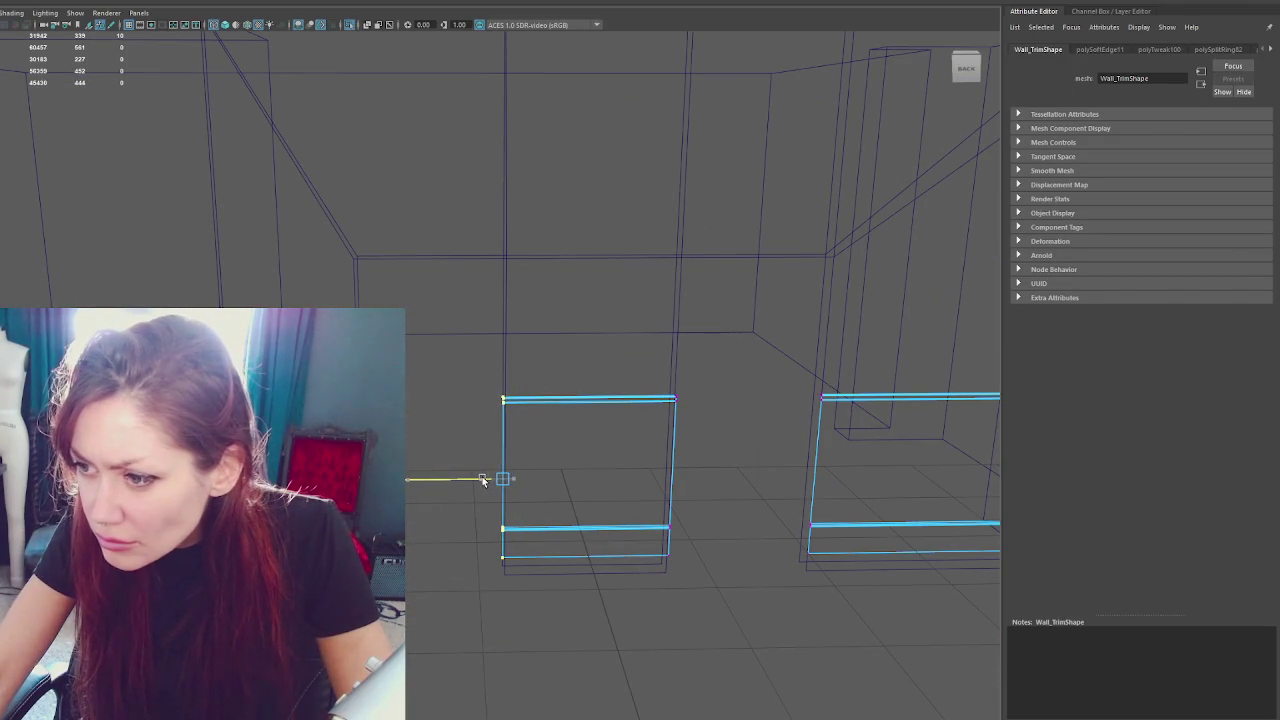
mouse_move(725, 369)
left_mouse_down()
mouse_move(471, 343)
mouse_move(471, 297)
mouse_move(745, 253)
mouse_move(520, 306)
left_mouse_up()
left_click(500, 252)
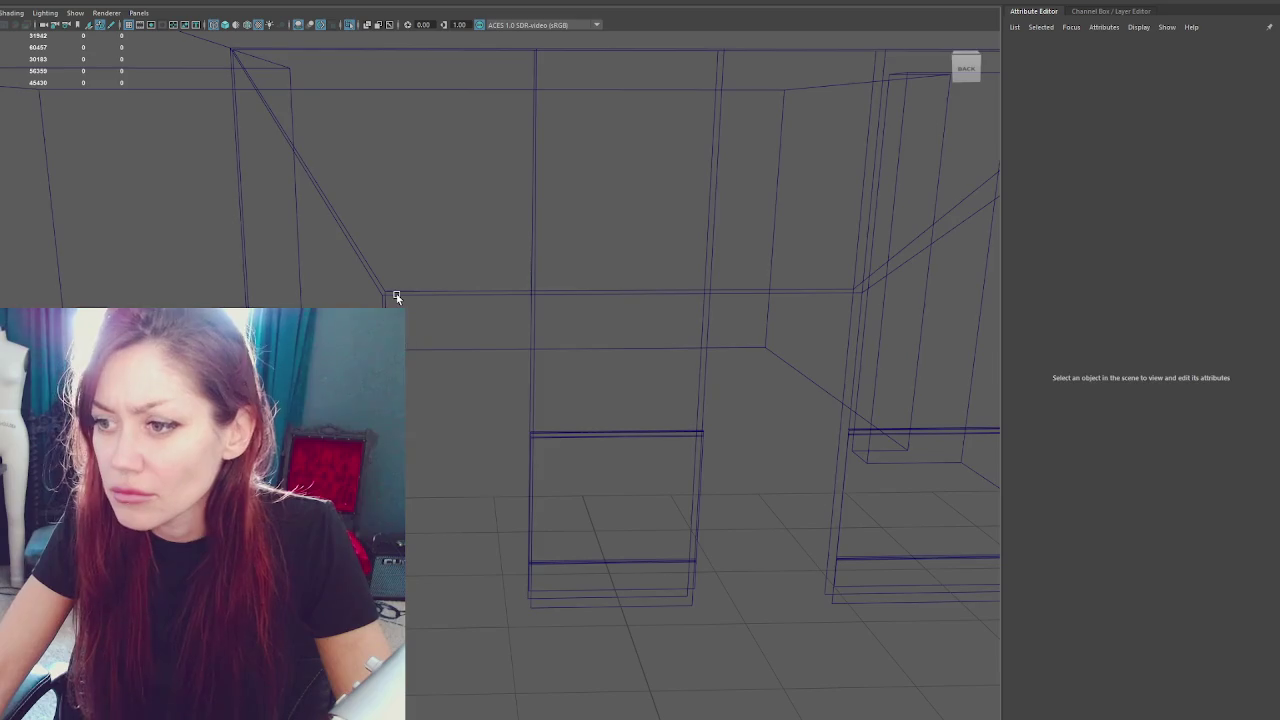
In wireframe, move Walls_Inner's left and right door-edge vertices sideways along X
left_click(397, 297)
key("5")
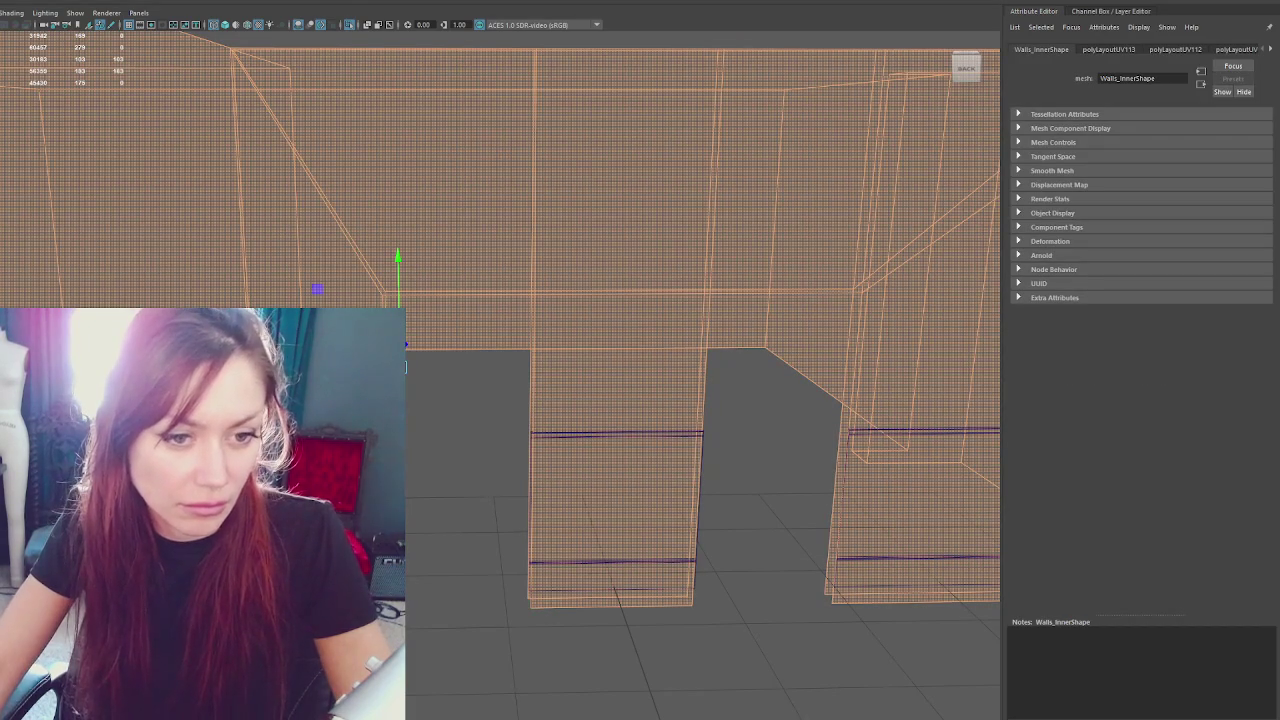
key("F9")
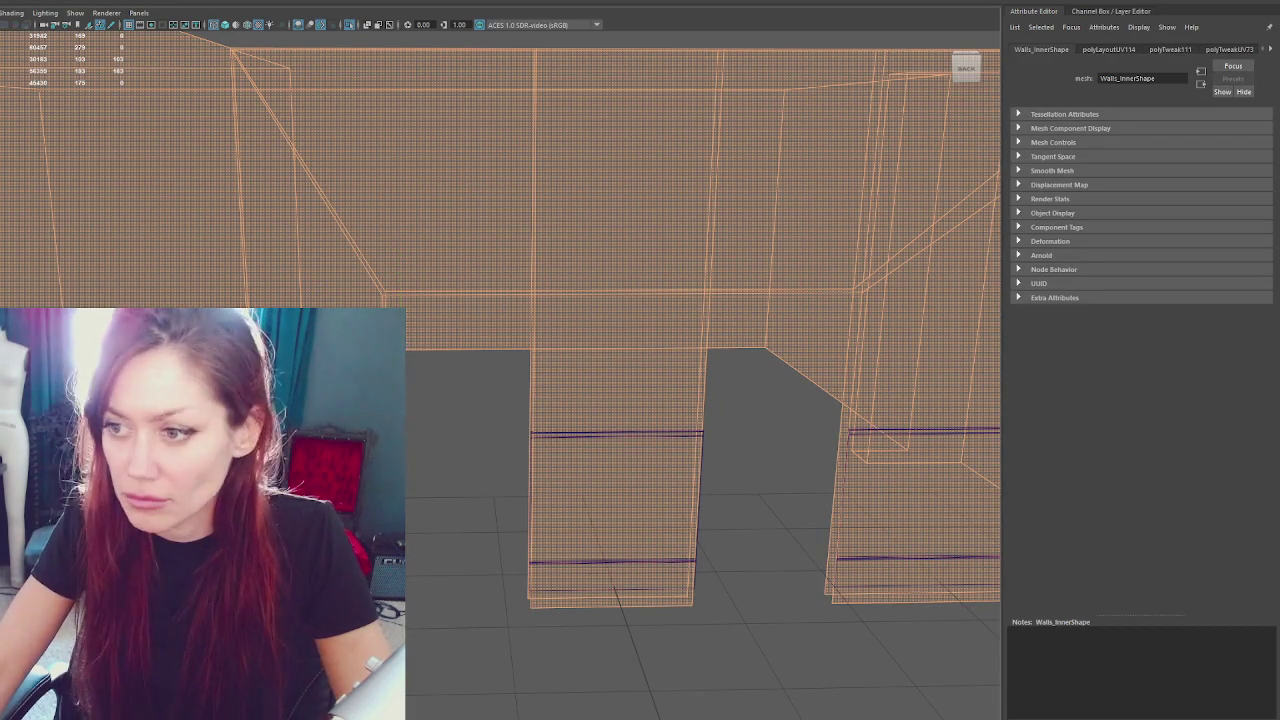
key("4")
mouse_move(484, 256)
left_mouse_down()
mouse_move(529, 355)
mouse_move(590, 660)
left_mouse_up()
left_click_drag(674, 274, 729, 580)
mouse_move(722, 430)
left_mouse_down()
mouse_move(594, 289)
mouse_move(712, 630)
left_mouse_up()
mouse_move(640, 334)
left_mouse_down()
mouse_move(660, 330)
mouse_move(642, 421)
left_mouse_up()
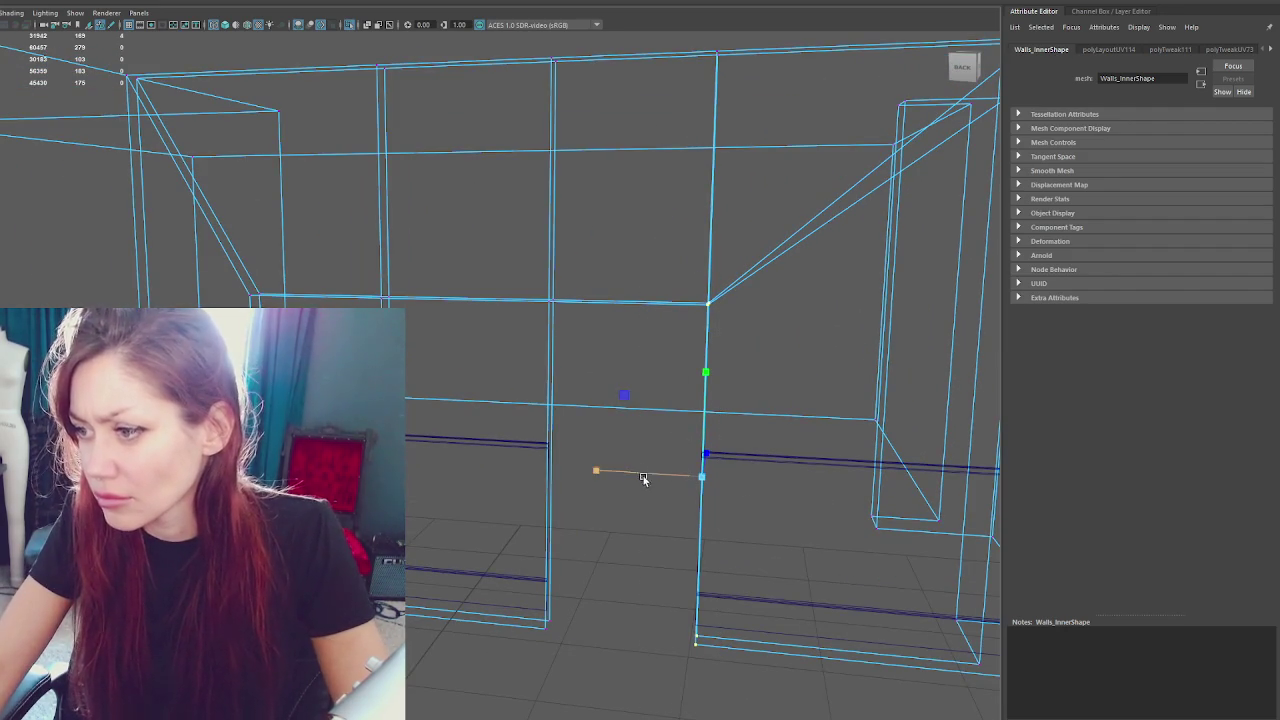
left_click_drag(641, 478, 503, 400)
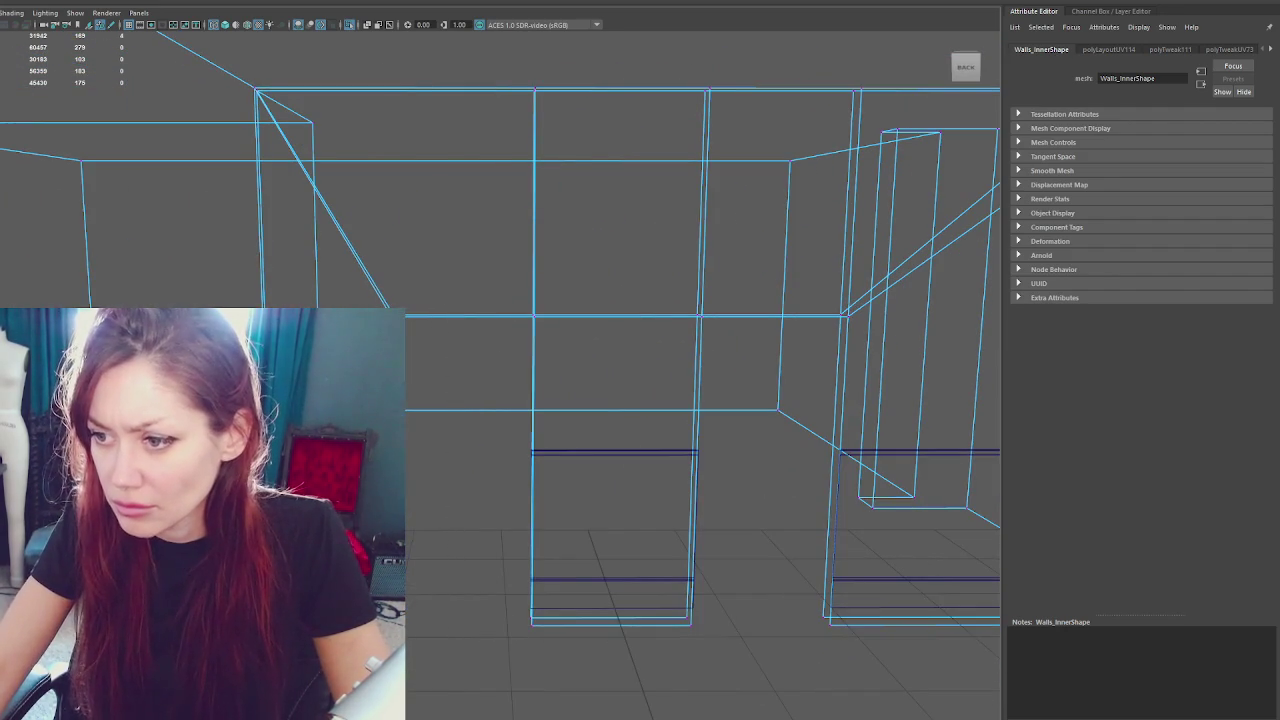
left_click(473, 290)
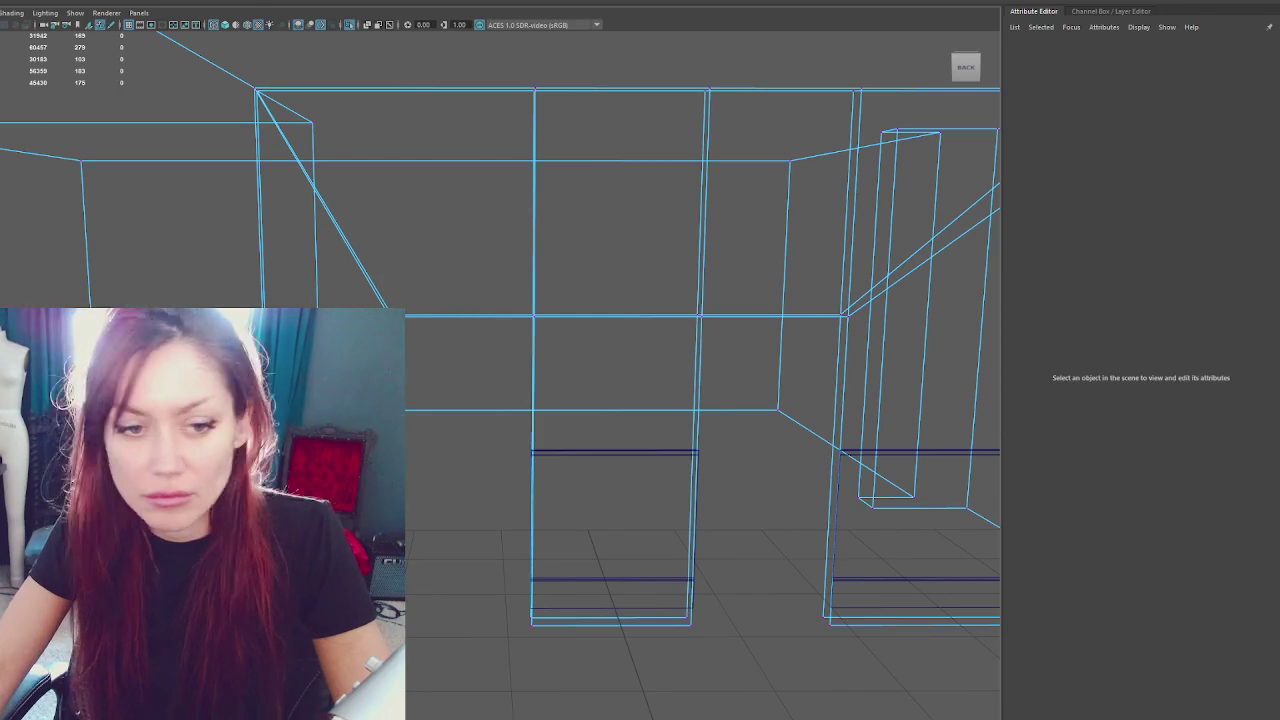
Check Wall_Trim's faces, return to object mode and select the whole Apothecary group
key("ctrl+z")
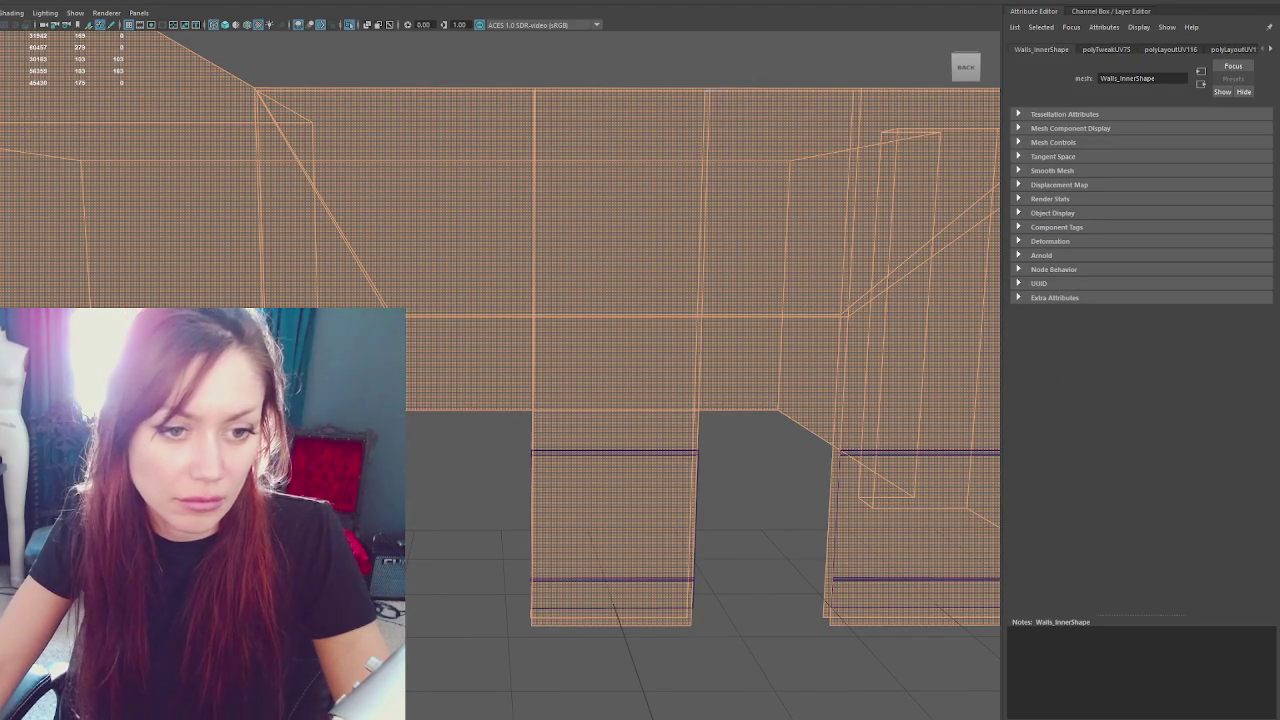
left_click(484, 350)
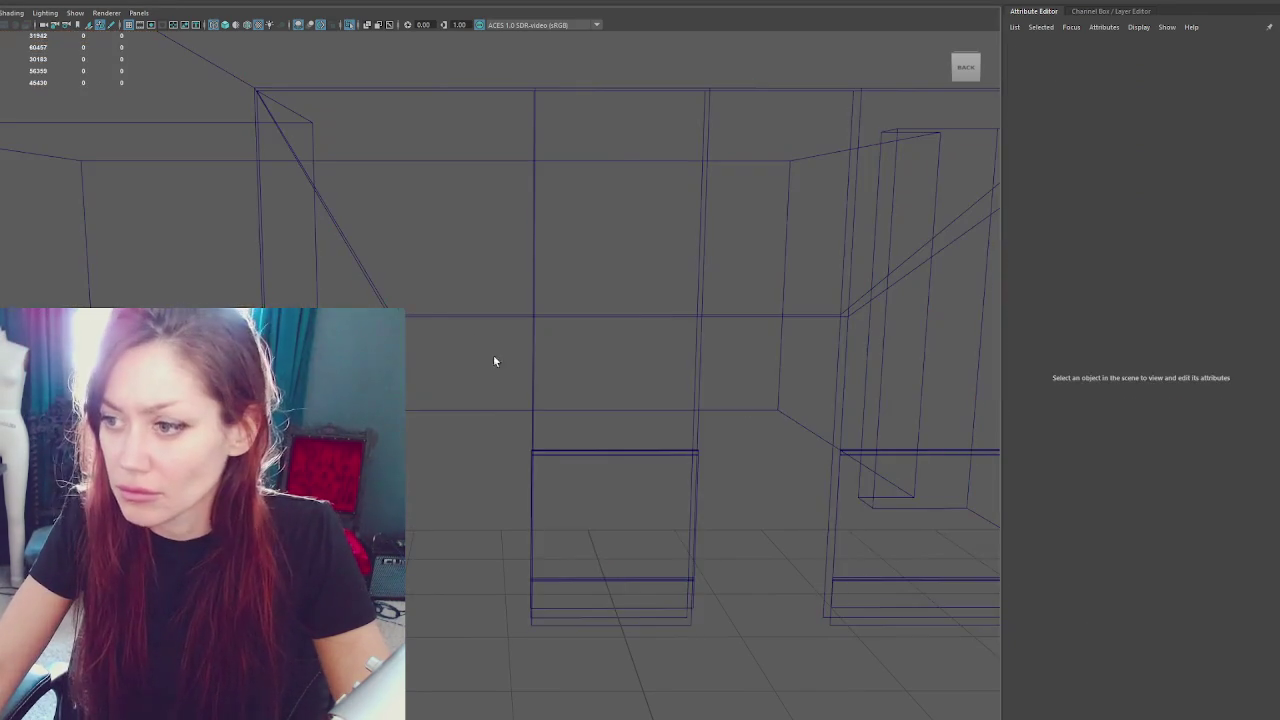
left_click(614, 452)
scroll(631, 463, "down", 2)
mouse_move(539, 380)
left_mouse_down()
mouse_move(694, 403)
mouse_move(714, 403)
mouse_move(720, 385)
mouse_move(508, 320)
mouse_move(654, 334)
mouse_move(791, 326)
mouse_move(511, 330)
mouse_move(651, 397)
mouse_move(571, 420)
mouse_move(407, 364)
mouse_move(521, 407)
mouse_move(540, 400)
left_mouse_up()
key("F11")
left_click_drag(1000, 320, 400, 540)
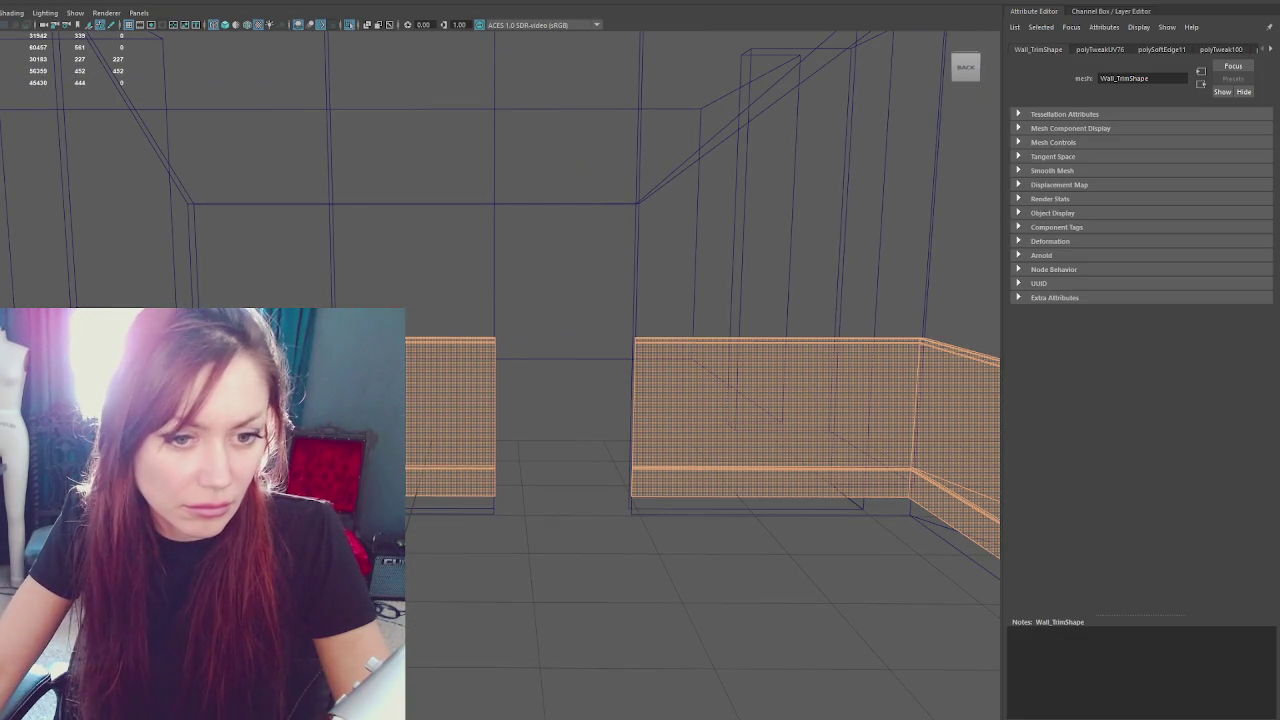
left_click(344, 240)
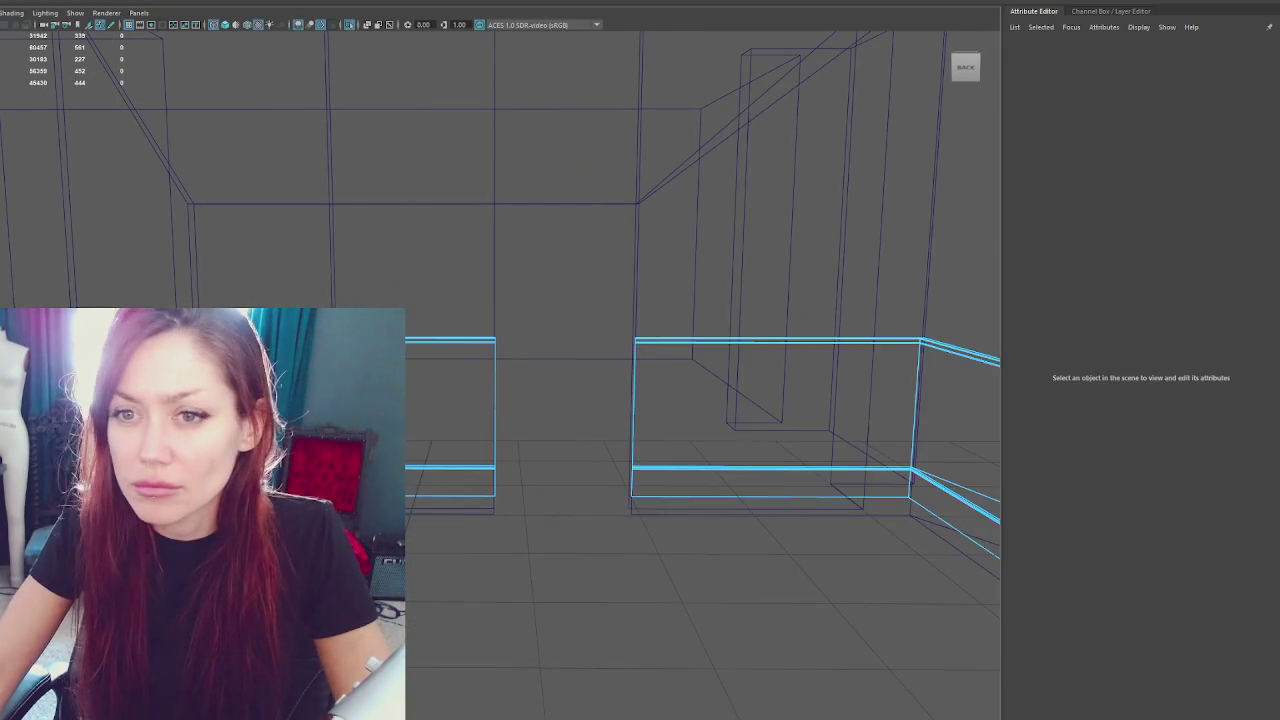
key("F8")
key("Up")
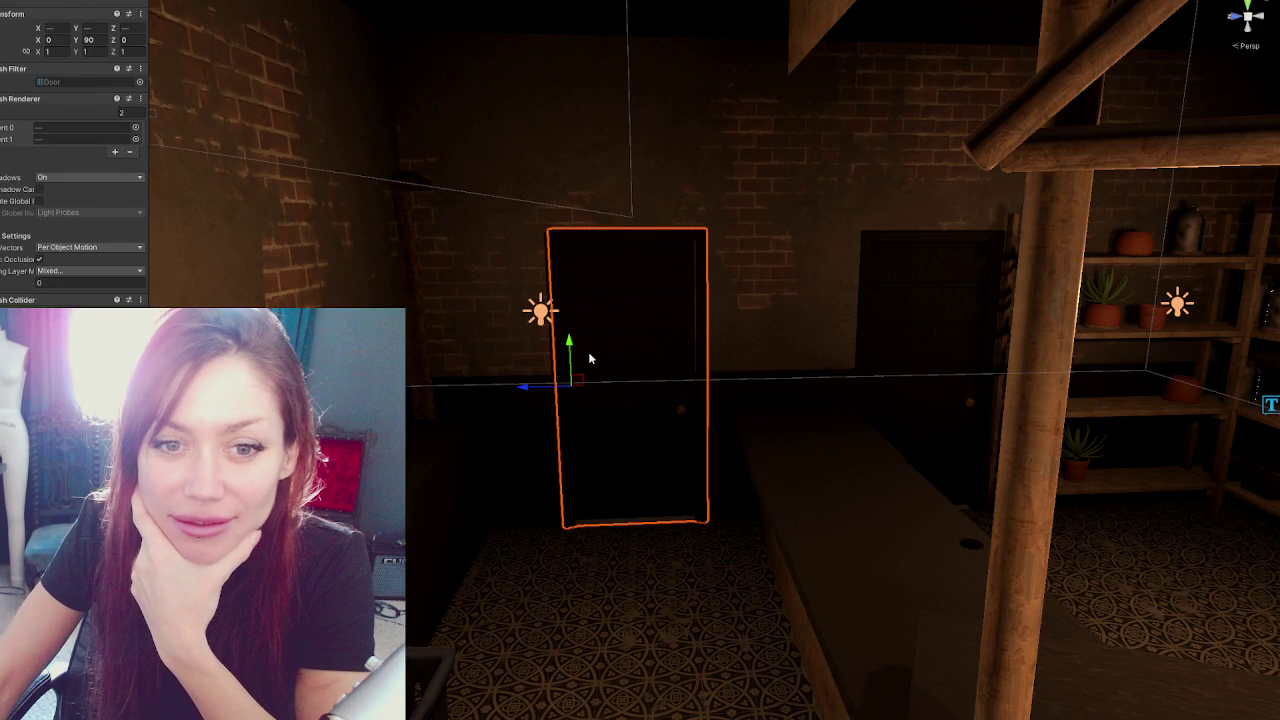
scroll(640, 360, "up", 5)
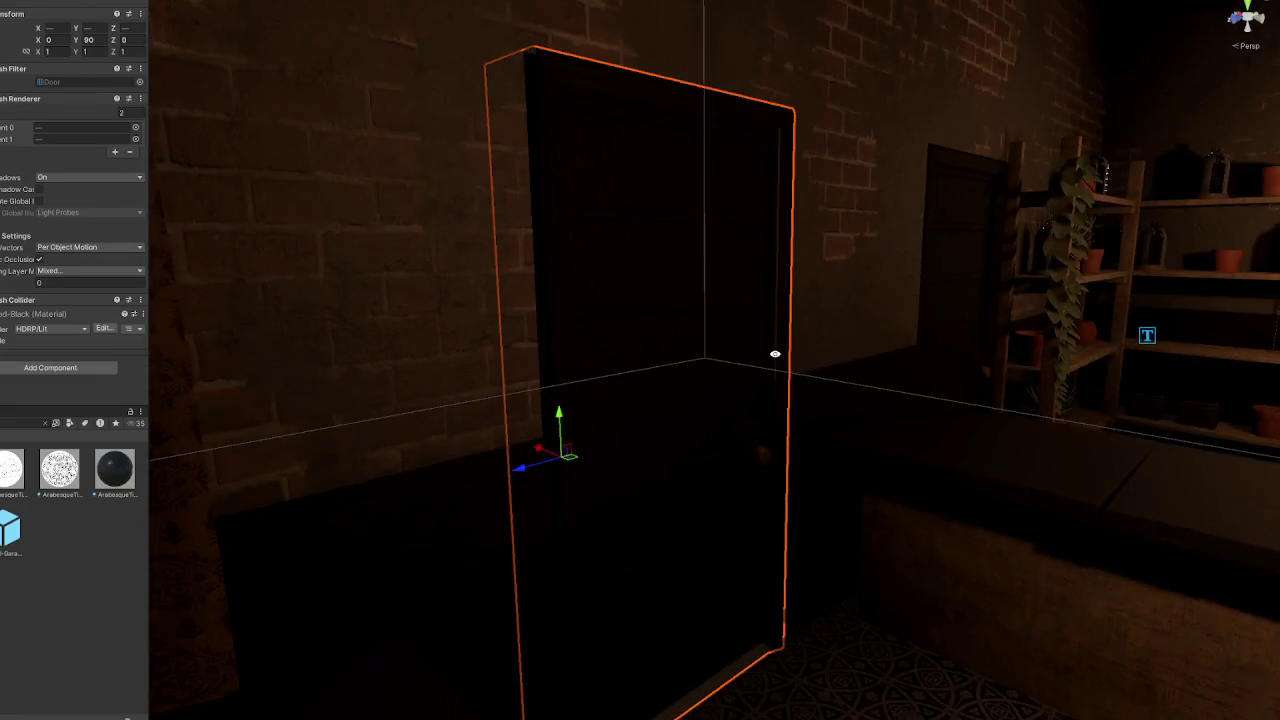
mouse_move(775, 354)
left_mouse_down()
mouse_move(429, 343)
mouse_move(651, 371)
mouse_move(558, 542)
mouse_move(300, 517)
mouse_move(706, 477)
mouse_move(936, 392)
mouse_move(551, 346)
mouse_move(909, 289)
left_mouse_up()
key("shift+d")
left_click(889, 268)
mouse_move(816, 340)
left_mouse_down()
mouse_move(816, 383)
mouse_move(966, 363)
mouse_move(920, 361)
mouse_move(815, 392)
left_mouse_up()
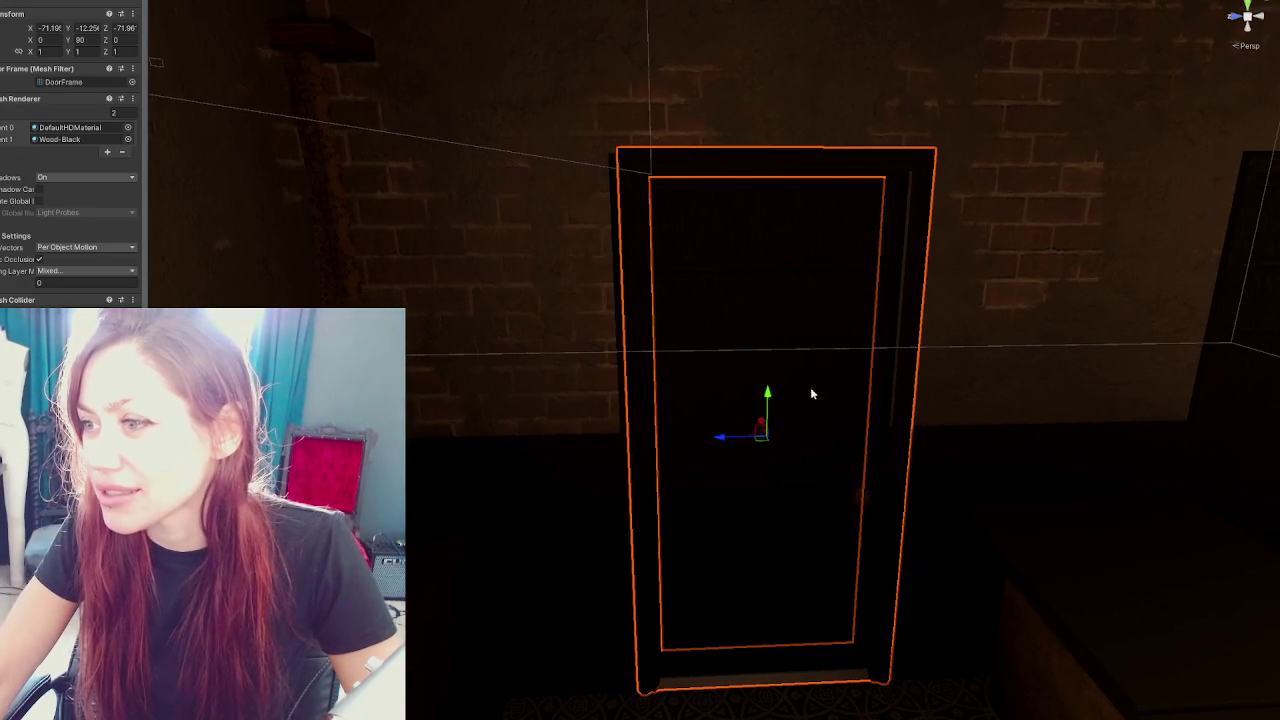
mouse_move(727, 438)
left_mouse_down()
mouse_move(706, 440)
mouse_move(720, 436)
left_mouse_up()
mouse_move(811, 426)
left_mouse_down()
mouse_move(647, 420)
mouse_move(706, 437)
mouse_move(814, 394)
mouse_move(823, 331)
mouse_move(650, 455)
mouse_move(603, 463)
mouse_move(817, 406)
mouse_move(757, 420)
mouse_move(951, 427)
mouse_move(826, 414)
mouse_move(870, 410)
mouse_move(529, 551)
mouse_move(728, 564)
mouse_move(789, 511)
mouse_move(766, 354)
mouse_move(787, 341)
mouse_move(766, 277)
mouse_move(824, 313)
left_mouse_up()
left_click(814, 394)
mouse_move(730, 292)
left_mouse_down()
mouse_move(671, 309)
mouse_move(671, 331)
mouse_move(600, 326)
mouse_move(660, 346)
mouse_move(731, 334)
mouse_move(671, 291)
mouse_move(695, 274)
left_mouse_up()
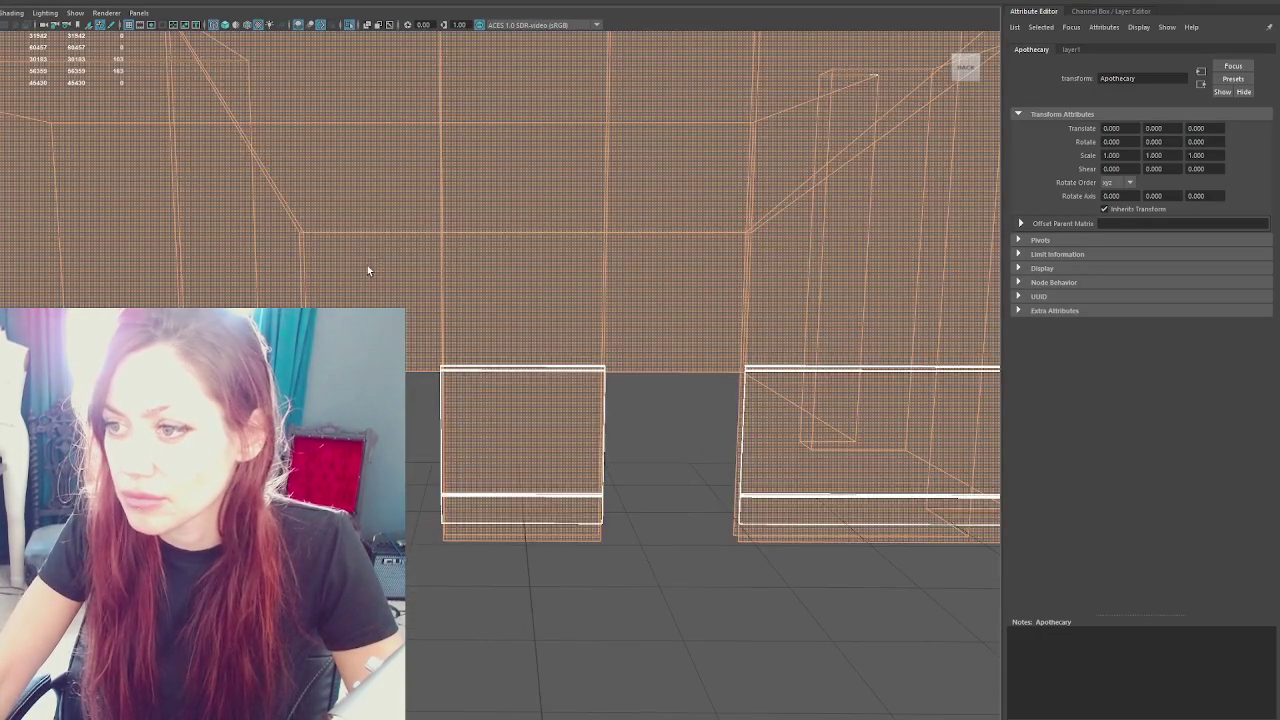
left_click_drag(366, 269, 463, 303)
Move the Walls_Inner vertex column above the left doorway further left along X
left_click(460, 208)
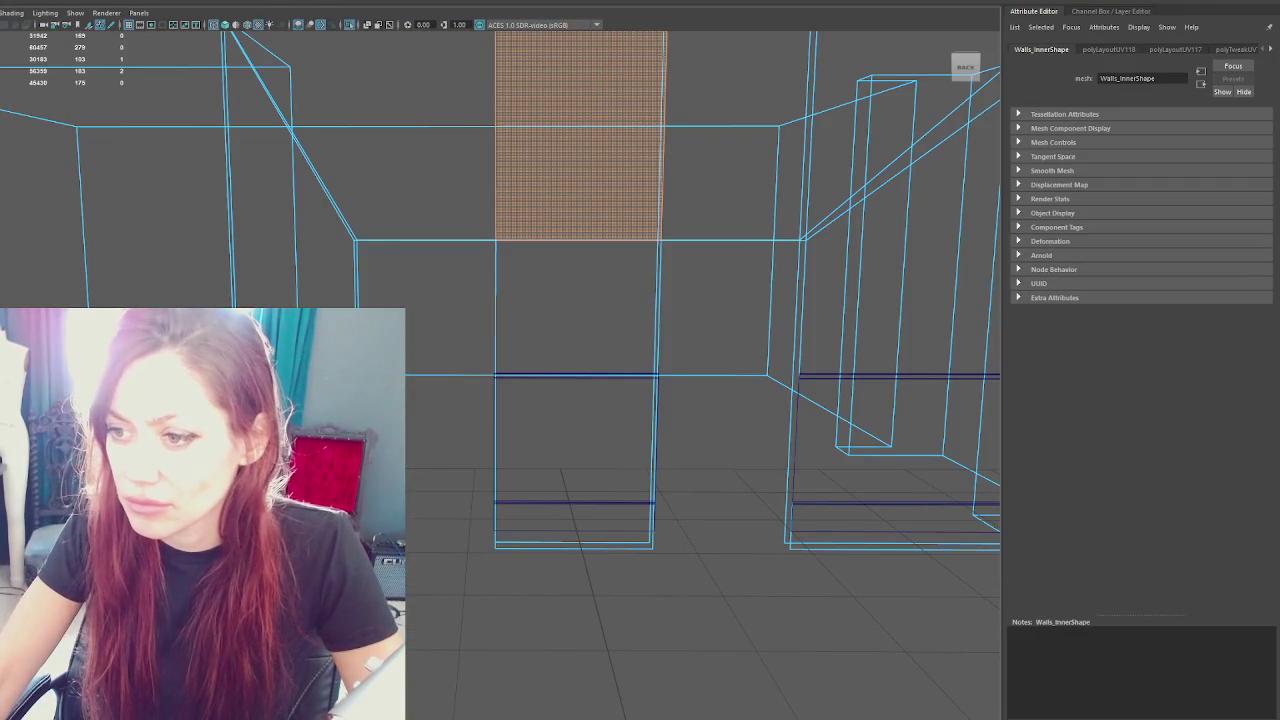
left_click(432, 289)
left_click(435, 390)
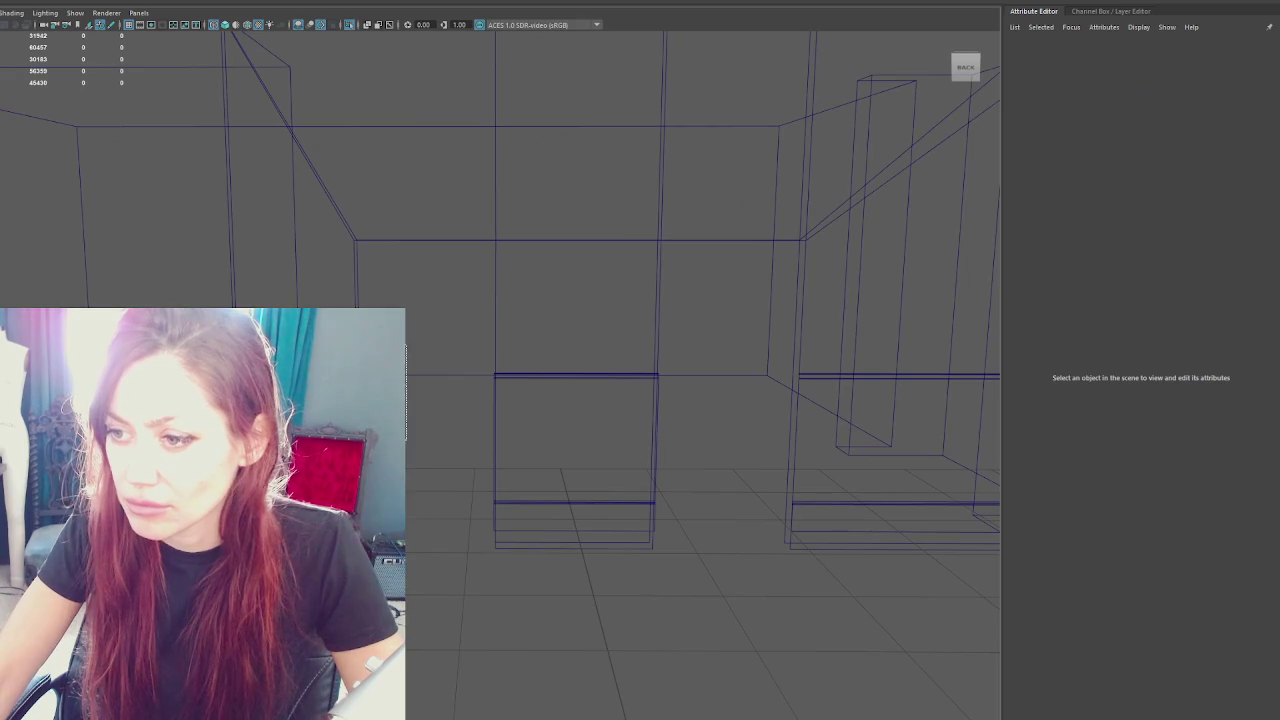
left_click(410, 430)
right_click(410, 430)
left_click(420, 371)
left_click(480, 418)
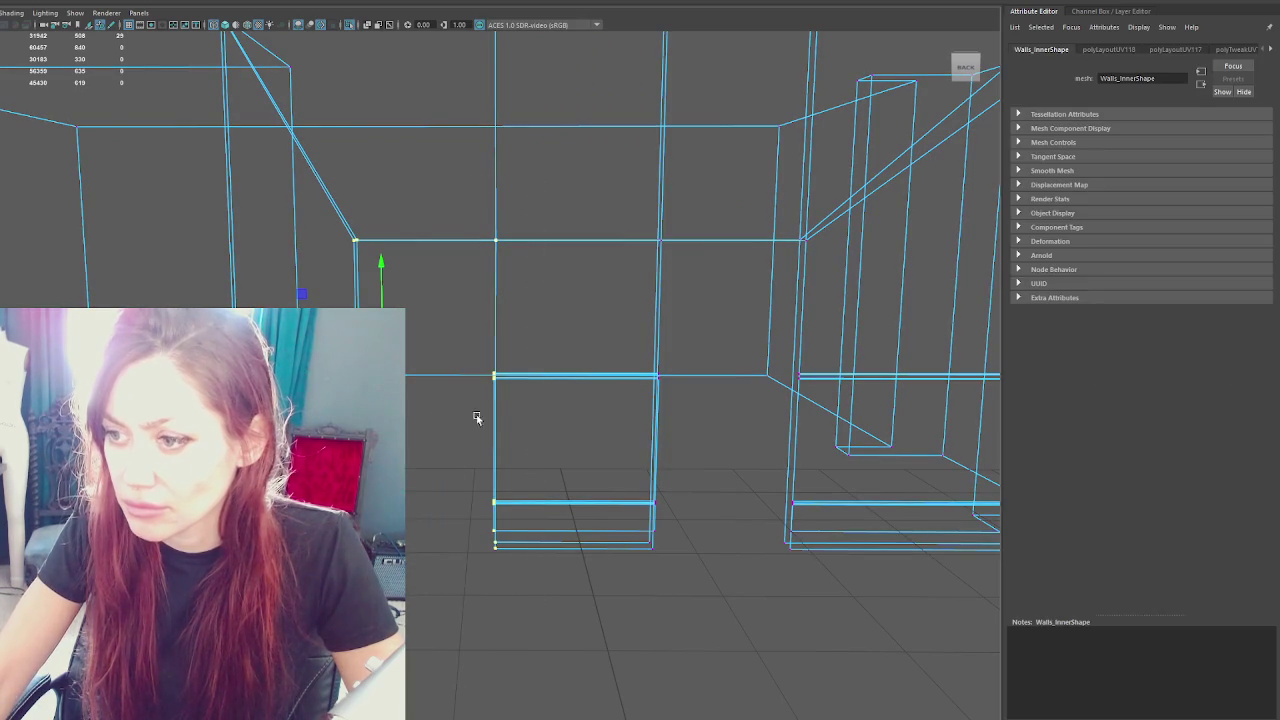
mouse_move(395, 300)
left_mouse_down()
mouse_move(380, 300)
mouse_move(405, 380)
left_mouse_up()
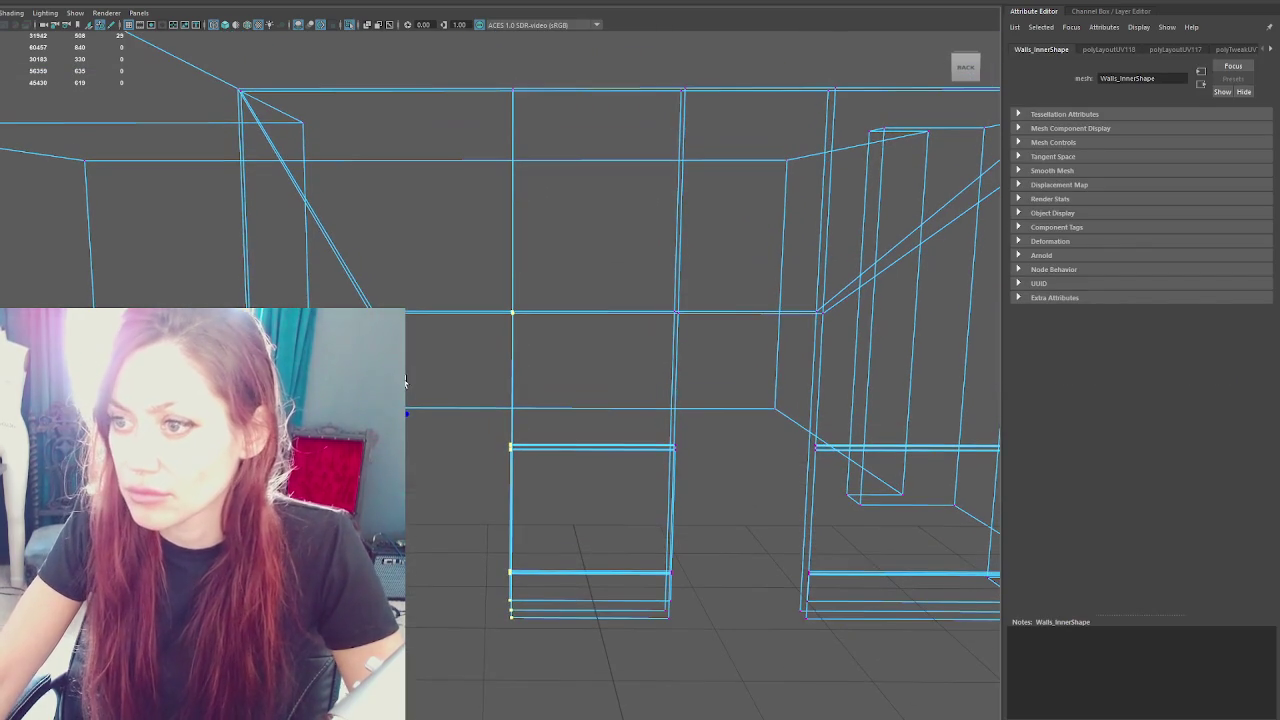
scroll(362, 199, "down", 2)
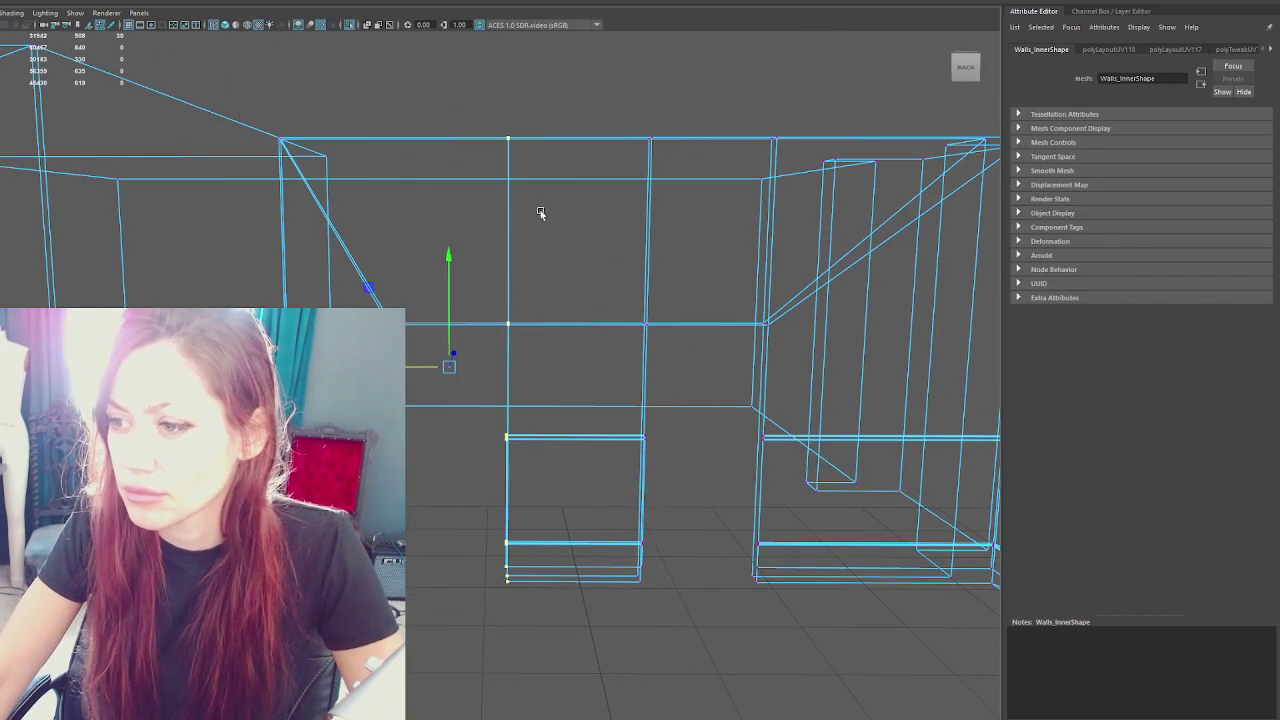
left_click_drag(407, 378, 387, 378)
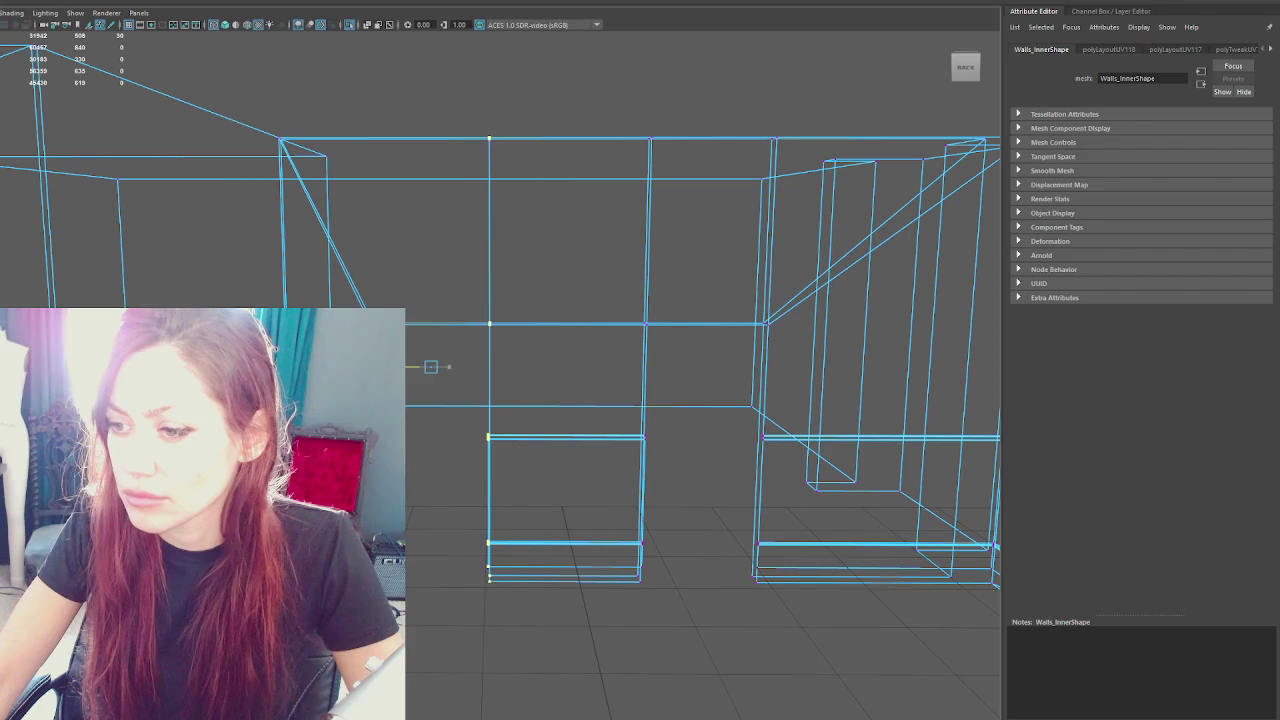
right_click(457, 125)
left_click(491, 250)
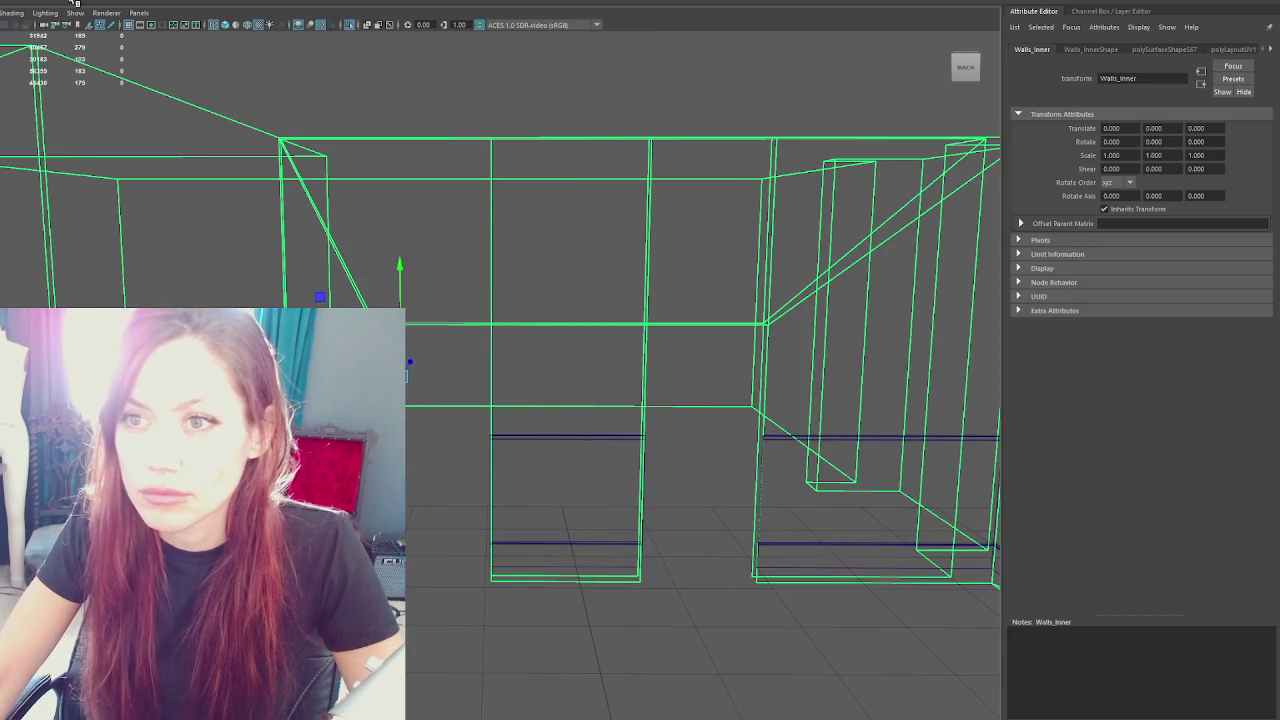
Check the faces of Walls_Inner and Wall_Trim, then export the Apothecary group over Apothecary.fbx
key("F11")
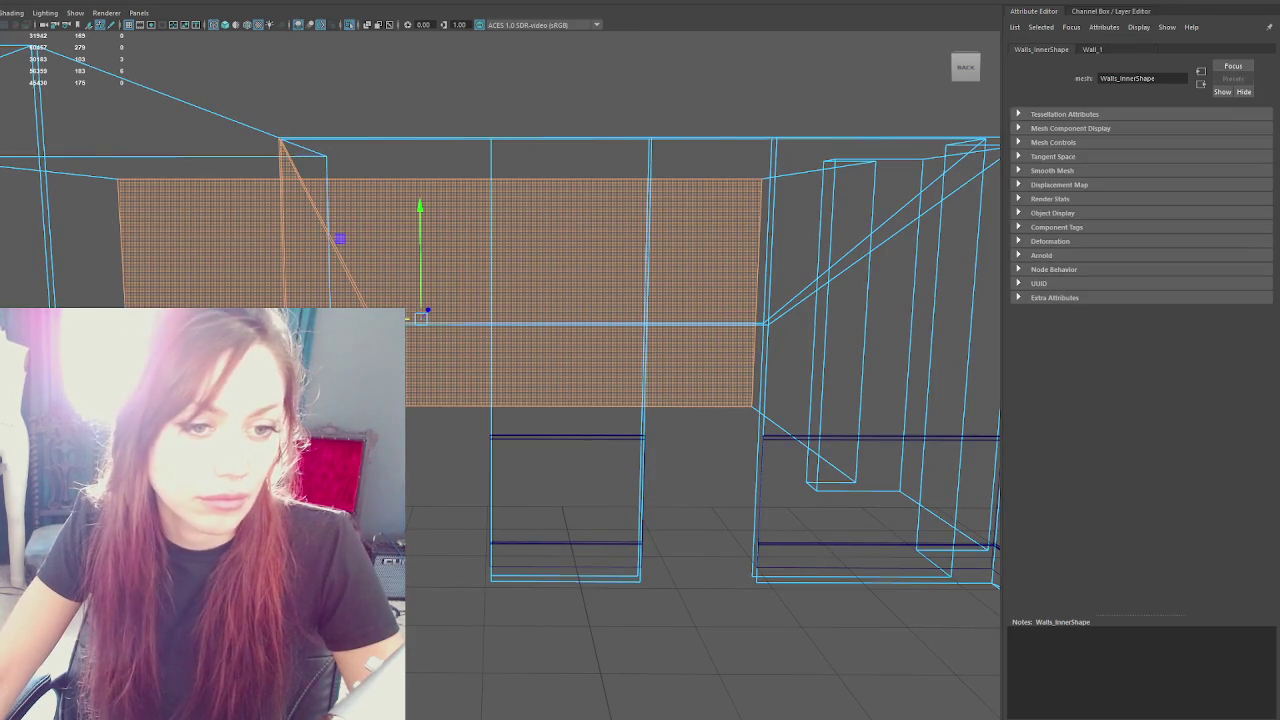
key("ctrl+a")
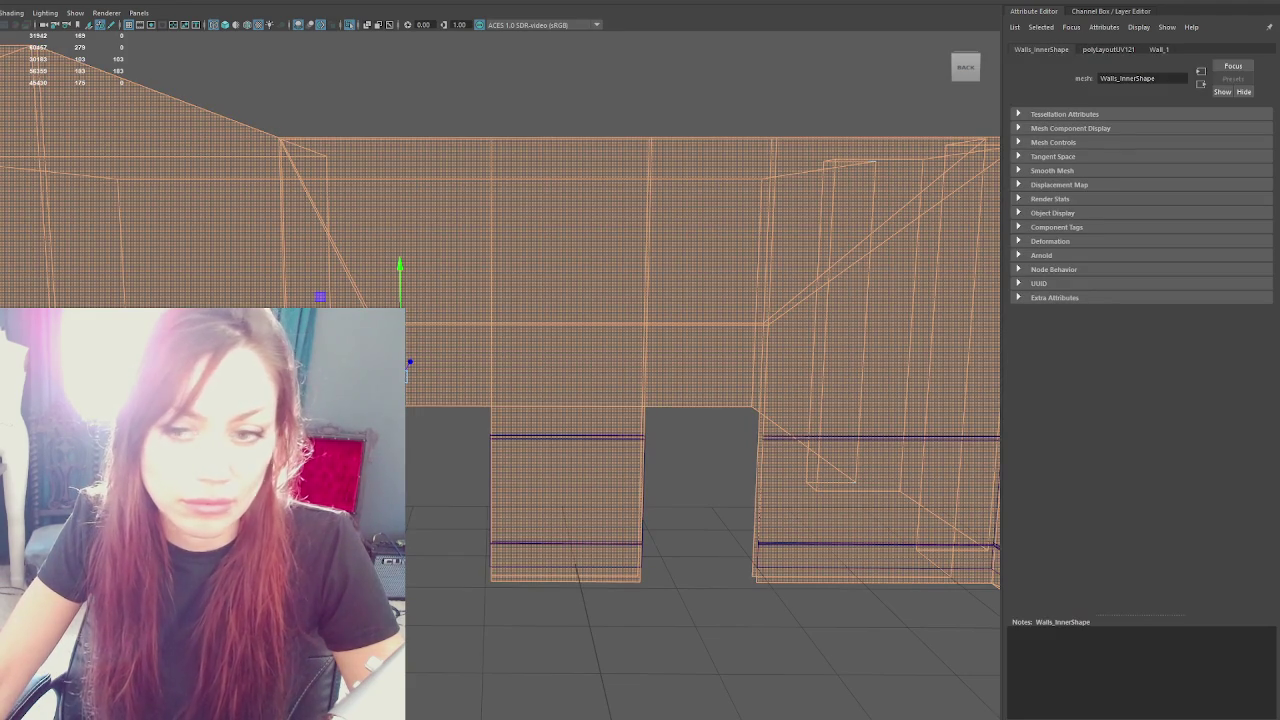
right_click(400, 240)
left_click(449, 209)
left_click(566, 437)
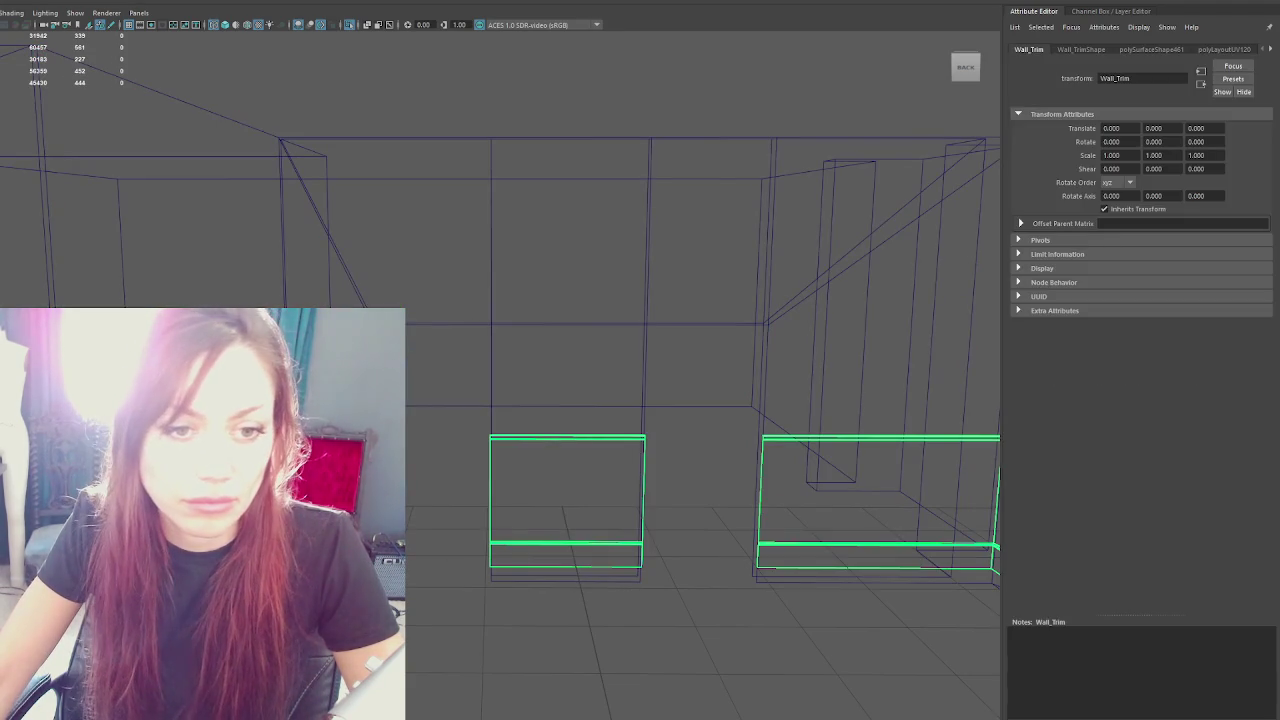
key("ctrl+F11")
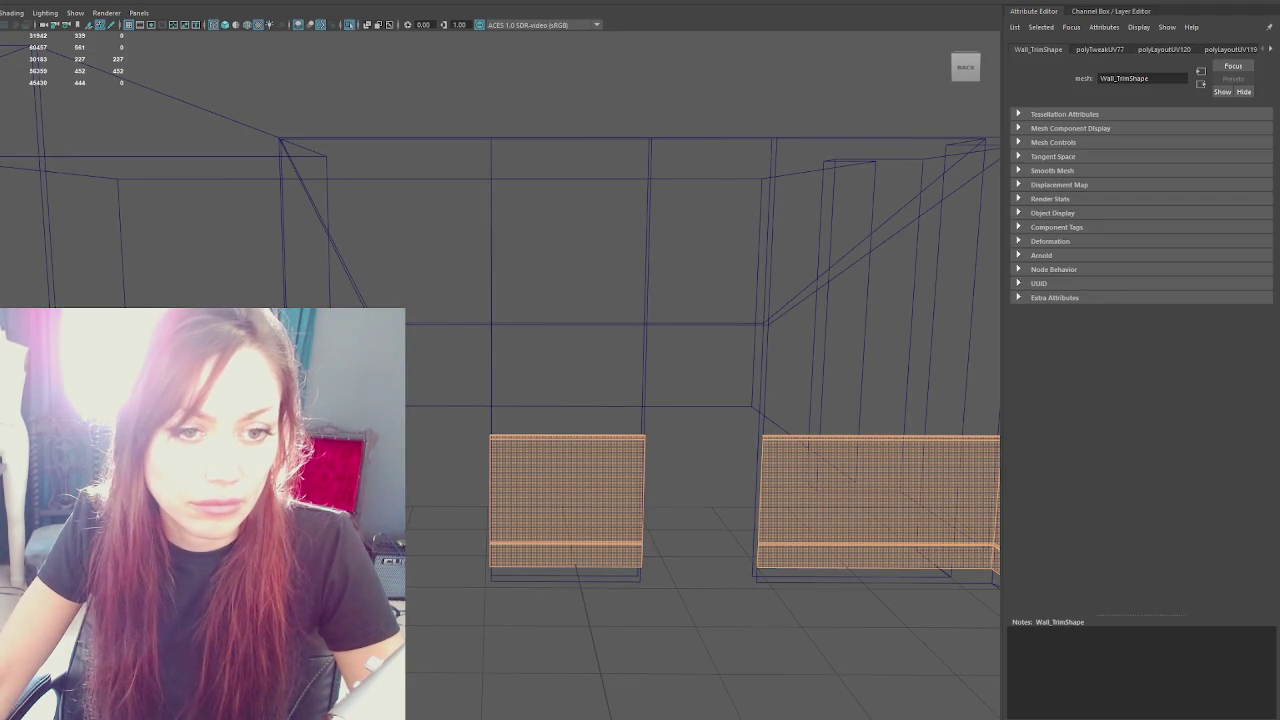
left_click(480, 219)
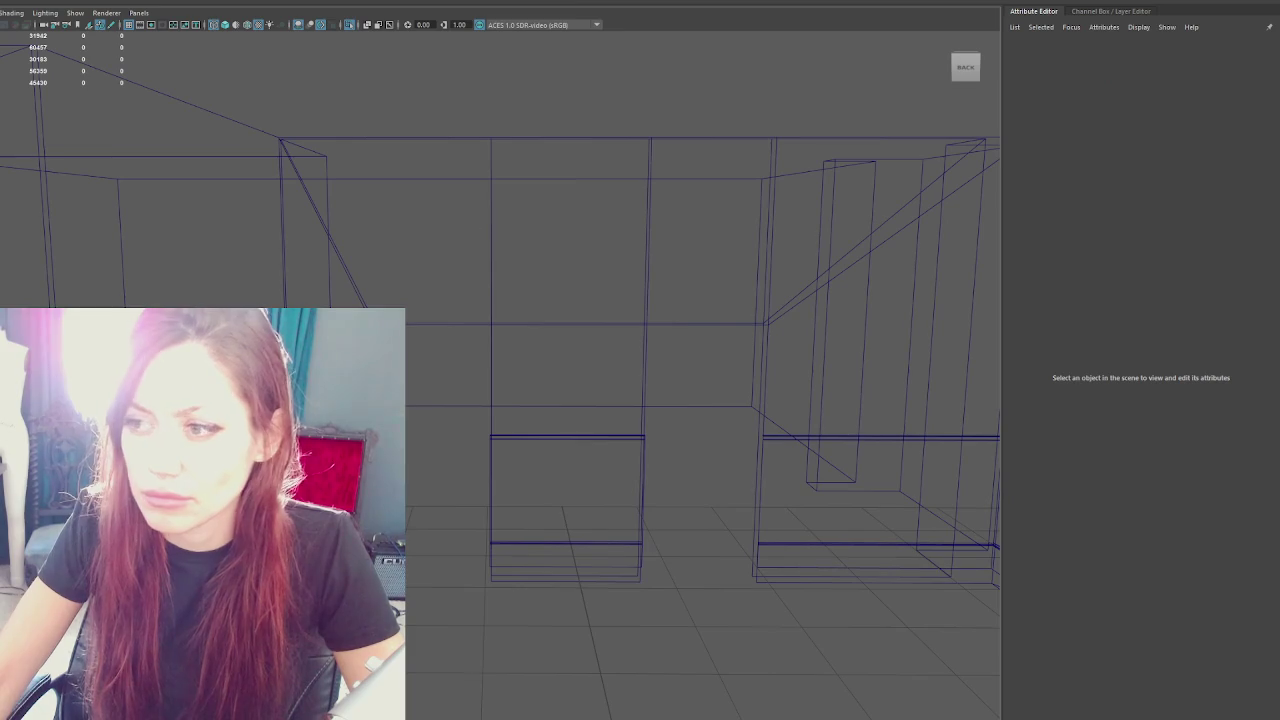
left_click(434, 371)
key("ctrl+F11")
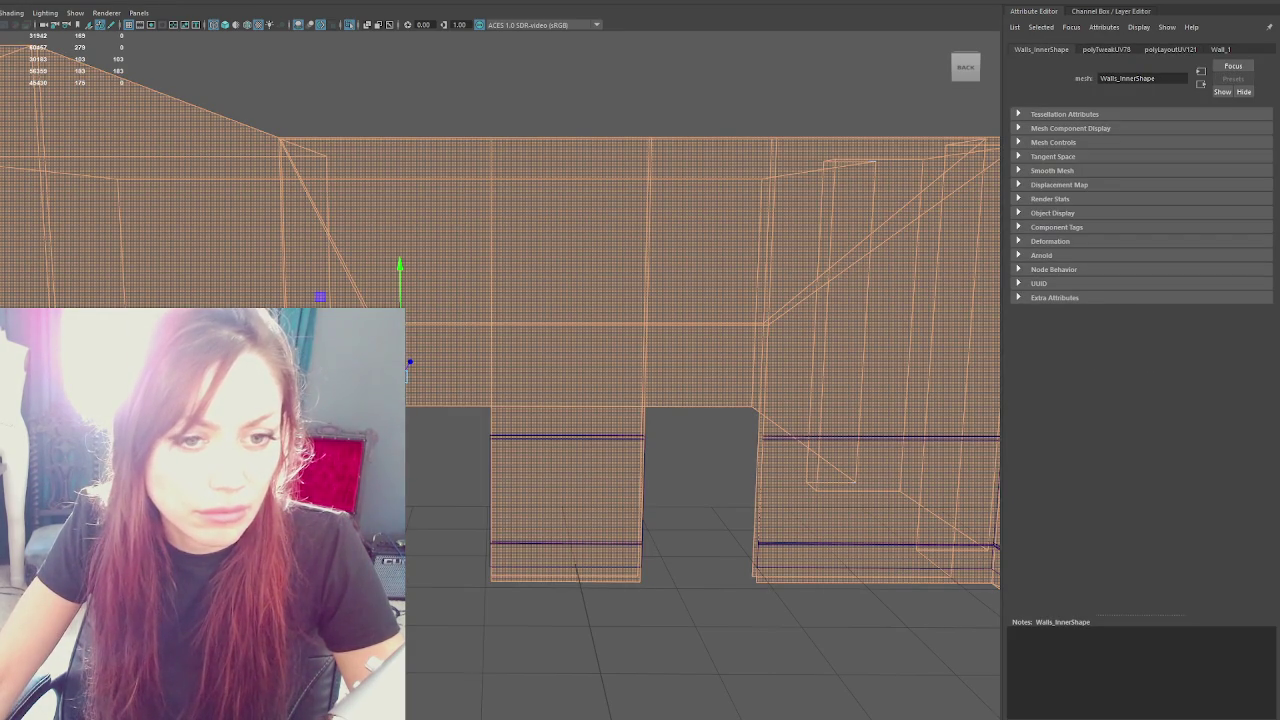
left_click(354, 189)
left_click(316, 210)
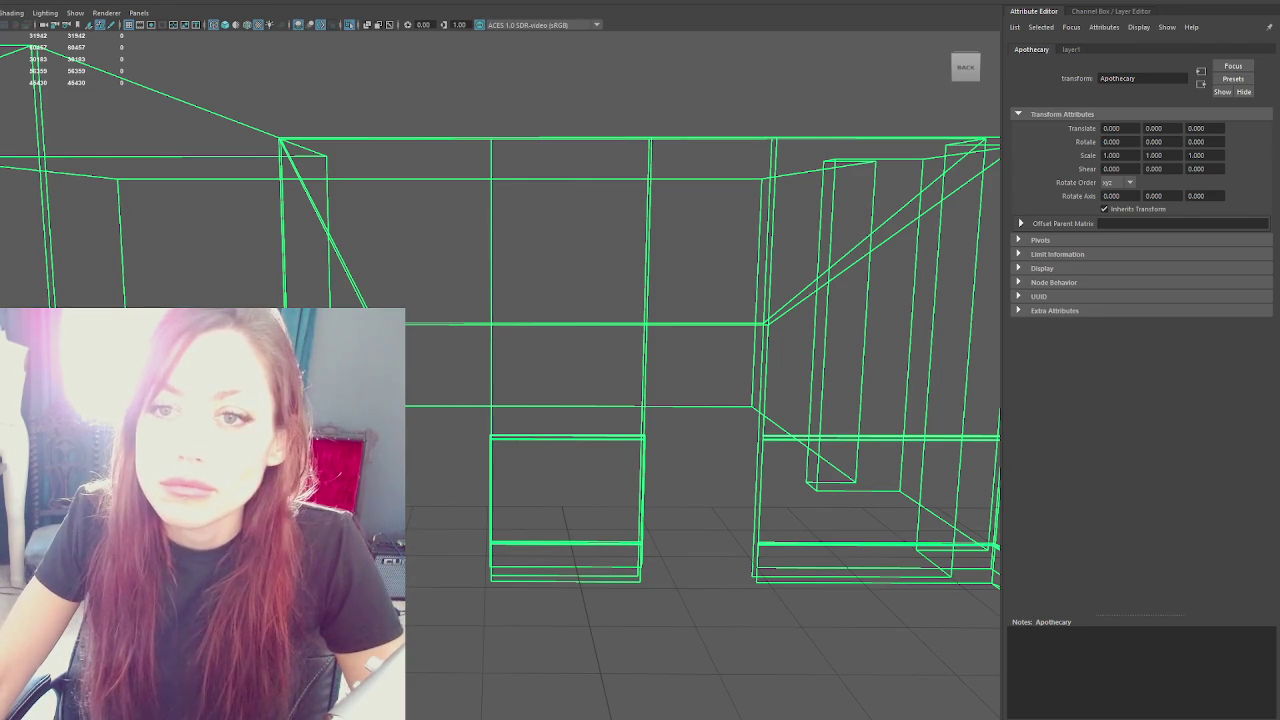
key("Return")
key("Return")
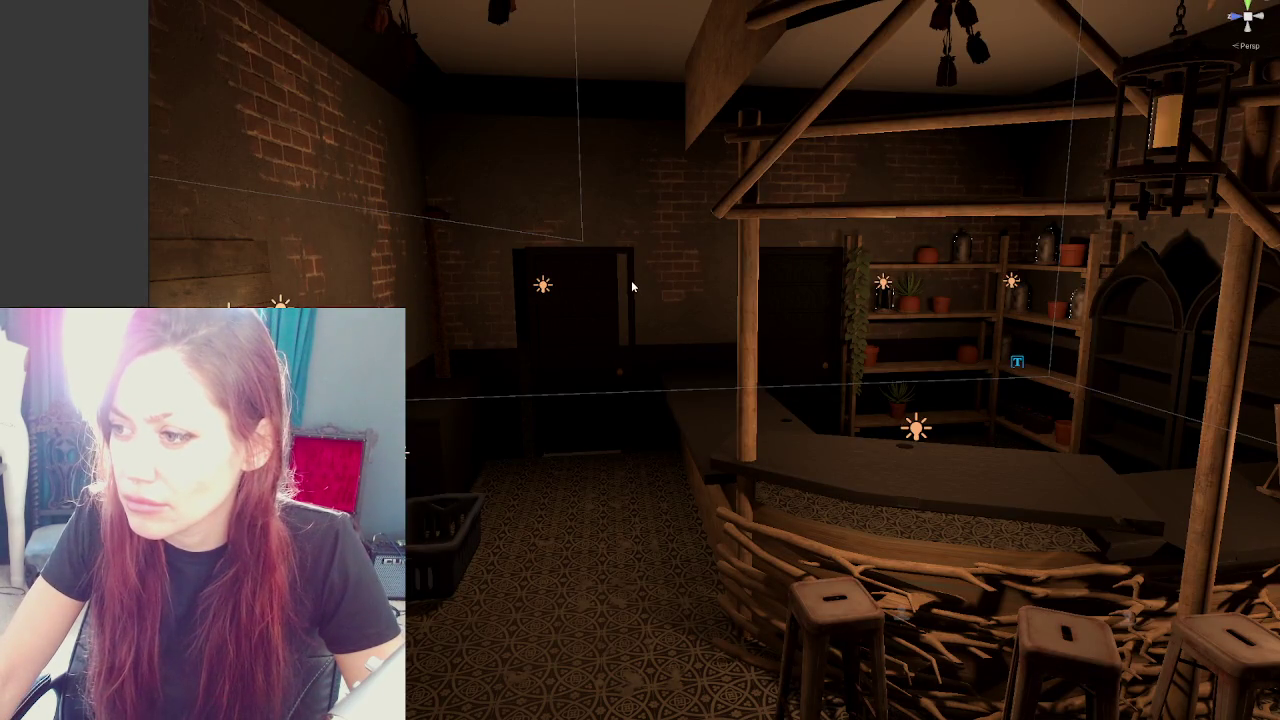
Slide the door frame along the wall and focus the view on the door
left_click(631, 287)
left_click(631, 287)
left_click_drag(523, 355, 538, 359)
left_click(576, 398)
key("f")
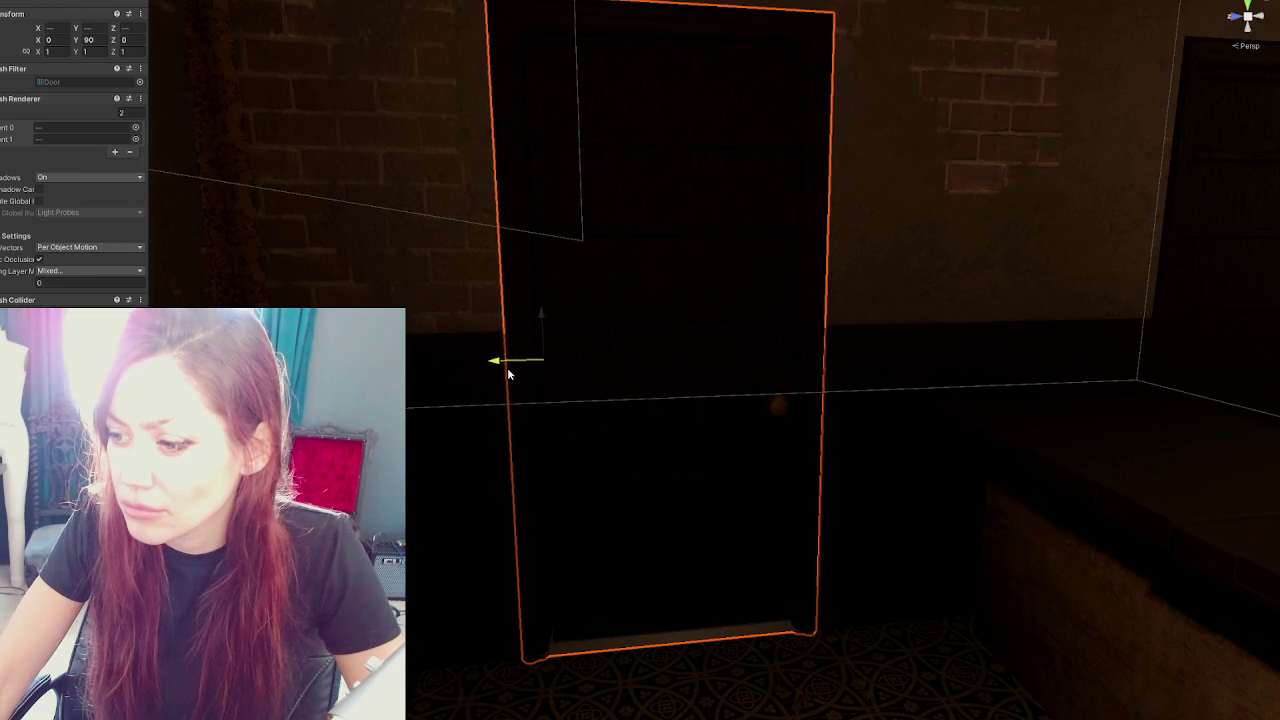
Move the curtain in front of the back doorway, then add the left-wall curtain to the selection
scroll(540, 380, "down", 3)
left_click(583, 387)
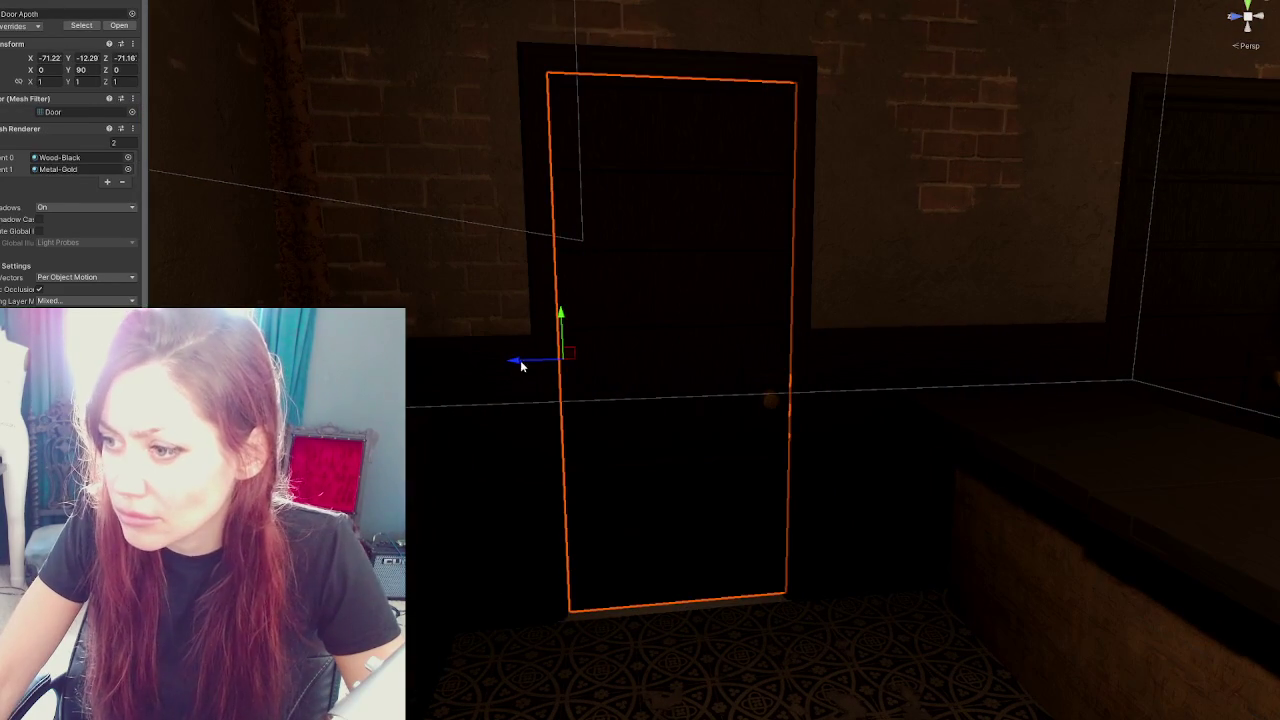
left_click(489, 455)
scroll(860, 490, "down", 3)
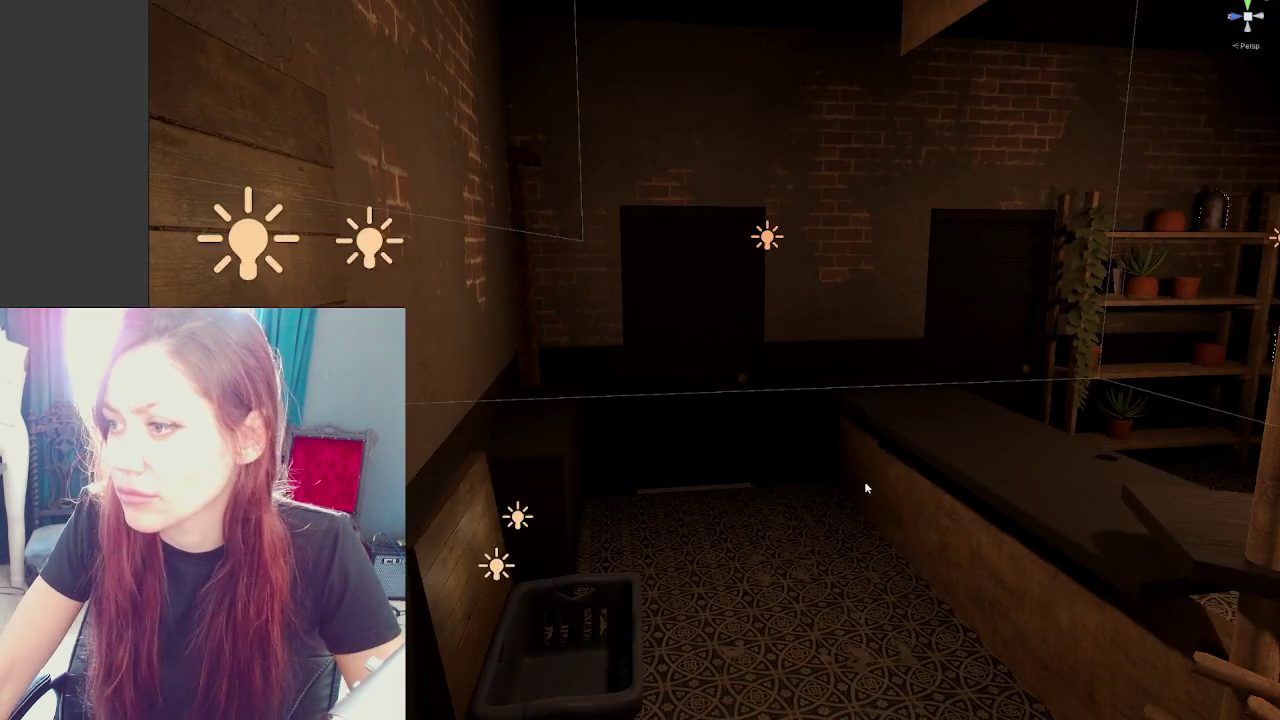
left_click(534, 363)
left_click_drag(440, 498, 742, 502)
left_click(430, 496, "ctrl")
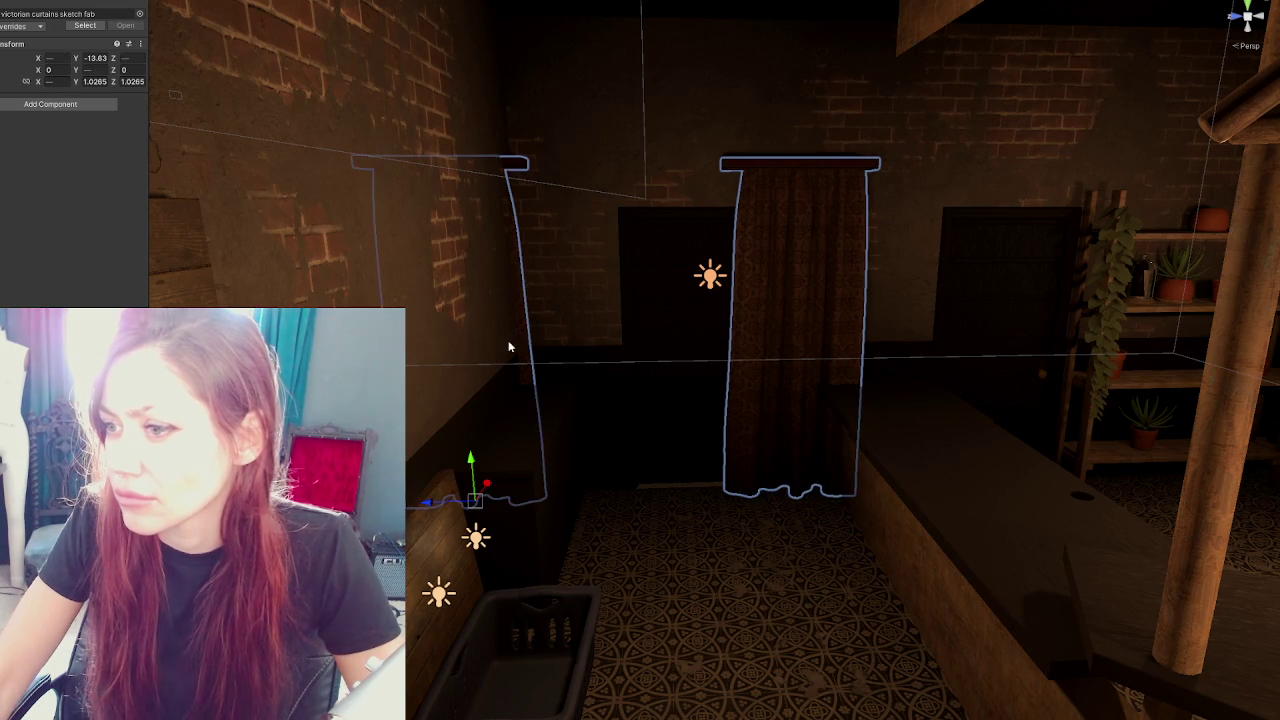
Move both curtains slightly right and narrow the right curtain along X
left_click_drag(421, 496, 586, 494)
left_click(533, 310)
left_click(815, 441)
left_click_drag(762, 488, 727, 498)
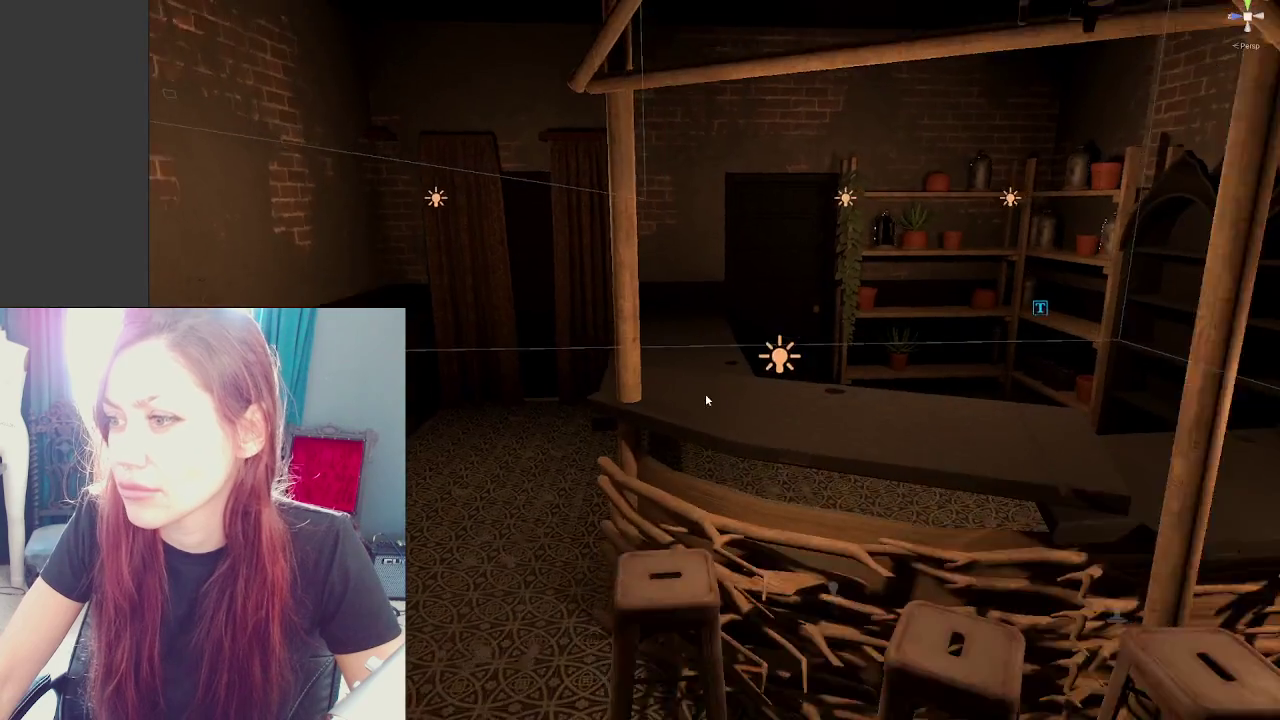
left_click_drag(705, 393, 712, 390)
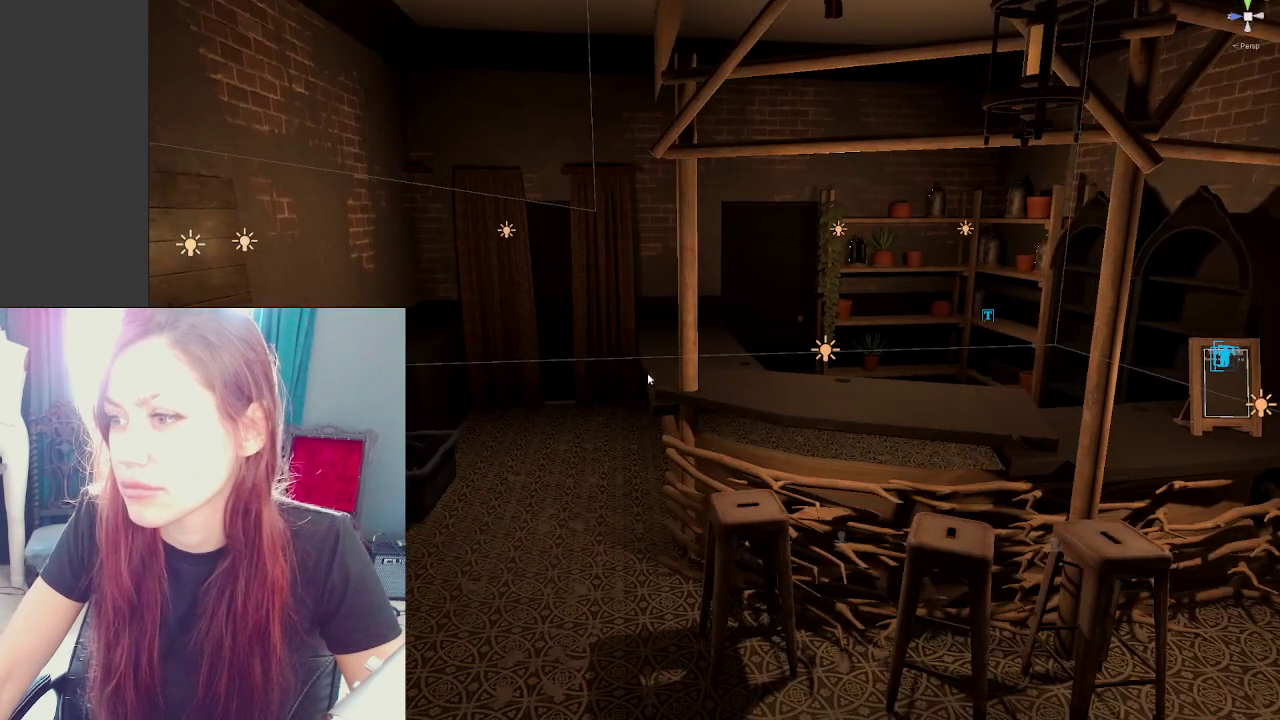
Set the curtain rod's Position X to 0 and slide the curtains right behind the bar post
left_click(526, 345)
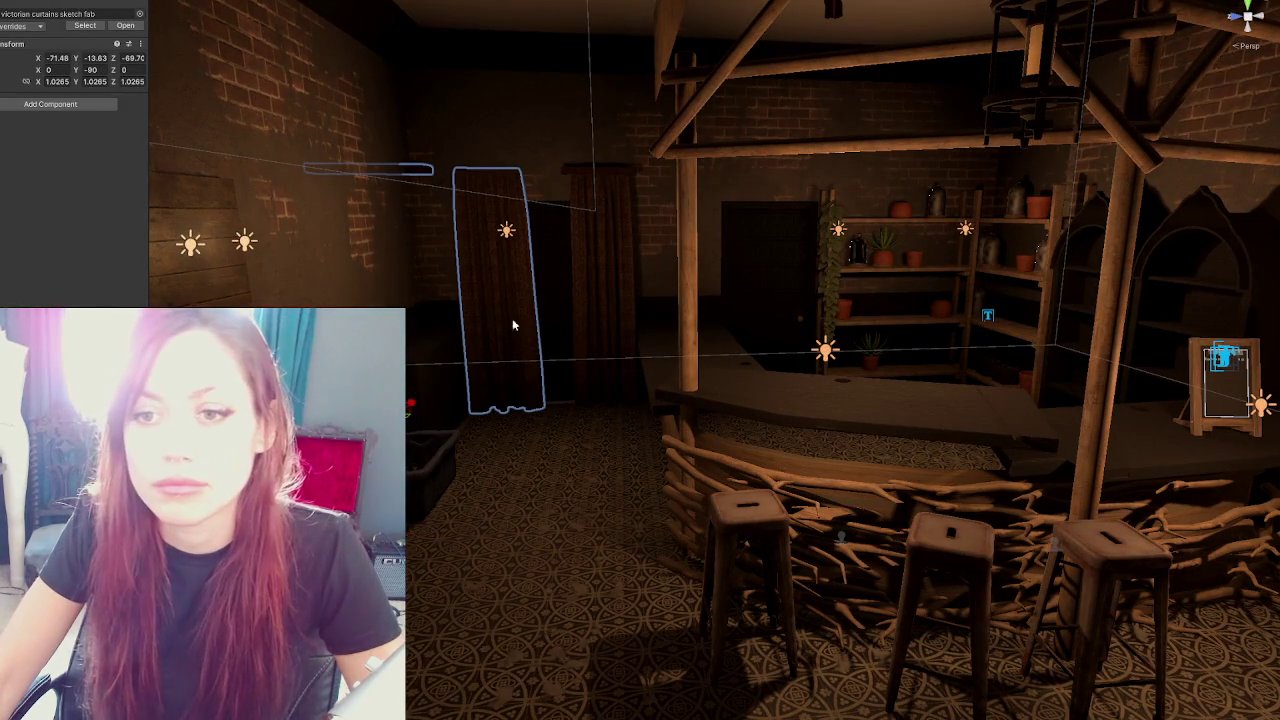
left_click(422, 173)
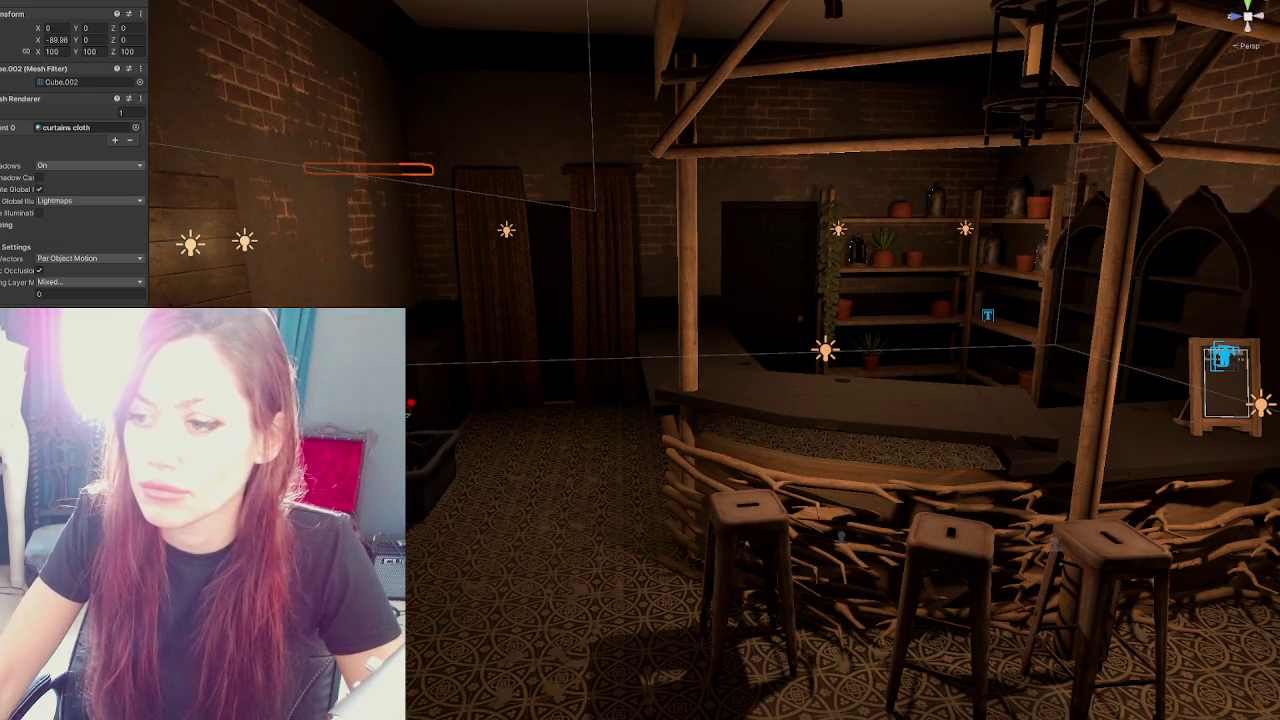
left_click_drag(359, 418, 487, 418)
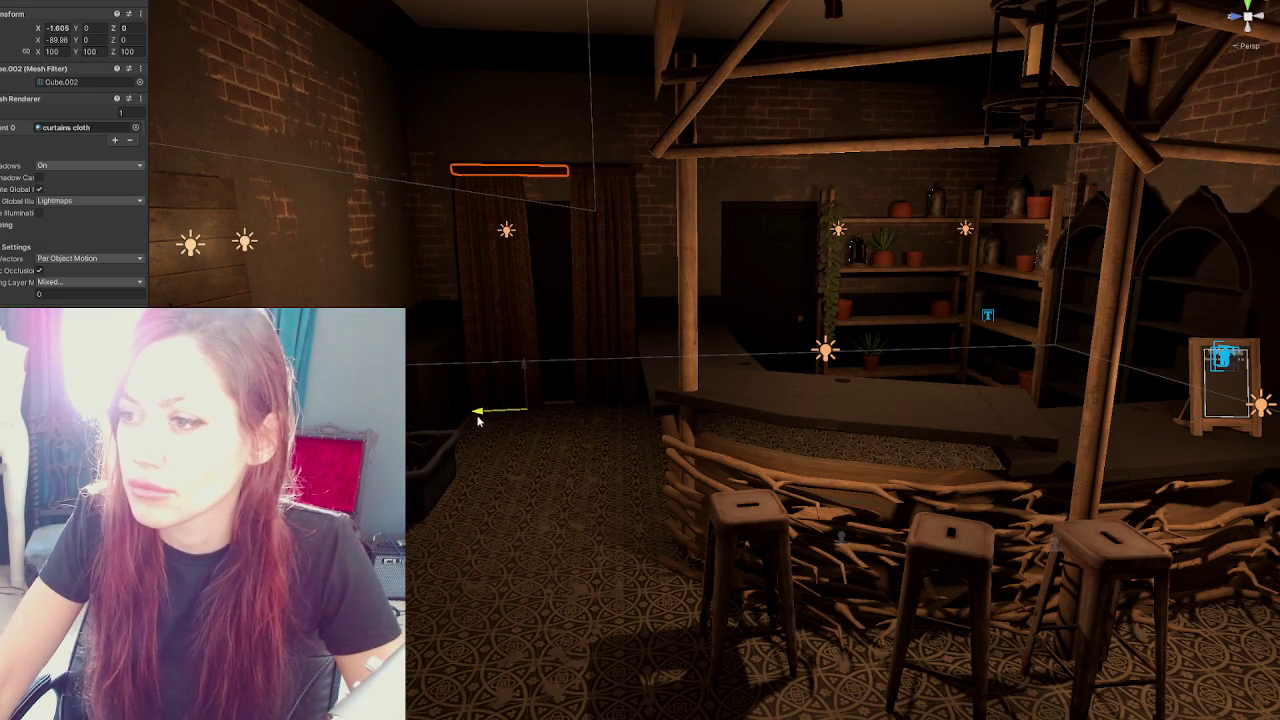
type("0")
key("Return")
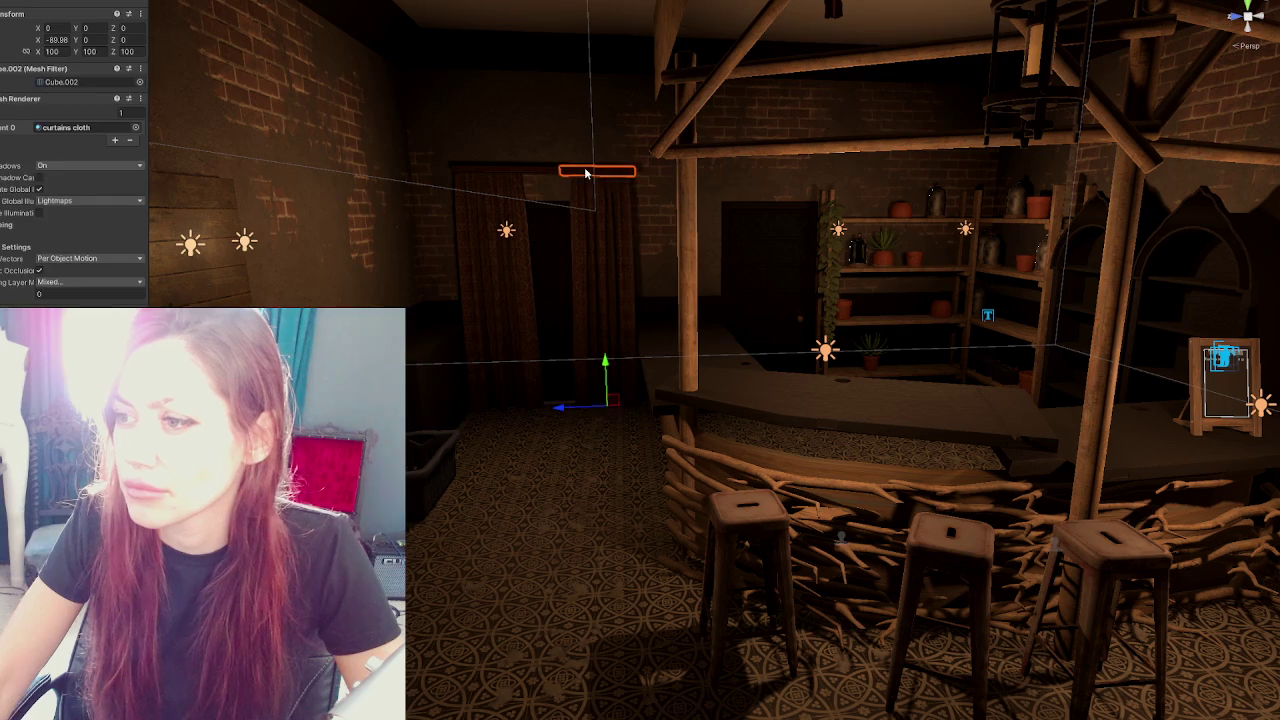
left_click_drag(440, 540, 425, 545)
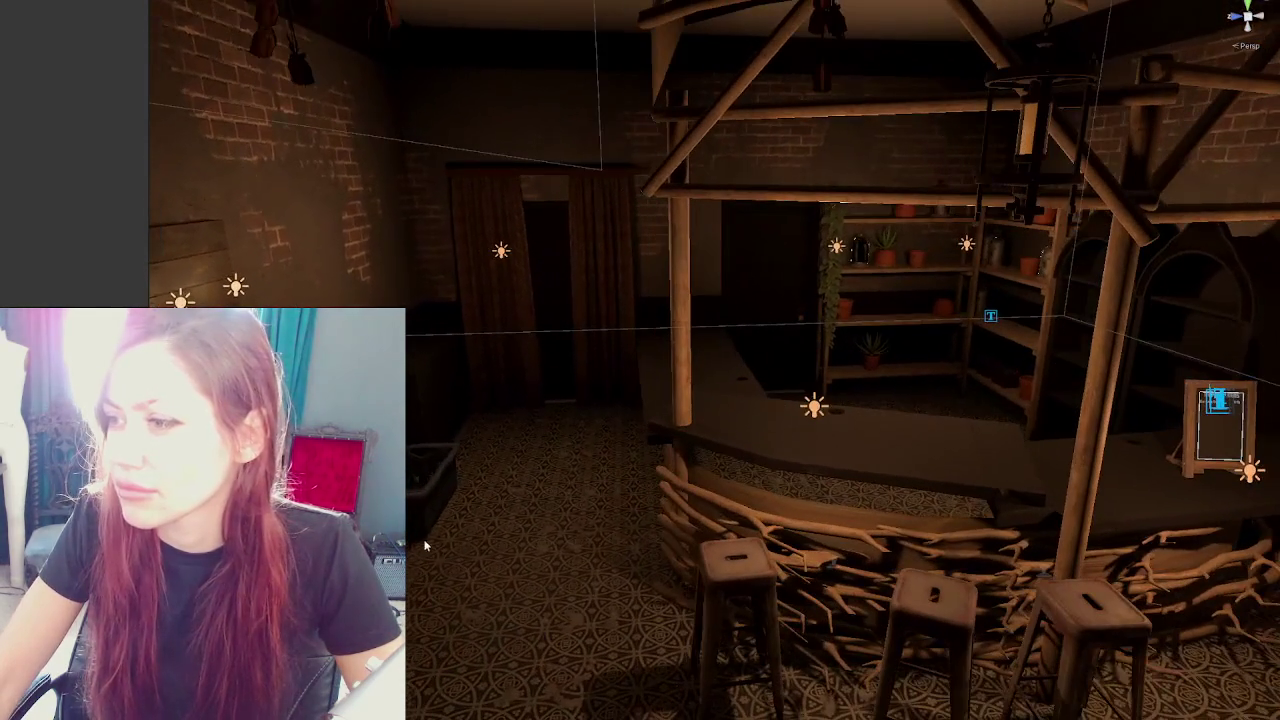
left_click(546, 171)
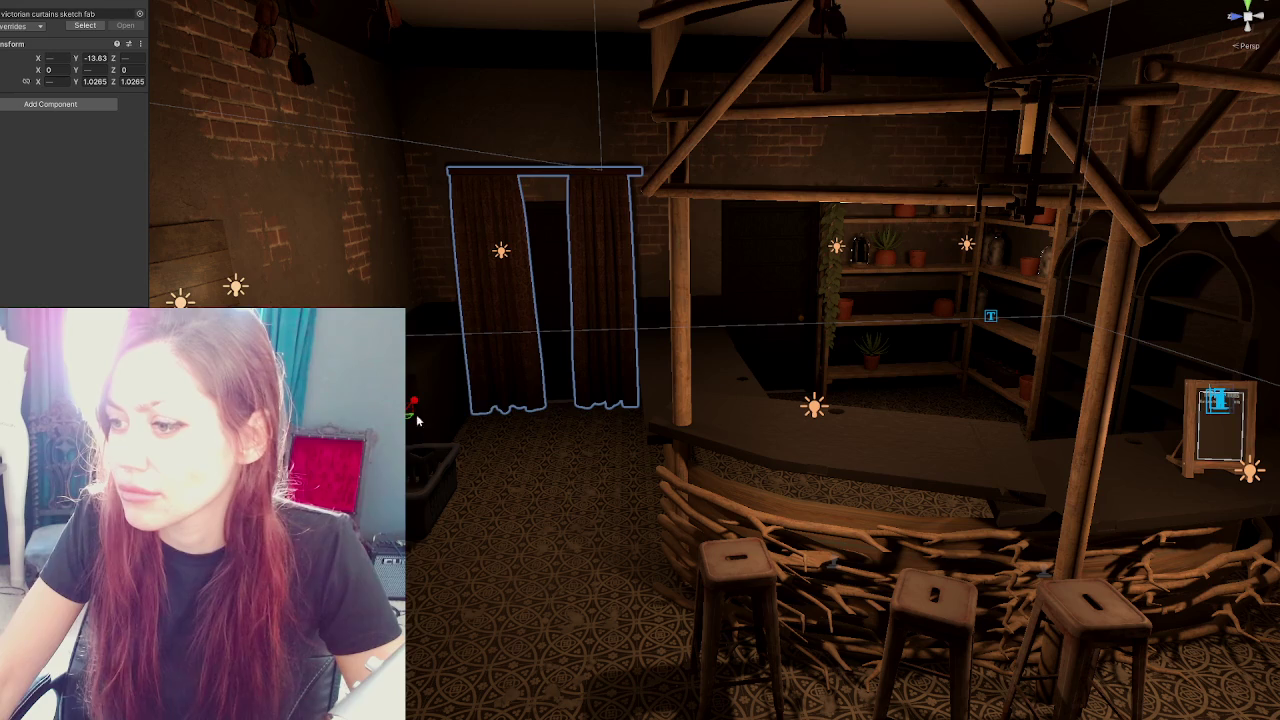
left_click_drag(412, 404, 548, 416)
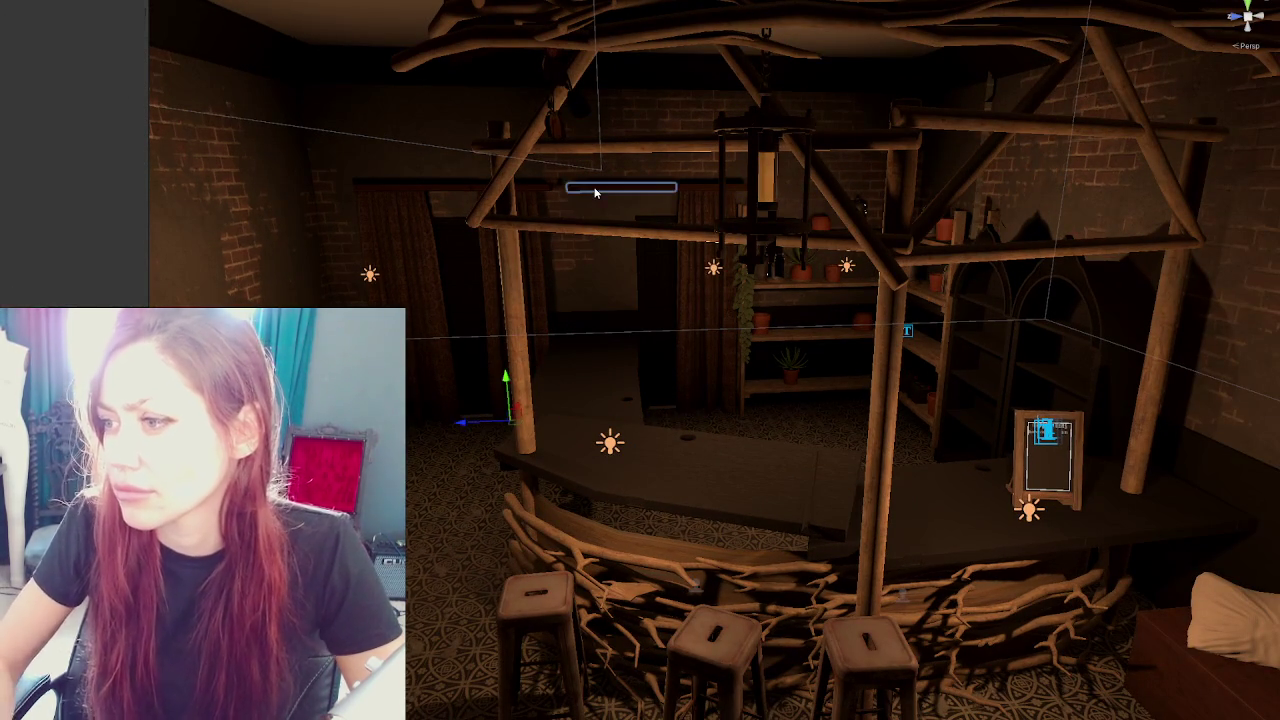
Select the curtain mesh inside the curtains prefab and reduce its Scale X from 100 to 84.63
left_click(699, 185)
left_click(697, 187)
left_click(689, 188)
left_click(688, 185)
left_click(686, 187)
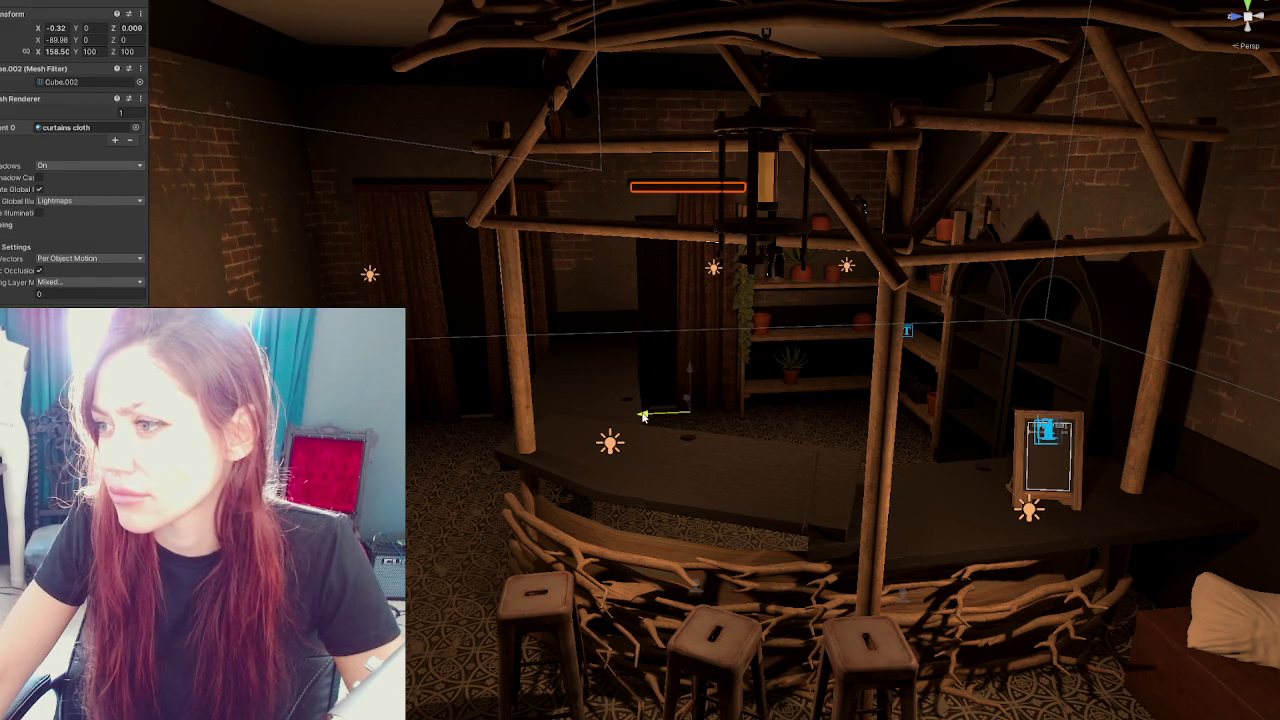
left_click(697, 327)
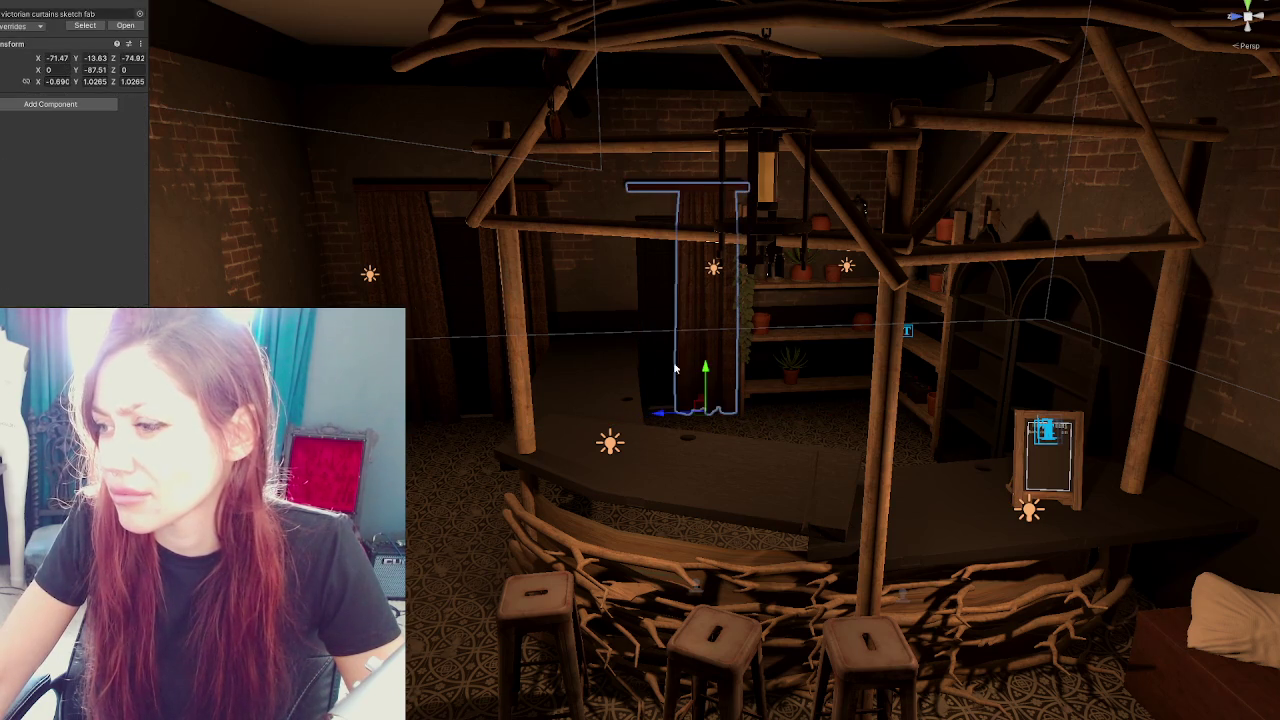
left_click(701, 349)
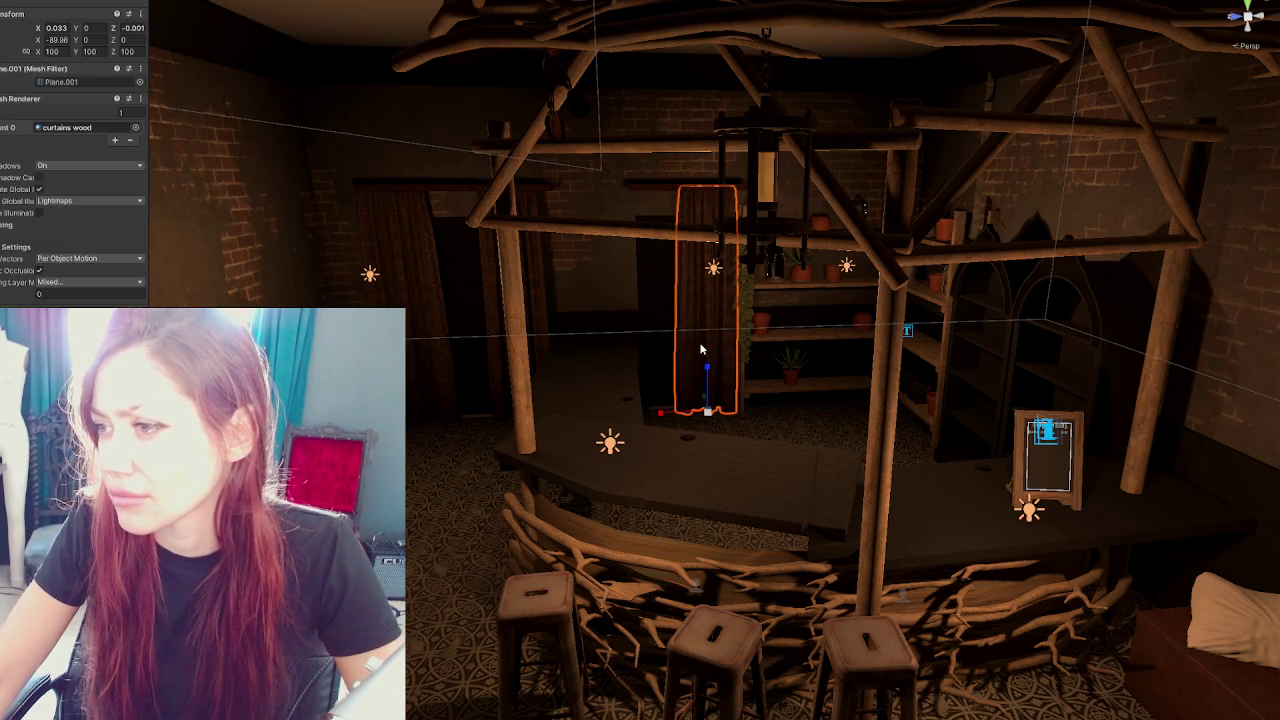
left_click_drag(665, 412, 663, 414)
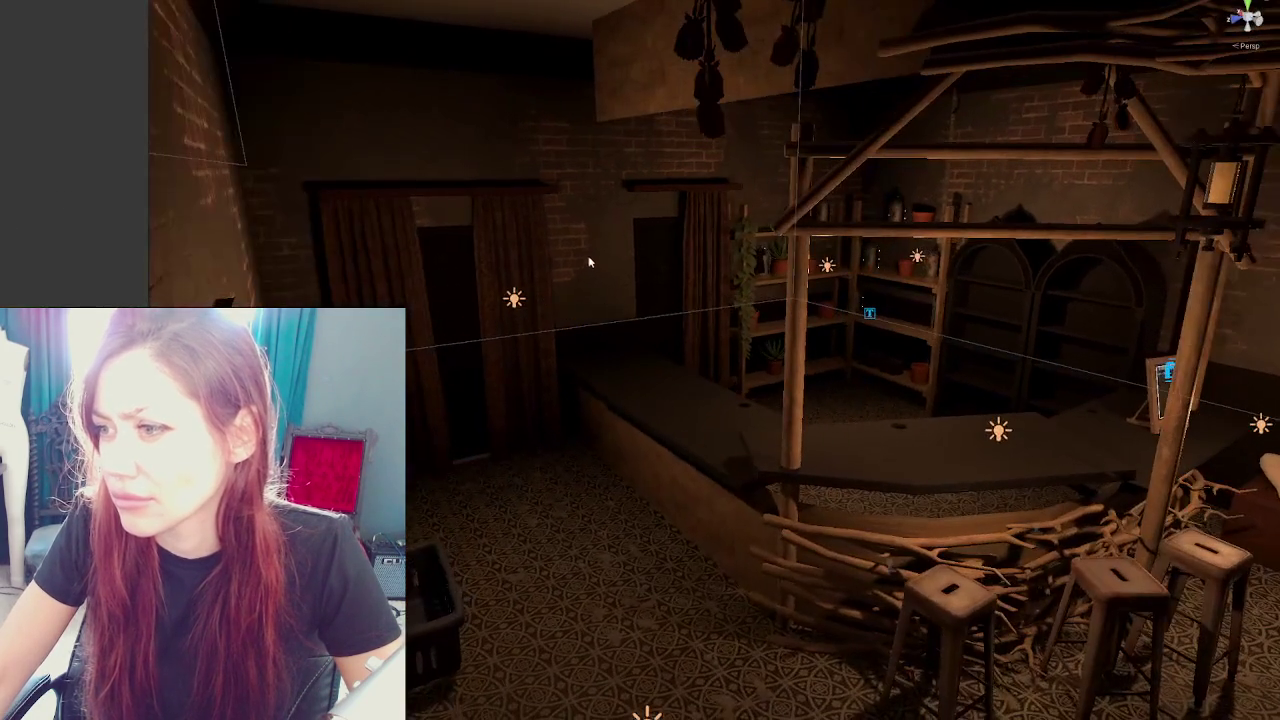
left_click(648, 226)
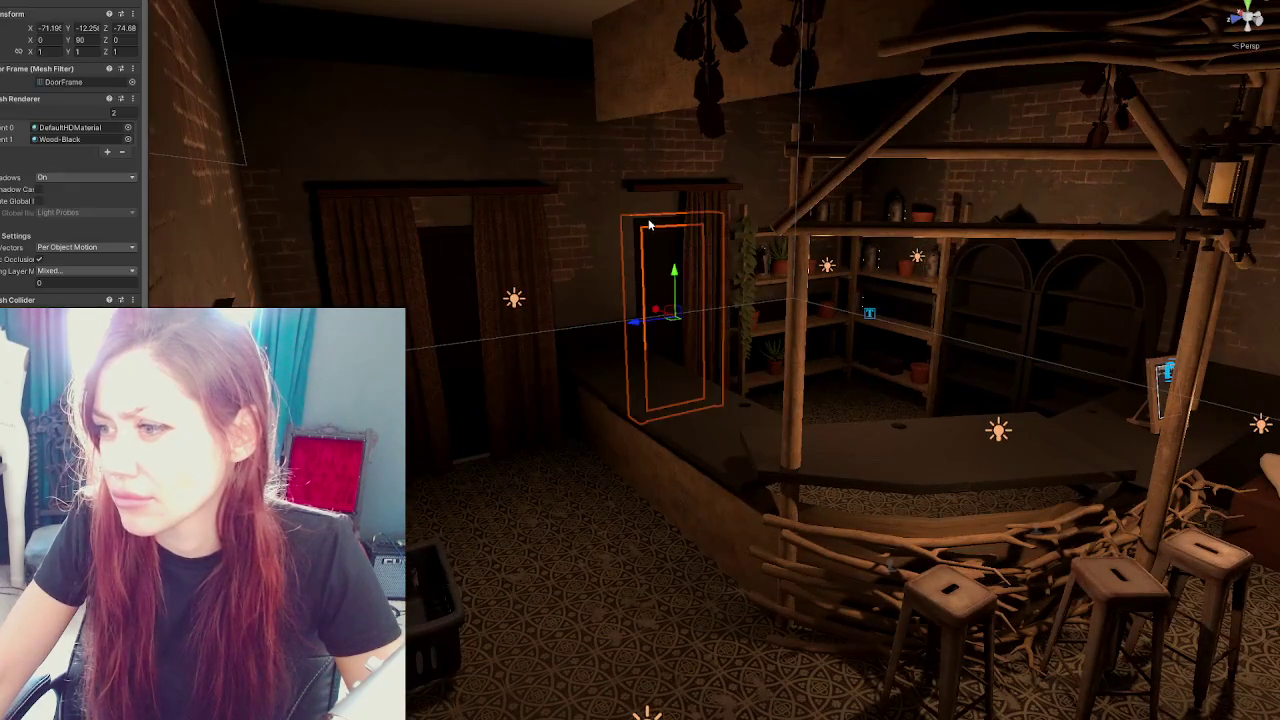
key("f")
mouse_move(651, 220)
left_mouse_down()
mouse_move(660, 263)
mouse_move(524, 329)
mouse_move(656, 305)
left_mouse_up()
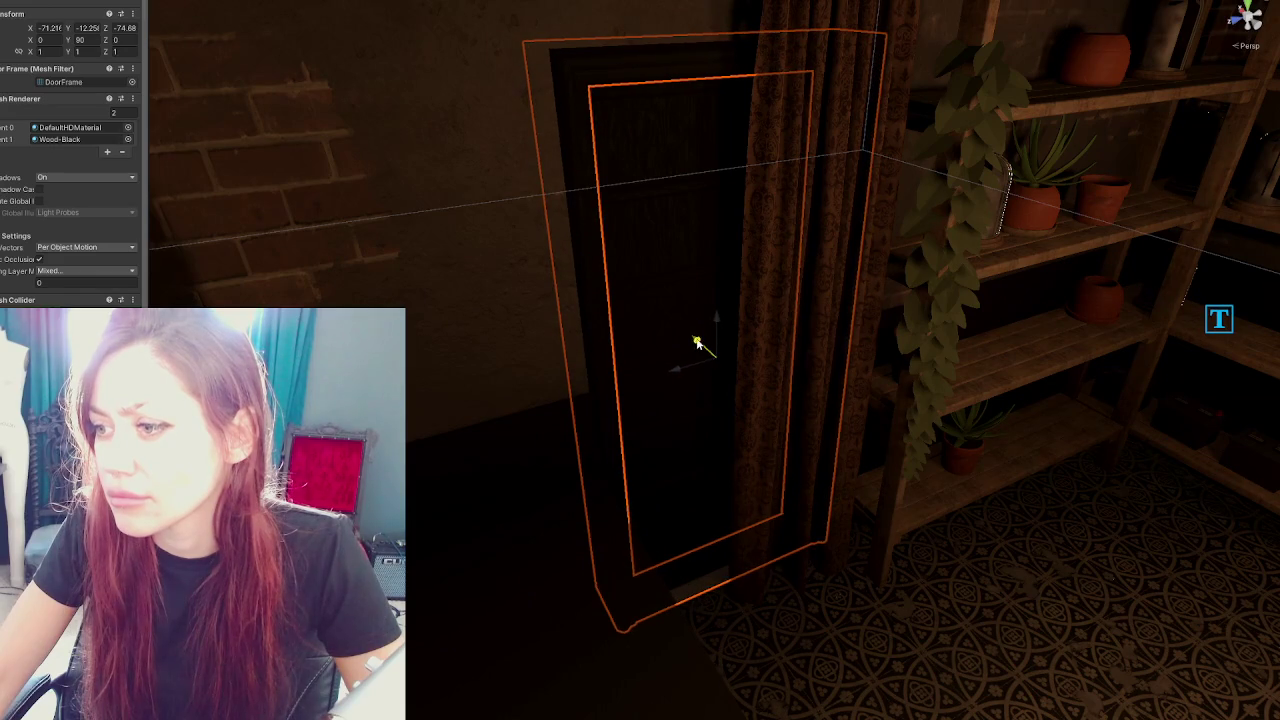
mouse_move(690, 348)
left_mouse_down()
mouse_move(699, 340)
mouse_move(520, 363)
mouse_move(640, 429)
mouse_move(559, 388)
left_mouse_up()
left_click(239, 188, "shift")
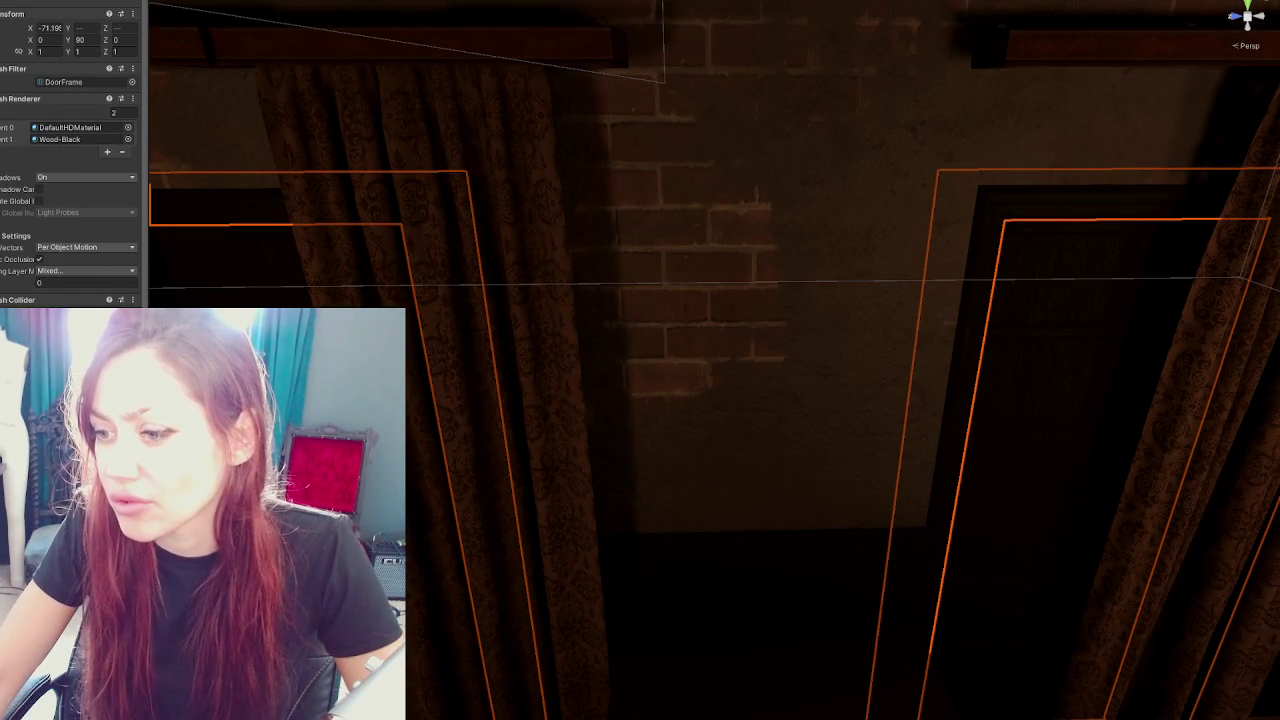
mouse_move(572, 456)
left_mouse_down()
mouse_move(889, 89)
mouse_move(1094, 172)
mouse_move(1067, 155)
mouse_move(1028, 255)
mouse_move(938, 297)
mouse_move(688, 262)
left_mouse_up()
left_click(894, 289)
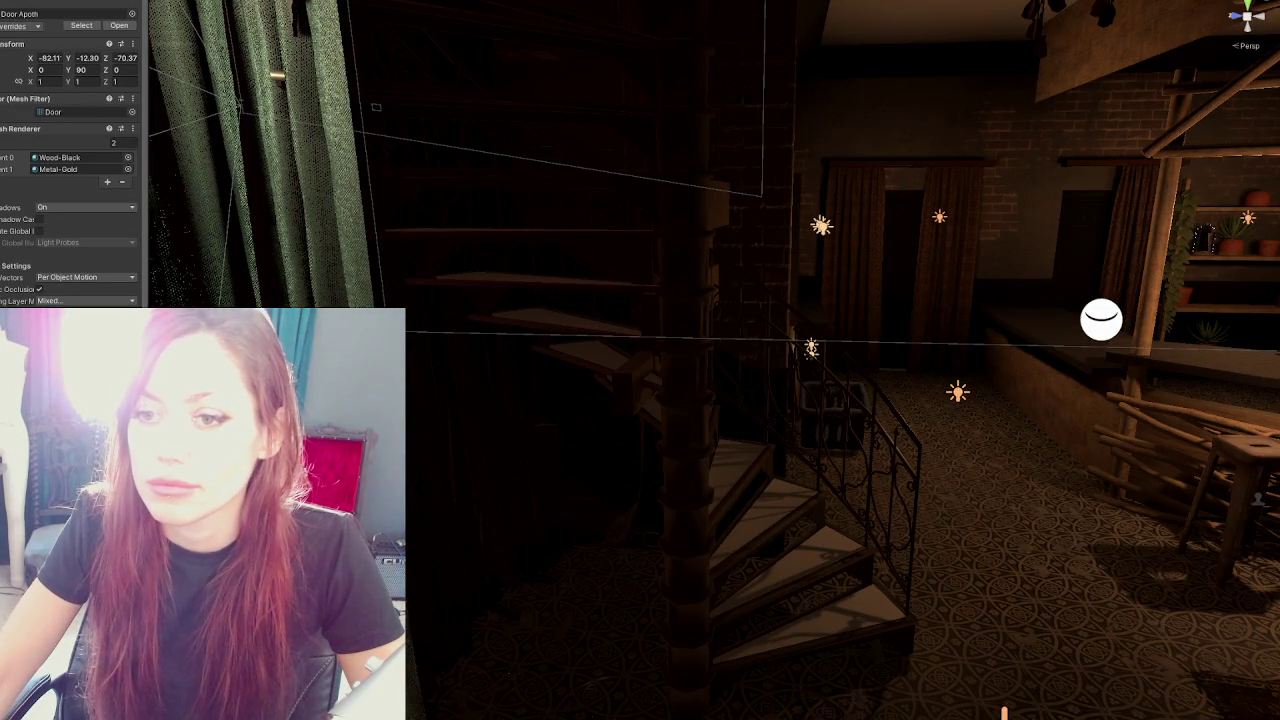
Move Door Apoth along X, Z and Y into the wall opening, ending at X -76.86, Y -11.31
key("f")
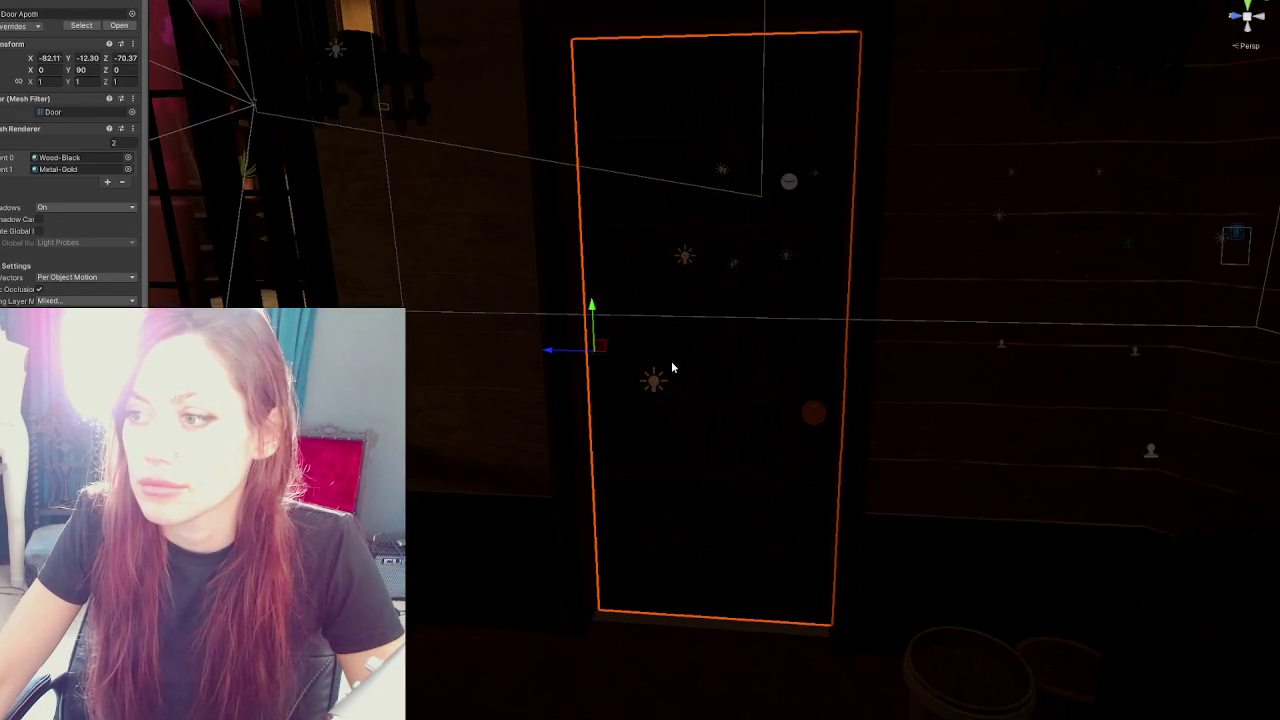
mouse_move(671, 361)
left_mouse_down()
mouse_move(560, 370)
mouse_move(885, 375)
left_mouse_up()
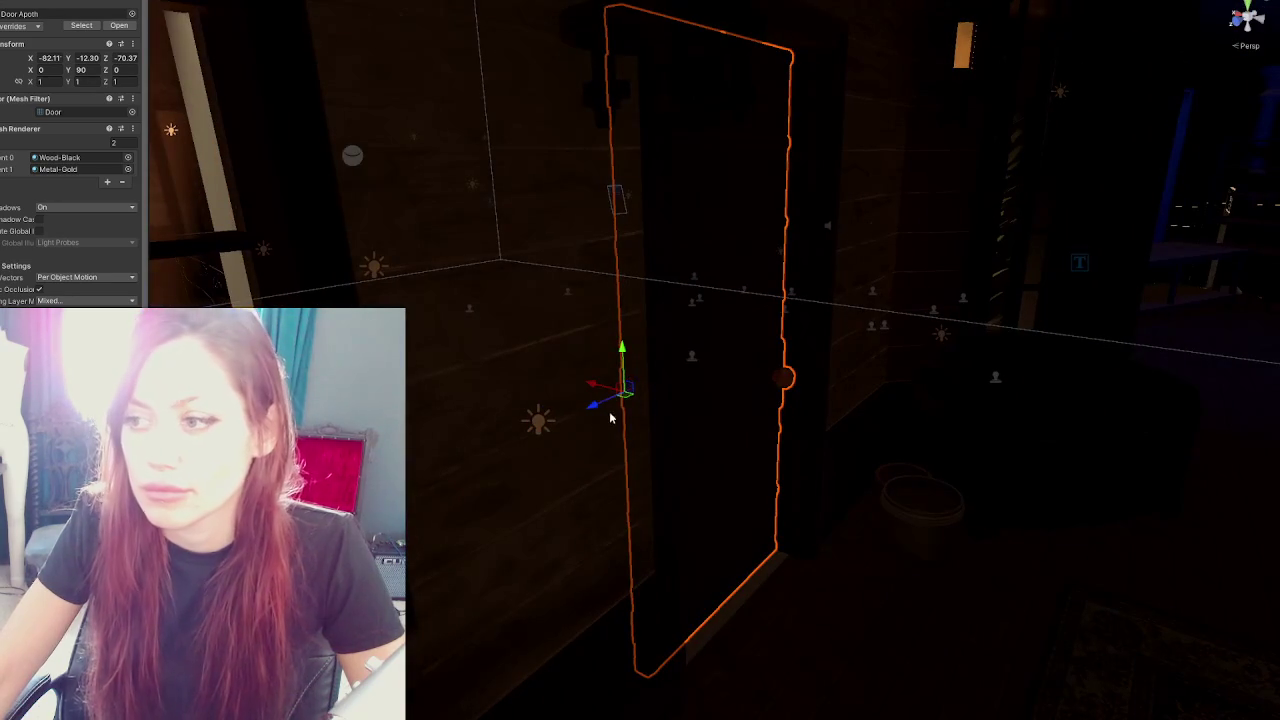
mouse_move(596, 388)
left_mouse_down()
mouse_move(697, 320)
mouse_move(1040, 291)
mouse_move(823, 320)
mouse_move(915, 395)
left_mouse_up()
left_click(495, 351)
left_click(652, 310)
left_click_drag(843, 458, 478, 450)
mouse_move(588, 563)
left_mouse_down()
mouse_move(489, 409)
mouse_move(441, 303)
mouse_move(466, 301)
left_mouse_up()
scroll(535, 204, "up", 5)
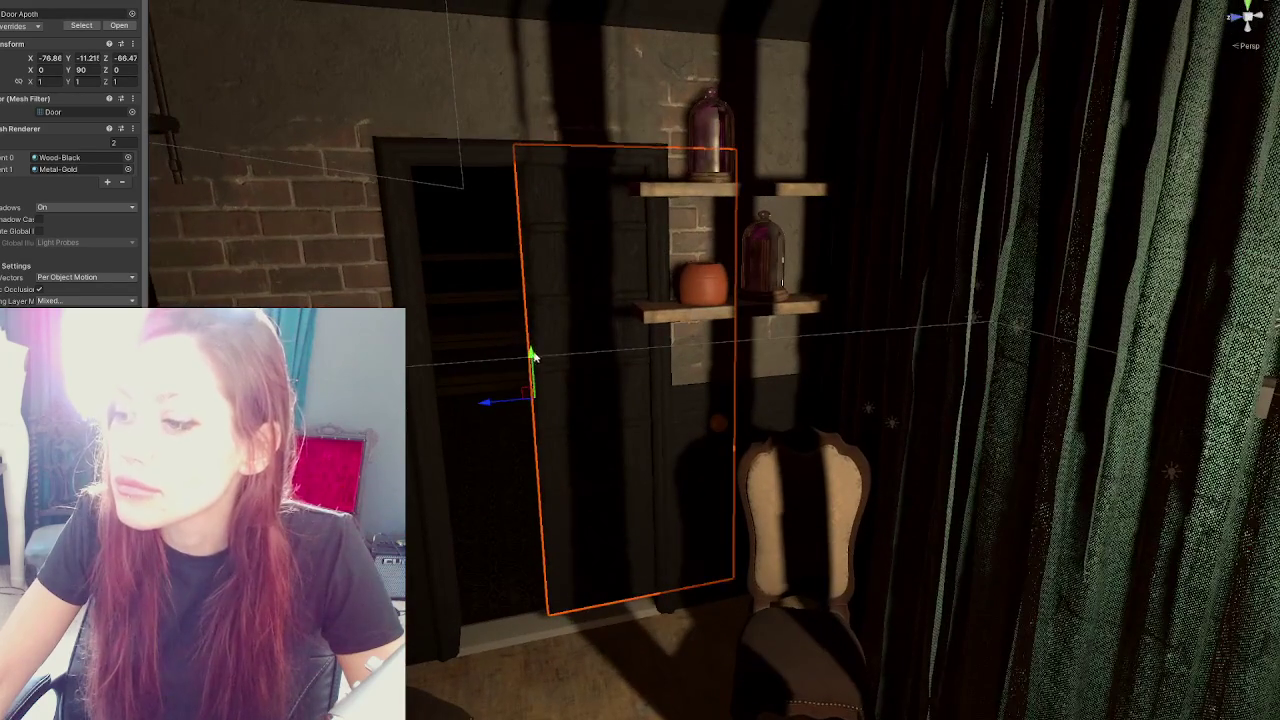
left_click_drag(529, 357, 530, 375)
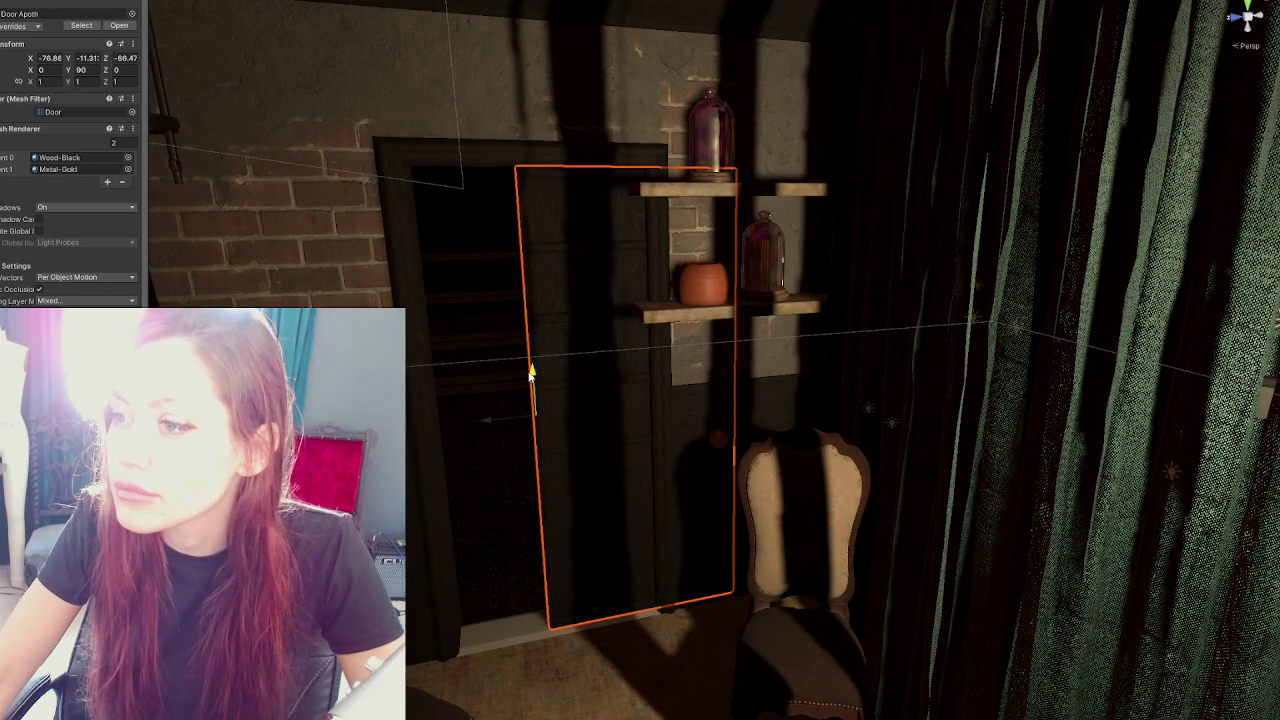
left_click_drag(486, 421, 403, 427)
left_click(714, 316)
Slide both wall shelves right, set a bell jar on the lower shelf and shift FlowerPot4 right
key("f")
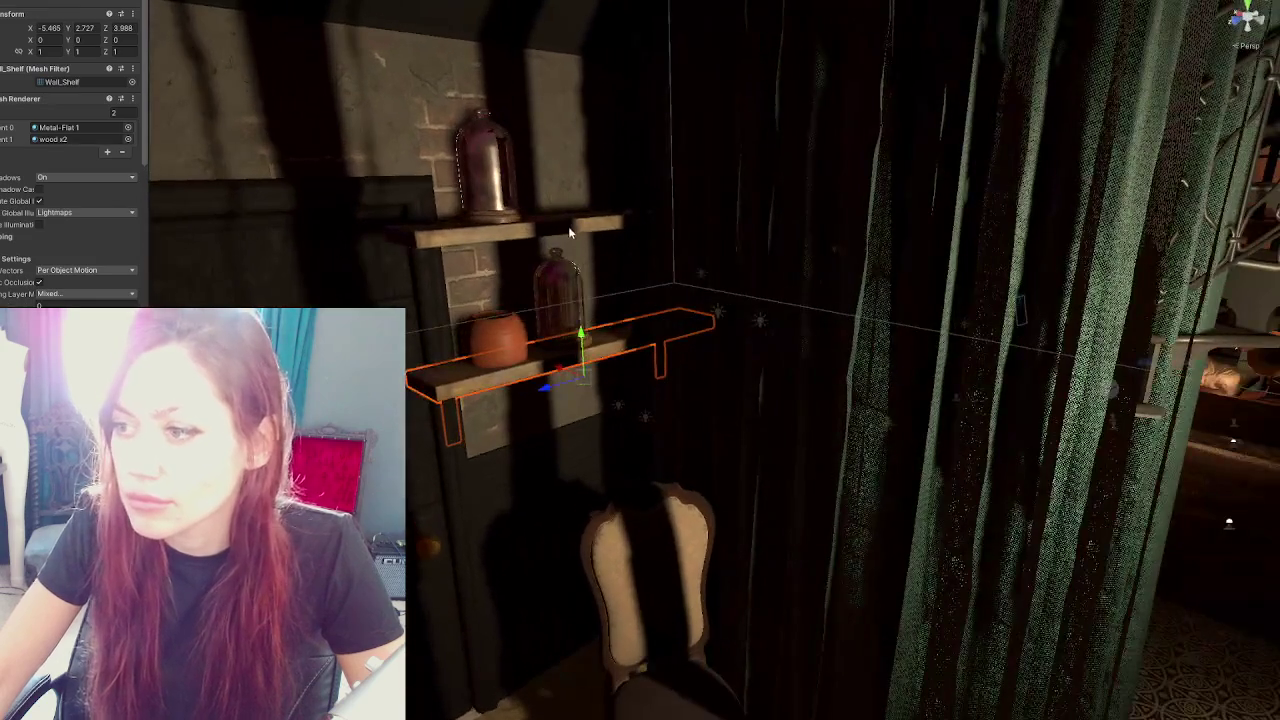
left_click(568, 226, "shift")
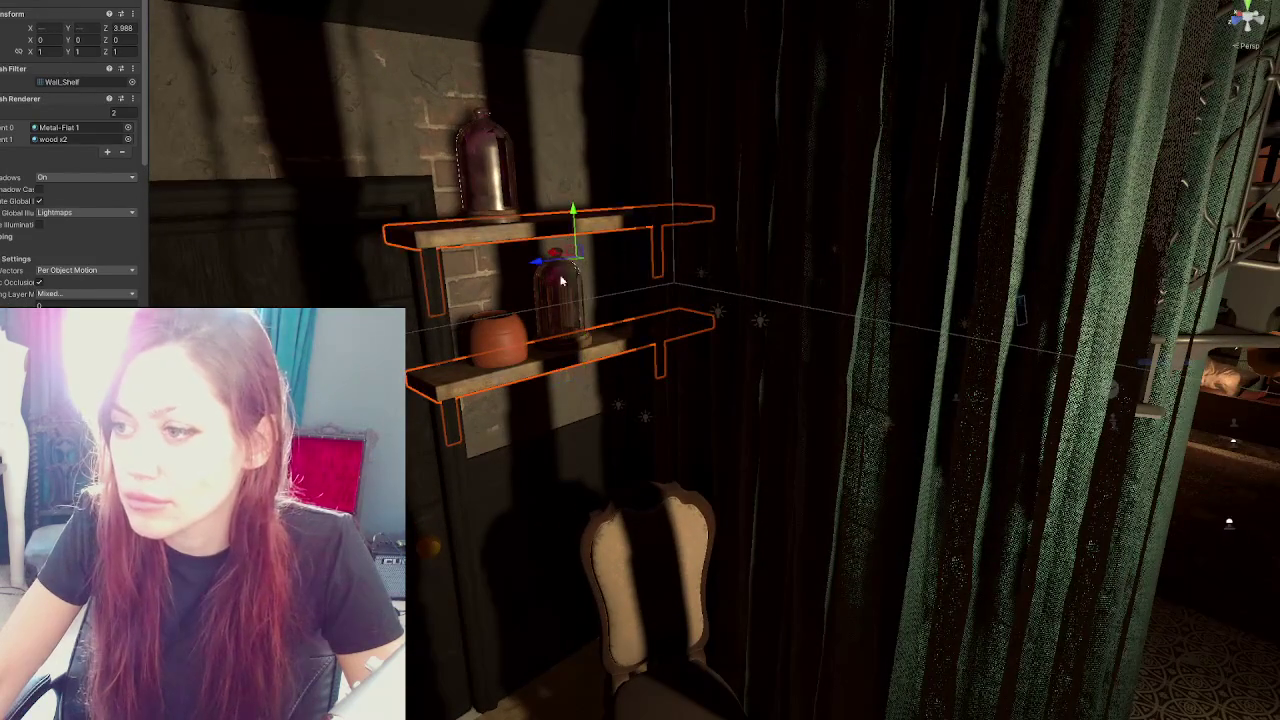
left_click_drag(537, 263, 580, 256)
left_click(498, 203)
mouse_move(455, 226)
left_mouse_down()
mouse_move(490, 220)
mouse_move(524, 351)
mouse_move(543, 350)
left_mouse_up()
left_click_drag(487, 364, 520, 168)
Fly the view from the door and shelves past the curtain into the spiral stairs area
mouse_move(838, 330)
left_mouse_down()
mouse_move(654, 237)
mouse_move(798, 253)
mouse_move(852, 232)
mouse_move(1040, 268)
left_mouse_up()
key("Down")
key("Left")
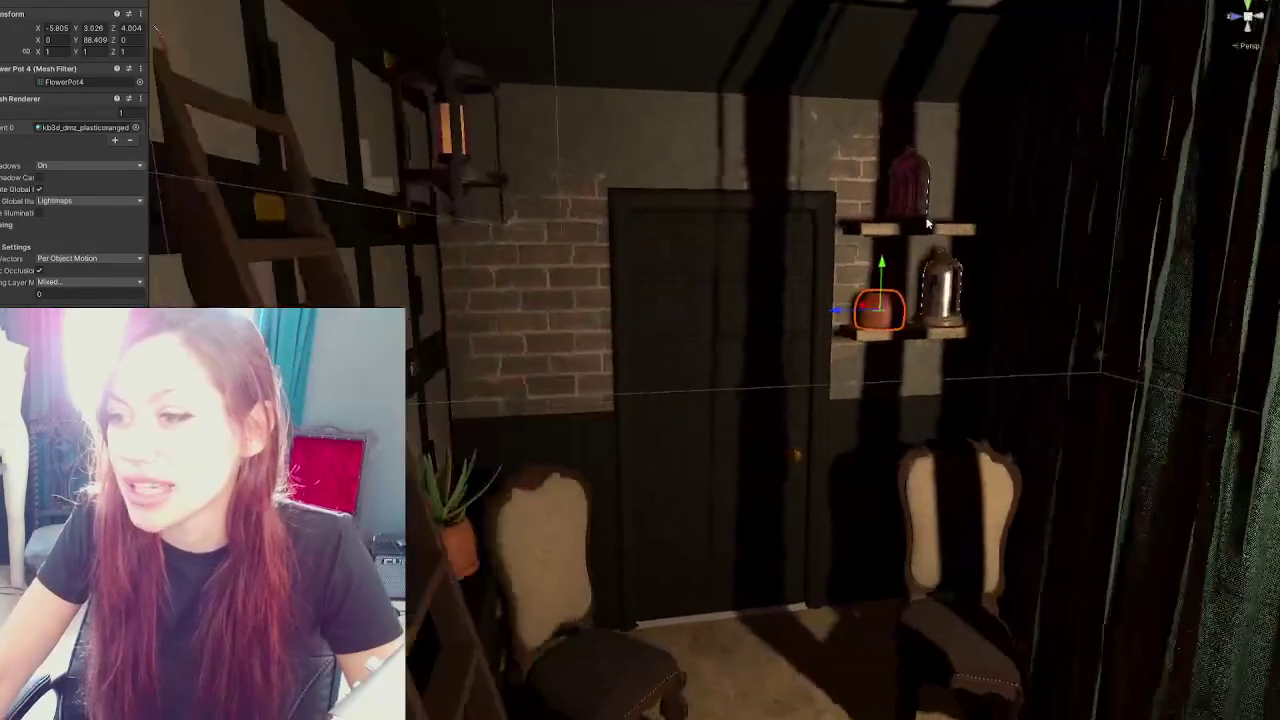
key("Up")
key("Right")
key("Down")
key("Left")
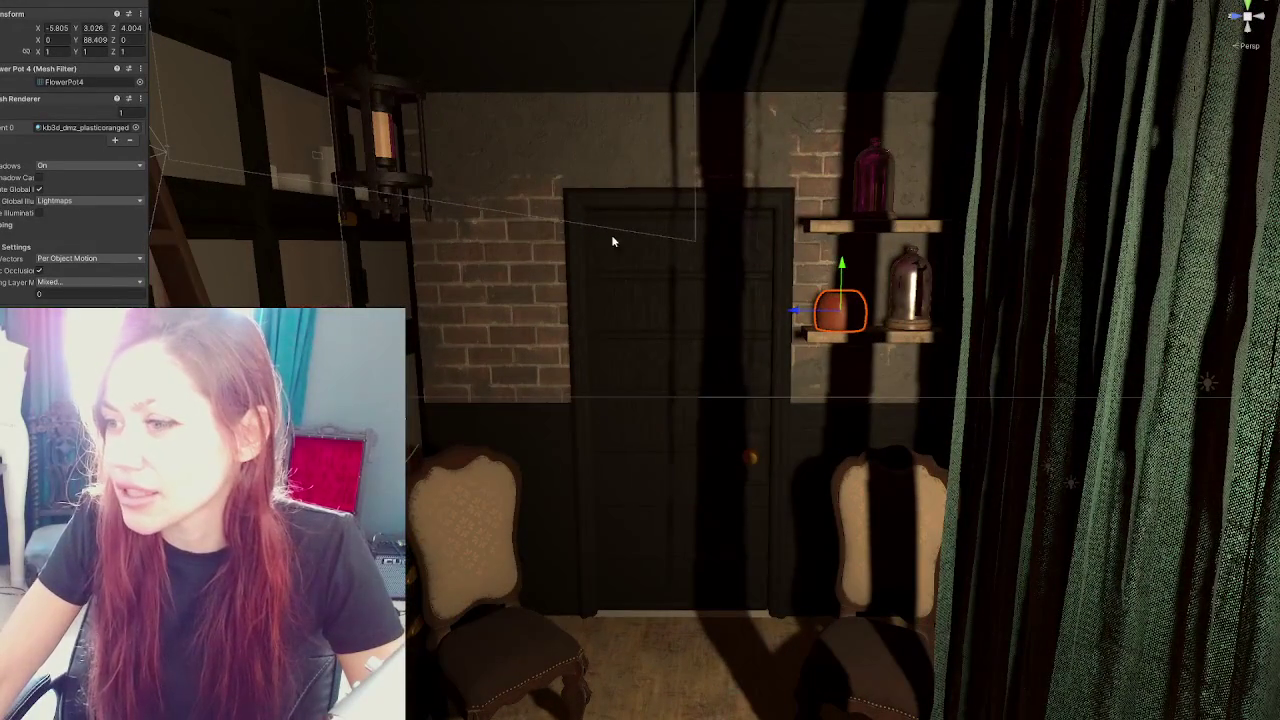
left_click_drag(509, 289, 742, 287)
mouse_move(641, 227)
left_mouse_down()
mouse_move(409, 202)
mouse_move(587, 260)
left_mouse_up()
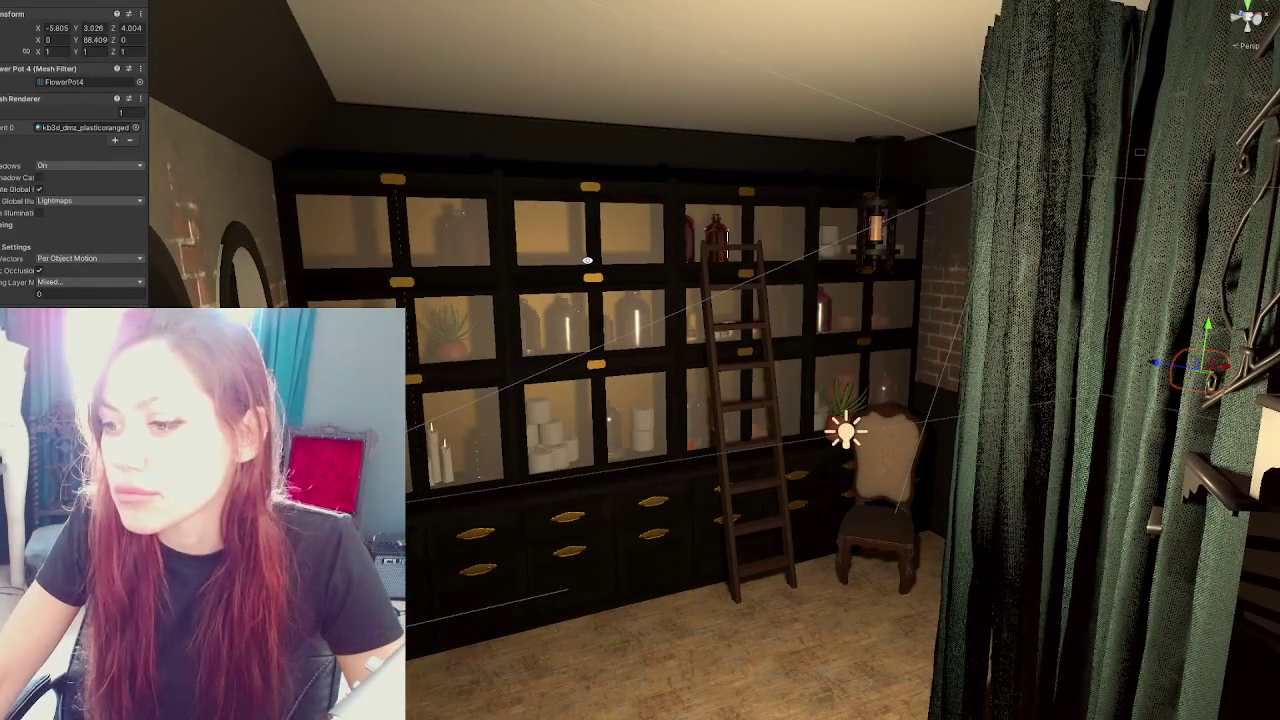
Reposition Cabinet_WithCupboards along the back wall with several X-axis adjustments
left_click(435, 531)
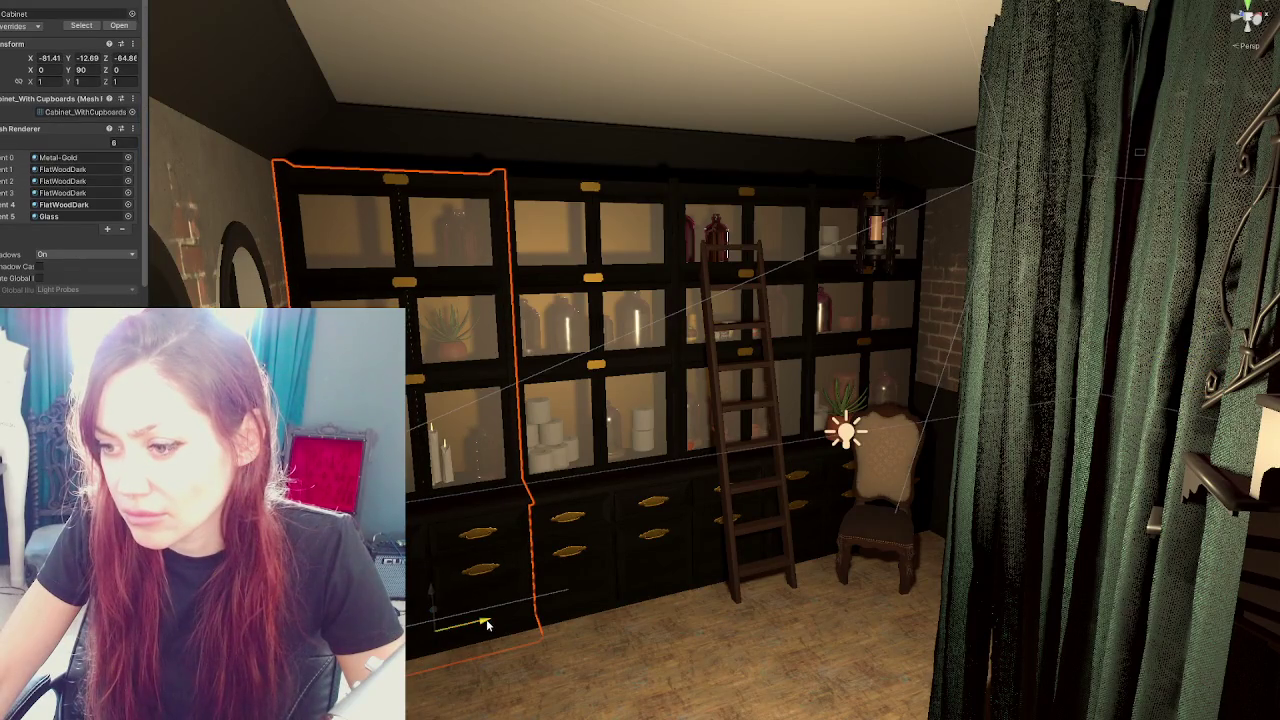
left_click_drag(485, 626, 910, 400)
mouse_move(890, 527)
left_mouse_down()
mouse_move(811, 369)
mouse_move(851, 378)
left_mouse_up()
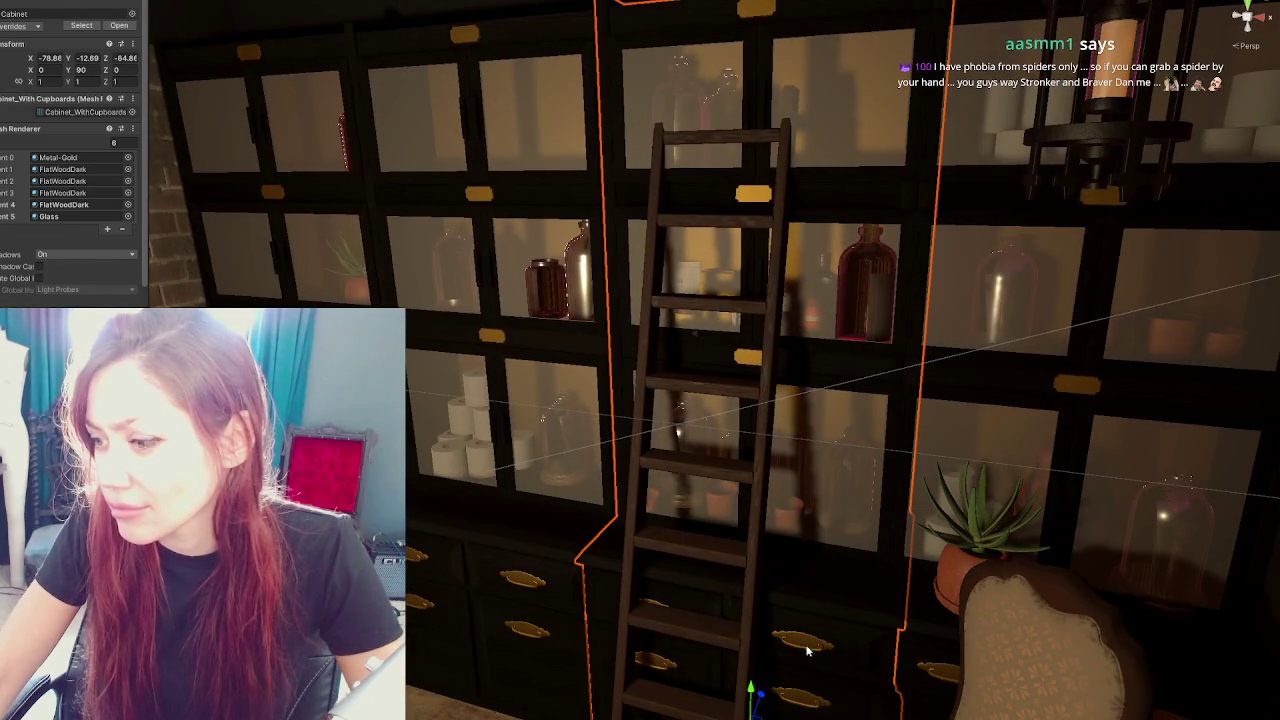
mouse_move(801, 676)
left_mouse_down()
mouse_move(786, 609)
mouse_move(786, 649)
mouse_move(689, 463)
left_mouse_up()
left_click_drag(656, 624, 650, 627)
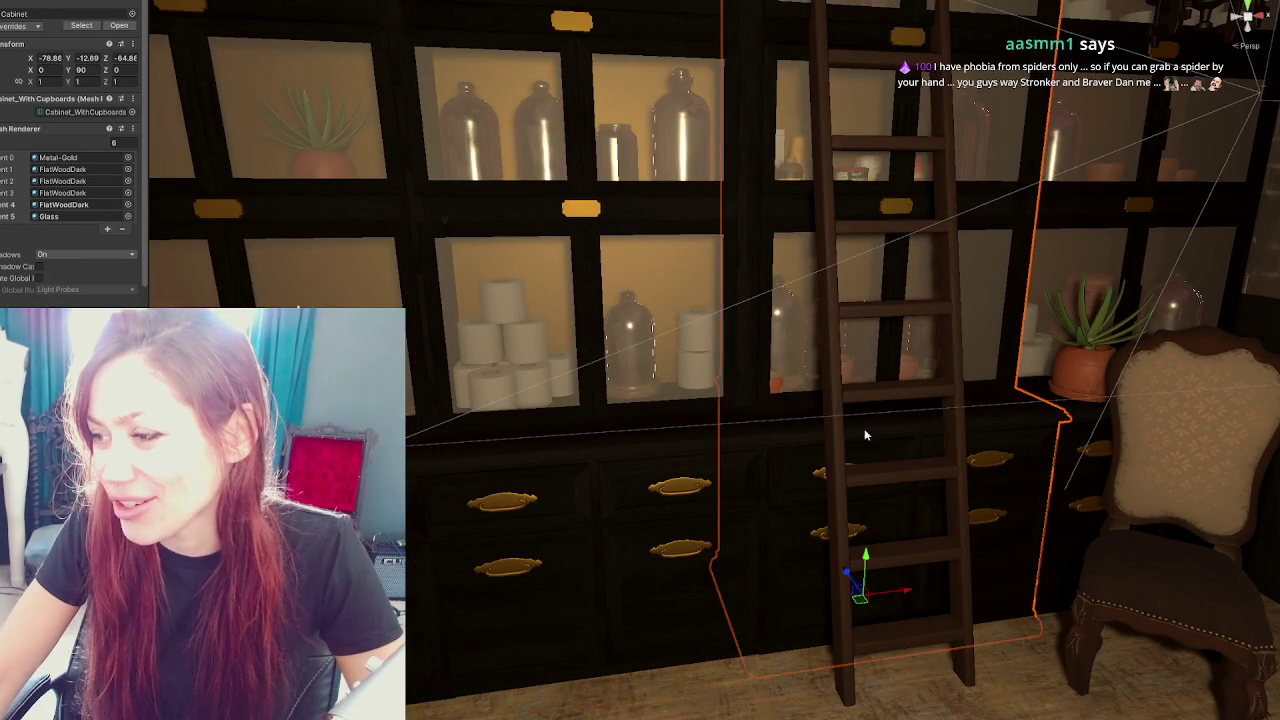
left_click_drag(835, 440, 785, 465)
mouse_move(820, 613)
left_mouse_down()
mouse_move(800, 600)
mouse_move(902, 476)
mouse_move(770, 328)
left_mouse_up()
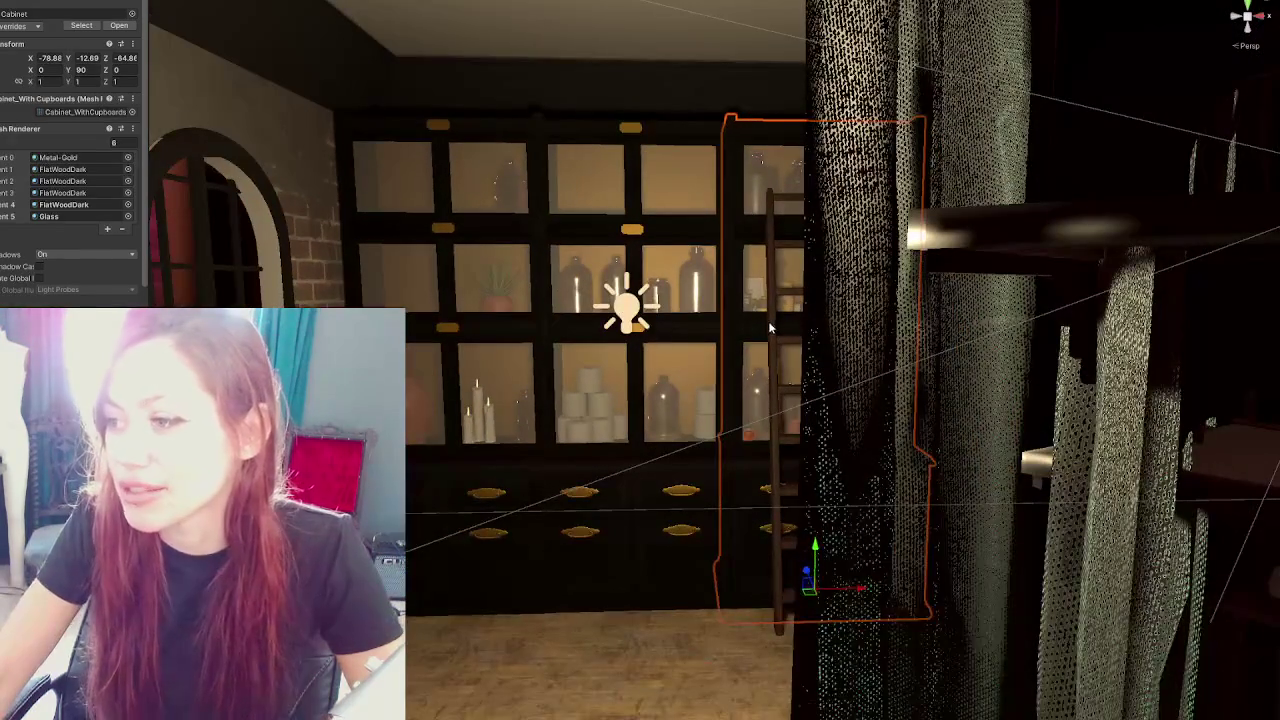
Select and frame the rolling ladder, then slide it left along the cupboard shelves
left_click(770, 328)
left_click(836, 400)
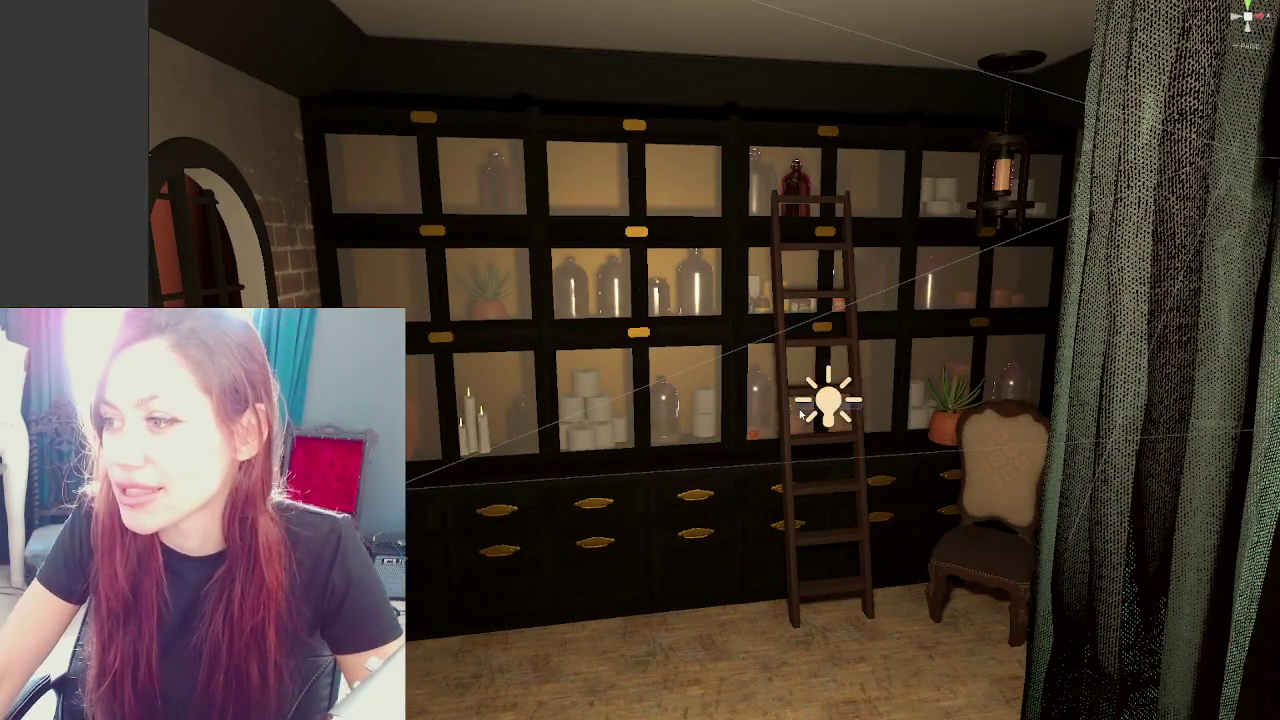
left_click(856, 412)
key("f")
left_click_drag(857, 412, 862, 414)
mouse_move(942, 432)
left_mouse_down()
mouse_move(730, 432)
mouse_move(753, 453)
mouse_move(700, 448)
left_mouse_up()
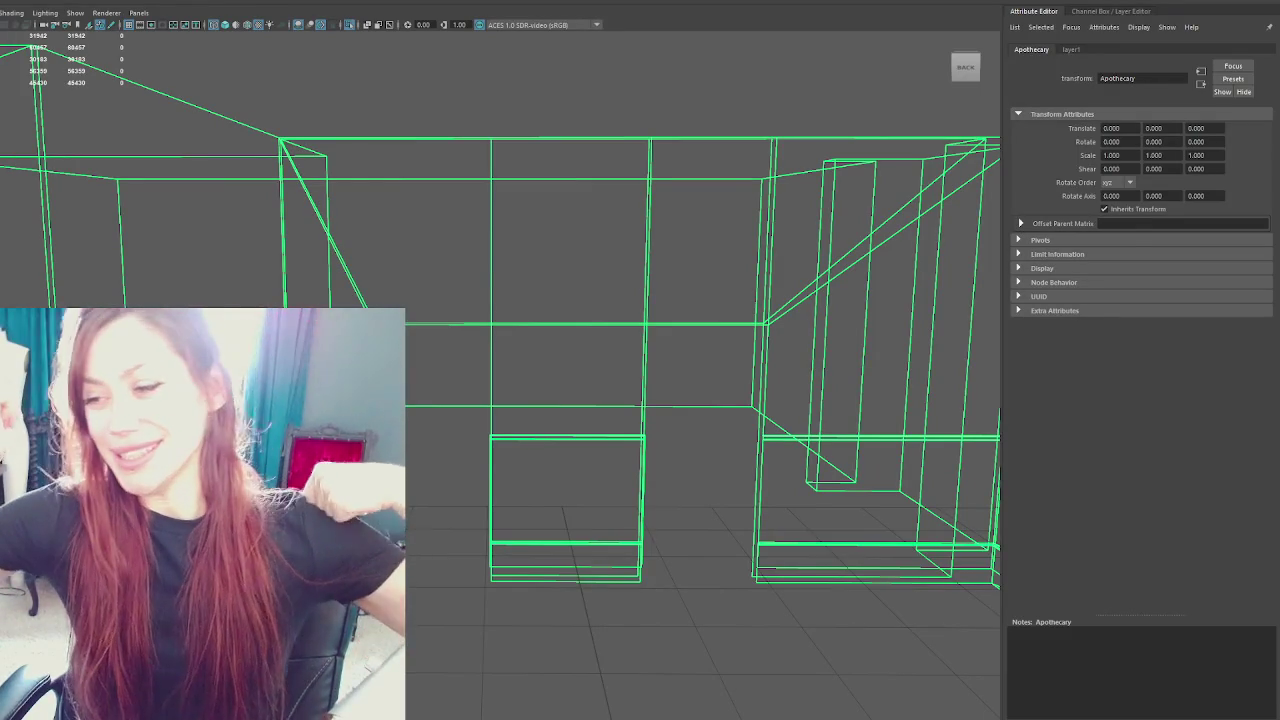
Switch the room model to textured shaded display and tumble around Walls_Inner and Wall_Trim
left_click(510, 353)
key("6")
mouse_move(623, 238)
left_mouse_down()
mouse_move(591, 280)
mouse_move(704, 409)
mouse_move(709, 457)
mouse_move(551, 400)
mouse_move(501, 423)
left_mouse_up()
left_click(451, 383)
mouse_move(451, 383)
left_mouse_down()
mouse_move(680, 380)
mouse_move(743, 400)
mouse_move(474, 350)
mouse_move(498, 369)
mouse_move(709, 354)
mouse_move(757, 437)
mouse_move(627, 565)
mouse_move(531, 406)
left_mouse_up()
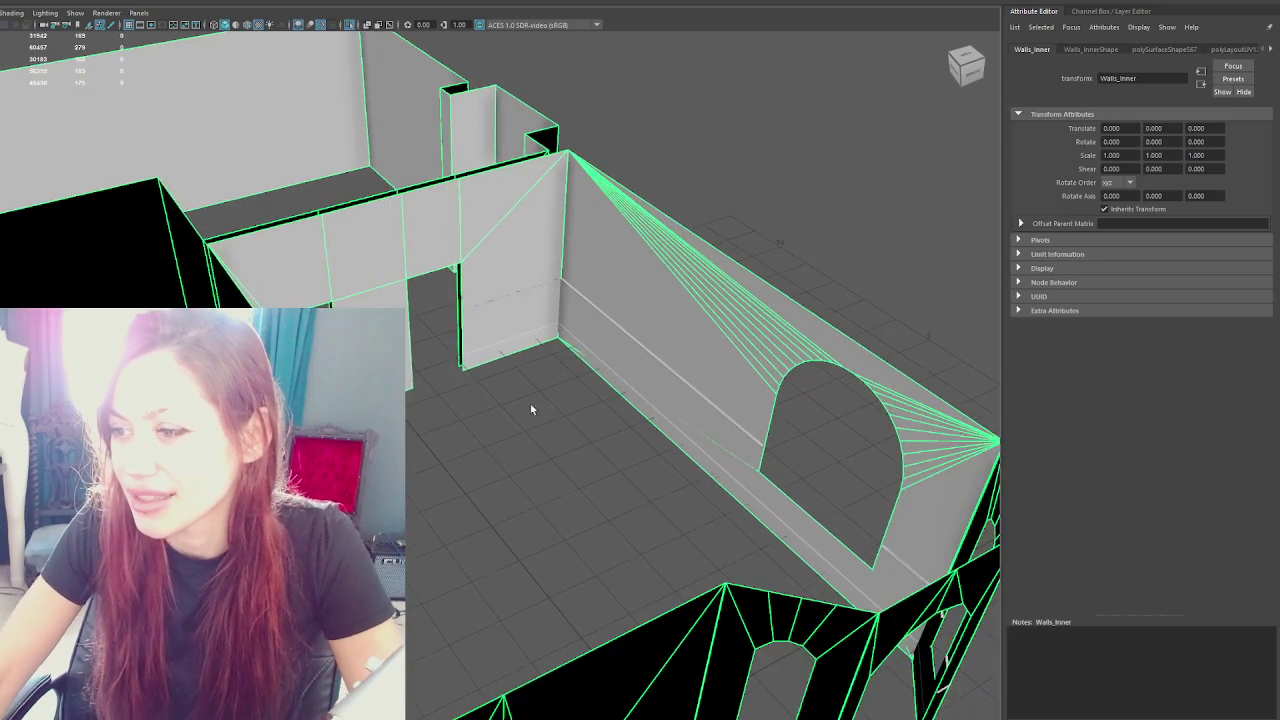
left_click(470, 370)
left_click_drag(470, 370, 541, 328)
left_click(489, 420)
left_click_drag(489, 420, 601, 479)
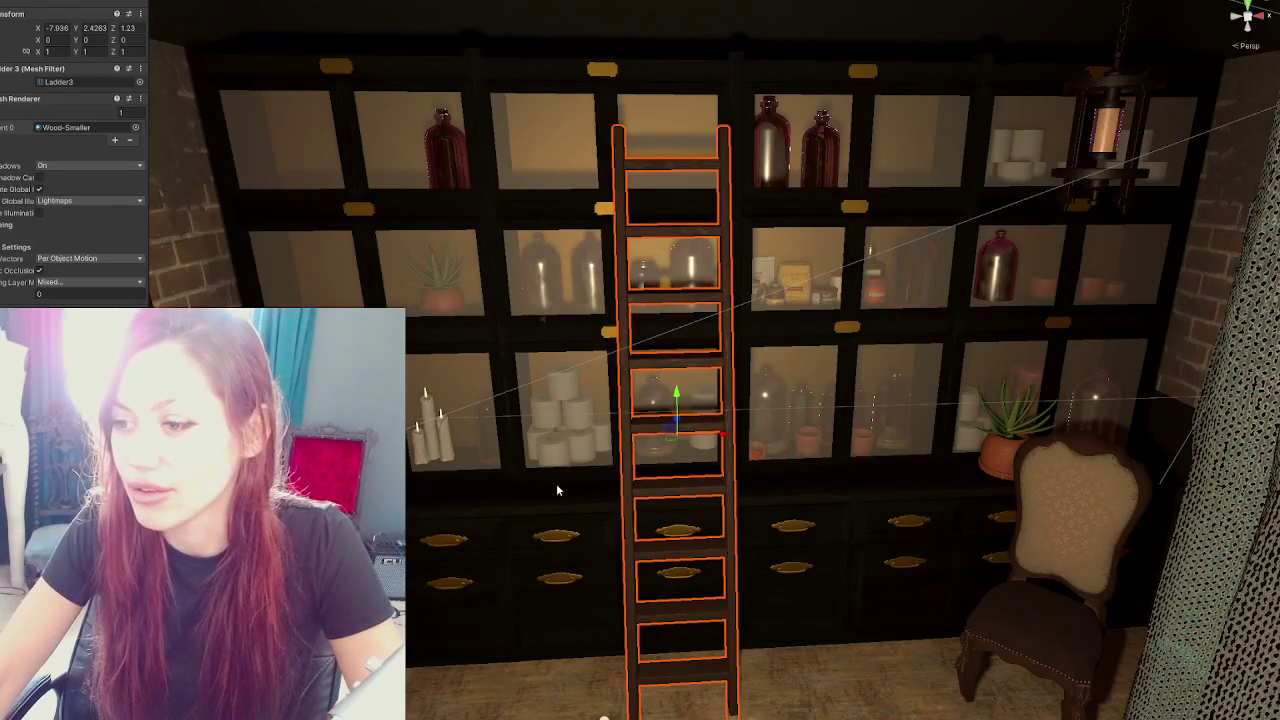
Push the chair beside the back-room door slightly further back along X
mouse_move(559, 495)
left_mouse_down()
mouse_move(877, 286)
mouse_move(826, 300)
mouse_move(800, 285)
mouse_move(890, 314)
mouse_move(804, 477)
left_mouse_up()
left_click(781, 527)
mouse_move(717, 561)
left_mouse_down()
mouse_move(750, 533)
mouse_move(749, 503)
left_mouse_up()
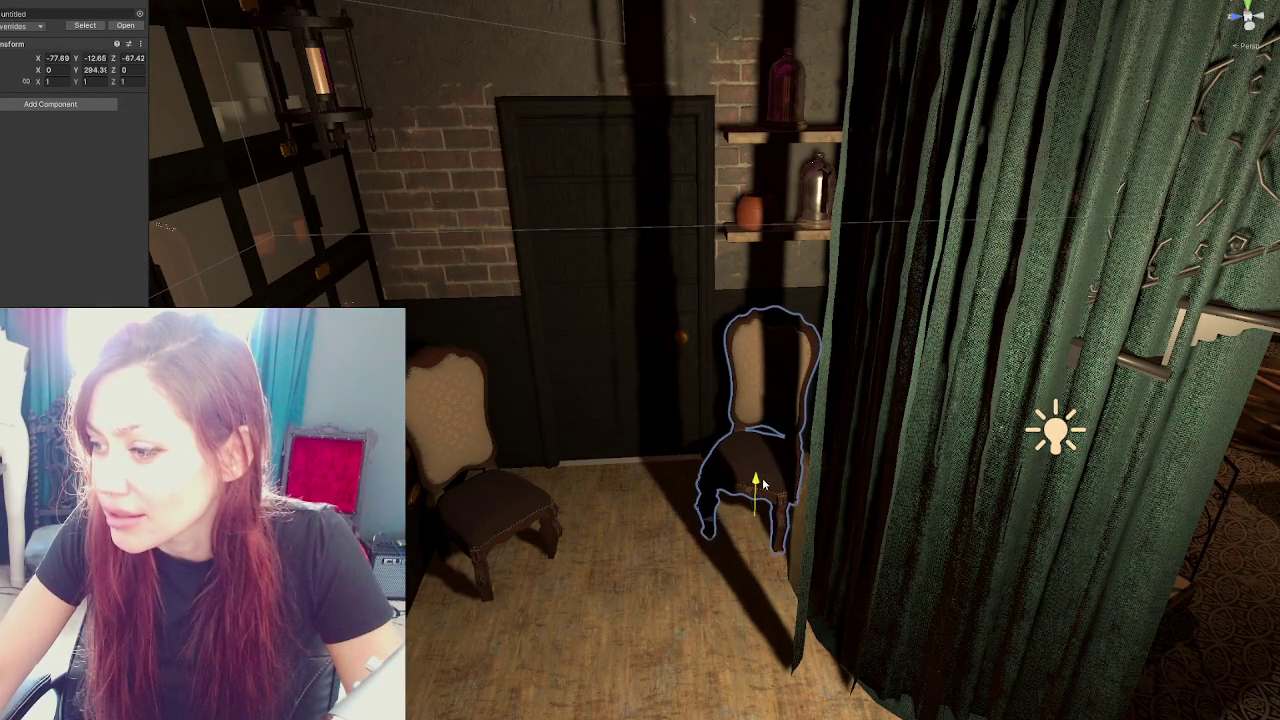
Lower the Raised_Area platform steps a fraction on Y
left_click(465, 500)
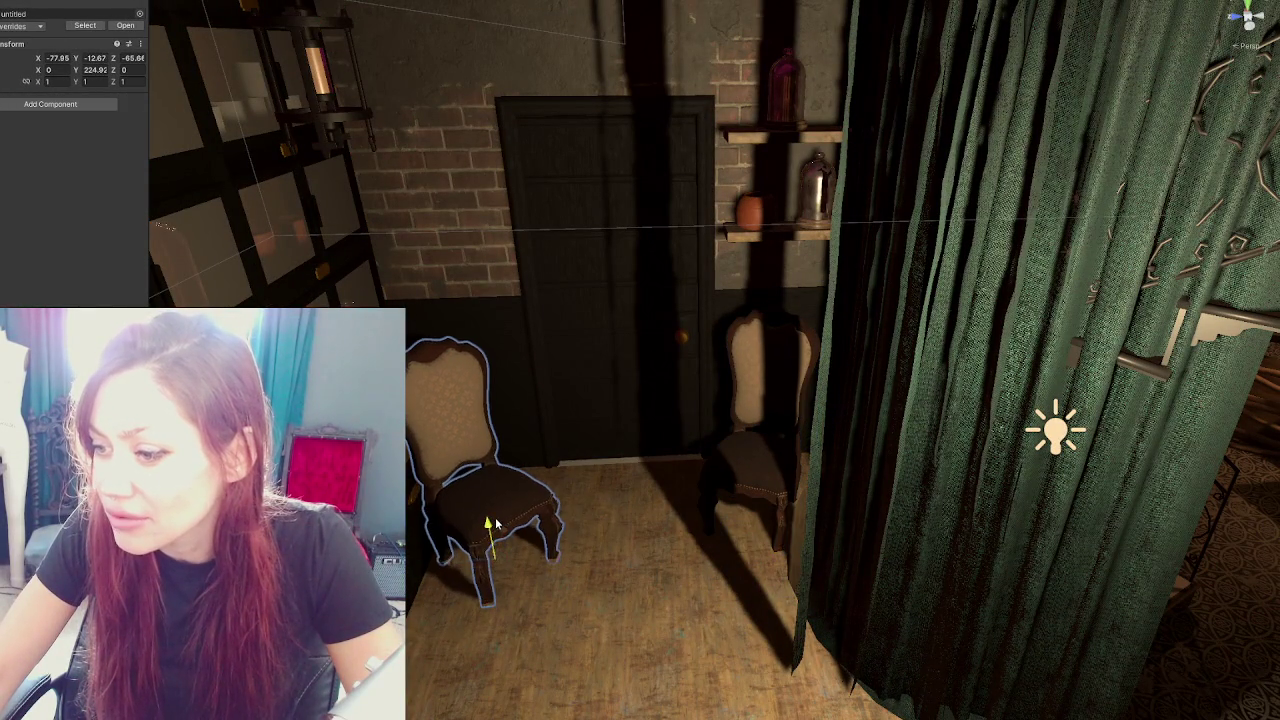
left_click_drag(490, 528, 690, 200)
left_click(690, 200)
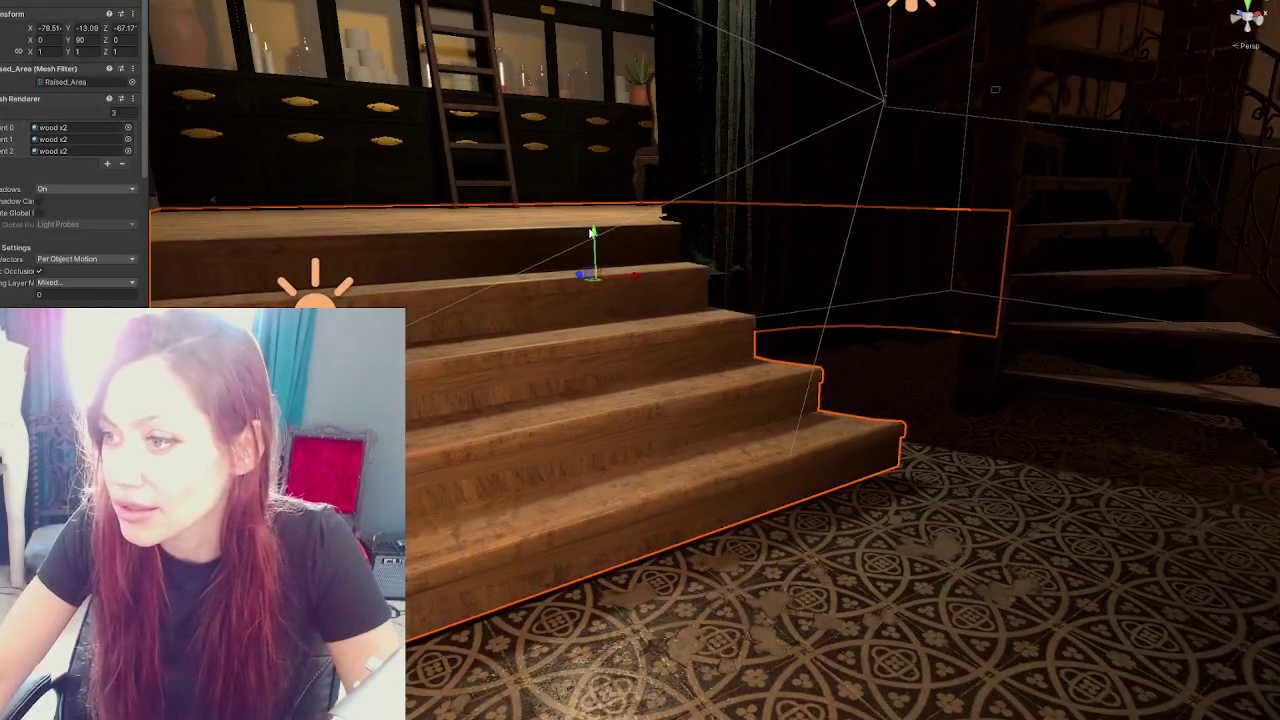
left_click(580, 238)
left_click(580, 238)
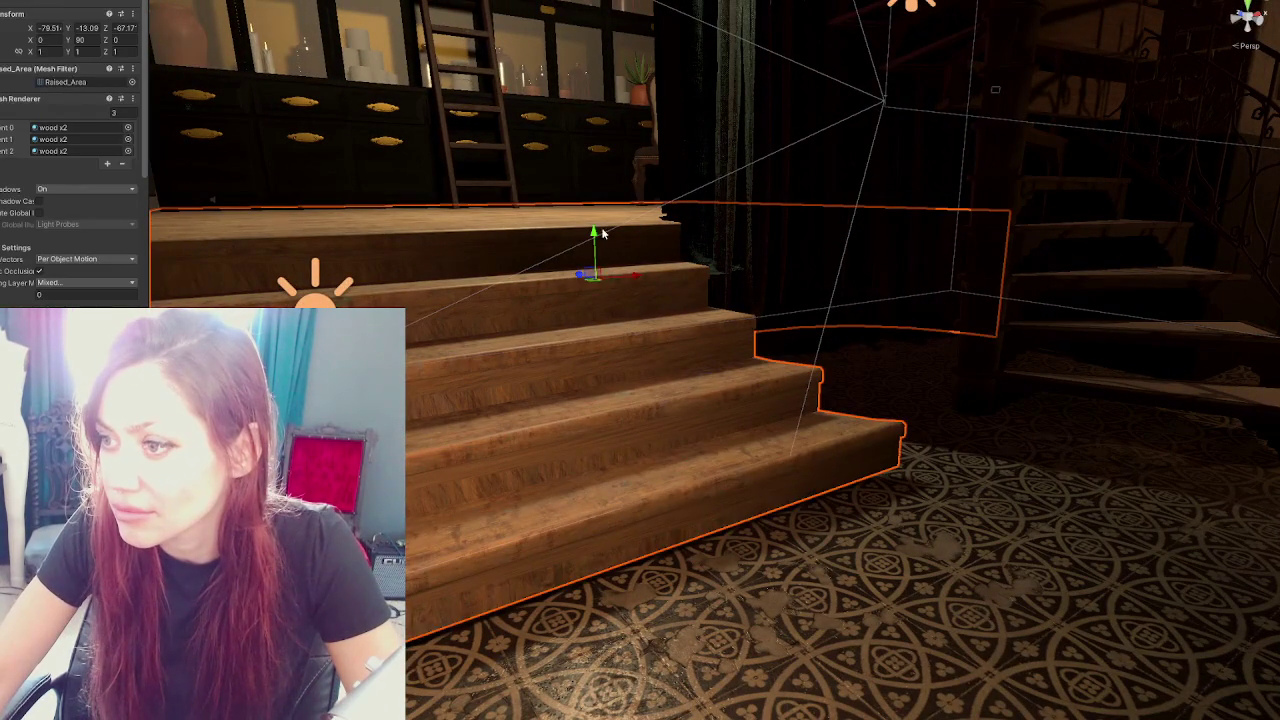
left_click_drag(593, 238, 594, 245)
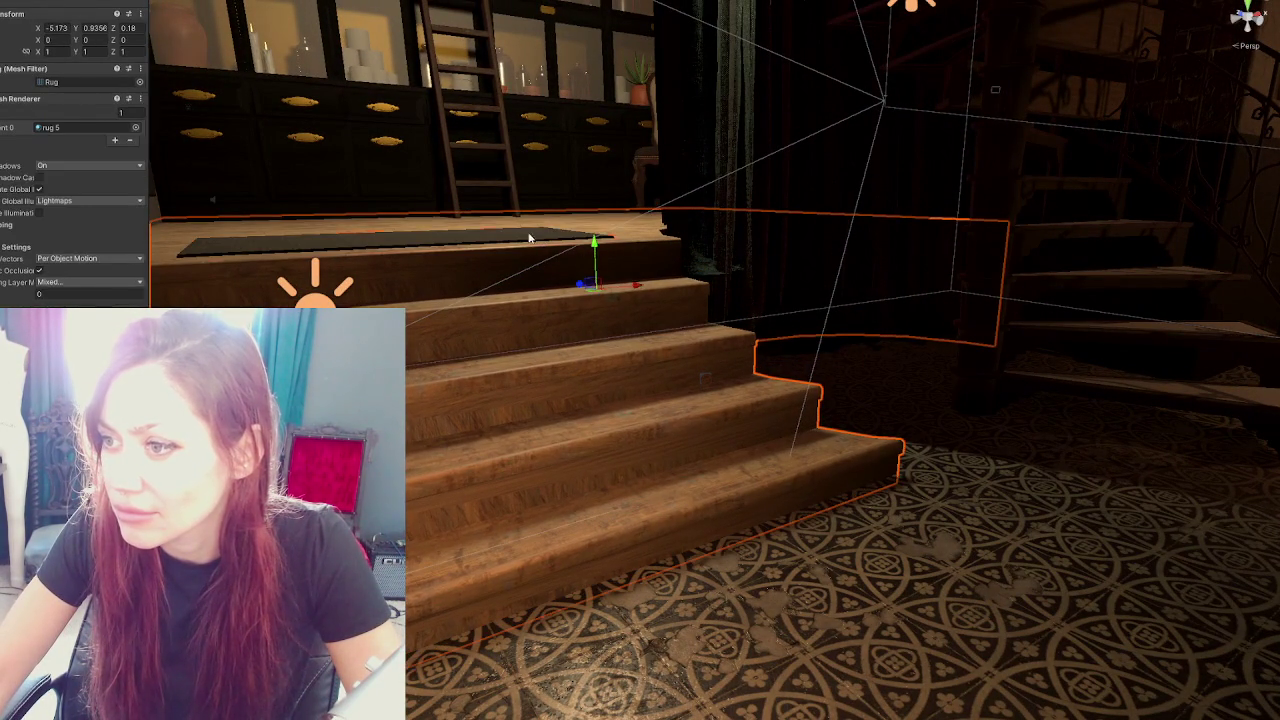
left_click(445, 248)
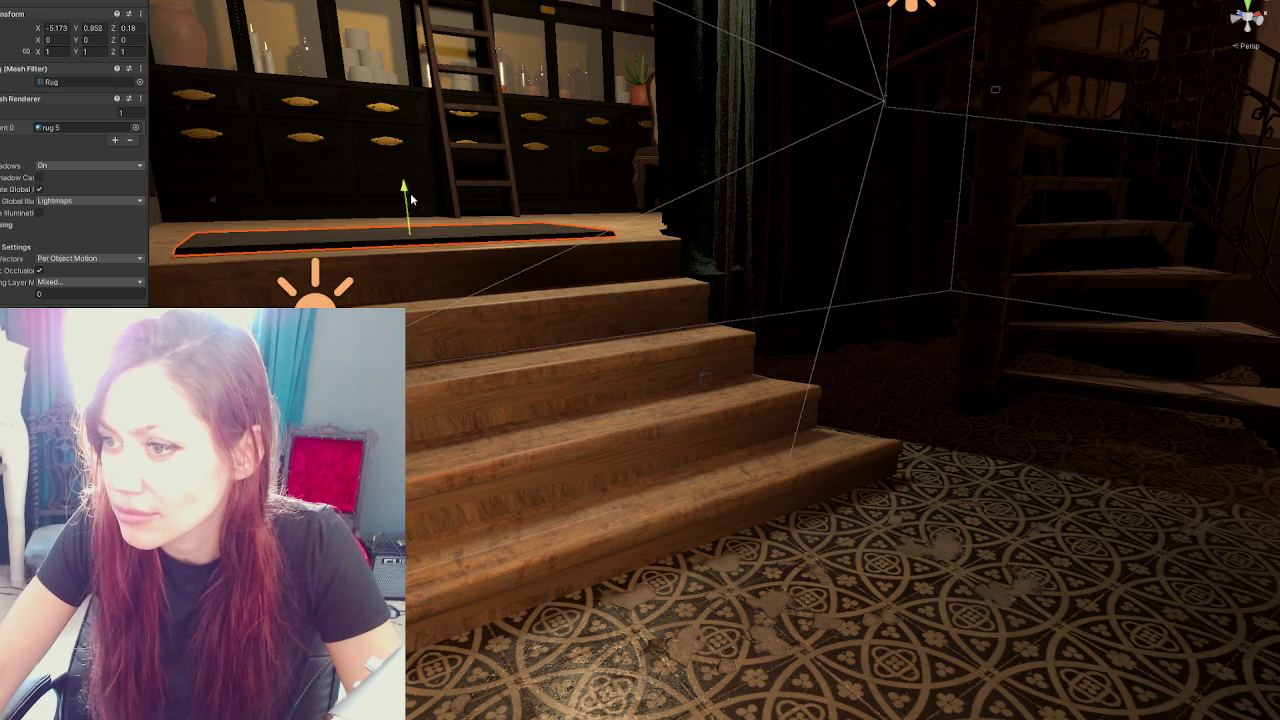
left_click(575, 305)
left_click_drag(594, 243, 641, 310)
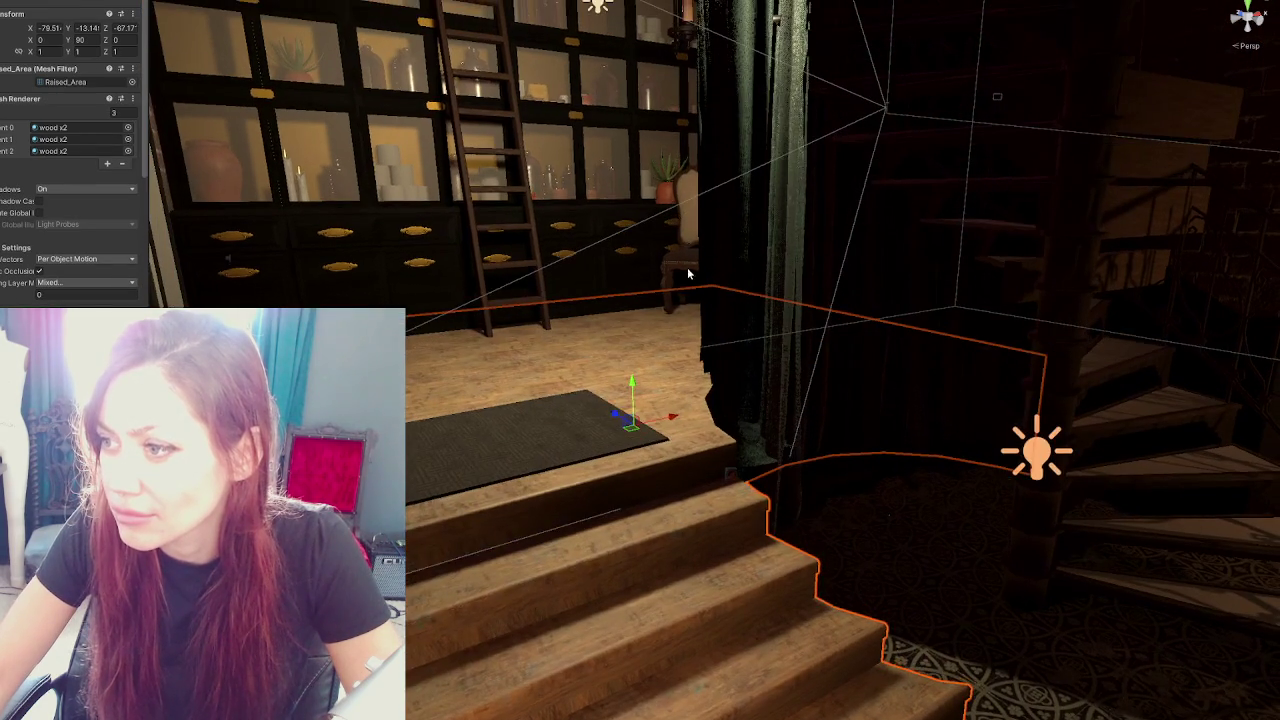
Frame the chair behind the curtain and lower it slightly
left_click(685, 255)
key("f")
mouse_move(700, 488)
left_mouse_down()
mouse_move(804, 453)
mouse_move(715, 456)
left_mouse_up()
Lower the right back-room chair slightly onto the floor
left_click(700, 491)
left_click(698, 492)
left_click(931, 470)
left_click_drag(977, 537, 978, 545)
scroll(980, 500, "down", 5)
Rotate the two back-room chairs to about 245° and 285° on Y
left_click(559, 427)
key("e")
left_click_drag(548, 541, 521, 546)
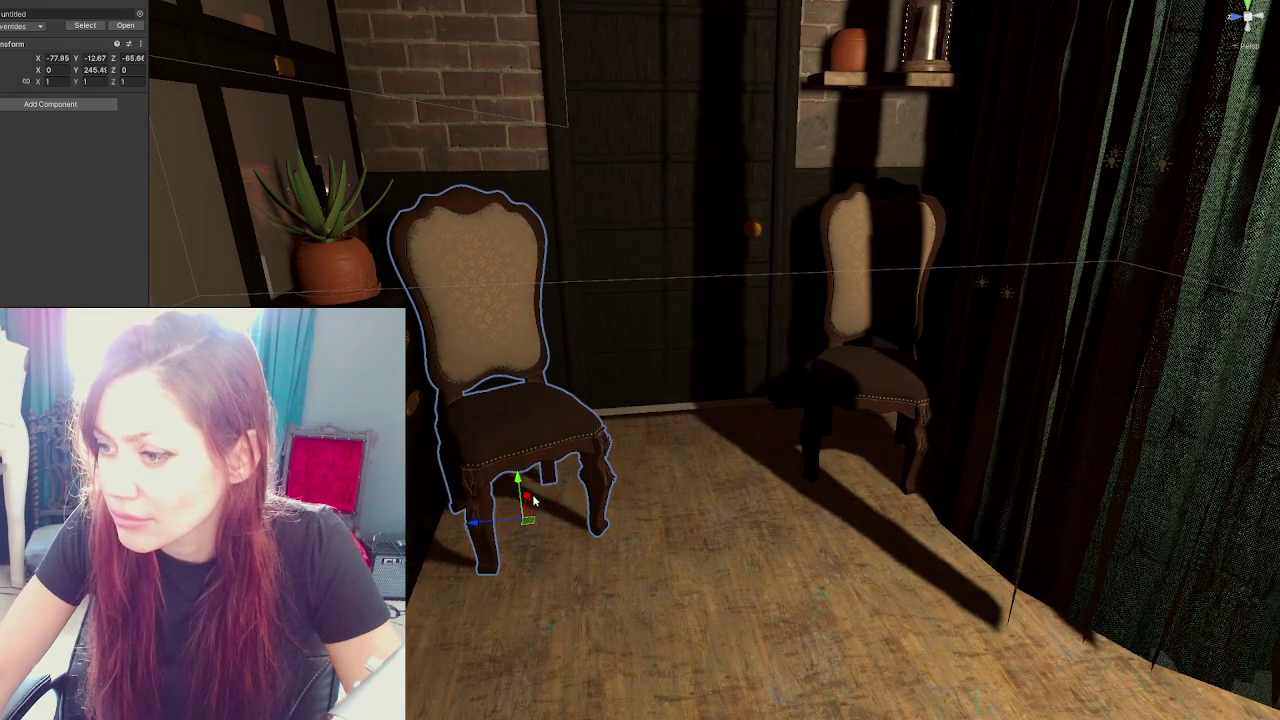
left_click(856, 385)
left_click(887, 477)
key("e")
mouse_move(880, 475)
left_mouse_down()
mouse_move(696, 383)
mouse_move(766, 328)
mouse_move(743, 323)
mouse_move(808, 309)
mouse_move(746, 337)
mouse_move(889, 368)
mouse_move(820, 360)
mouse_move(859, 402)
mouse_move(848, 320)
mouse_move(780, 343)
left_mouse_up()
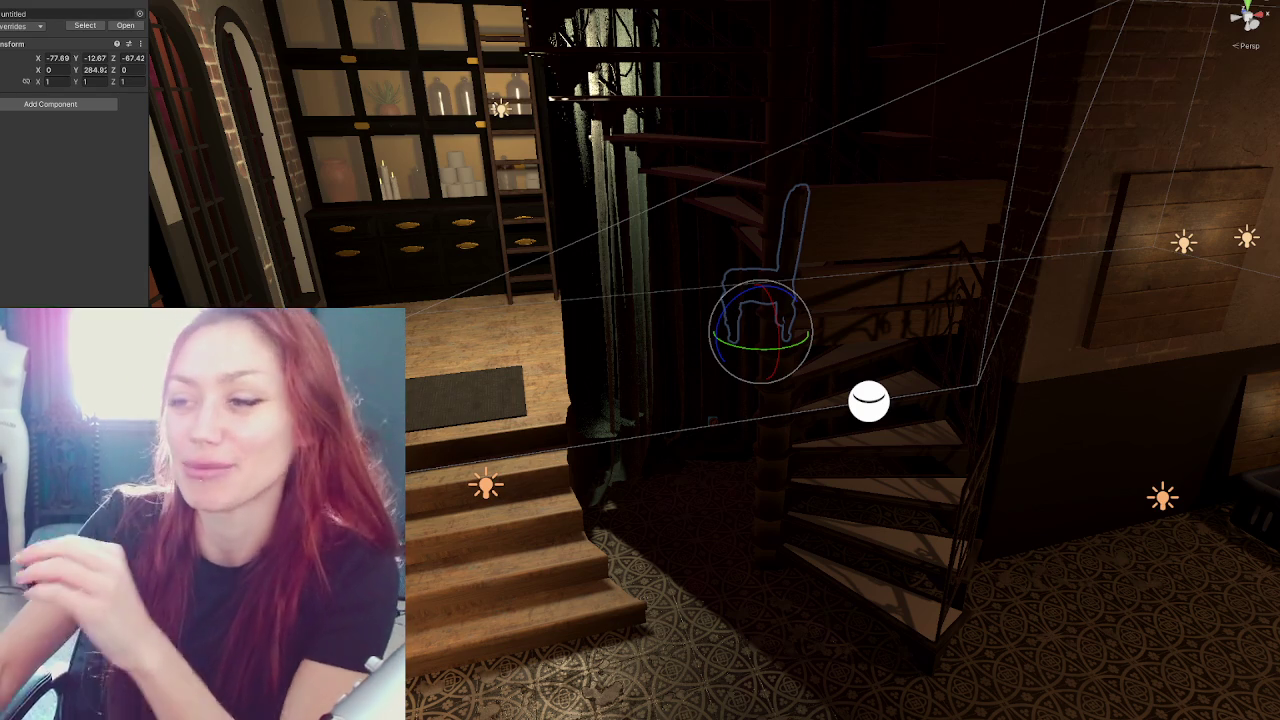
left_click(466, 391)
mouse_move(466, 391)
left_mouse_down()
mouse_move(557, 349)
mouse_move(538, 334)
mouse_move(525, 342)
mouse_move(543, 368)
left_mouse_up()
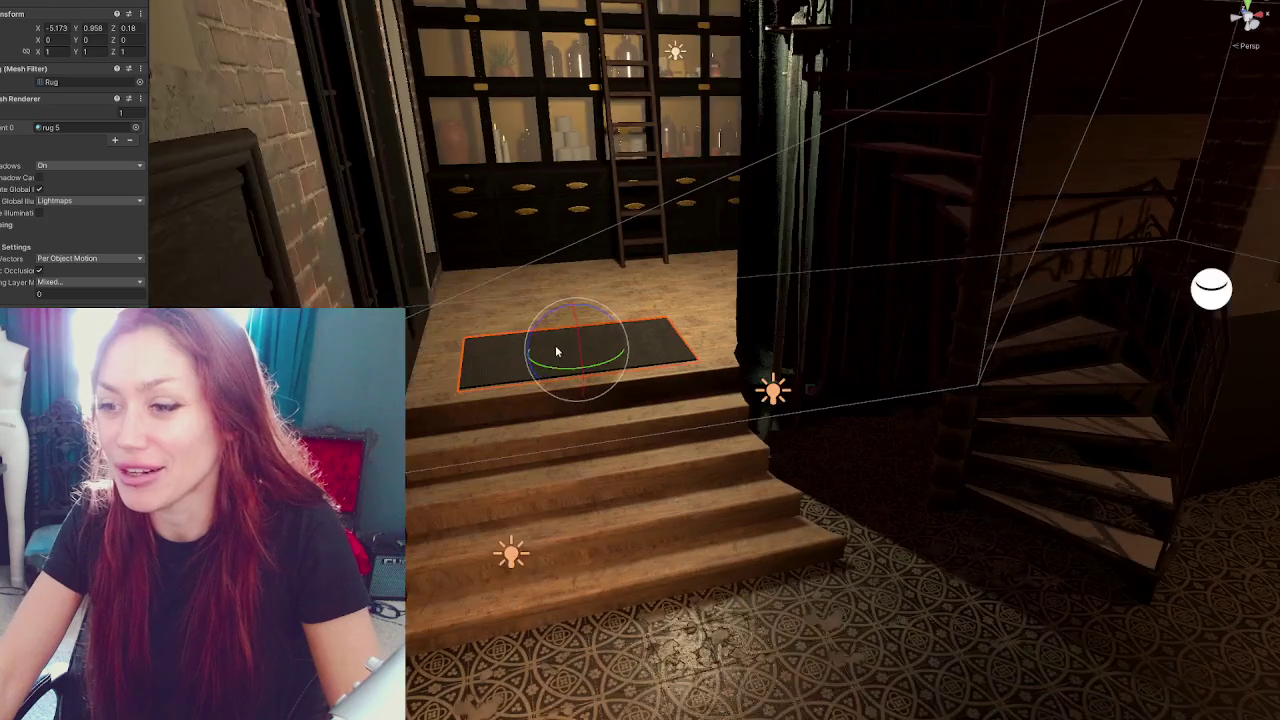
left_click(535, 345)
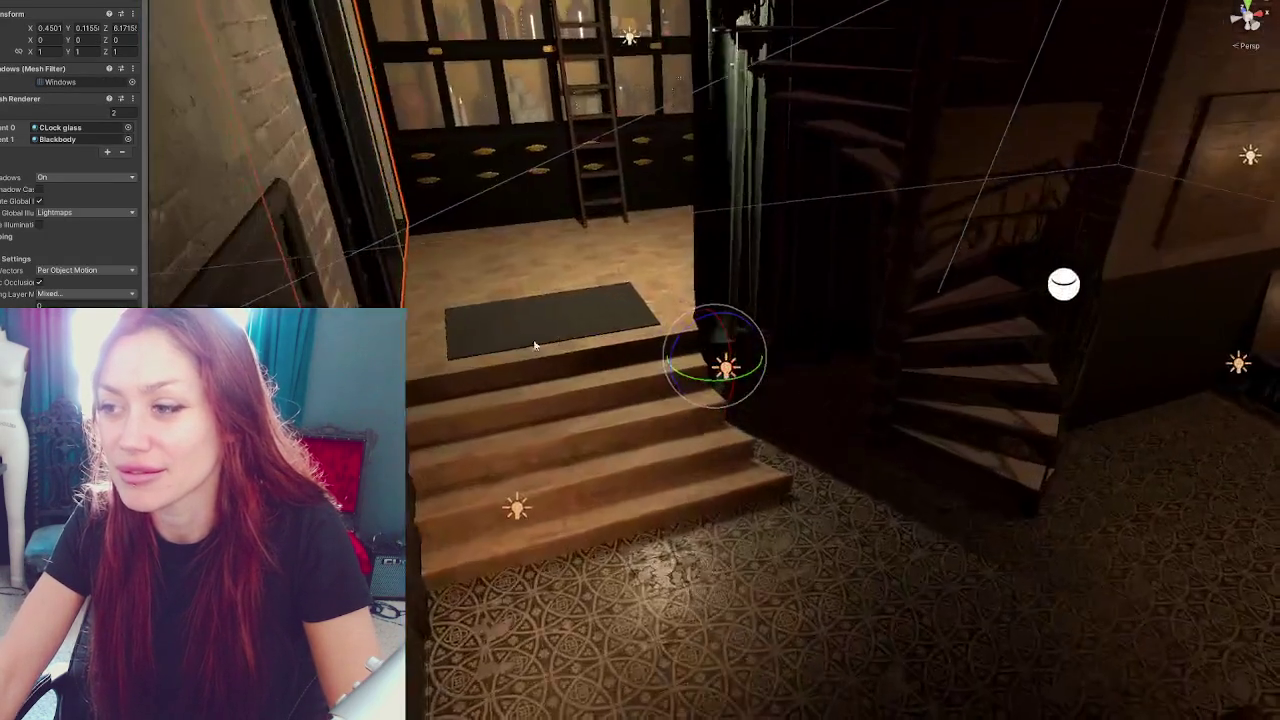
mouse_move(535, 345)
left_mouse_down()
mouse_move(348, 285)
mouse_move(808, 363)
mouse_move(934, 346)
mouse_move(809, 307)
mouse_move(915, 365)
left_mouse_up()
scroll(851, 361, "up", 5)
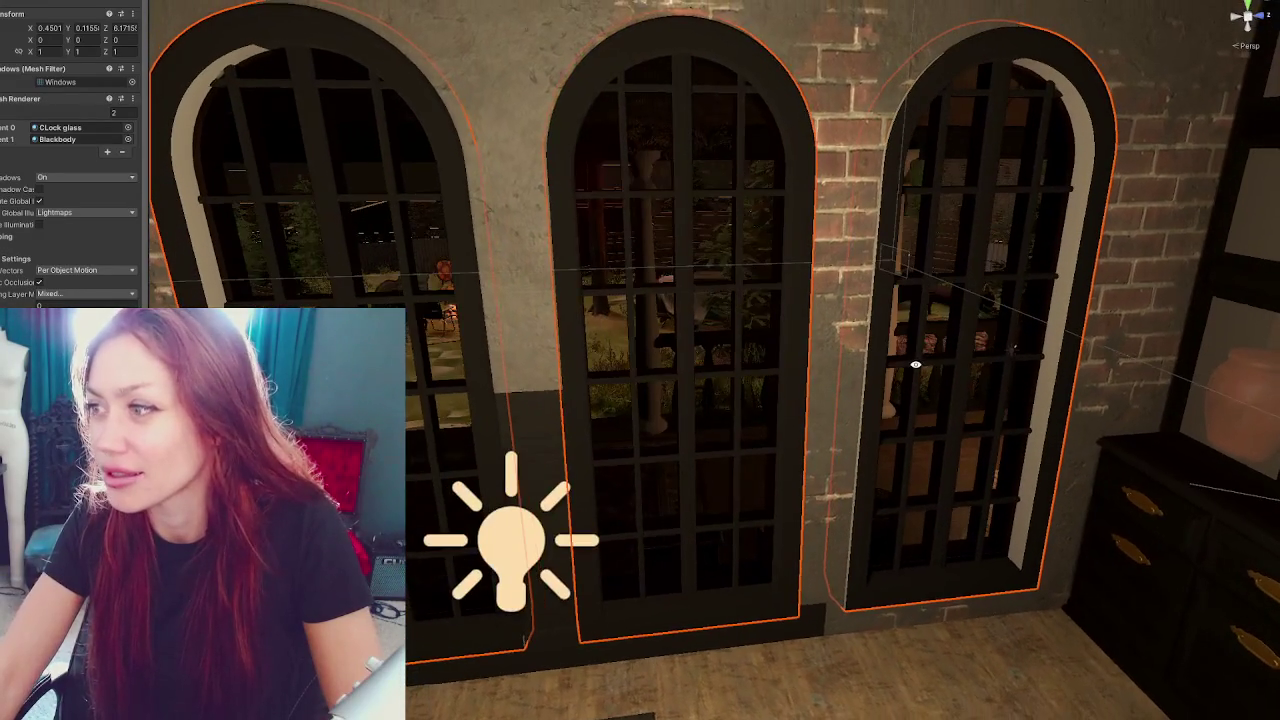
left_click(581, 371)
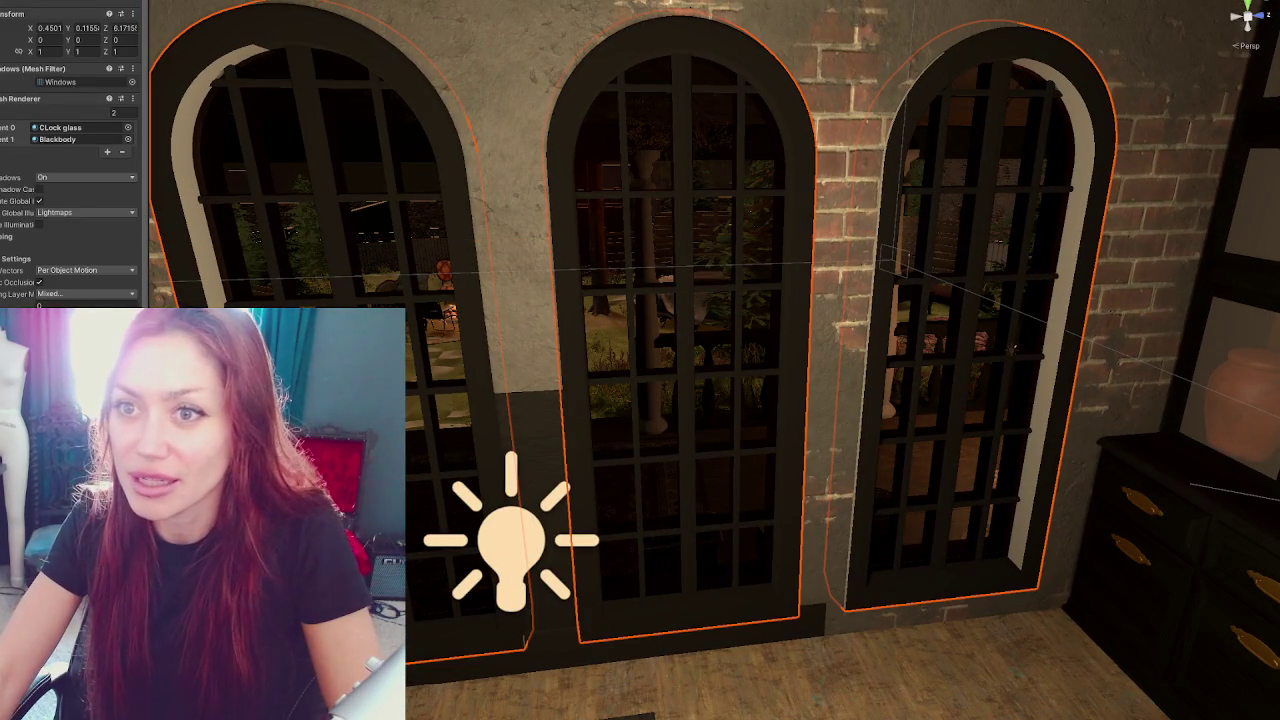
key("h")
key("h")
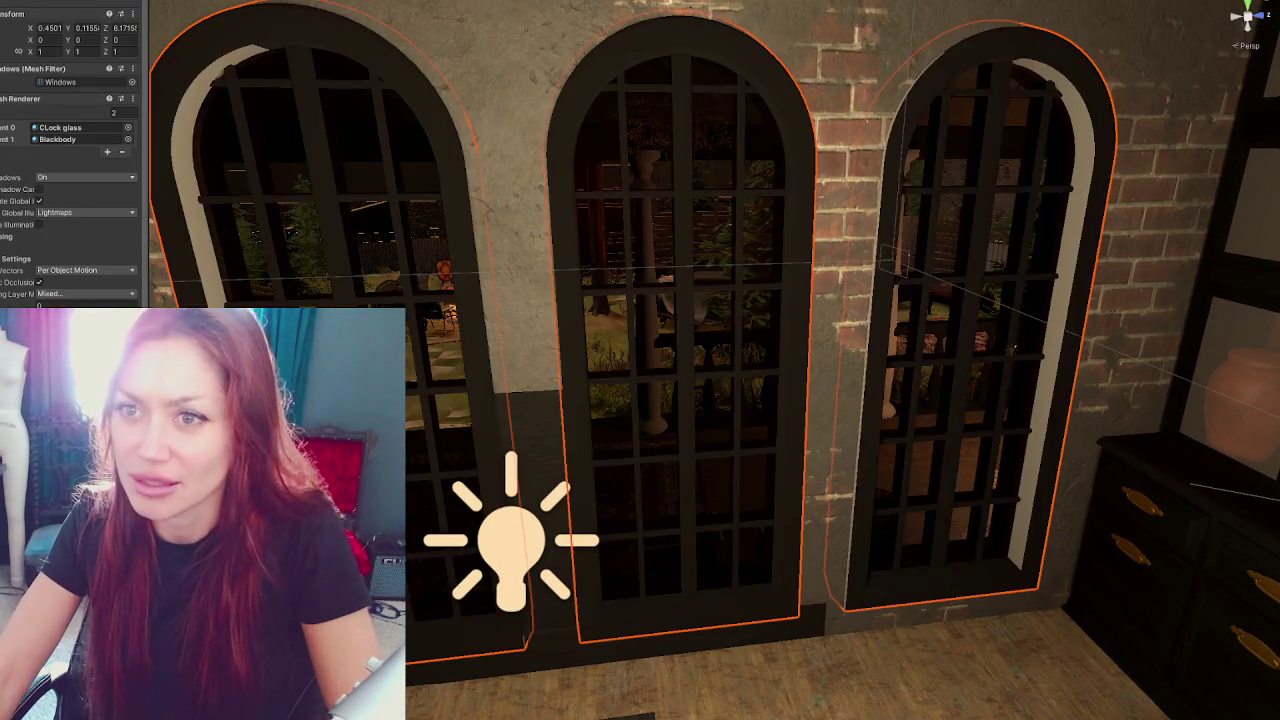
key("h")
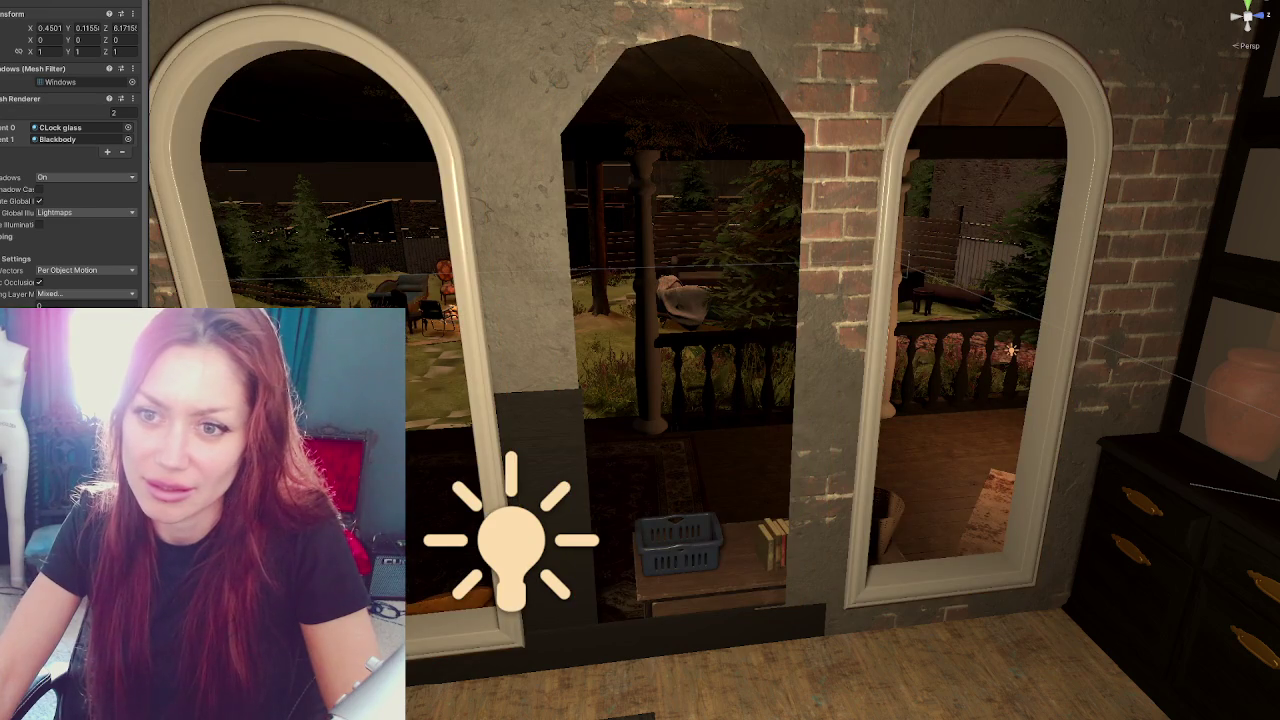
left_click(247, 48)
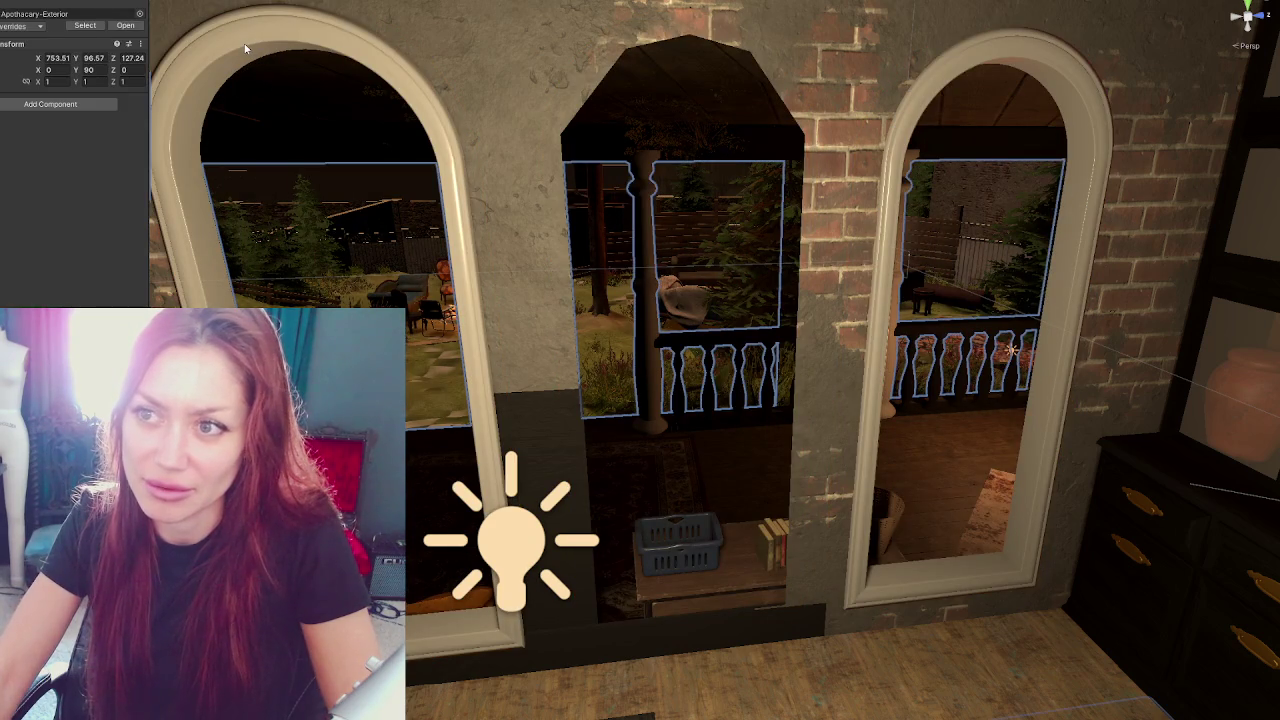
left_click(247, 48)
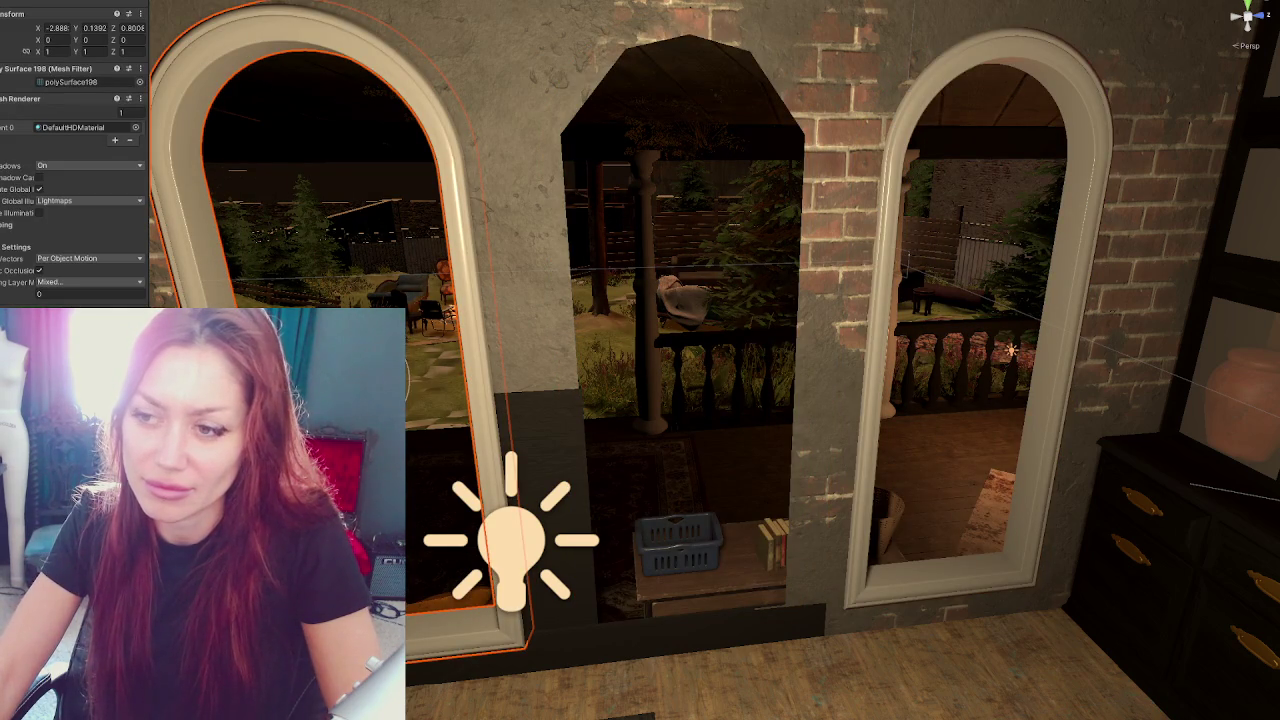
left_click(1085, 250)
left_click(1085, 250)
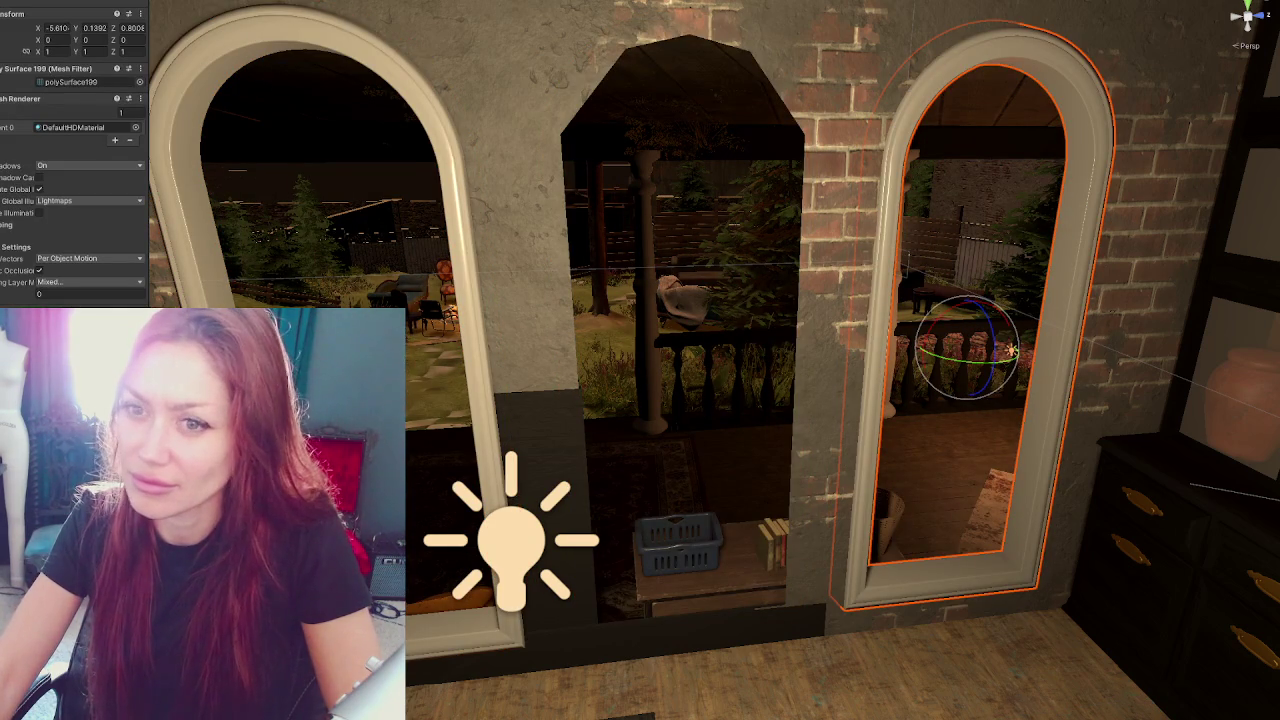
left_click(247, 48, "ctrl")
key("Delete")
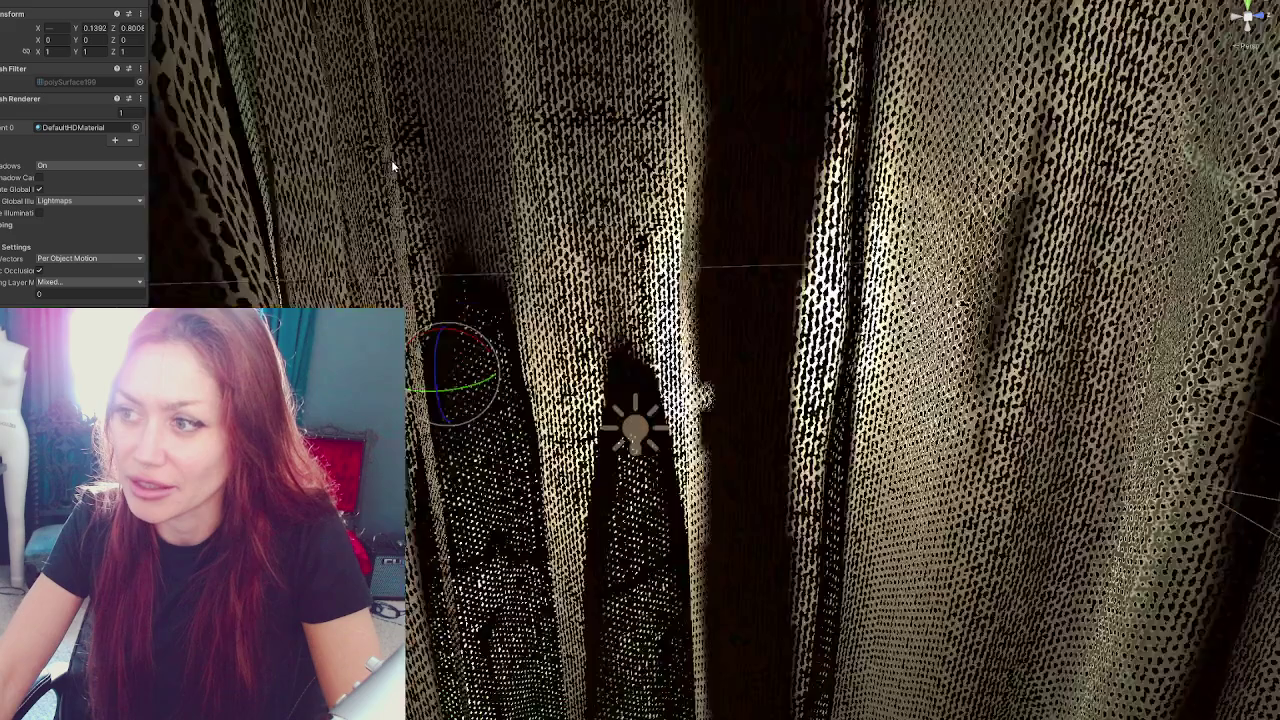
mouse_move(391, 160)
left_mouse_down()
mouse_move(855, 207)
mouse_move(999, 111)
mouse_move(356, 168)
left_mouse_up()
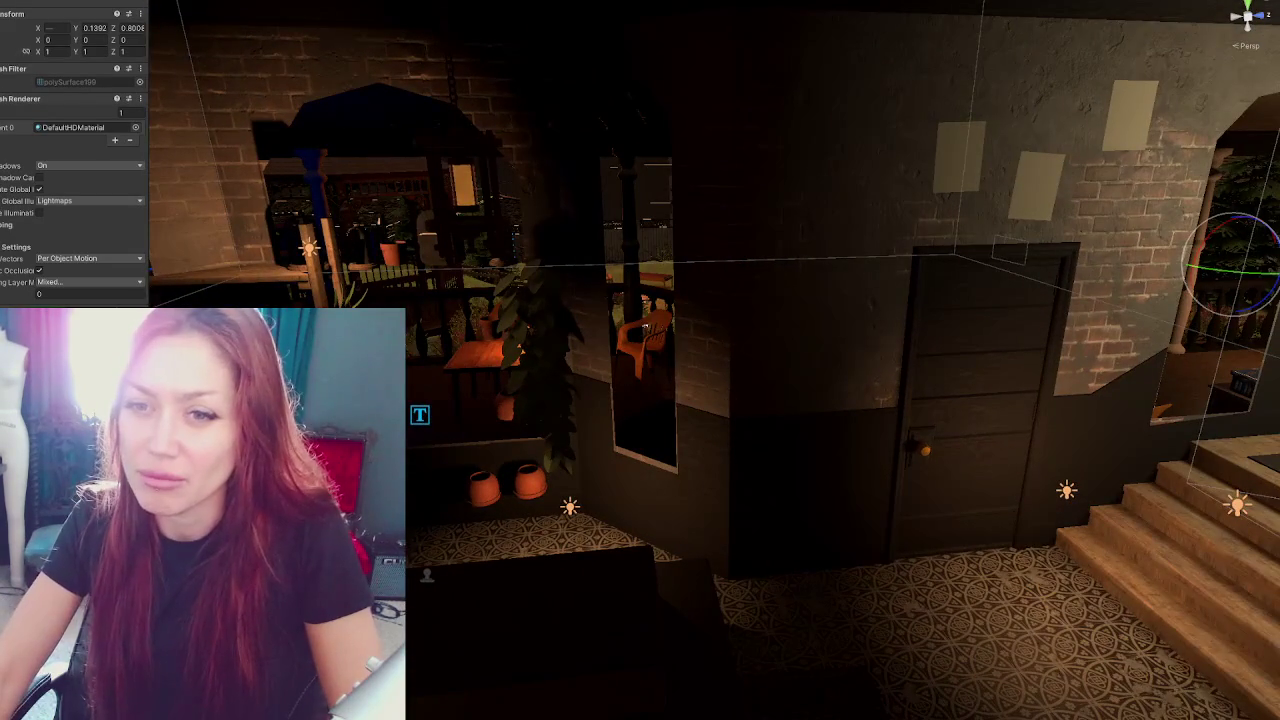
key("ctrl+z")
mouse_move(764, 147)
left_mouse_down()
mouse_move(613, 113)
mouse_move(509, 120)
left_mouse_up()
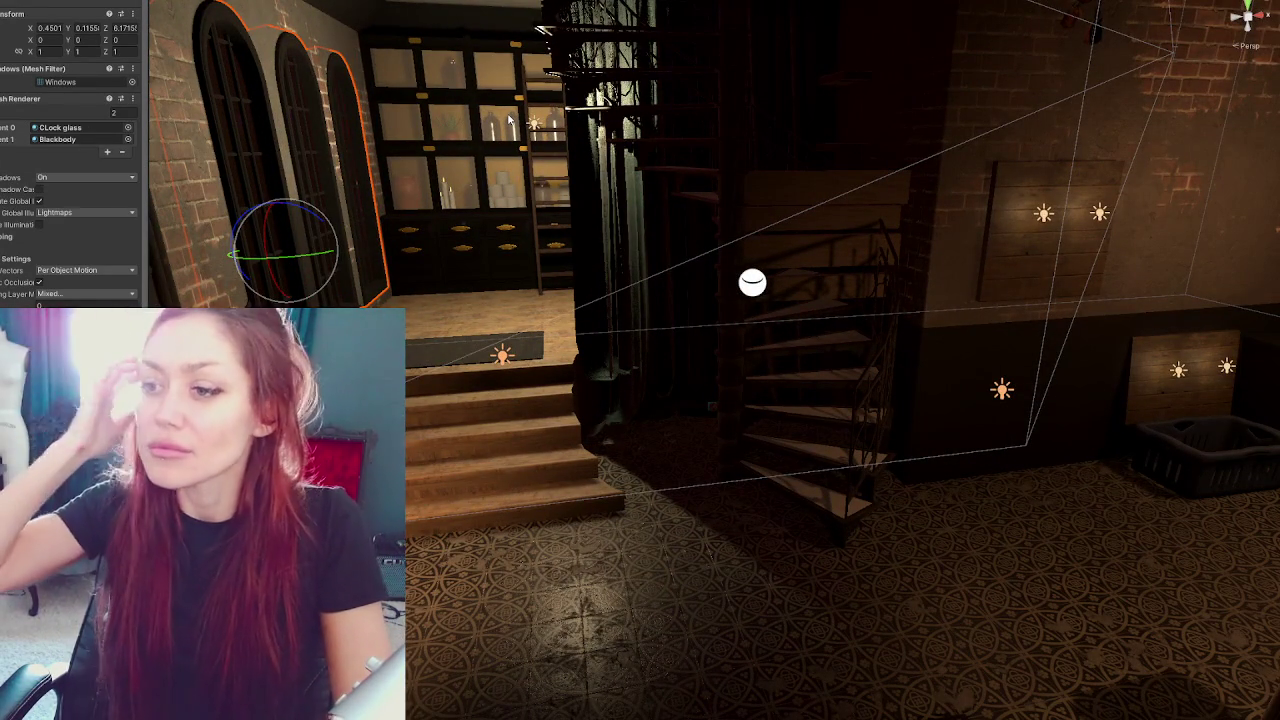
Survey the tiled floor, bar piece, stage platform and wall trim on the way to the back-room stairs
left_click_drag(886, 142, 775, 222)
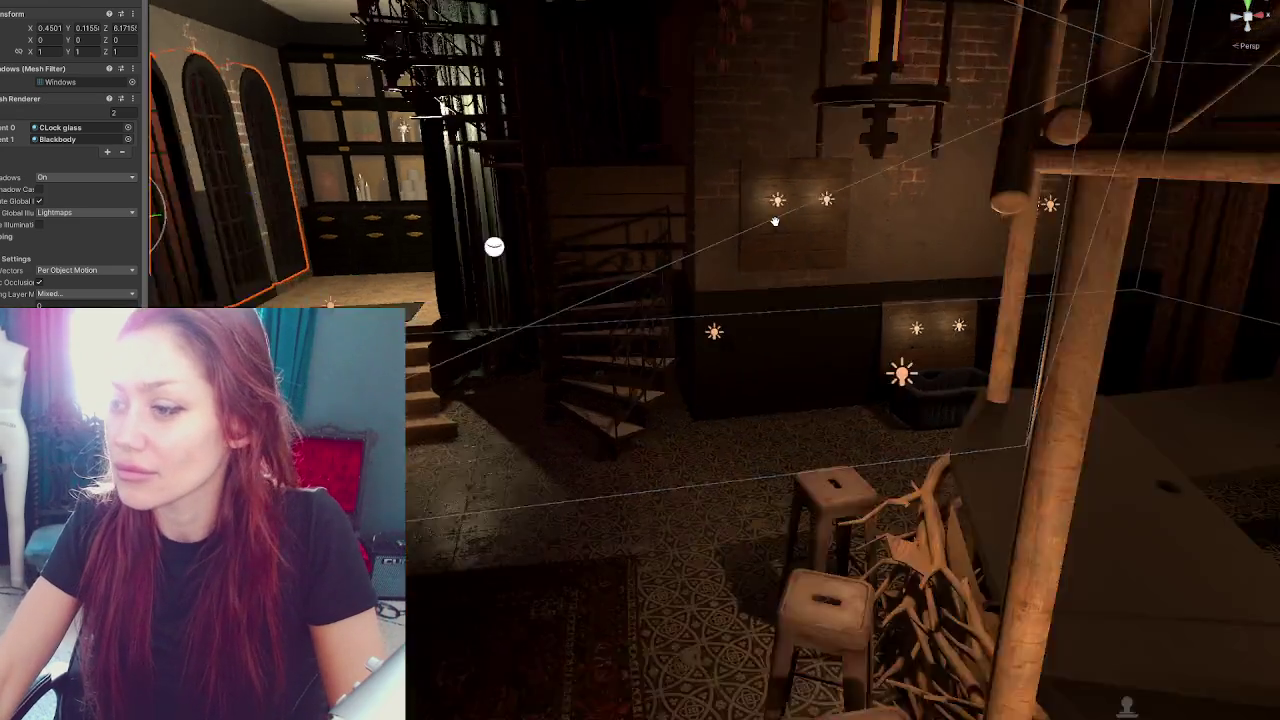
scroll(865, 190, "down", 10)
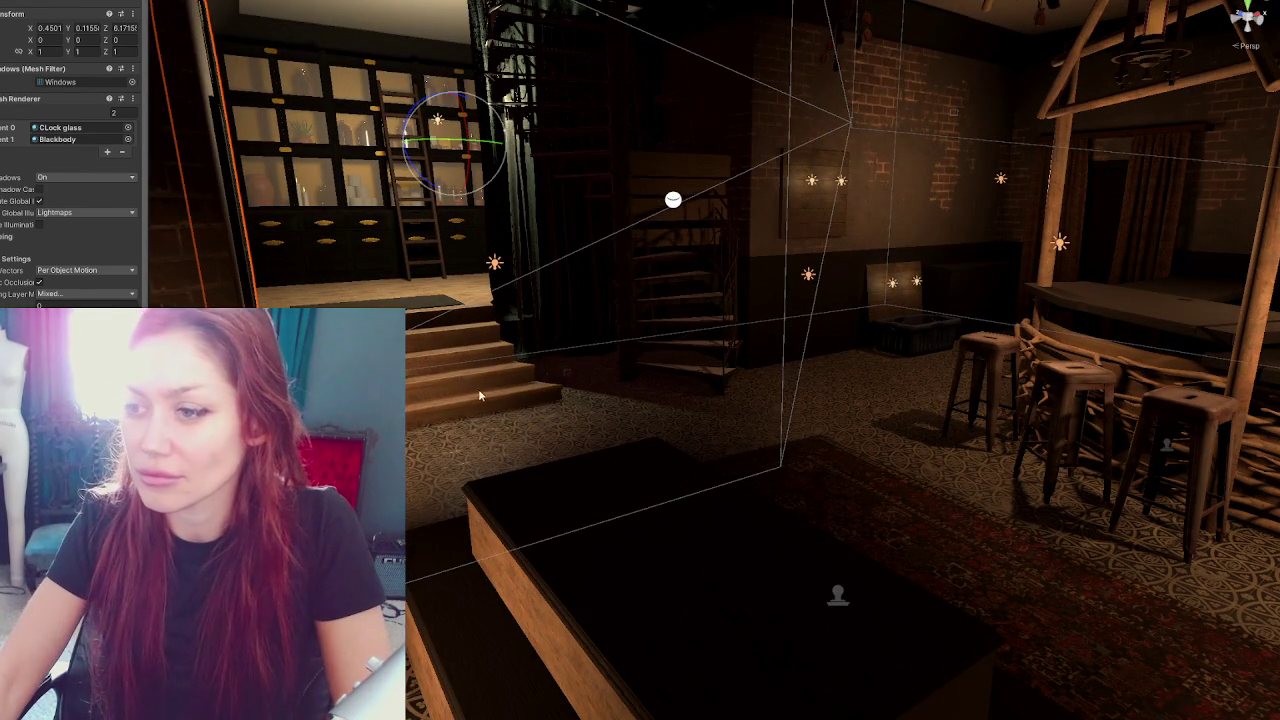
scroll(385, 293, "up", 4)
scroll(405, 320, "up", 3)
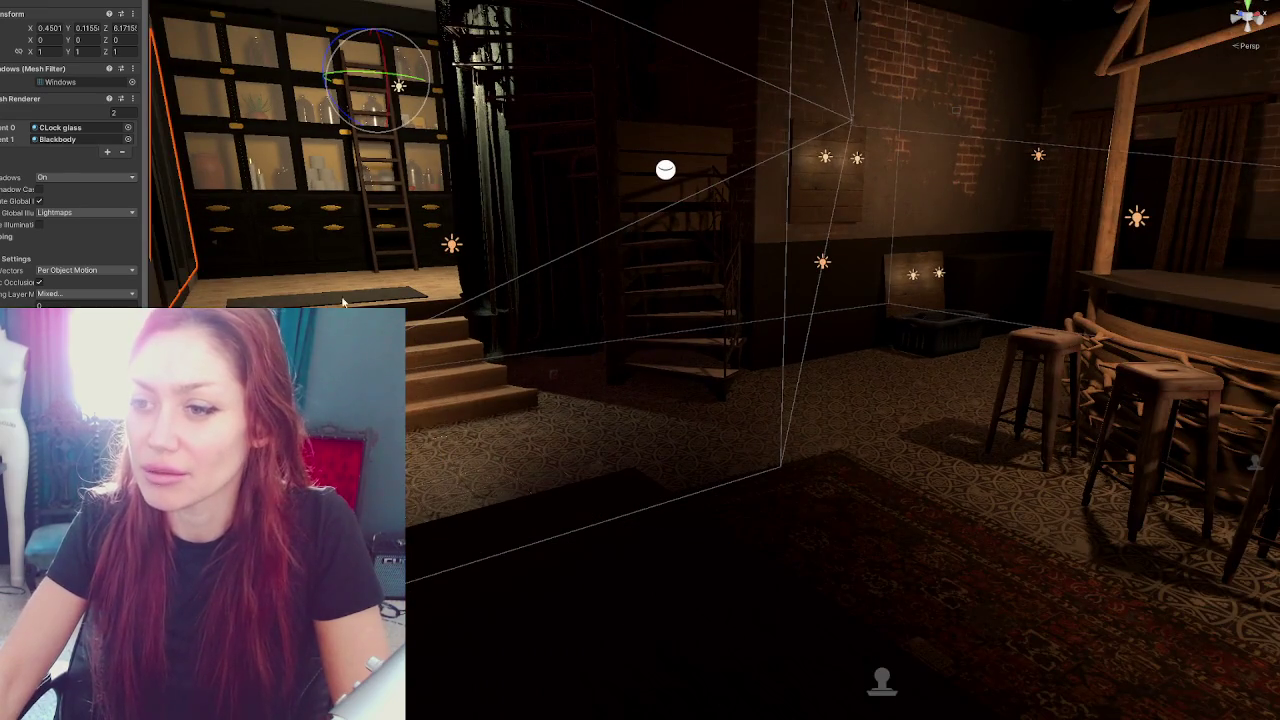
scroll(420, 440, "down", 3)
left_click(419, 460)
left_click(435, 298)
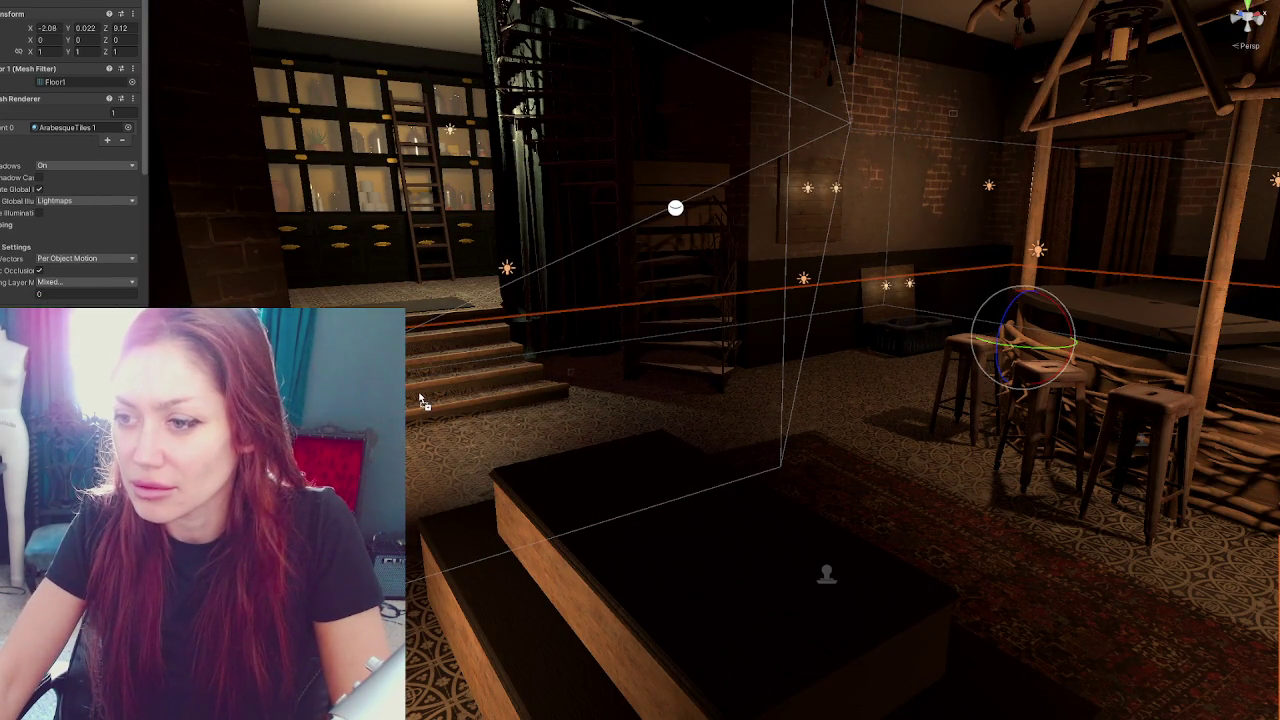
left_click(508, 500)
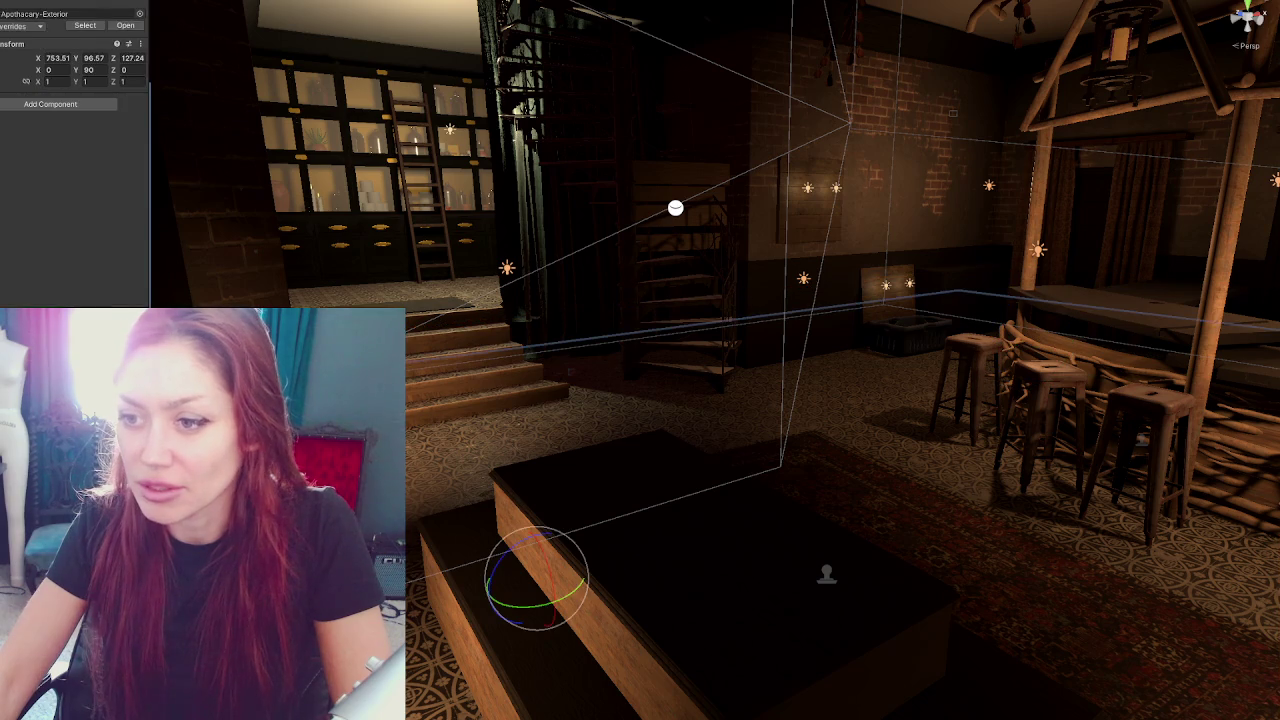
left_click(410, 412)
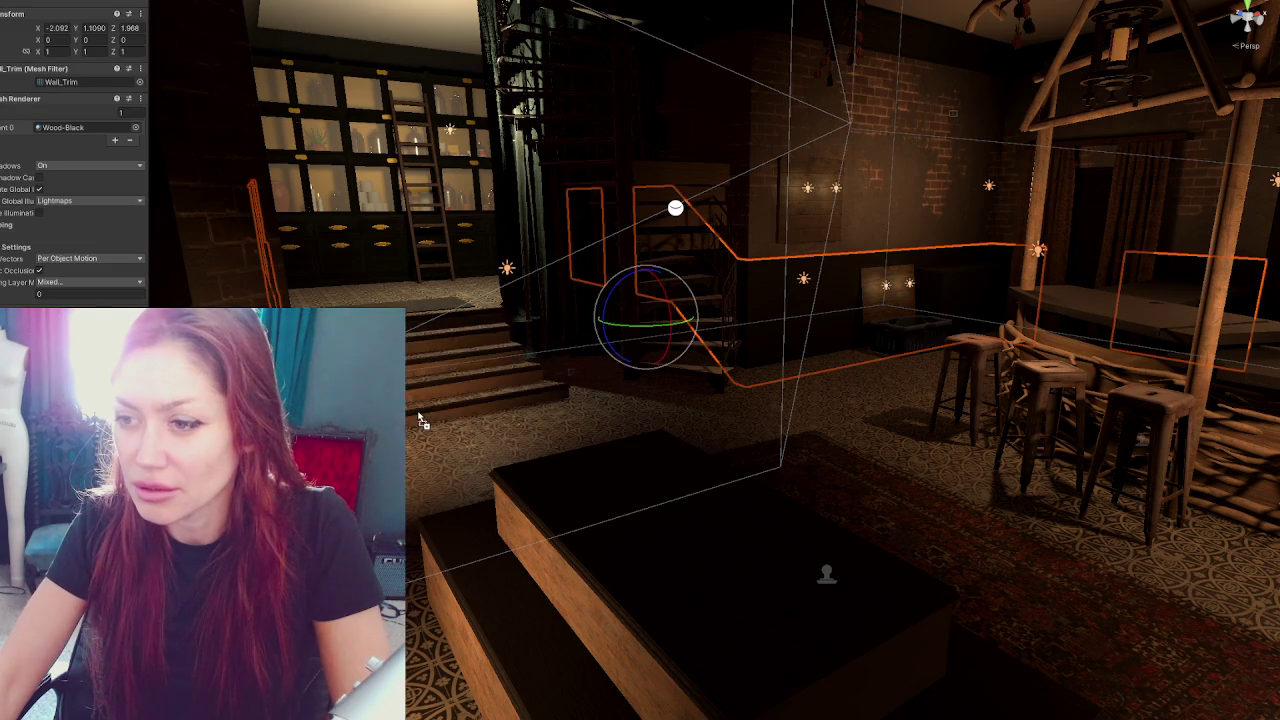
mouse_move(525, 385)
left_mouse_down()
mouse_move(792, 413)
mouse_move(645, 305)
mouse_move(680, 320)
left_mouse_up()
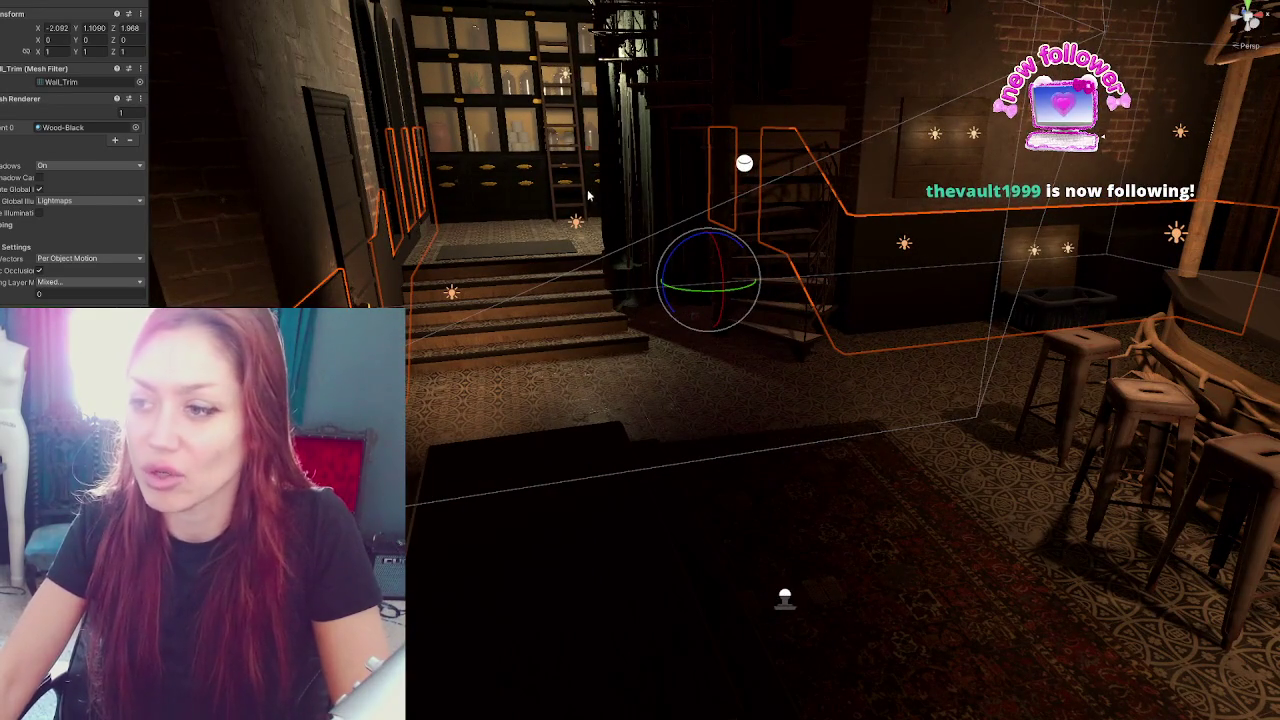
Assign the 'wood x2' material to Element 1 of Raised_Area's Mesh Renderer
left_click(489, 296)
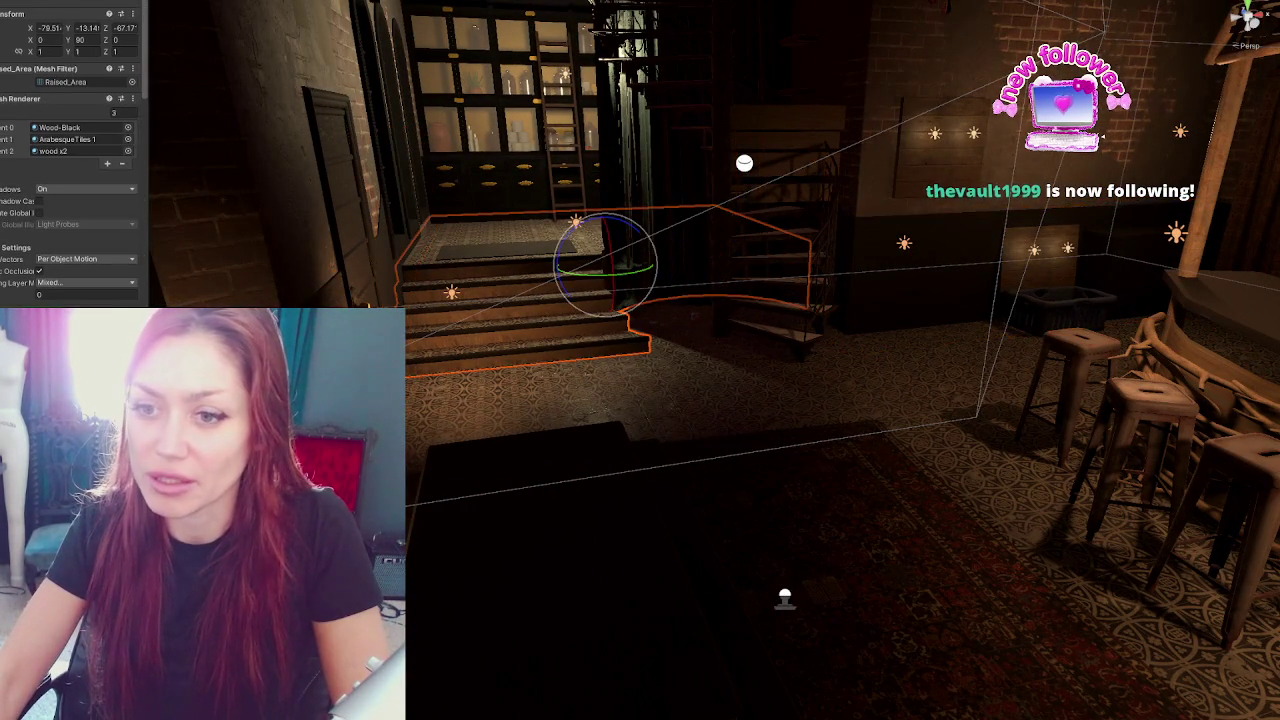
left_click_drag(300, 650, 433, 250)
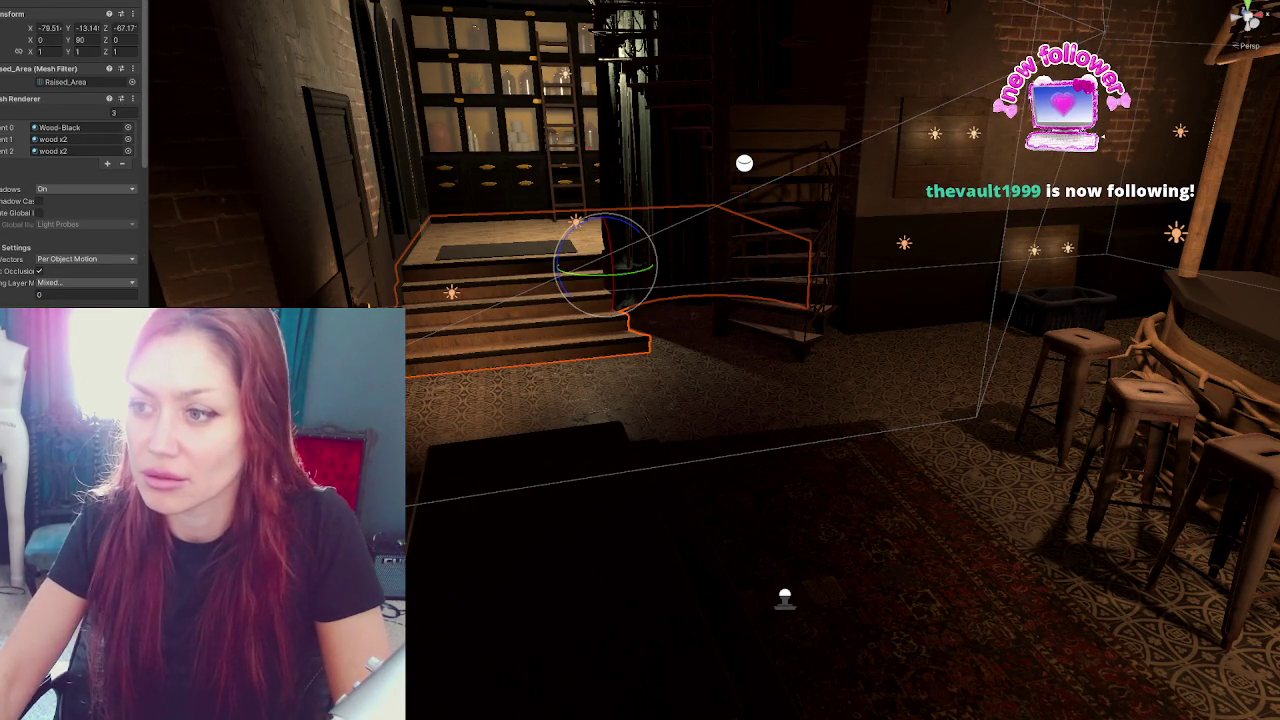
mouse_move(427, 492)
left_mouse_down()
mouse_move(706, 366)
mouse_move(729, 370)
mouse_move(576, 203)
left_mouse_up()
left_click_drag(617, 286, 687, 270)
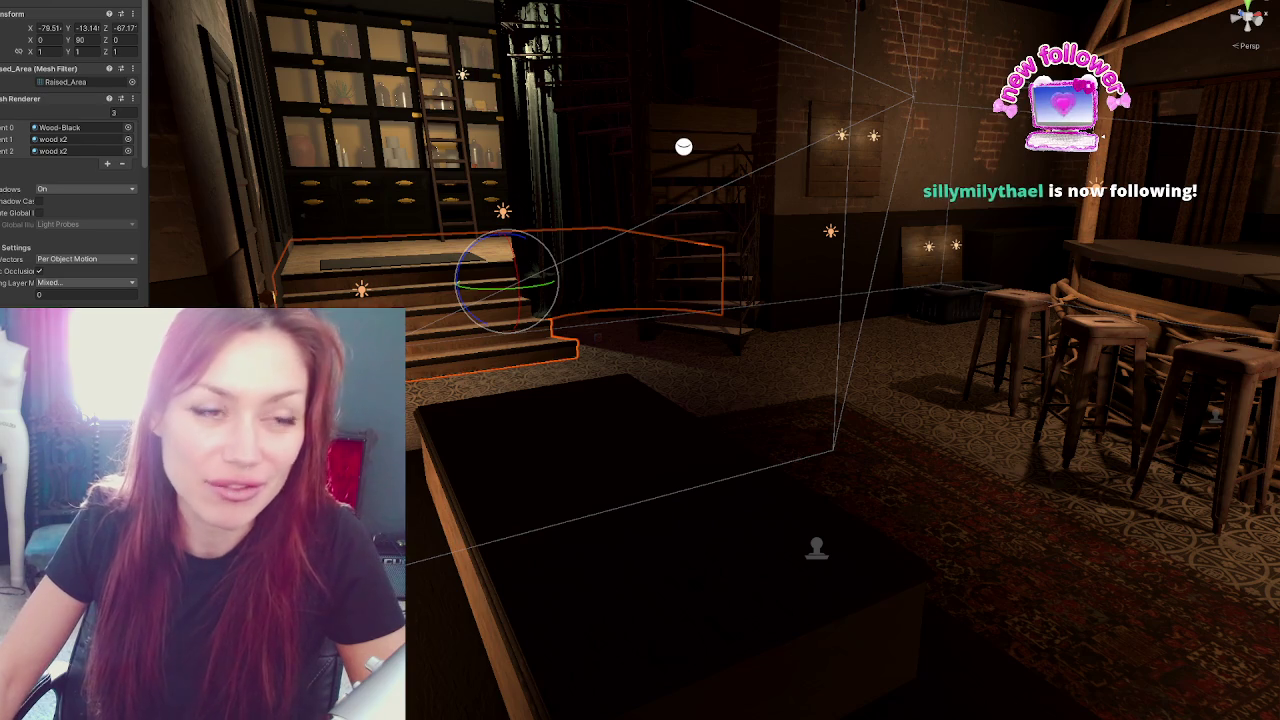
Locate the carved high-backed chair by the arched windows near the shelves
mouse_move(700, 340)
left_mouse_down()
mouse_move(766, 345)
mouse_move(580, 336)
mouse_move(598, 294)
mouse_move(755, 340)
mouse_move(765, 320)
mouse_move(674, 358)
mouse_move(600, 420)
left_mouse_up()
left_click(755, 340)
left_click(641, 371)
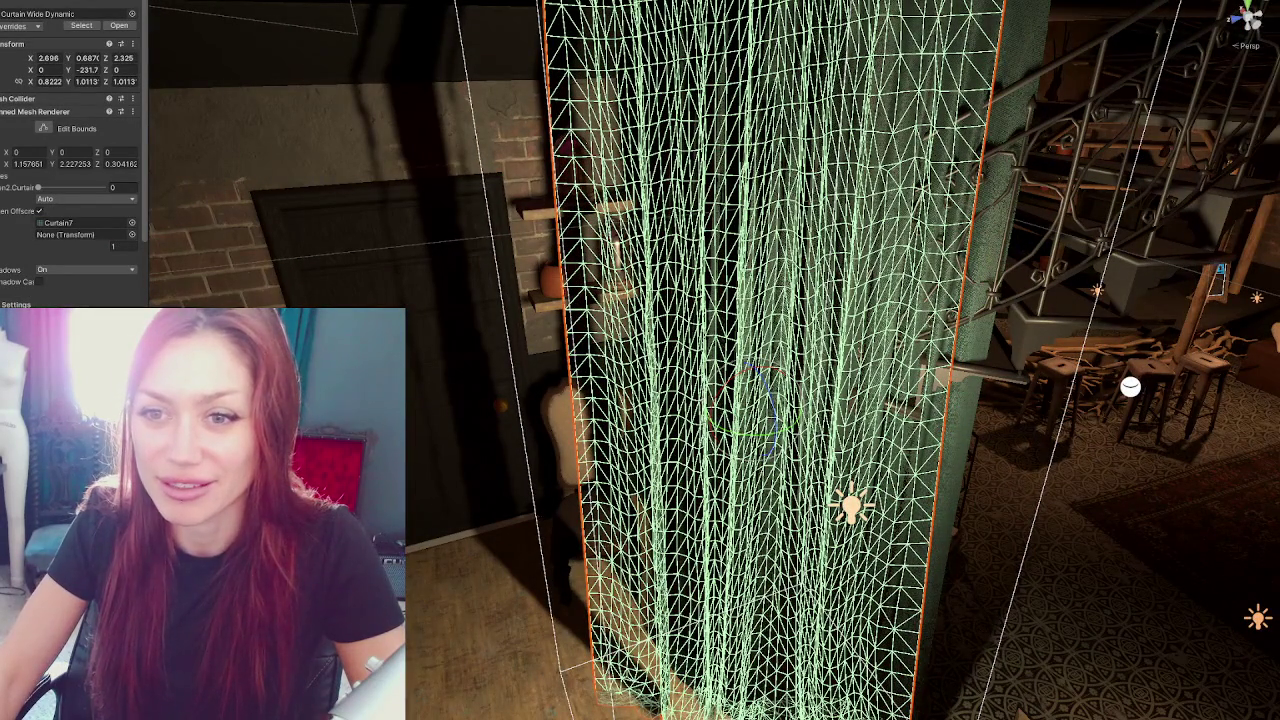
mouse_move(600, 420)
left_mouse_down()
mouse_move(775, 317)
mouse_move(599, 295)
mouse_move(795, 309)
mouse_move(858, 298)
left_mouse_up()
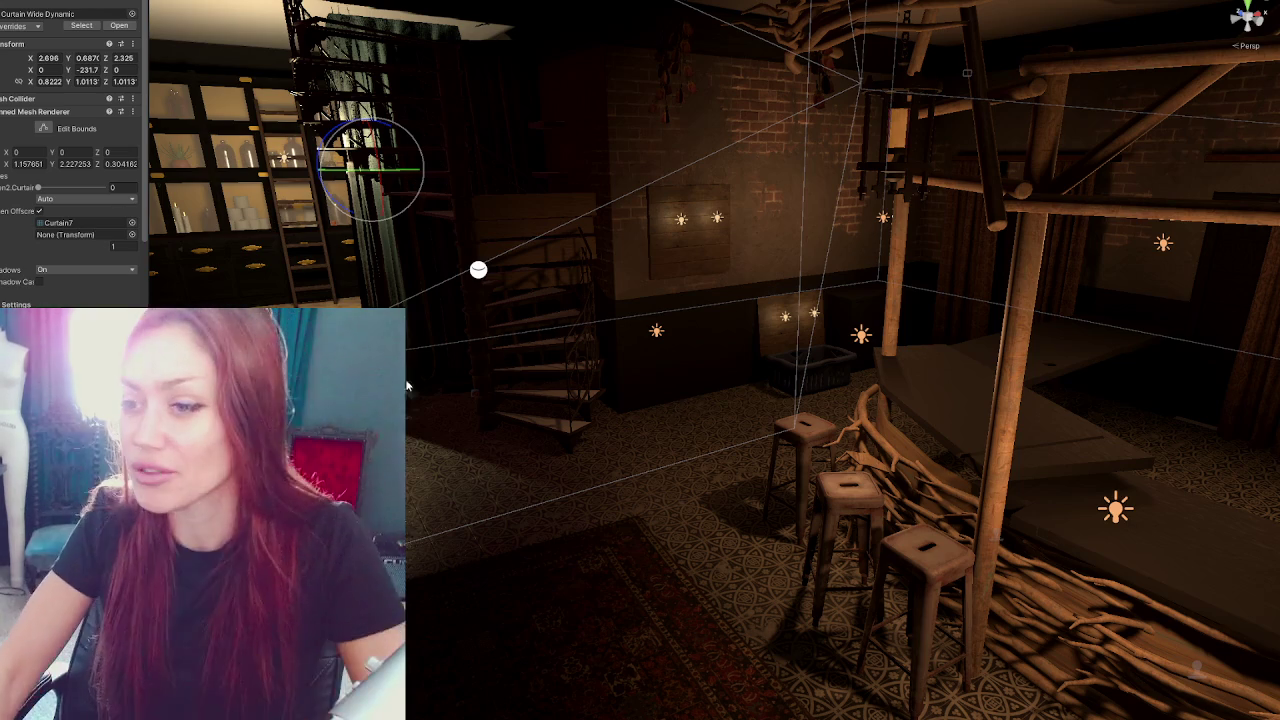
mouse_move(476, 266)
left_mouse_down()
mouse_move(390, 257)
mouse_move(674, 265)
mouse_move(758, 250)
left_mouse_up()
left_click(675, 429)
left_click_drag(794, 374, 606, 322)
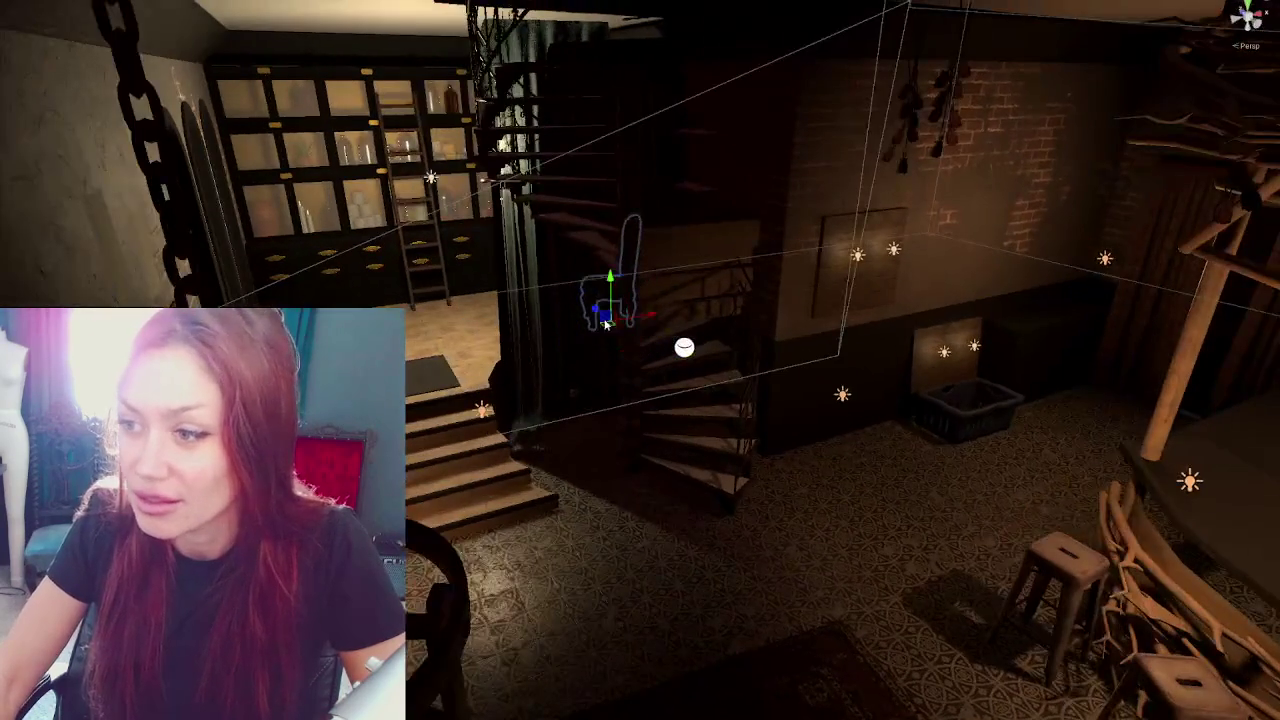
left_click(575, 348)
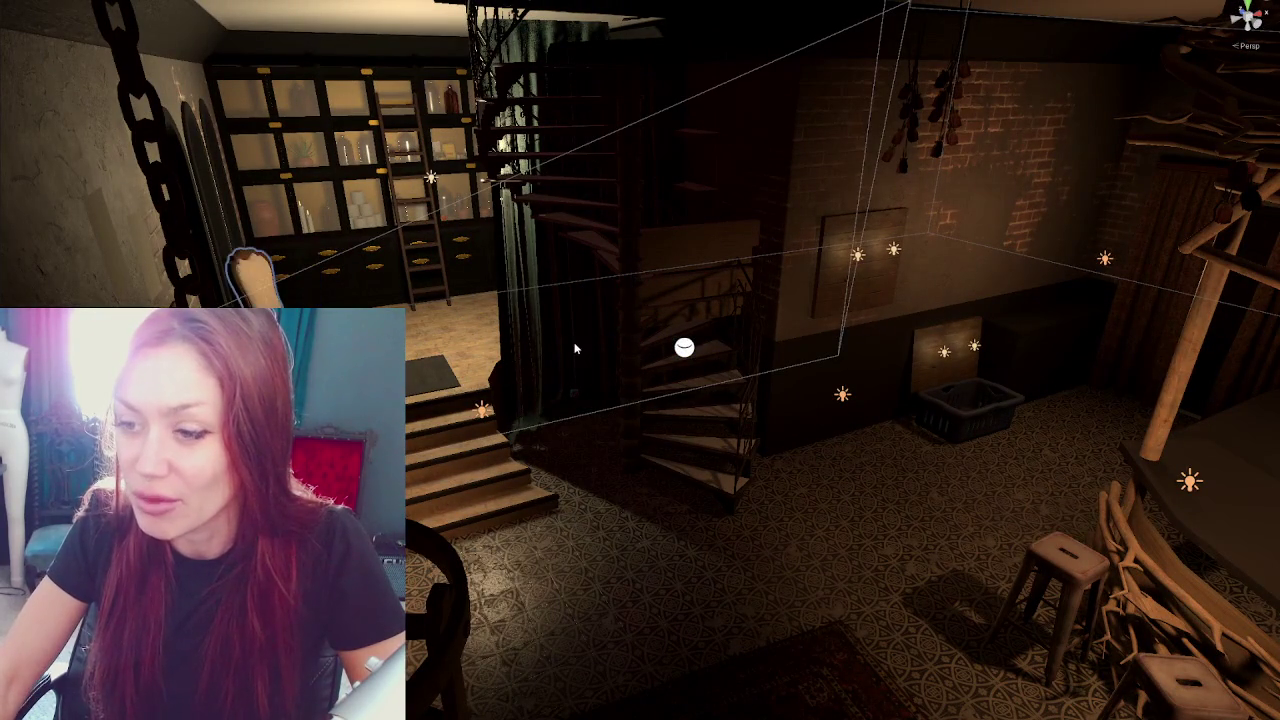
left_click_drag(545, 356, 505, 380)
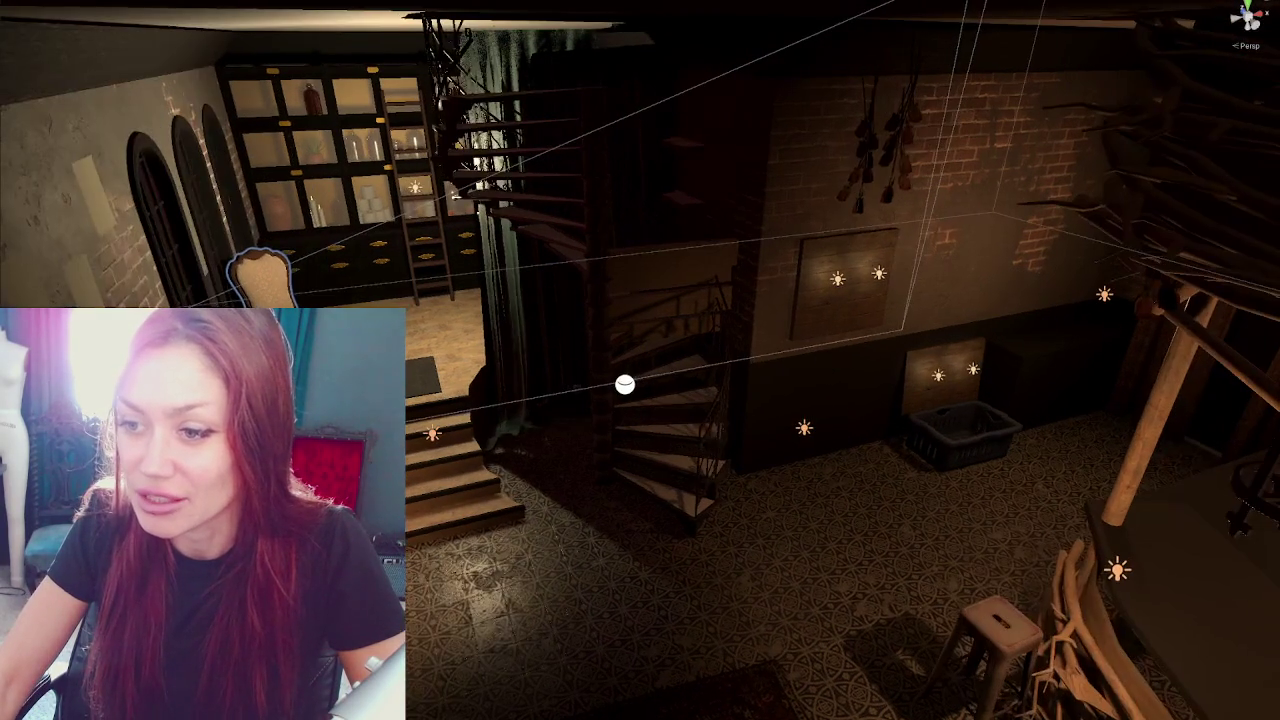
Move the carved chair fully into view and raise it above the floor
left_click_drag(262, 275, 290, 260)
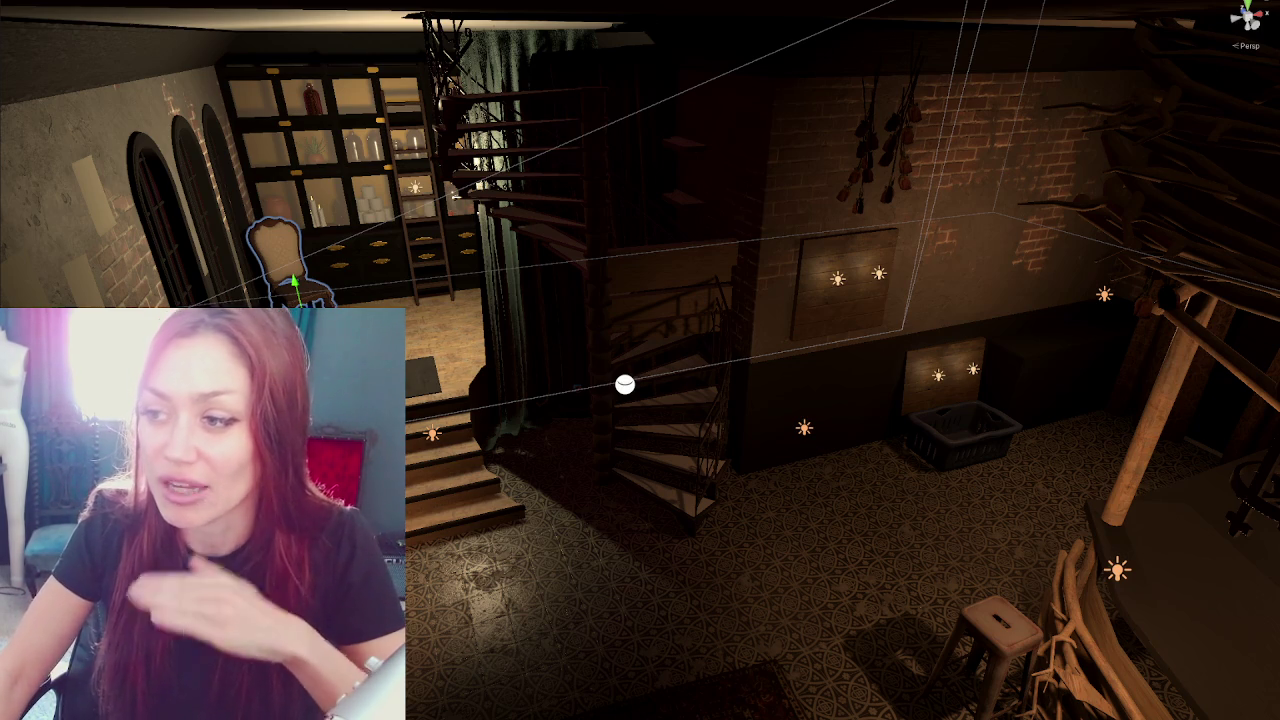
key("f")
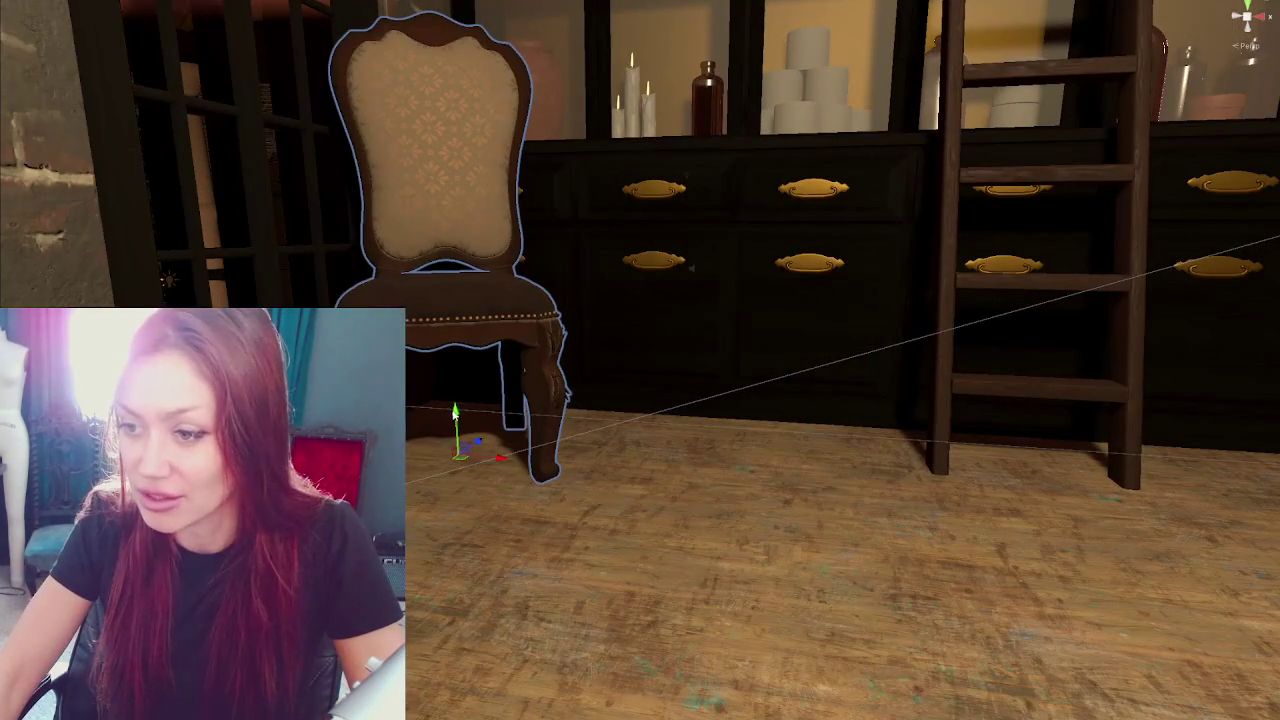
mouse_move(472, 410)
left_mouse_down()
mouse_move(669, 340)
mouse_move(786, 363)
mouse_move(648, 339)
mouse_move(741, 406)
mouse_move(693, 297)
mouse_move(664, 286)
left_mouse_up()
mouse_move(792, 349)
left_mouse_down()
mouse_move(490, 283)
mouse_move(634, 329)
mouse_move(806, 329)
mouse_move(748, 305)
mouse_move(820, 282)
mouse_move(630, 288)
left_mouse_up()
left_click(490, 283)
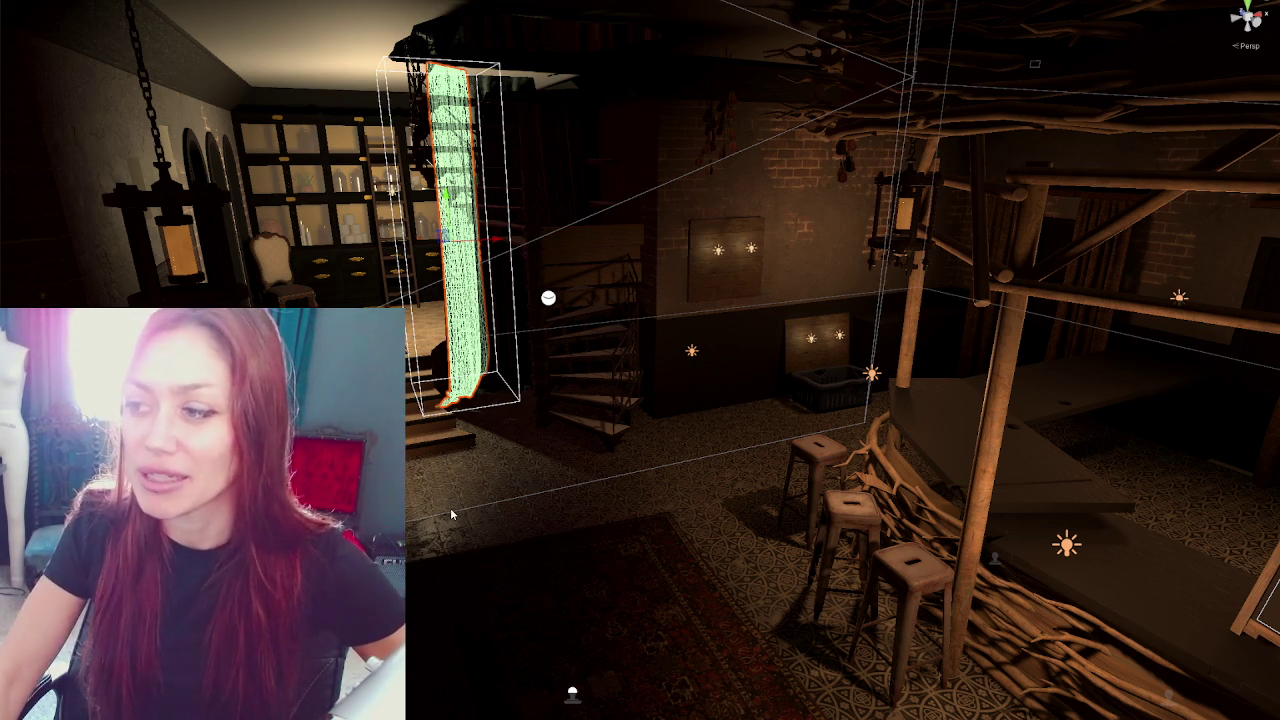
left_click_drag(450, 507, 501, 566)
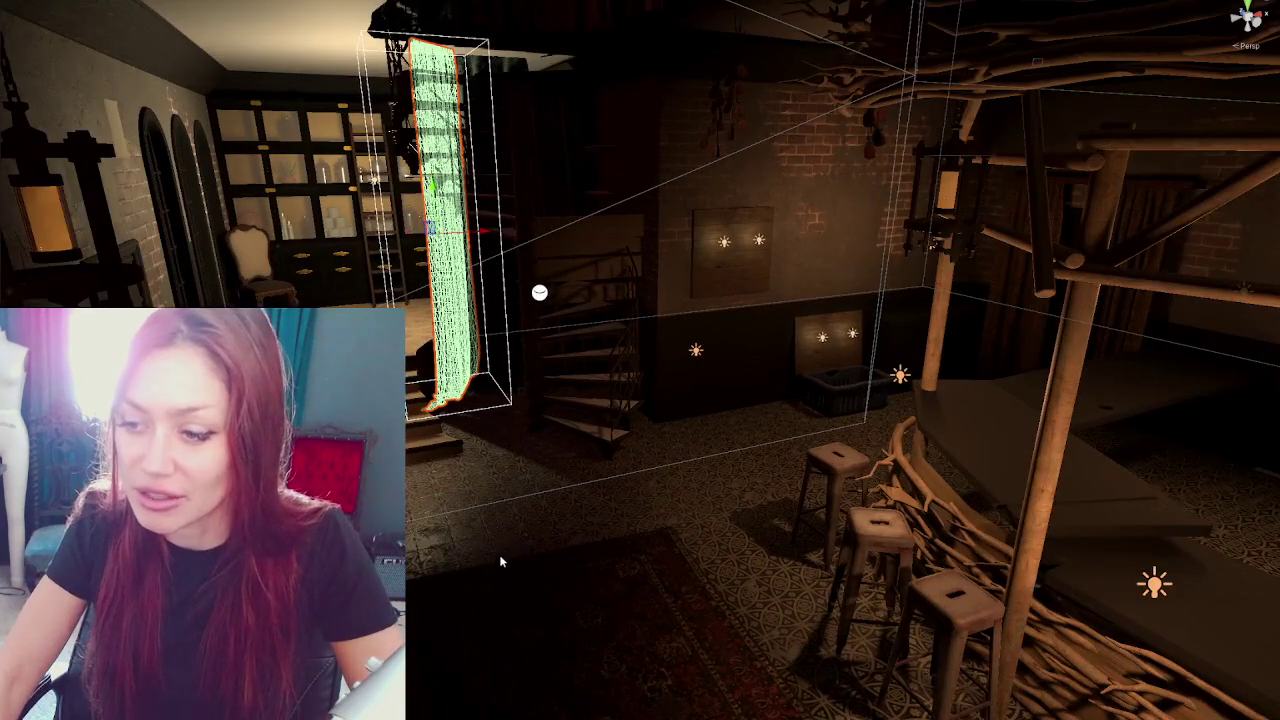
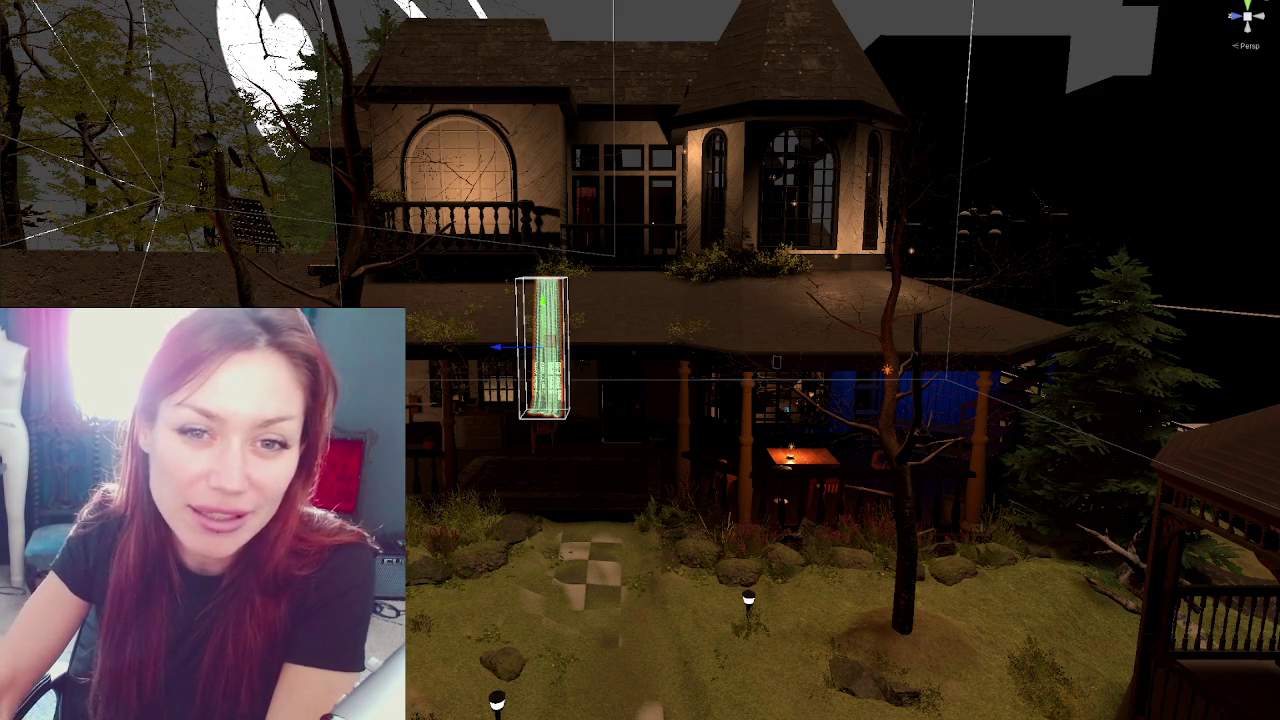
Fly into the interior and lower the small box object beside the spiral stairs
scroll(493, 347, "up", 5)
scroll(493, 347, "up", 10)
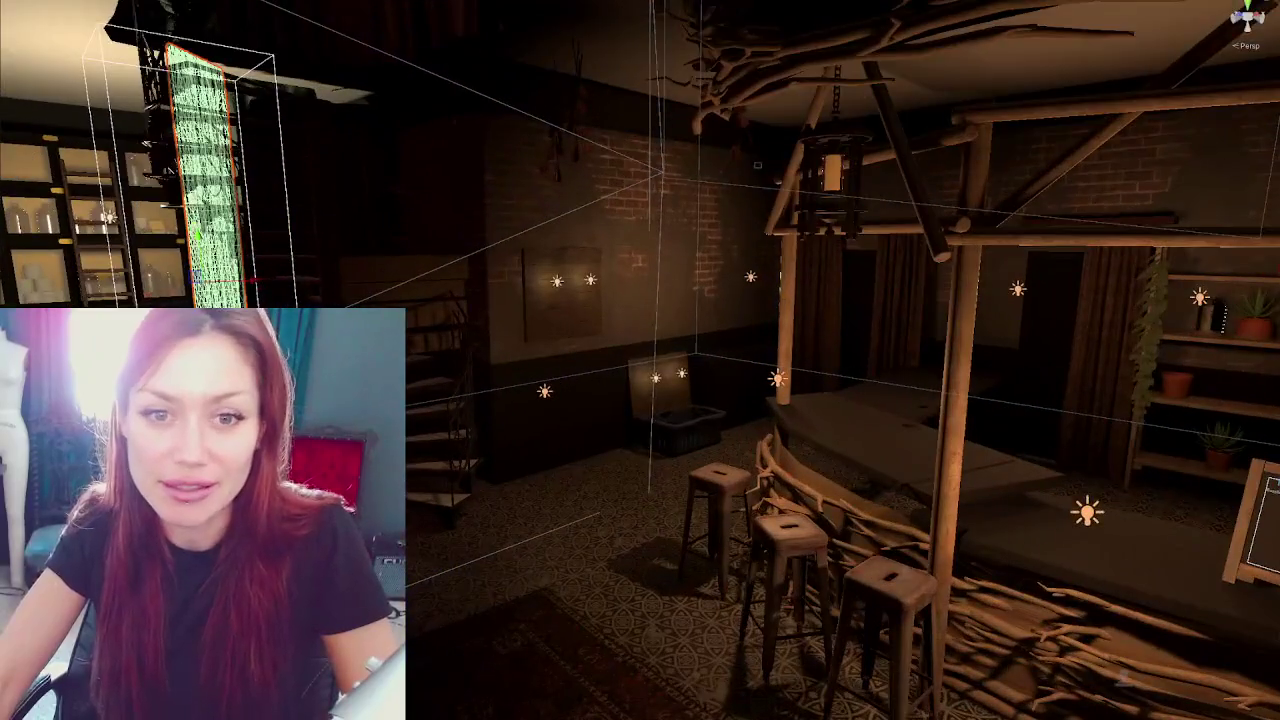
mouse_move(516, 353)
left_mouse_down()
mouse_move(398, 302)
mouse_move(430, 375)
mouse_move(630, 368)
left_mouse_up()
scroll(630, 368, "down", 10)
mouse_move(616, 250)
left_mouse_down()
mouse_move(700, 272)
mouse_move(702, 217)
left_mouse_up()
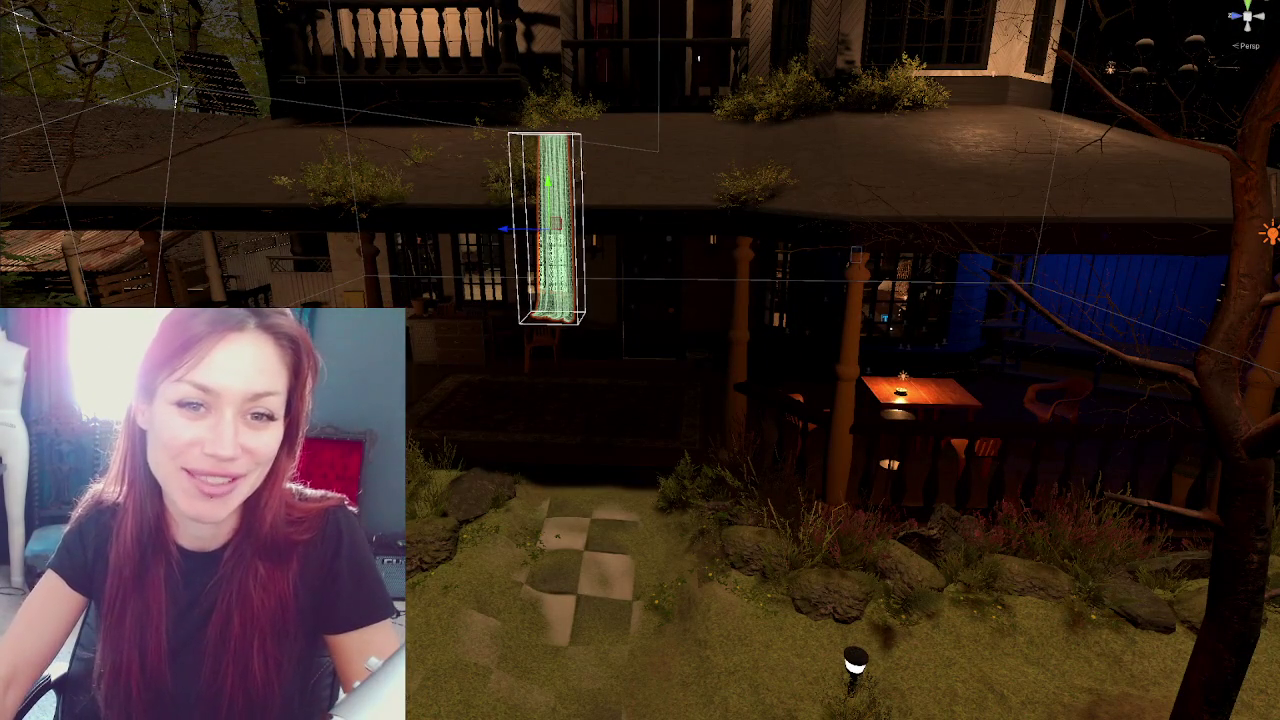
scroll(462, 288, "up", 10)
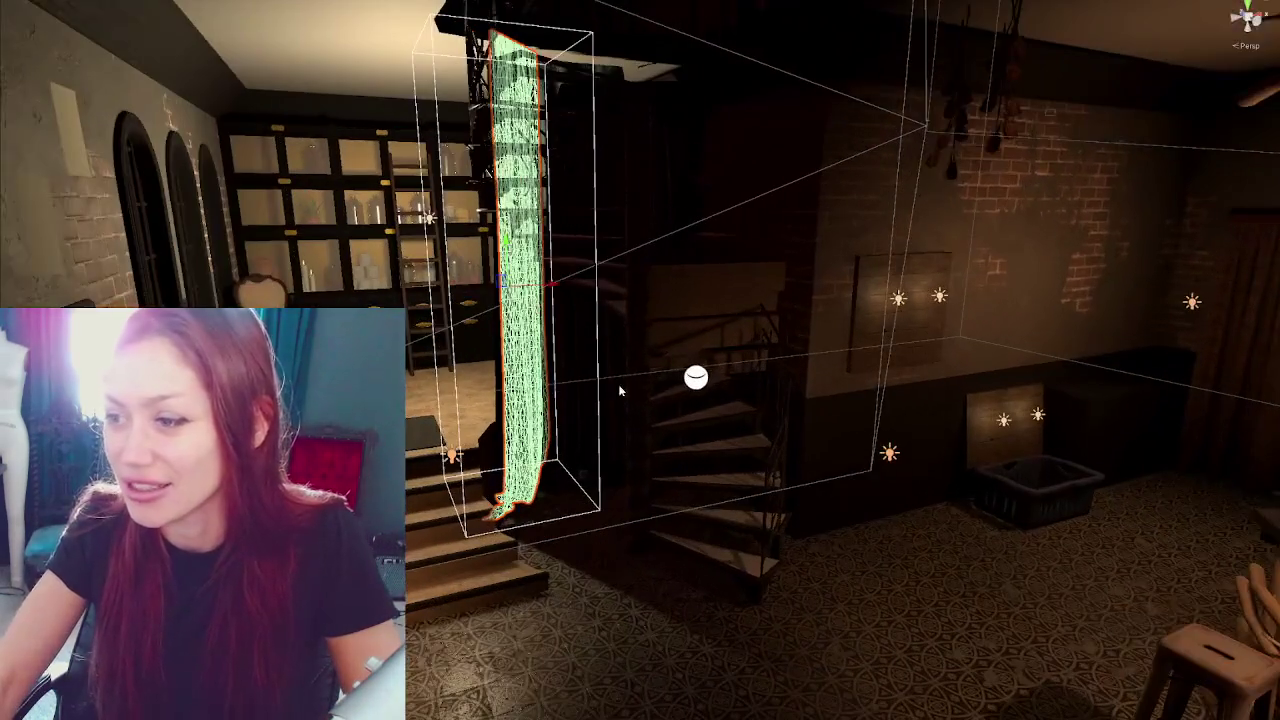
left_click_drag(618, 384, 646, 369)
left_click(641, 268)
left_click_drag(641, 268, 647, 348)
Duplicate the wall light by the basket, move the copy toward the staircase, and enter intensity 100000
left_click(831, 424)
key("ctrl+d")
mouse_move(818, 422)
left_mouse_down()
mouse_move(755, 392)
mouse_move(754, 250)
left_mouse_up()
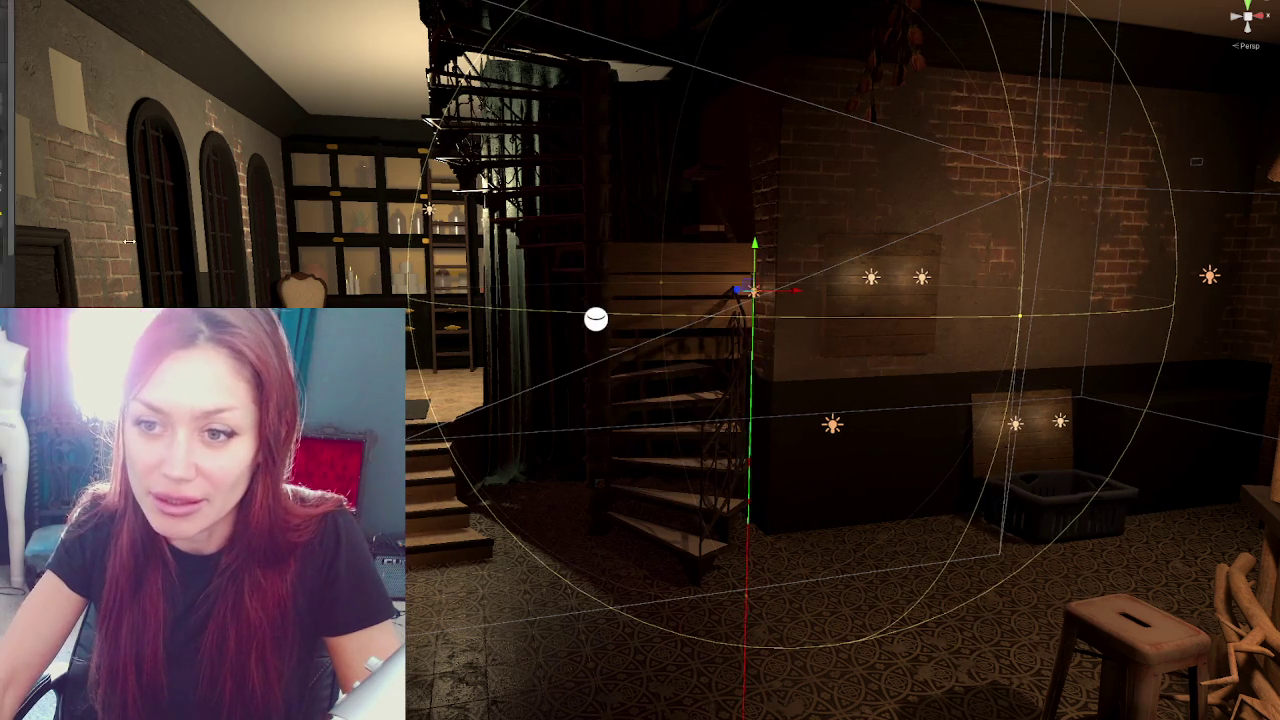
left_click_drag(8, 240, 140, 240)
left_click(45, 222)
type("100000")
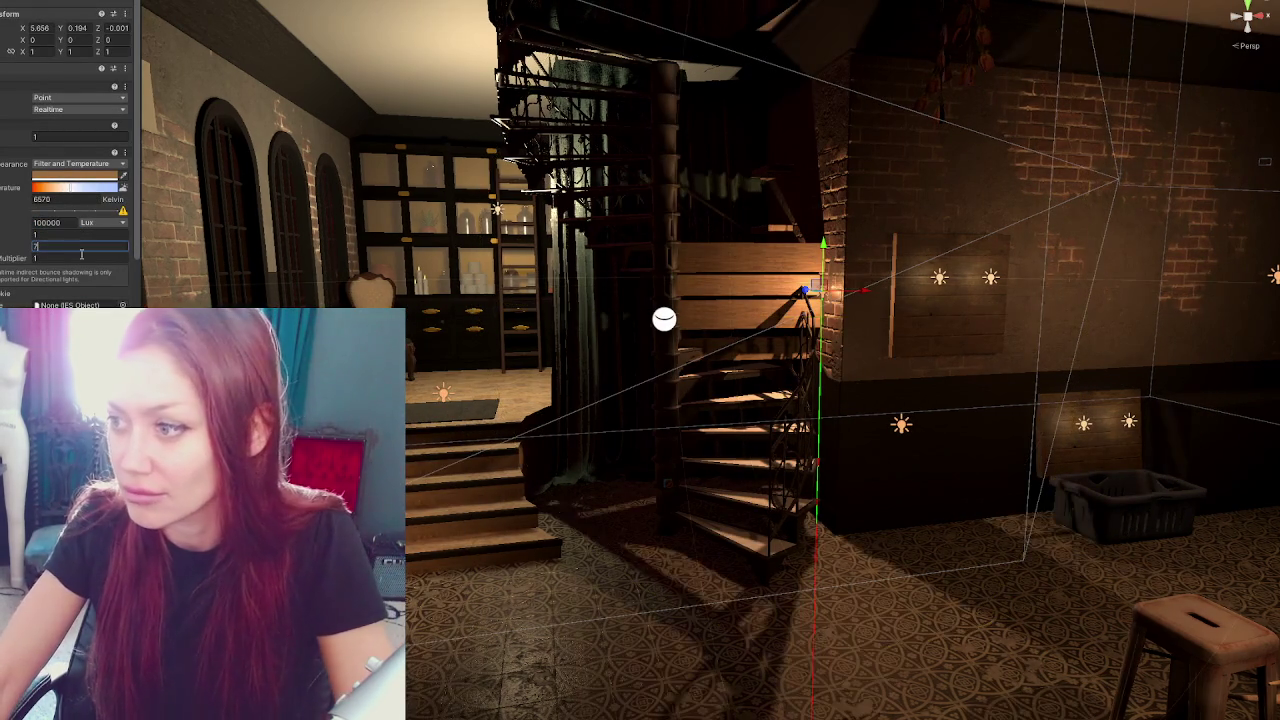
Move the new point light closer to the staircase's upper steps, to X 4.651
scroll(835, 305, "up", 3)
mouse_move(835, 305)
left_mouse_down()
mouse_move(880, 300)
mouse_move(803, 275)
mouse_move(803, 200)
left_mouse_up()
left_click_drag(827, 322, 934, 328)
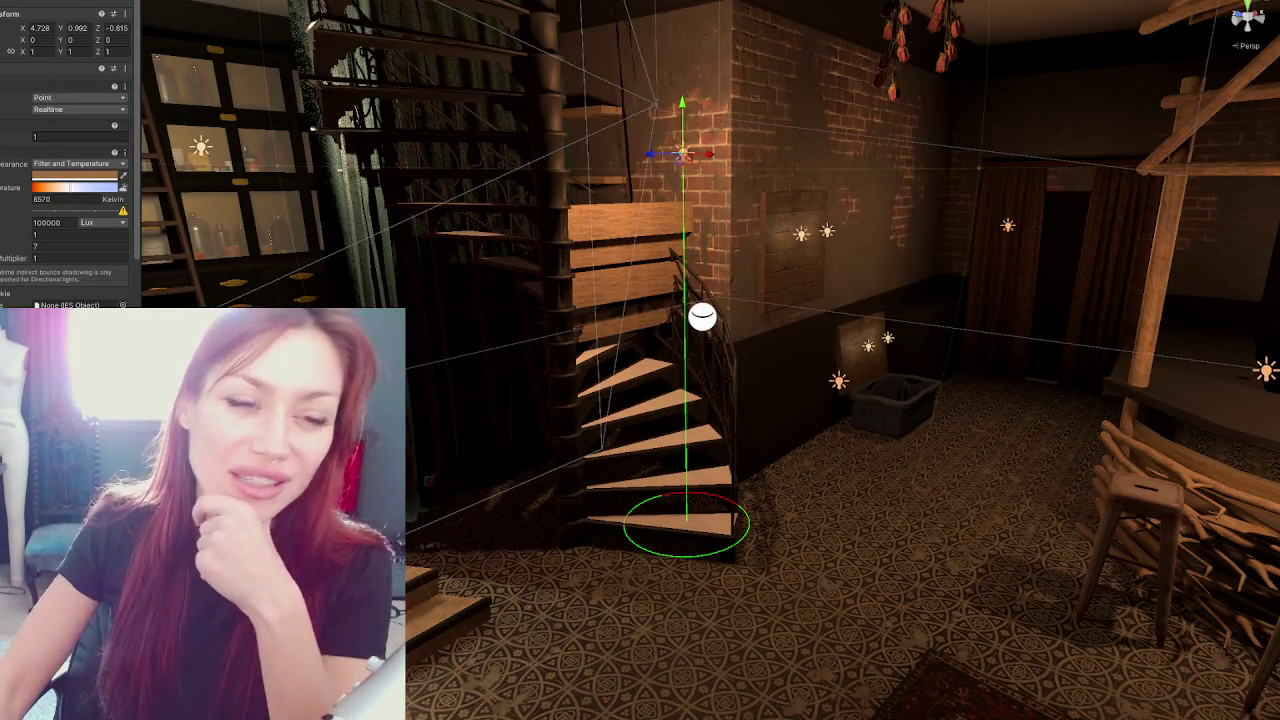
left_click_drag(826, 250, 893, 252)
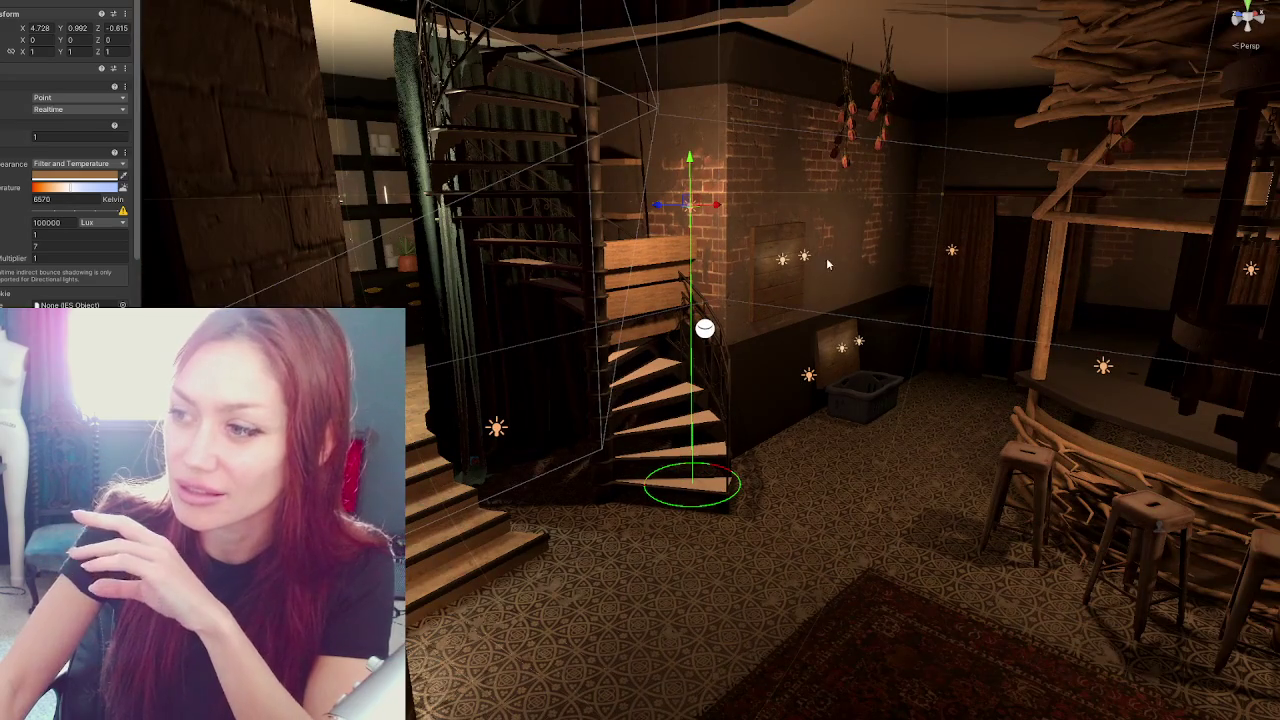
scroll(874, 242, "up", 2)
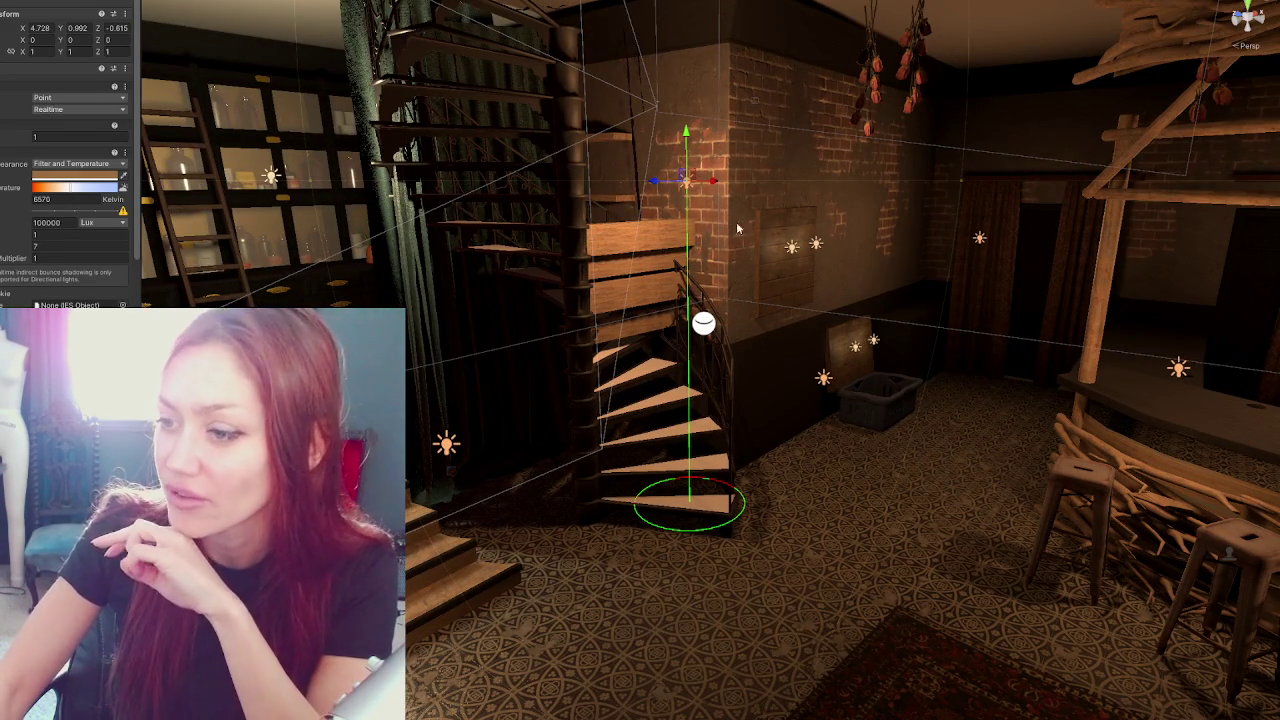
scroll(756, 226, "down", 1)
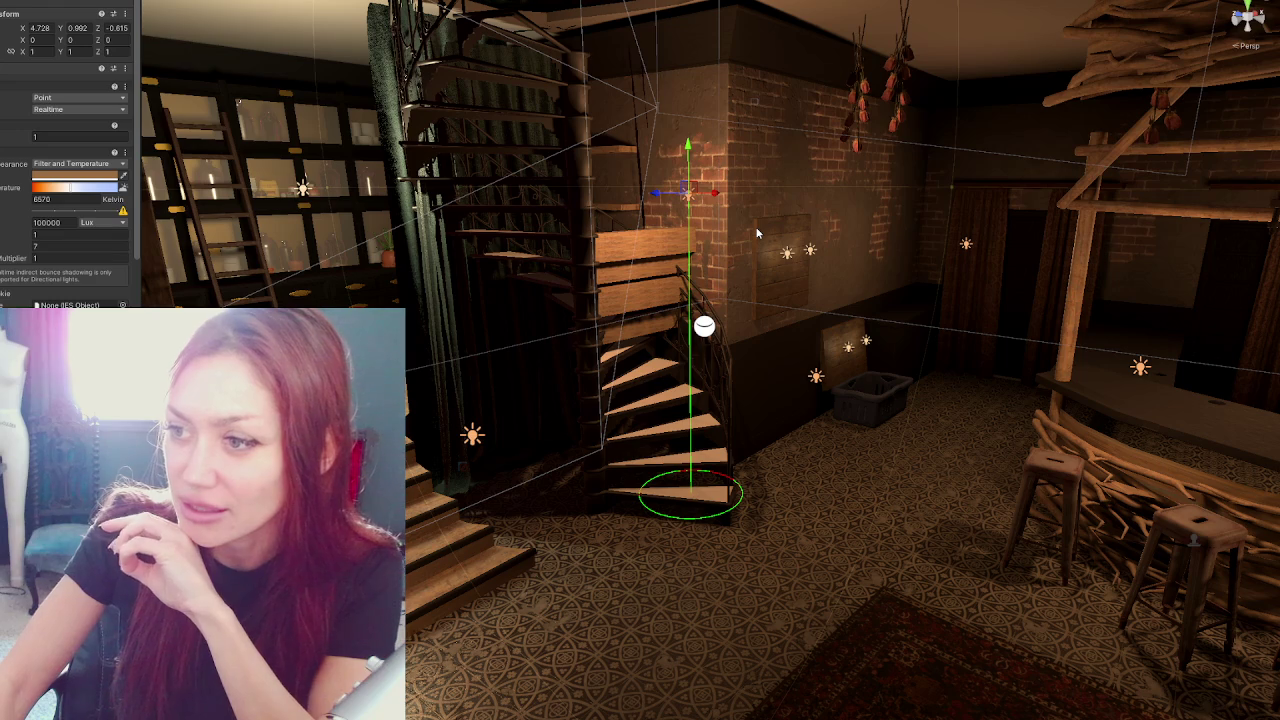
mouse_move(704, 196)
left_mouse_down()
mouse_move(667, 200)
mouse_move(820, 210)
mouse_move(735, 165)
left_mouse_up()
mouse_move(813, 187)
left_mouse_down()
mouse_move(727, 161)
mouse_move(662, 178)
left_mouse_up()
left_click_drag(664, 259, 705, 229)
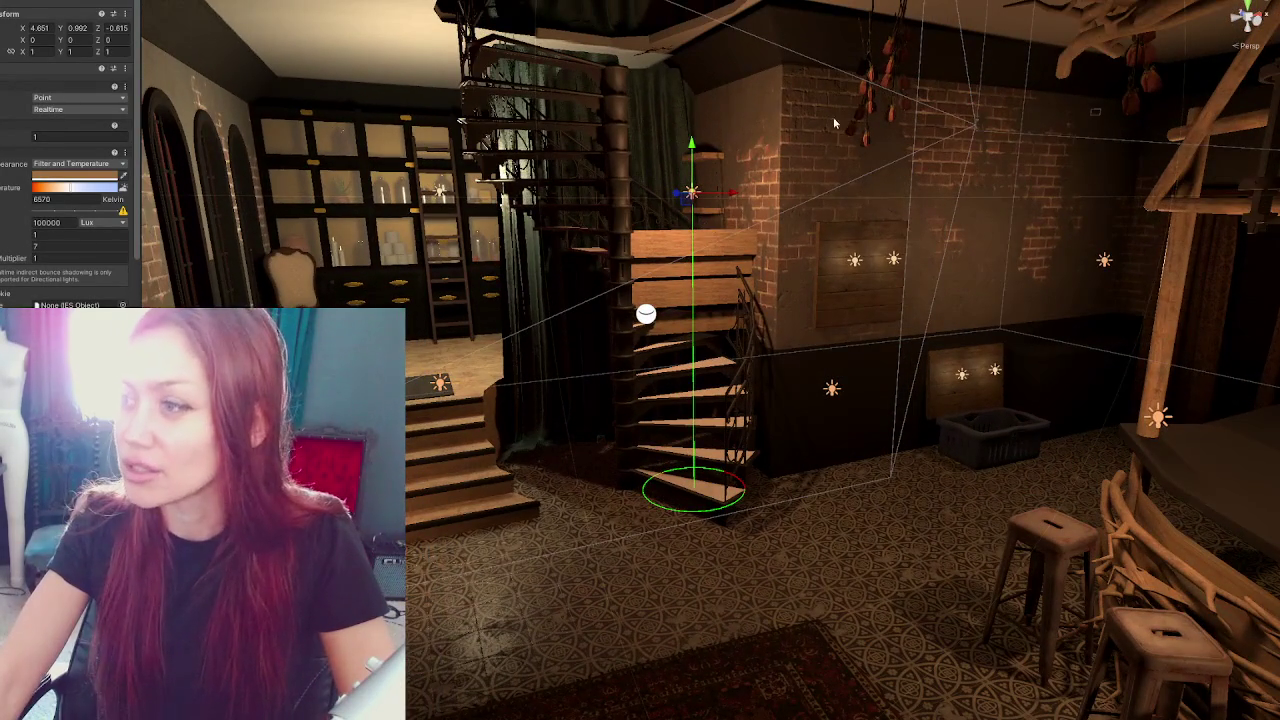
Frame the hanging dried flowers and wall shelf, then survey the room toward the stairs and doorway
left_click(867, 113)
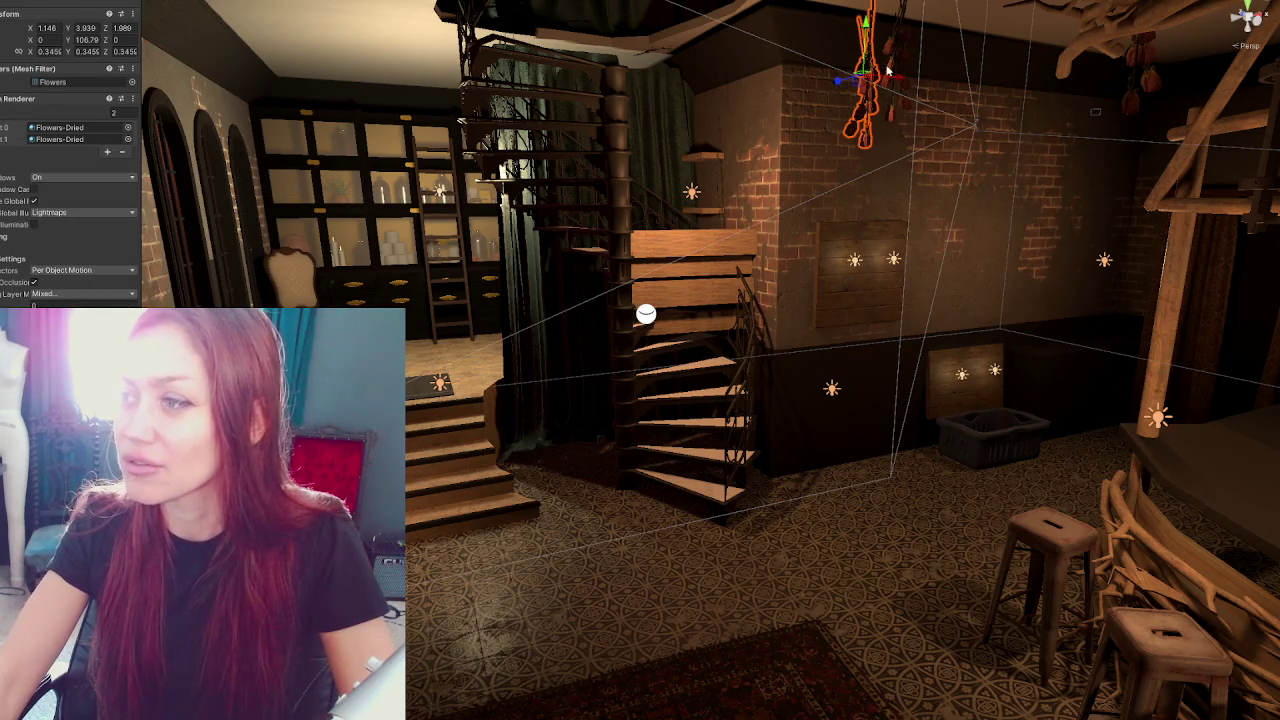
key("f")
mouse_move(853, 191)
left_mouse_down()
mouse_move(1162, 160)
mouse_move(149, 118)
mouse_move(1120, 175)
mouse_move(693, 557)
mouse_move(954, 200)
mouse_move(352, 192)
left_mouse_up()
scroll(800, 461, "down", 5)
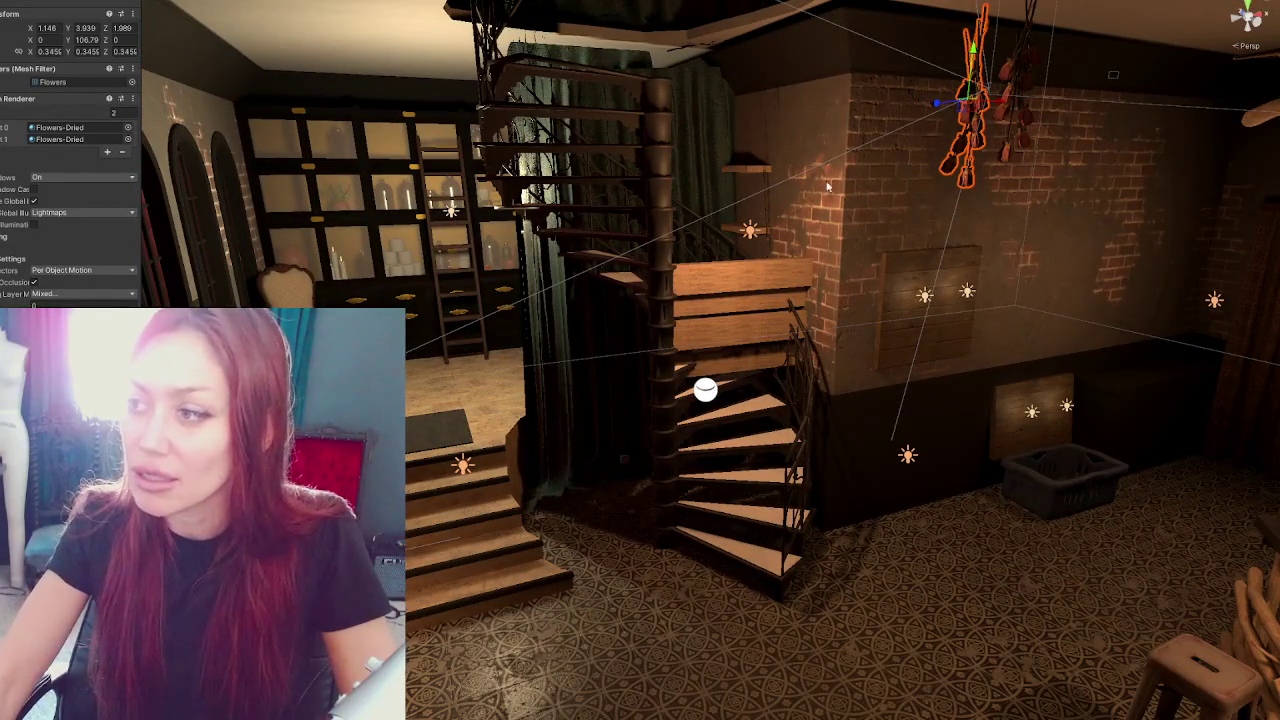
left_click_drag(1037, 148, 929, 75)
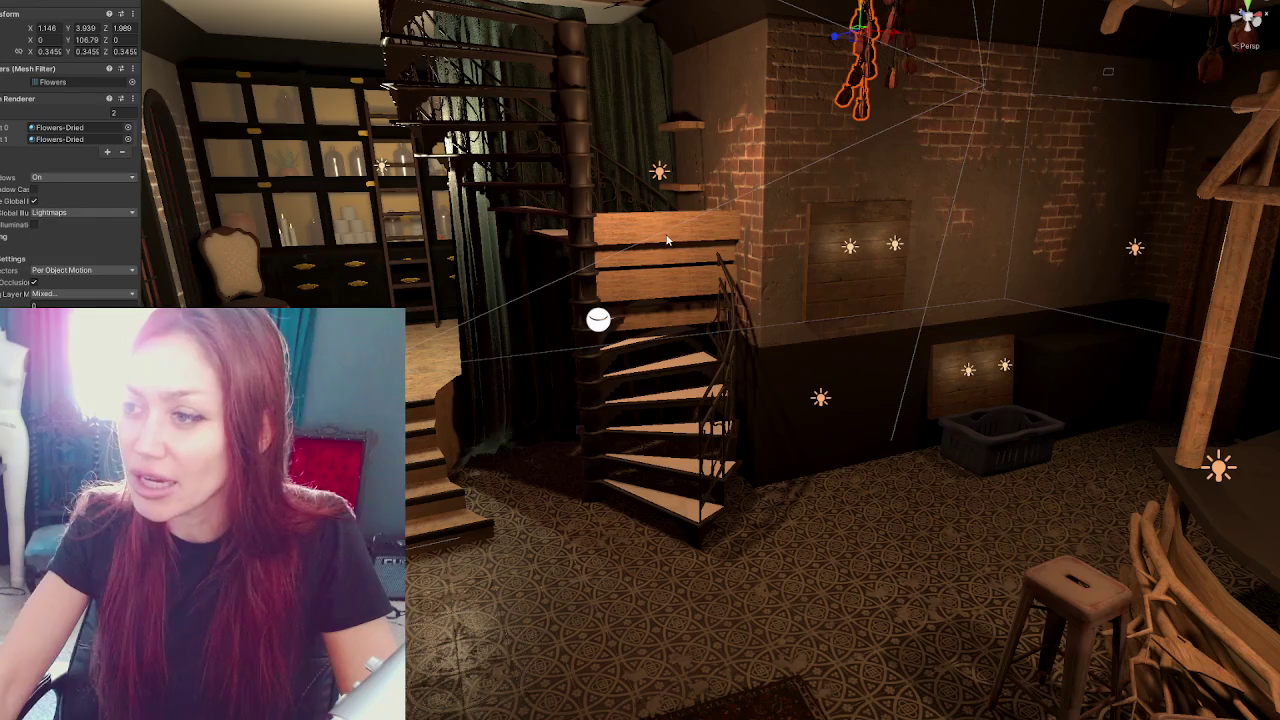
left_click(685, 192)
left_click_drag(685, 192, 714, 97)
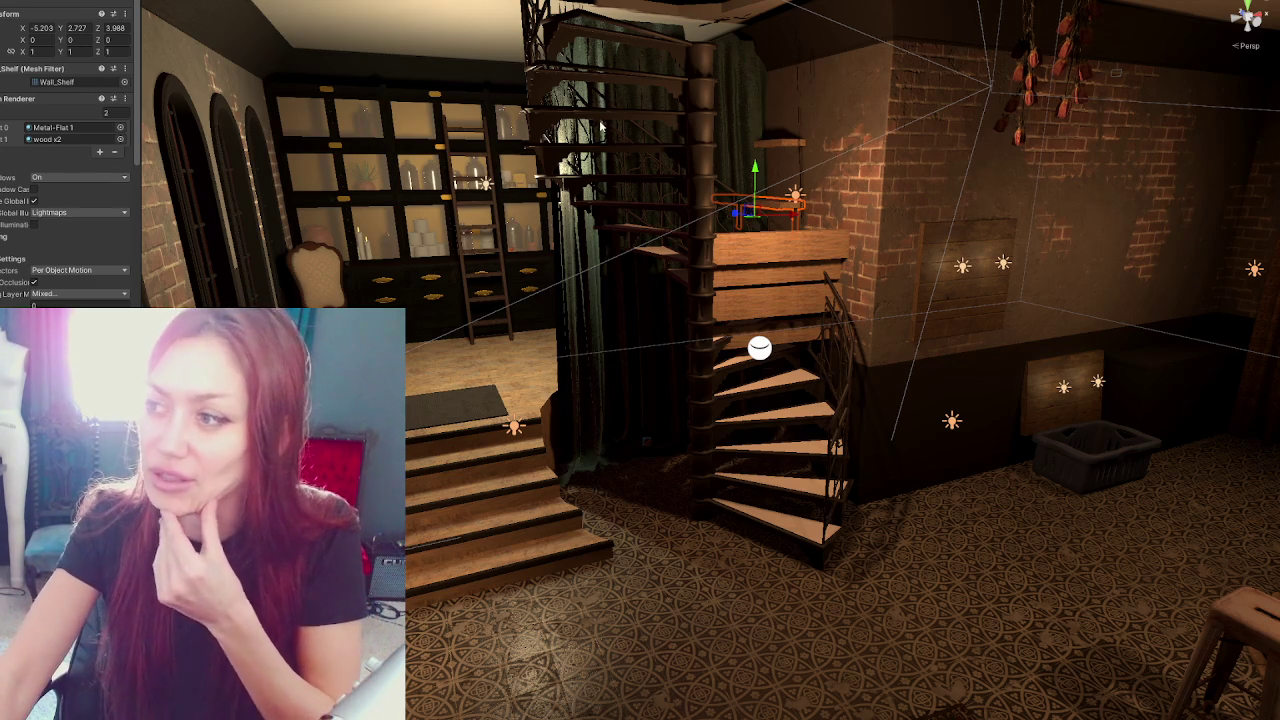
scroll(790, 289, "down", 3)
mouse_move(798, 288)
left_mouse_down()
mouse_move(907, 197)
mouse_move(627, 220)
mouse_move(500, 213)
mouse_move(440, 188)
left_mouse_up()
Slide the plant shelf unit along the wall to X 2.183, moving its jars and plants to match
left_click(440, 188)
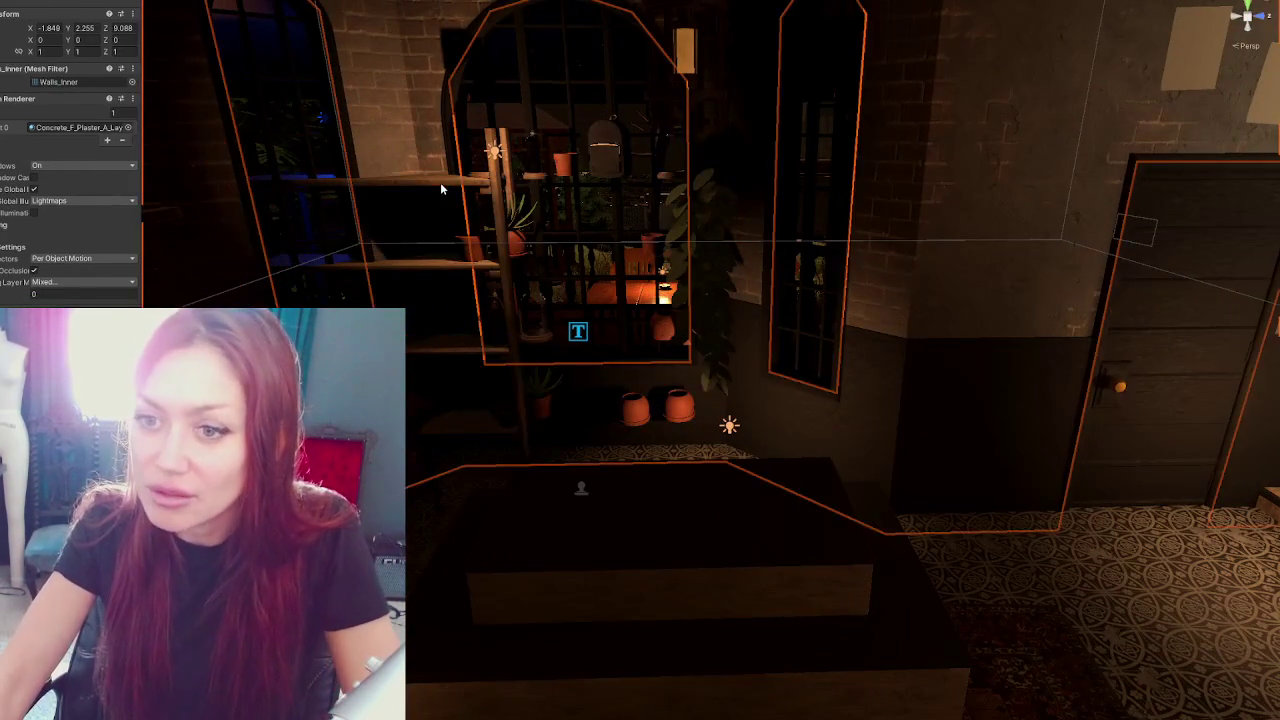
left_click(440, 183)
mouse_move(449, 314)
left_mouse_down()
mouse_move(640, 330)
mouse_move(684, 403)
mouse_move(648, 128)
left_mouse_up()
left_click(648, 128)
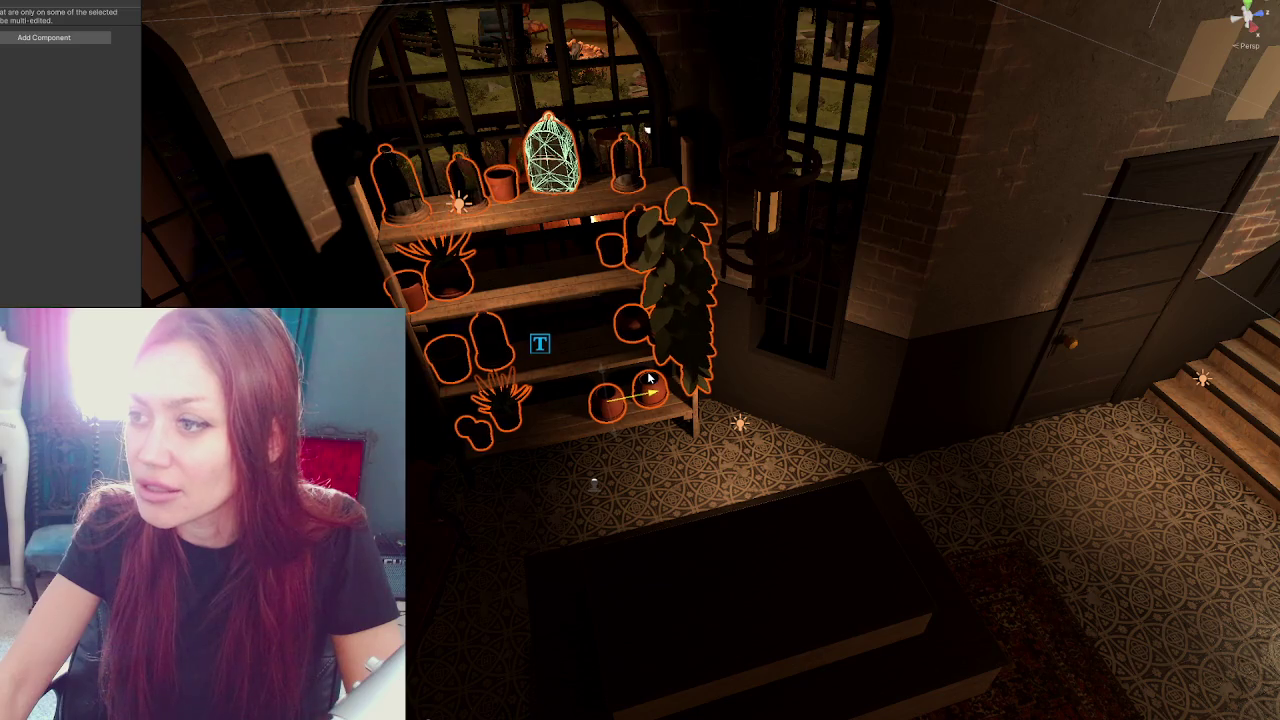
mouse_move(660, 375)
left_mouse_down()
mouse_move(620, 207)
mouse_move(561, 200)
left_mouse_up()
scroll(646, 376, "down", 5)
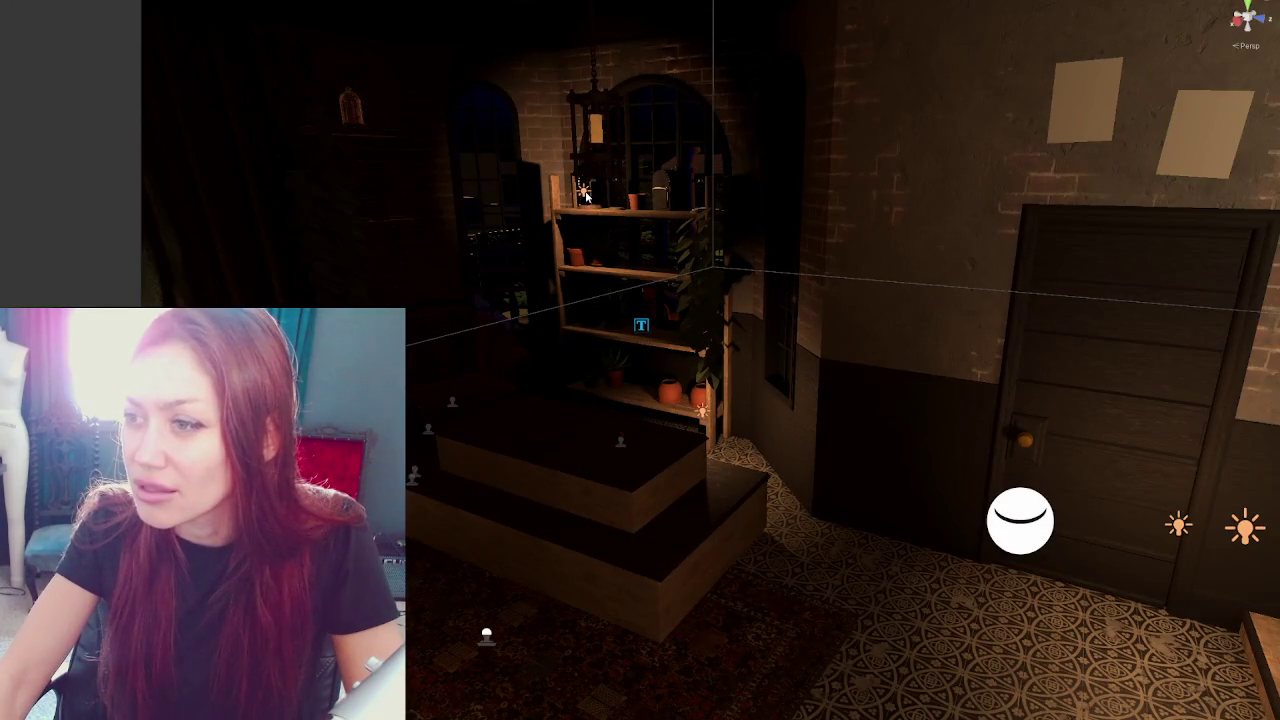
Undo the platform light's accidental move and set its intensity to 50000 and range 28
left_click(586, 196)
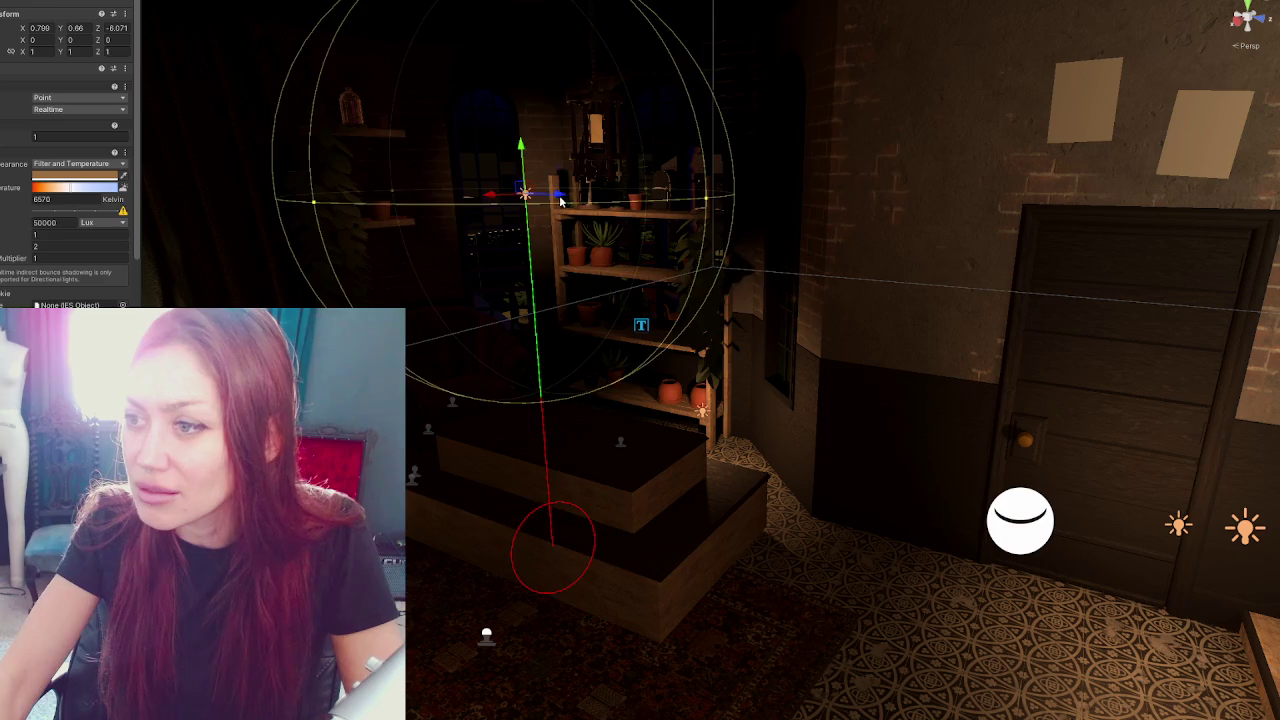
key("ctrl+z")
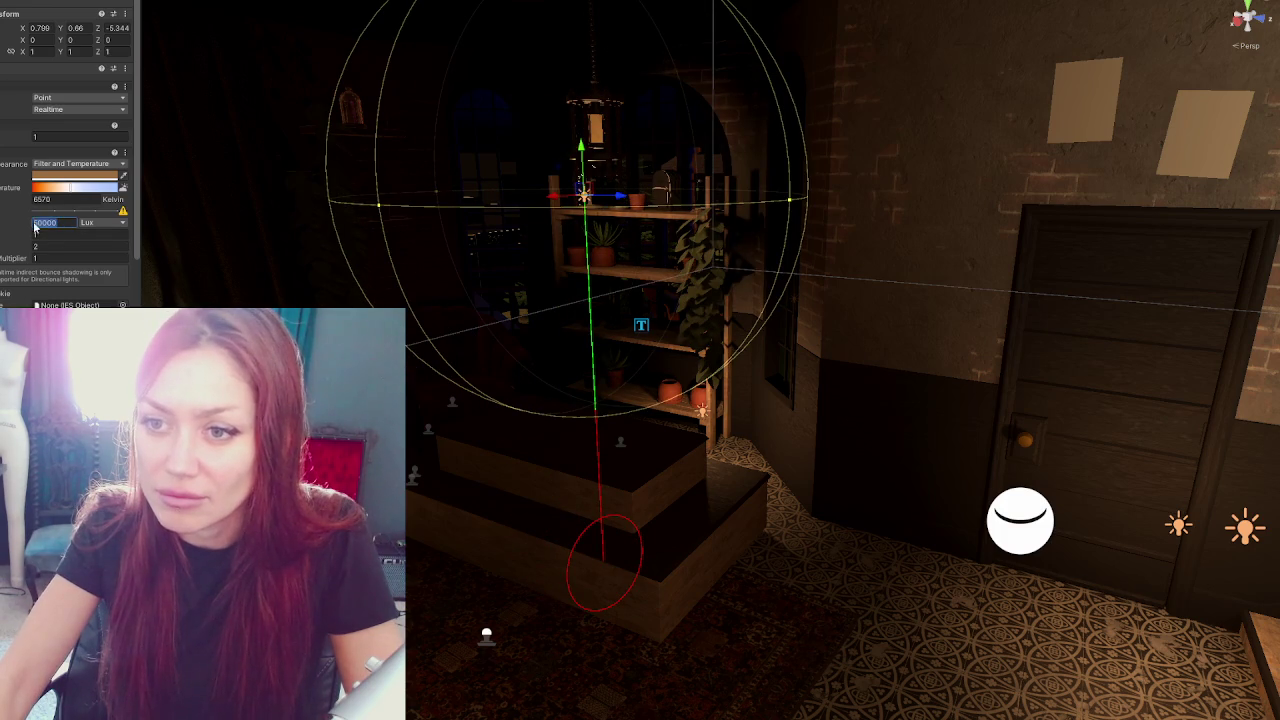
type("50000")
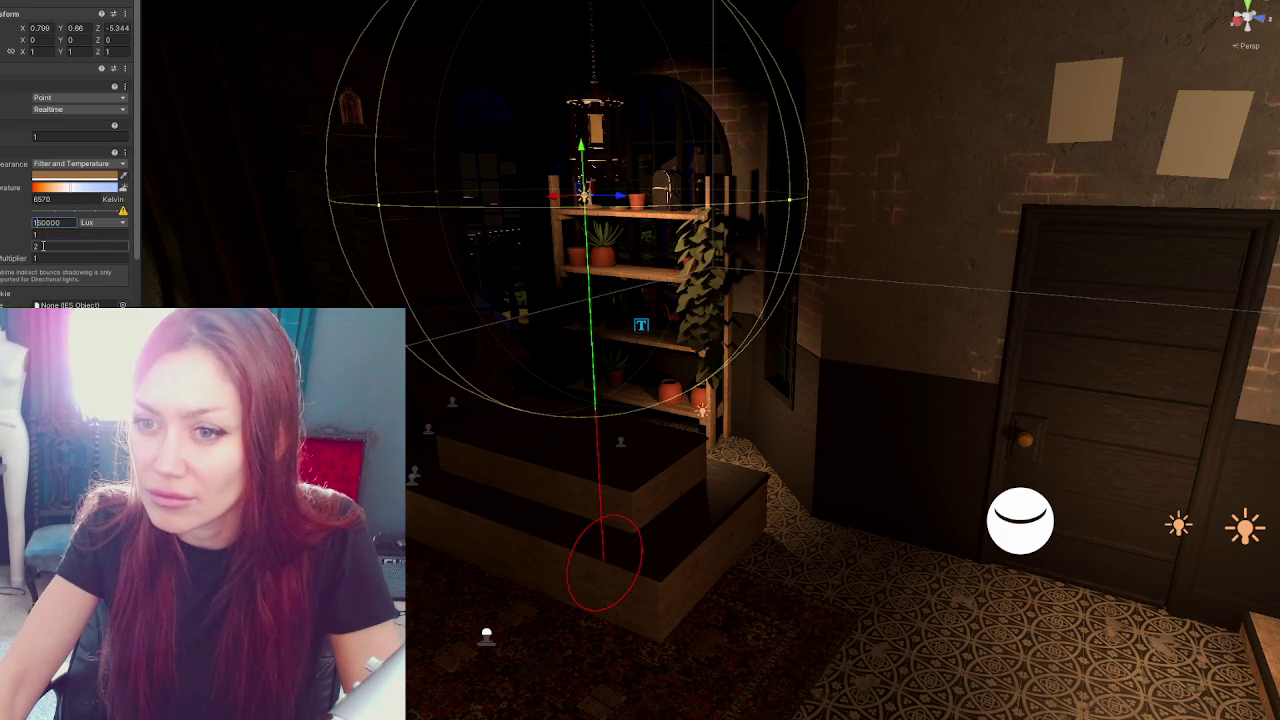
left_click(43, 245)
type("28")
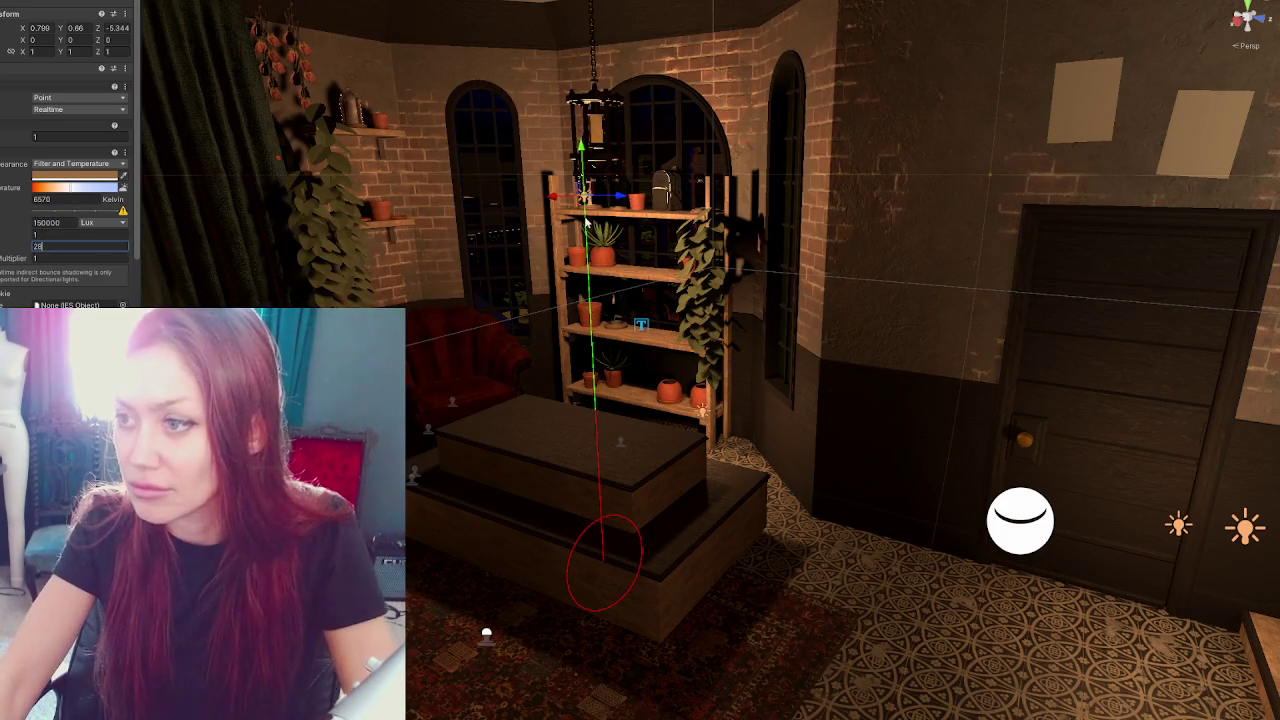
Reposition the light near the bar and raise its range to 8
mouse_move(540, 200)
left_mouse_down()
mouse_move(843, 217)
mouse_move(569, 215)
left_mouse_up()
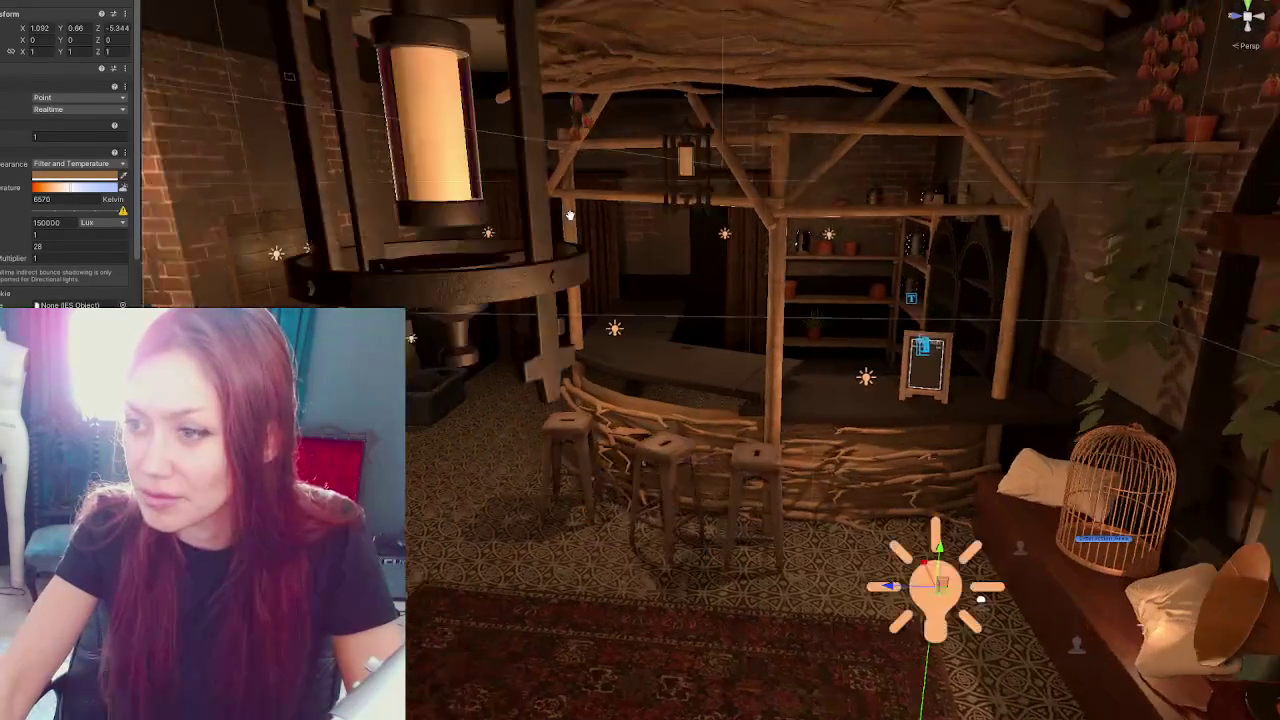
left_click(489, 236)
left_click_drag(364, 248, 404, 228)
key("f")
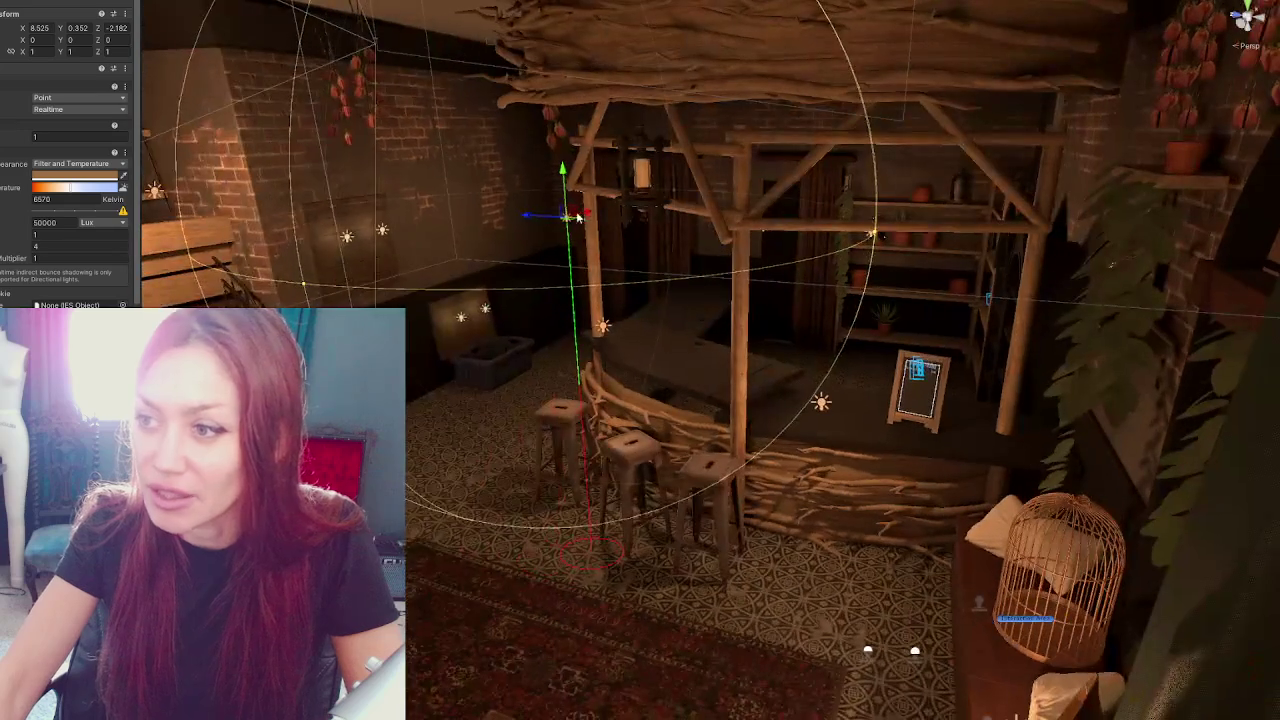
left_click_drag(570, 218, 600, 215)
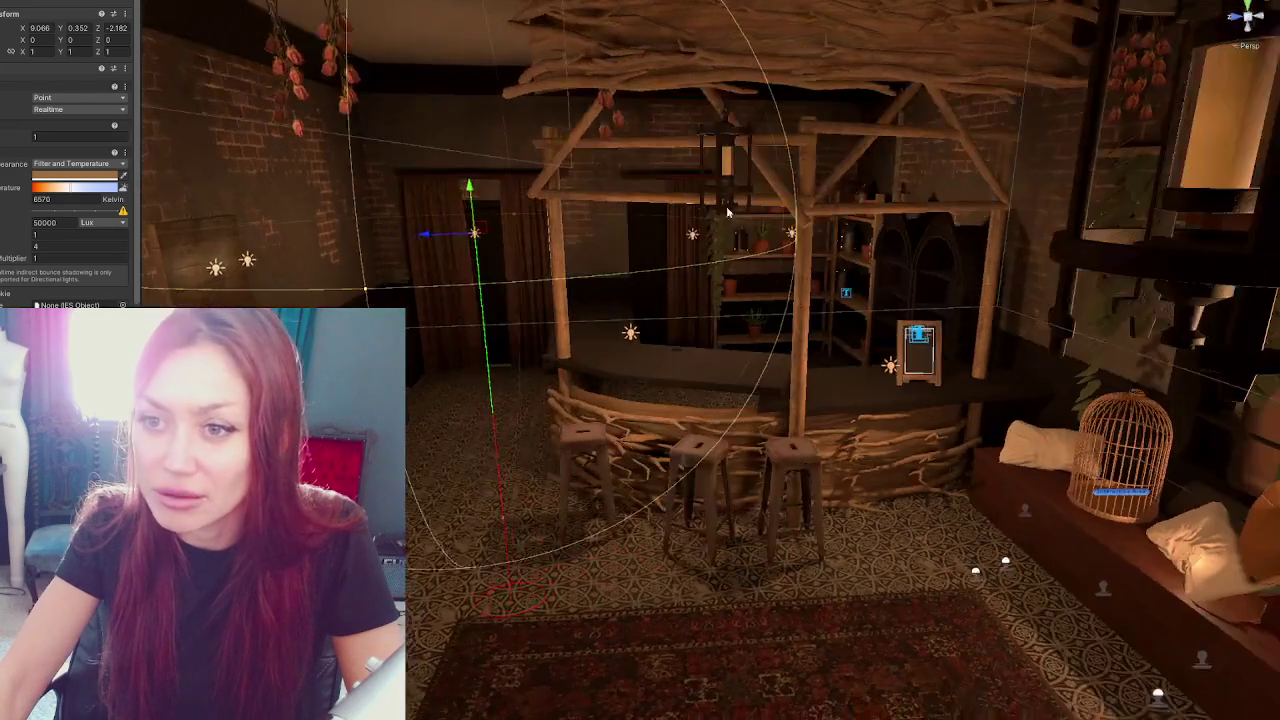
type("8")
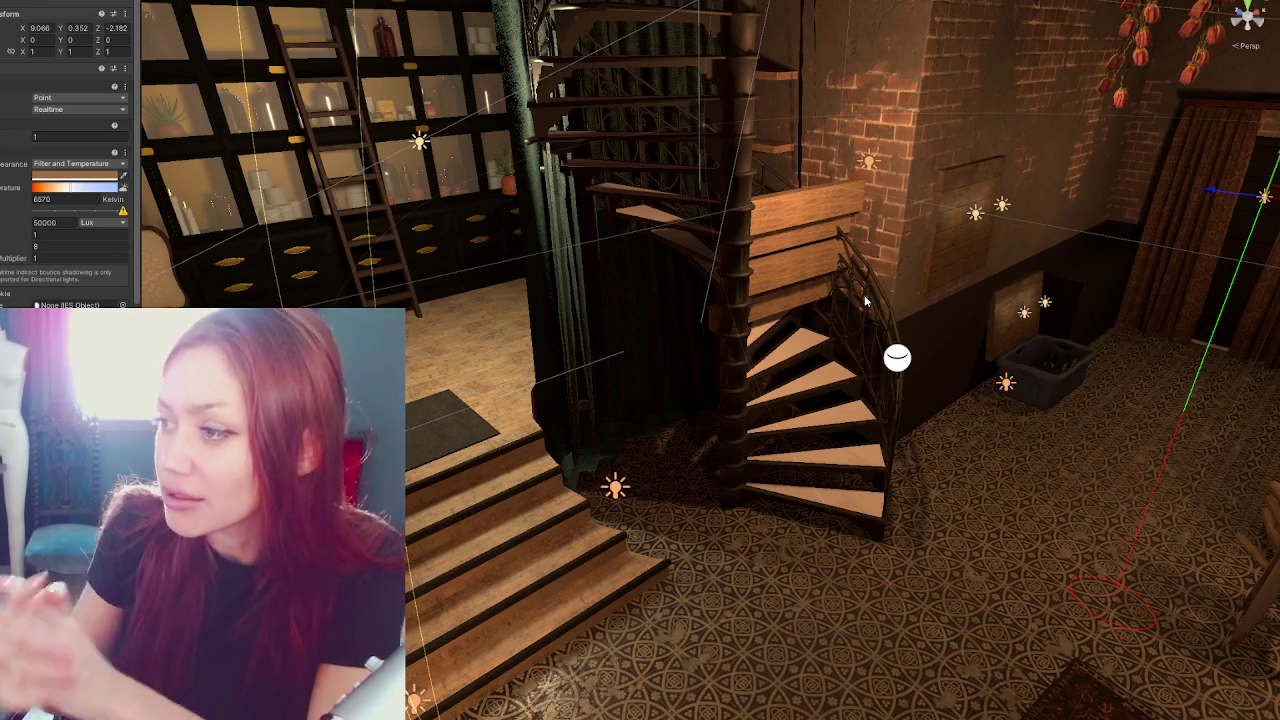
Make the wooden wall panel thinner, push the laundry basket back, and raise the panel slightly
left_click(1016, 316)
key("f")
left_click_drag(994, 334, 670, 351)
mouse_move(758, 358)
left_mouse_down()
mouse_move(734, 354)
mouse_move(732, 370)
mouse_move(678, 358)
left_mouse_up()
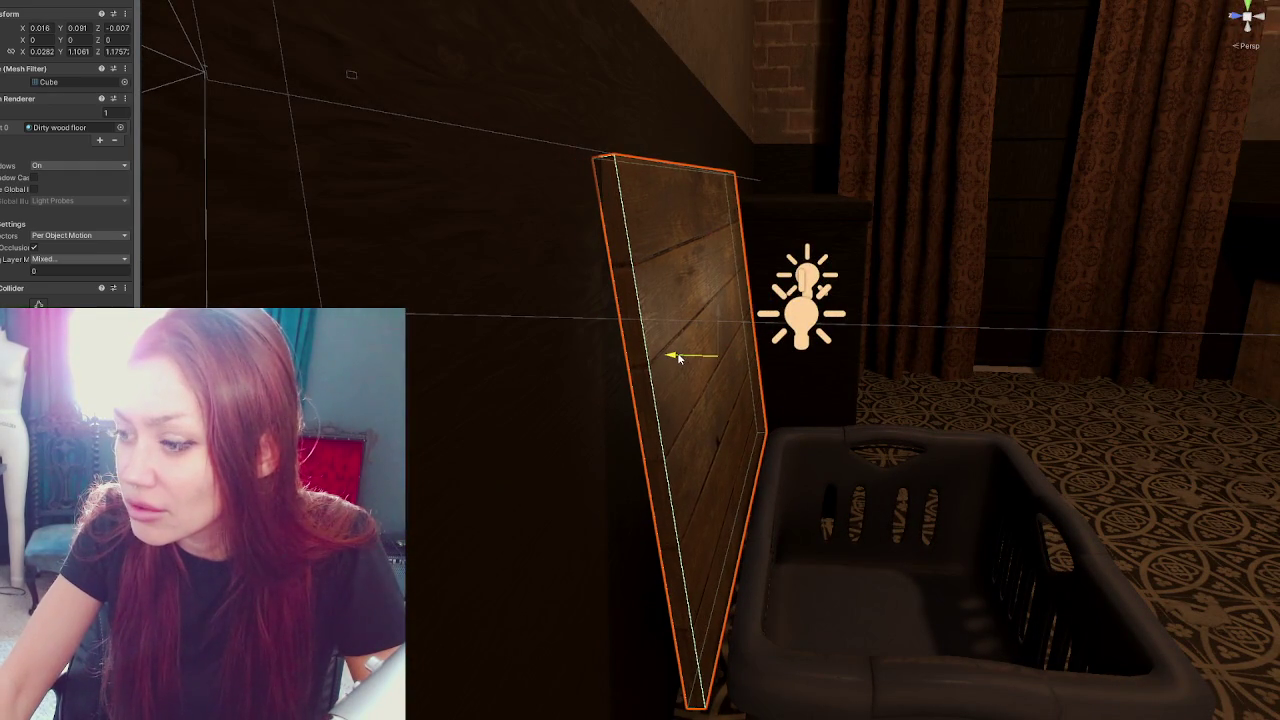
left_click(830, 545)
left_click_drag(836, 680, 826, 680)
left_click(733, 320)
mouse_move(733, 320)
left_mouse_down()
mouse_move(726, 300)
mouse_move(672, 305)
mouse_move(738, 287)
mouse_move(718, 293)
left_mouse_up()
Select the upper wall panel, then orbit the room past the bar and stairs to the wall shelf
scroll(544, 205, "down", 3)
mouse_move(543, 205)
left_mouse_down()
mouse_move(831, 400)
mouse_move(514, 194)
mouse_move(543, 229)
mouse_move(600, 240)
mouse_move(447, 210)
mouse_move(598, 276)
mouse_move(697, 277)
left_mouse_up()
left_click(548, 233)
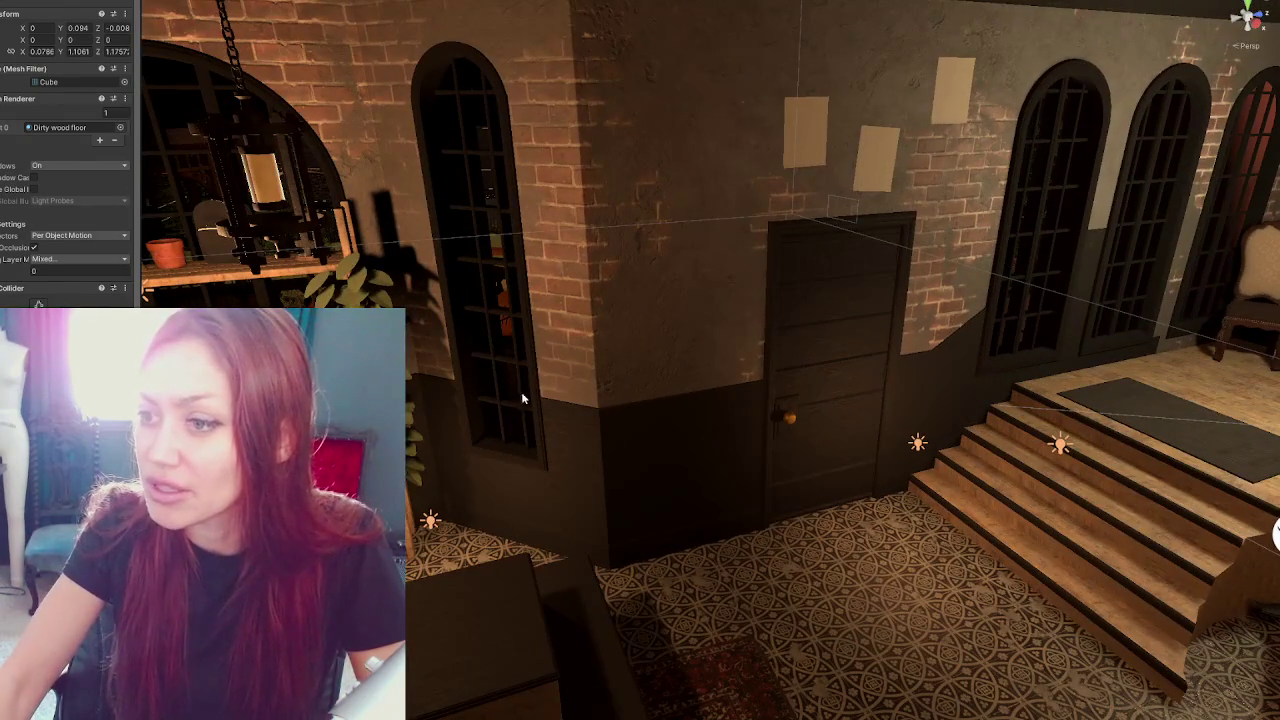
mouse_move(552, 308)
left_mouse_down()
mouse_move(840, 236)
mouse_move(591, 243)
mouse_move(858, 234)
mouse_move(720, 240)
mouse_move(614, 270)
mouse_move(565, 230)
mouse_move(716, 264)
mouse_move(566, 270)
mouse_move(603, 272)
mouse_move(545, 260)
mouse_move(585, 270)
left_mouse_up()
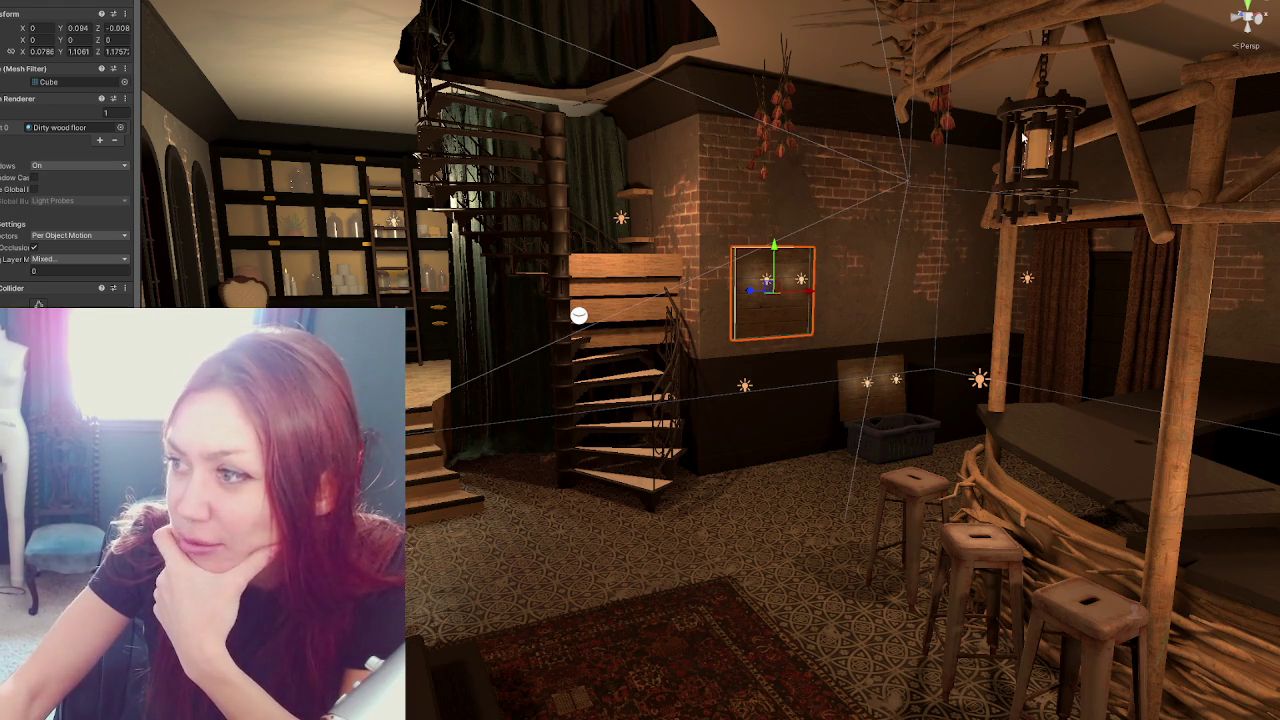
mouse_move(751, 361)
left_mouse_down("alt")
mouse_move(790, 370)
mouse_move(722, 386)
left_mouse_up("alt")
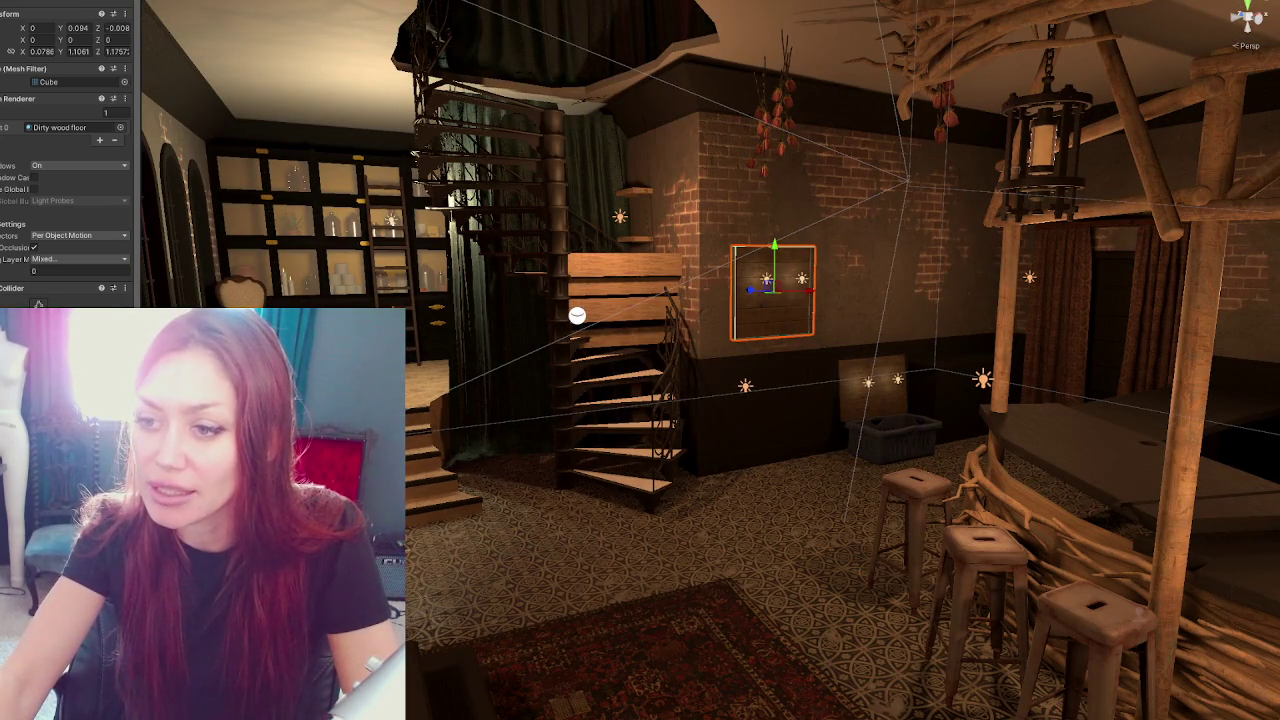
mouse_move(805, 193)
left_mouse_down("alt")
mouse_move(822, 171)
mouse_move(520, 236)
mouse_move(633, 267)
mouse_move(900, 225)
left_mouse_up("alt")
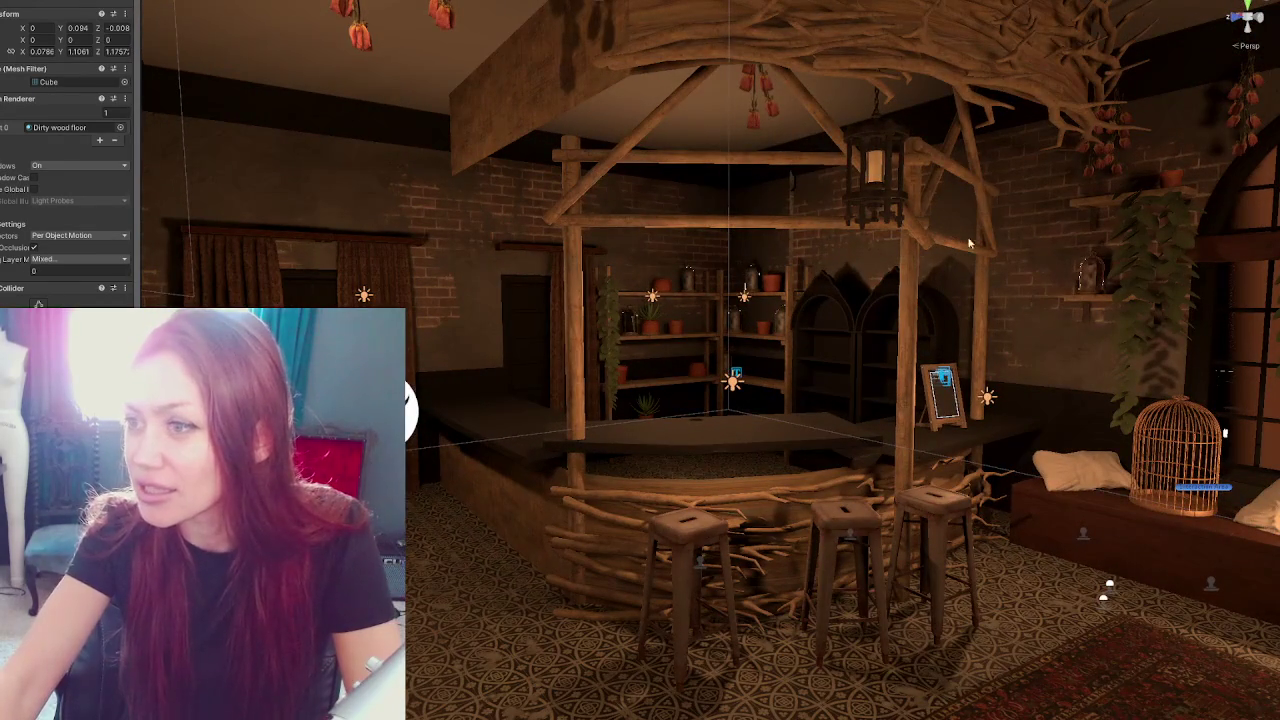
mouse_move(705, 376)
left_mouse_down("alt")
mouse_move(580, 346)
mouse_move(953, 362)
left_mouse_up("alt")
mouse_move(925, 199)
left_mouse_down("alt")
mouse_move(657, 151)
mouse_move(700, 160)
mouse_move(600, 165)
mouse_move(825, 187)
mouse_move(574, 292)
mouse_move(739, 244)
left_mouse_up("alt")
left_click_drag(528, 257, 700, 240, "alt")
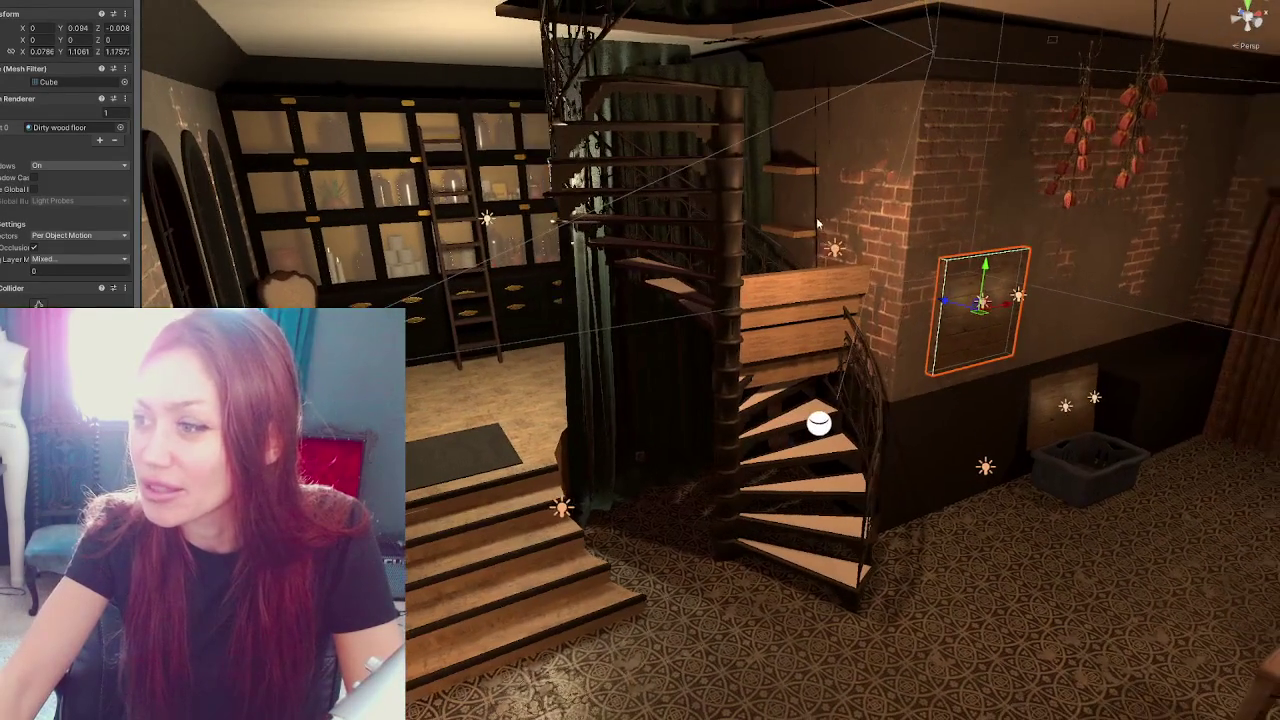
left_click(765, 230)
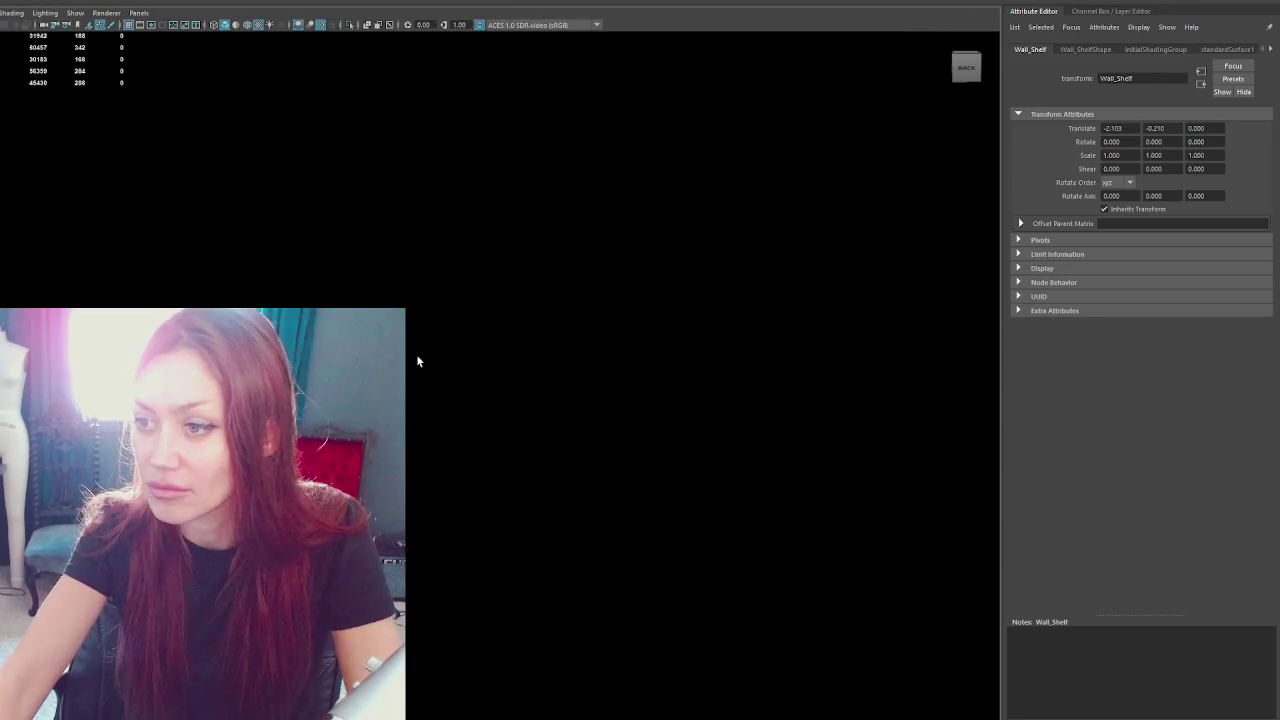
Shorten the wall shelf by moving its end vertices inward
right_click(256, 142)
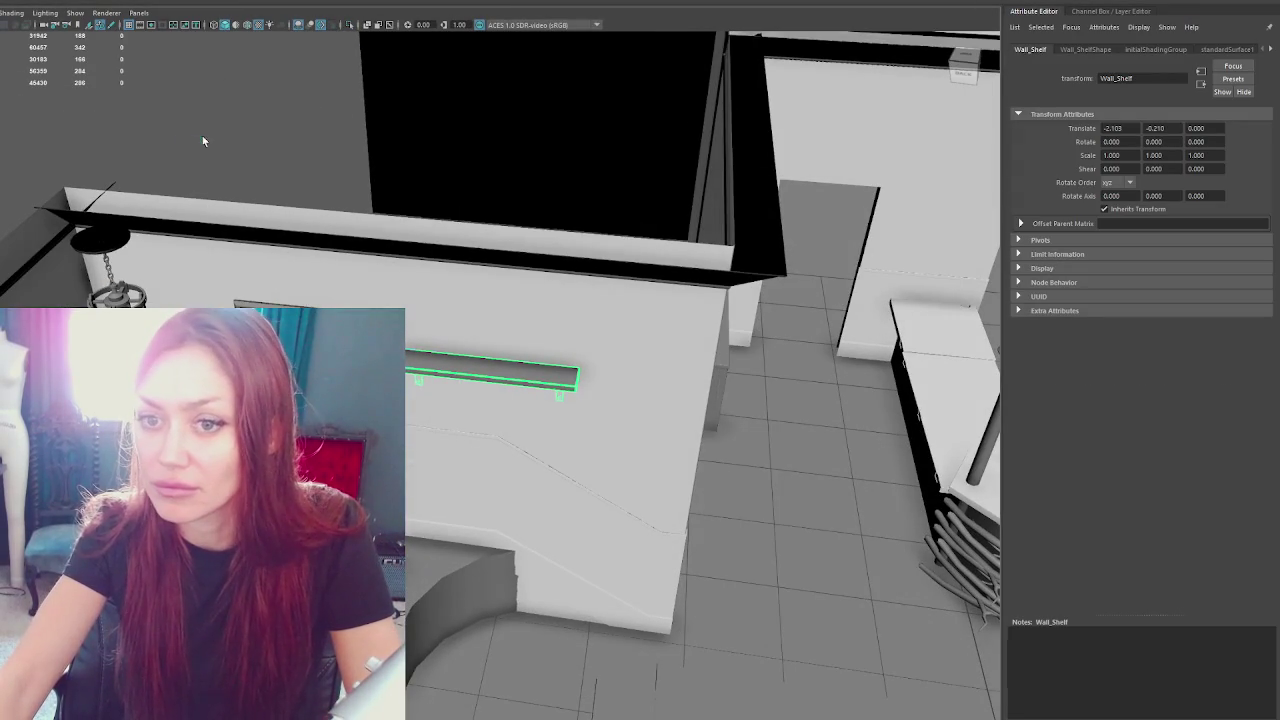
left_click(203, 142)
left_click_drag(532, 447, 532, 447)
left_click_drag(538, 390, 465, 383)
key("f")
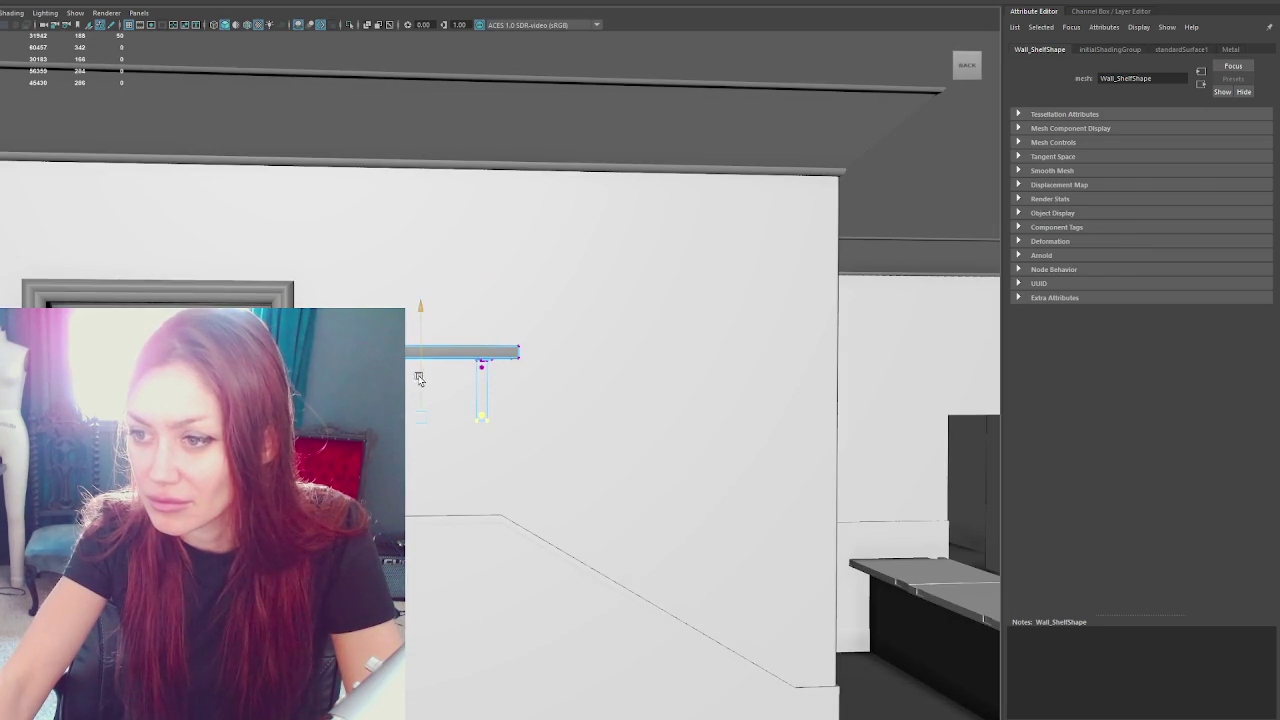
mouse_move(432, 362)
left_mouse_down()
mouse_move(460, 380)
mouse_move(477, 369)
mouse_move(466, 400)
mouse_move(88, 153)
mouse_move(206, 171)
mouse_move(309, 209)
mouse_move(234, 157)
mouse_move(313, 234)
left_mouse_up()
Freeze the wall shelf's transforms to zero and select the Apothecary group containing it
left_click(313, 234)
left_click(451, 376)
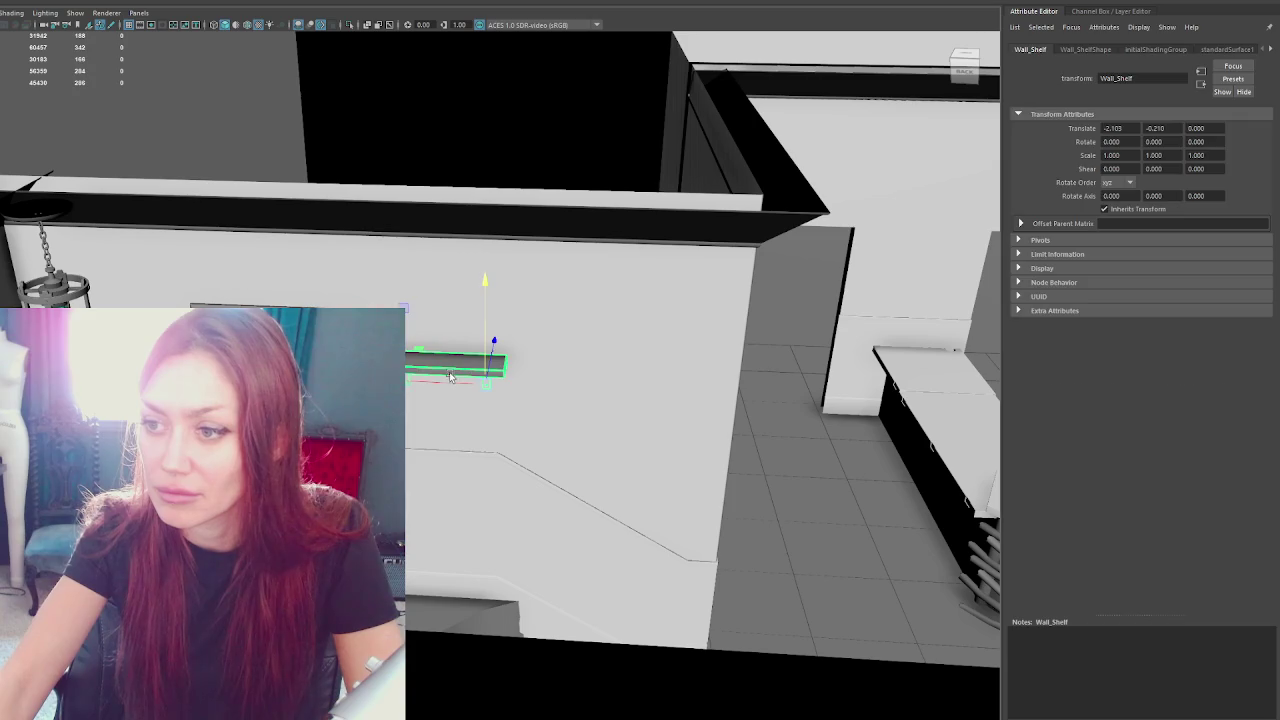
key("ctrl+shift+f")
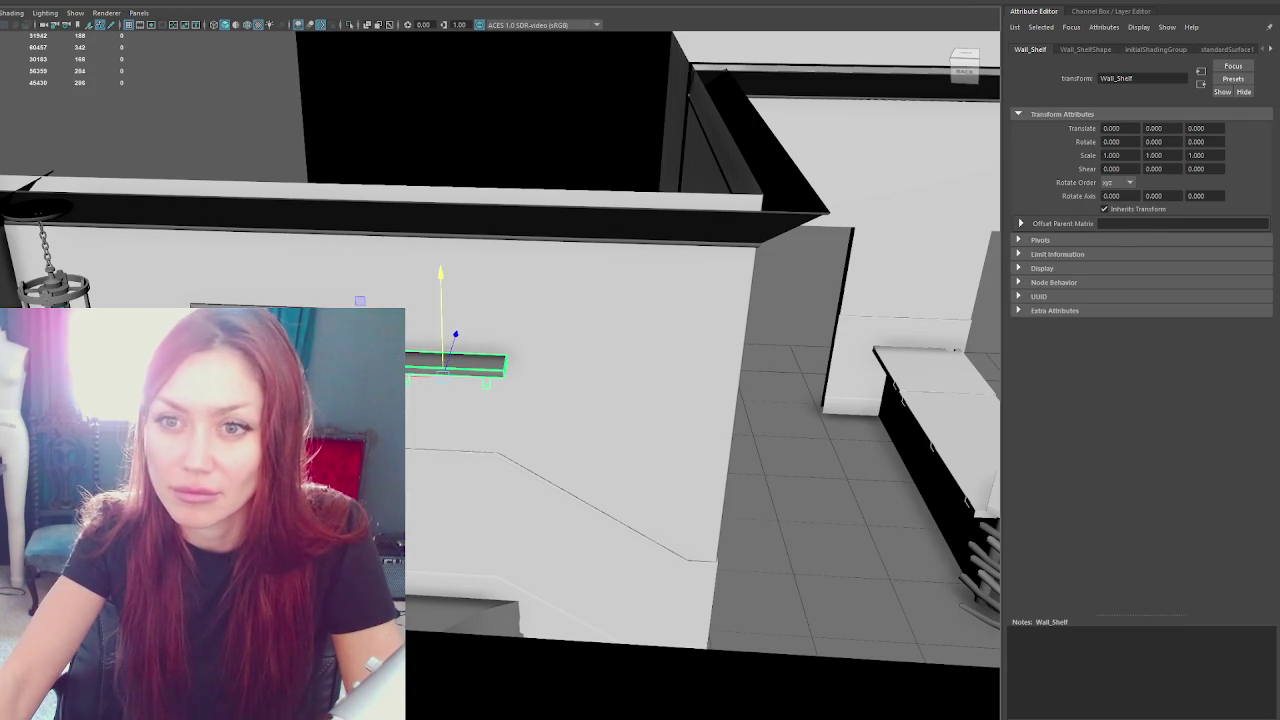
key("Up")
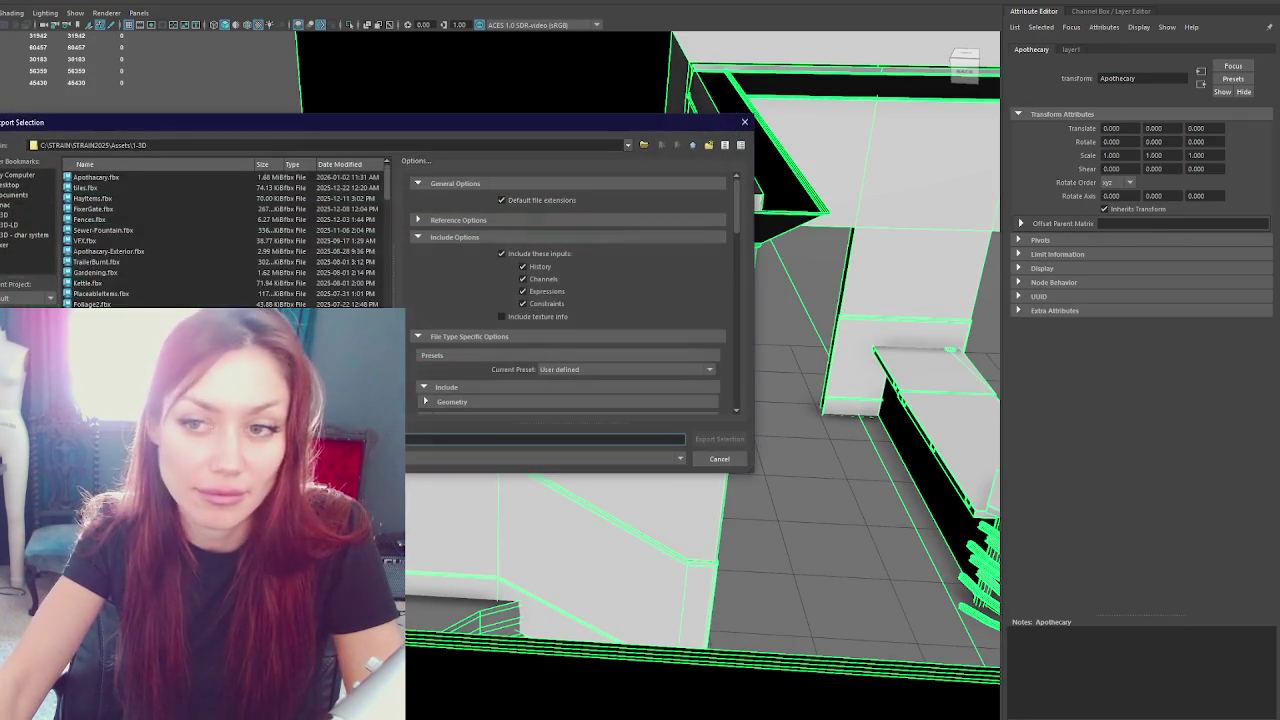
Export the Apothecary group over the existing Apothecary.fbx, confirming the replacement
double_click(120, 176)
left_click(339, 304)
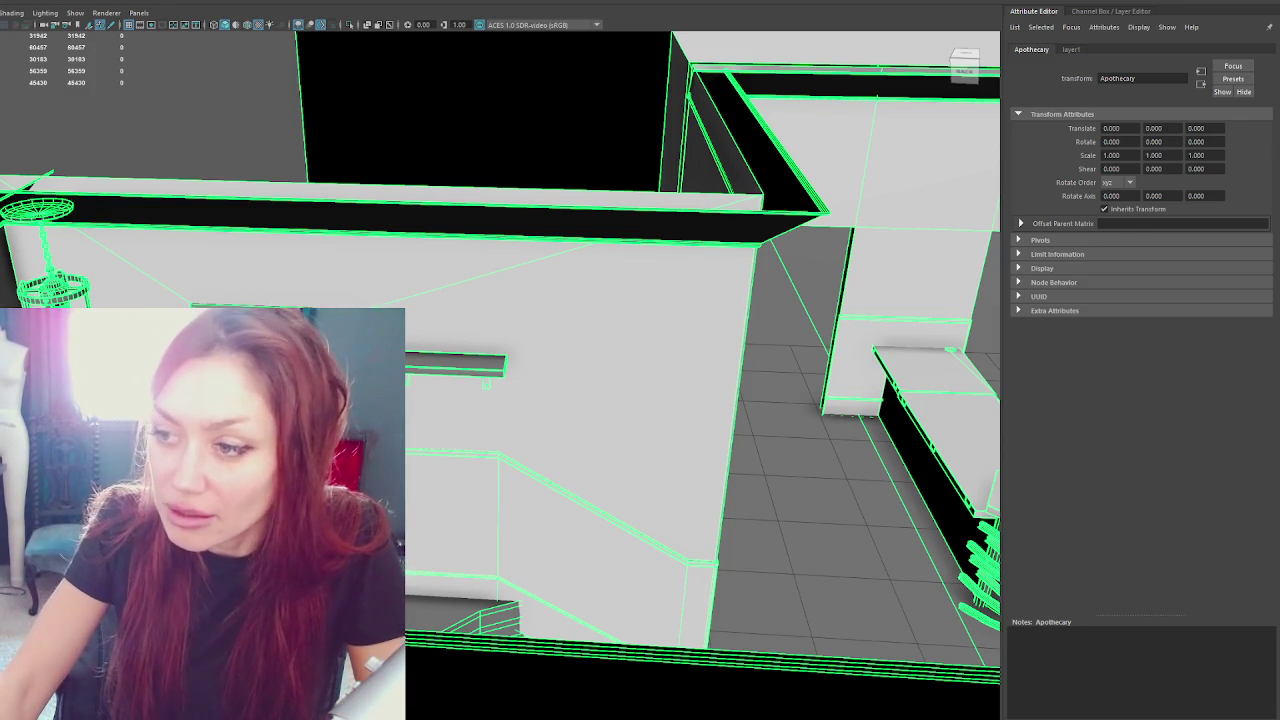
scroll(500, 360, "up", 5)
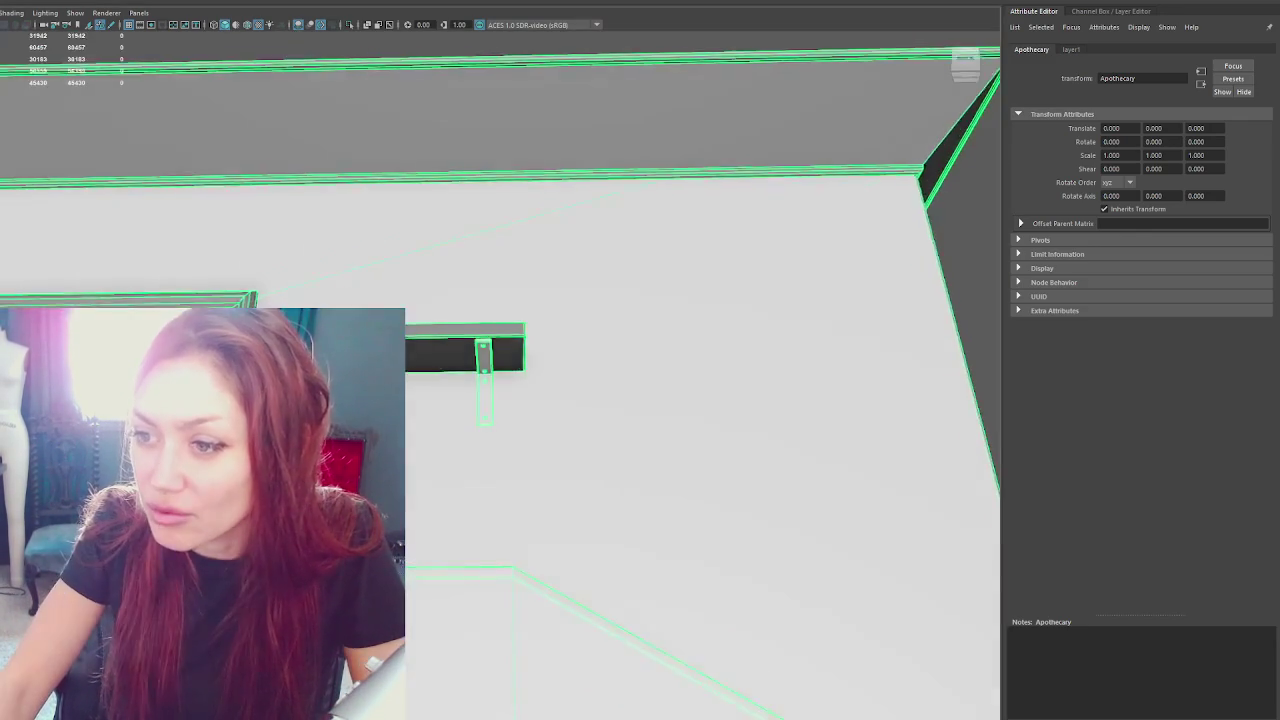
Isolate Wall_Shelf and move the vertices of its vertical leg
left_click(465, 345)
key("ctrl+1")
mouse_move(395, 310)
left_mouse_down()
mouse_move(401, 293)
mouse_move(377, 308)
left_mouse_up()
key("ctrl+F9")
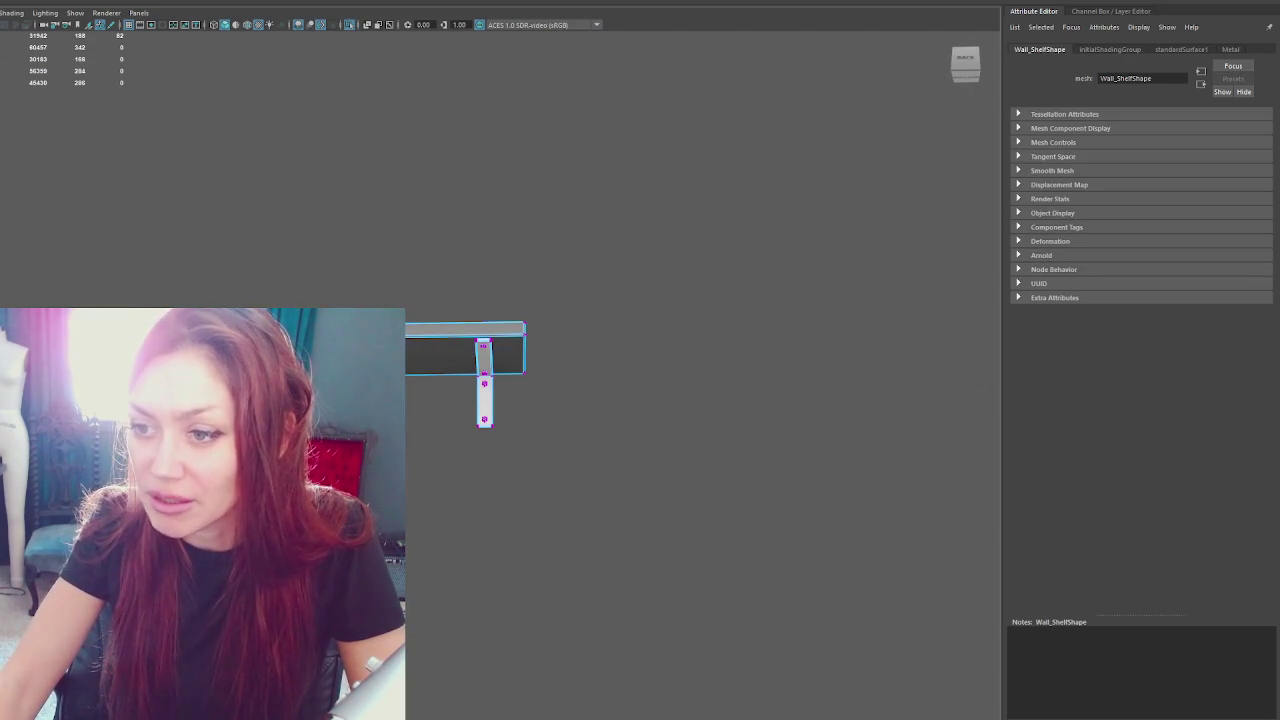
left_click_drag(400, 288, 480, 456)
left_click_drag(443, 383, 446, 326, "alt")
left_click(436, 387, "shift")
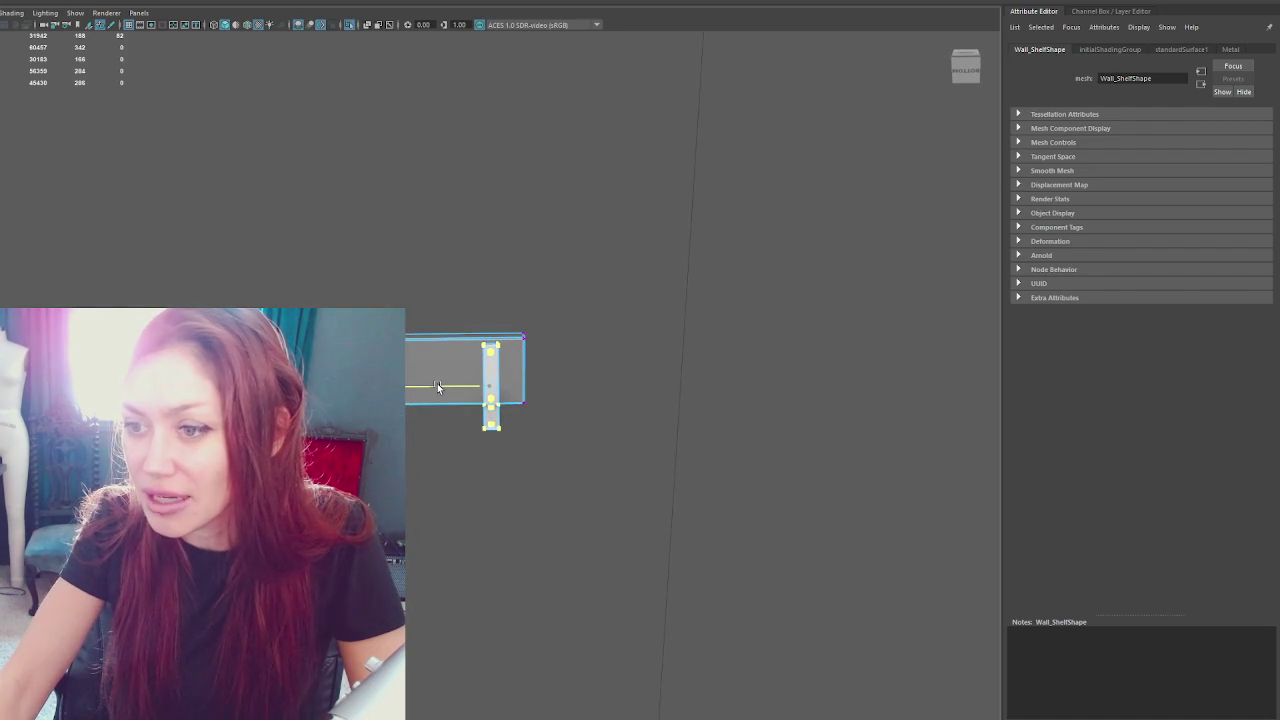
left_click(396, 262)
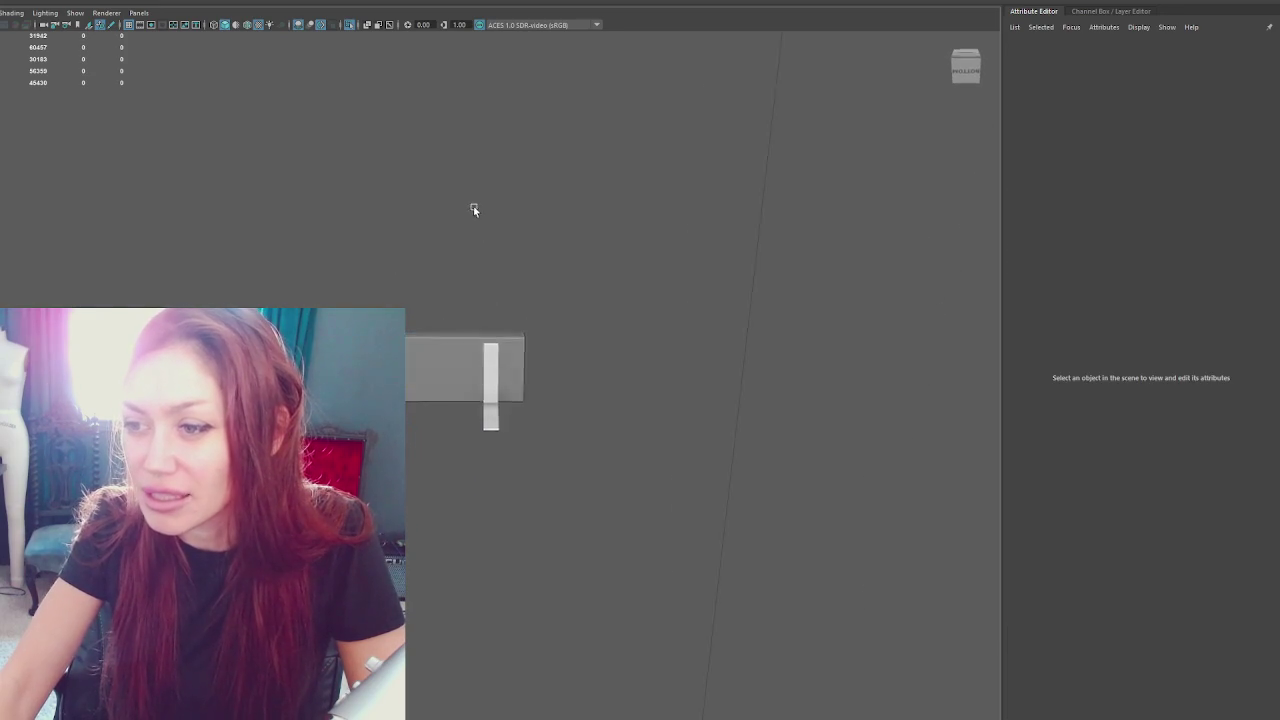
left_click(440, 330)
key("ctrl+z")
key("ctrl+z")
key("ctrl+z")
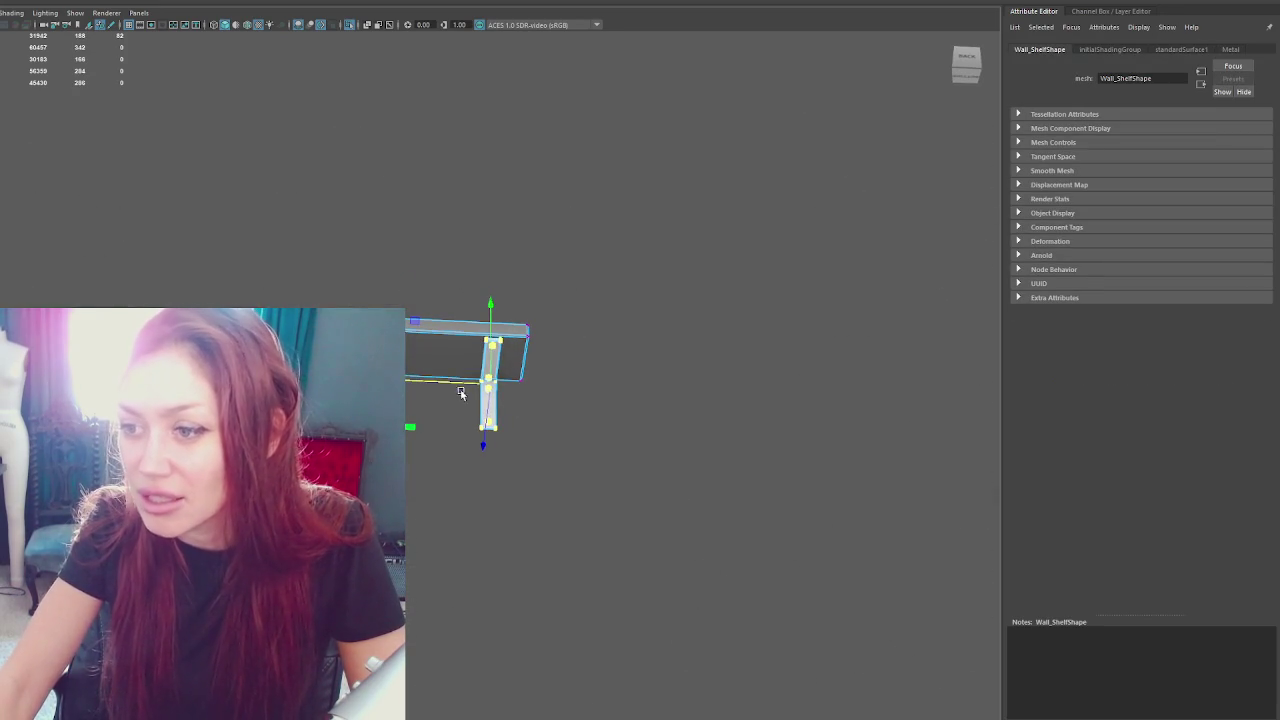
key("ctrl+z")
left_click_drag(311, 299, 341, 330)
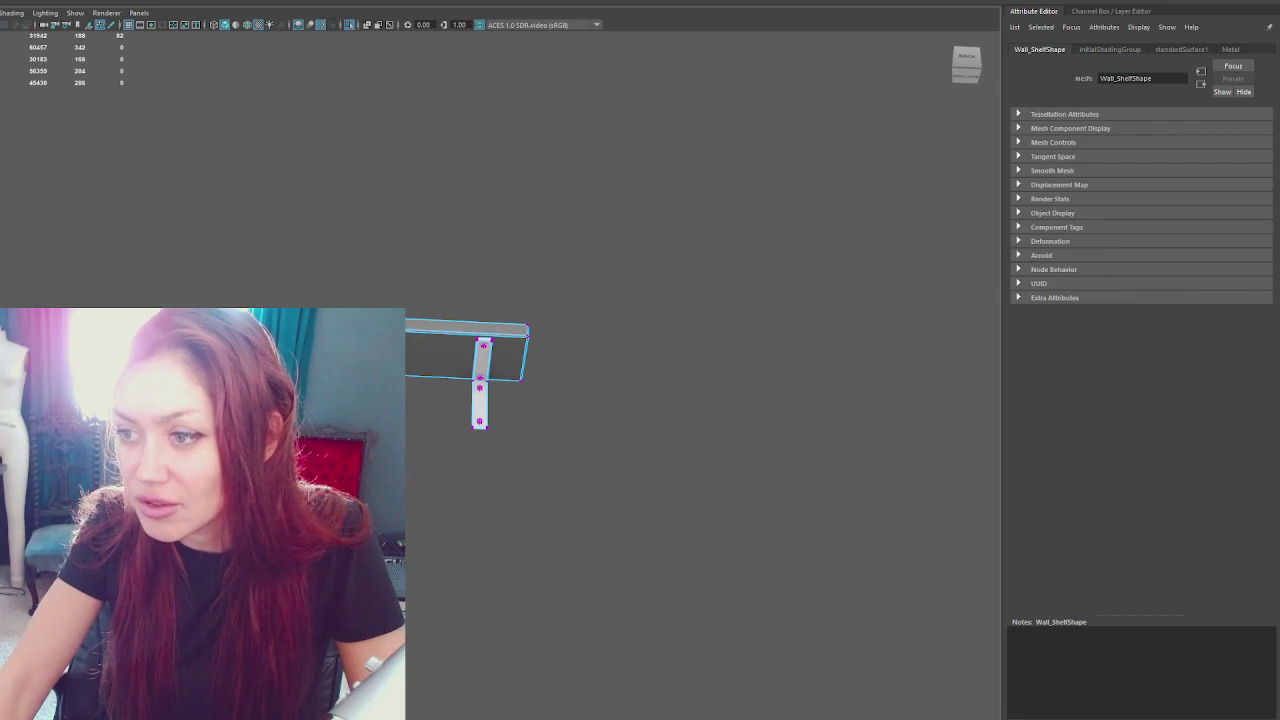
Adjust the leg vertices again, then select the Apothecary group and re-export it over Apothecary.fbx
left_click_drag(430, 370, 453, 379)
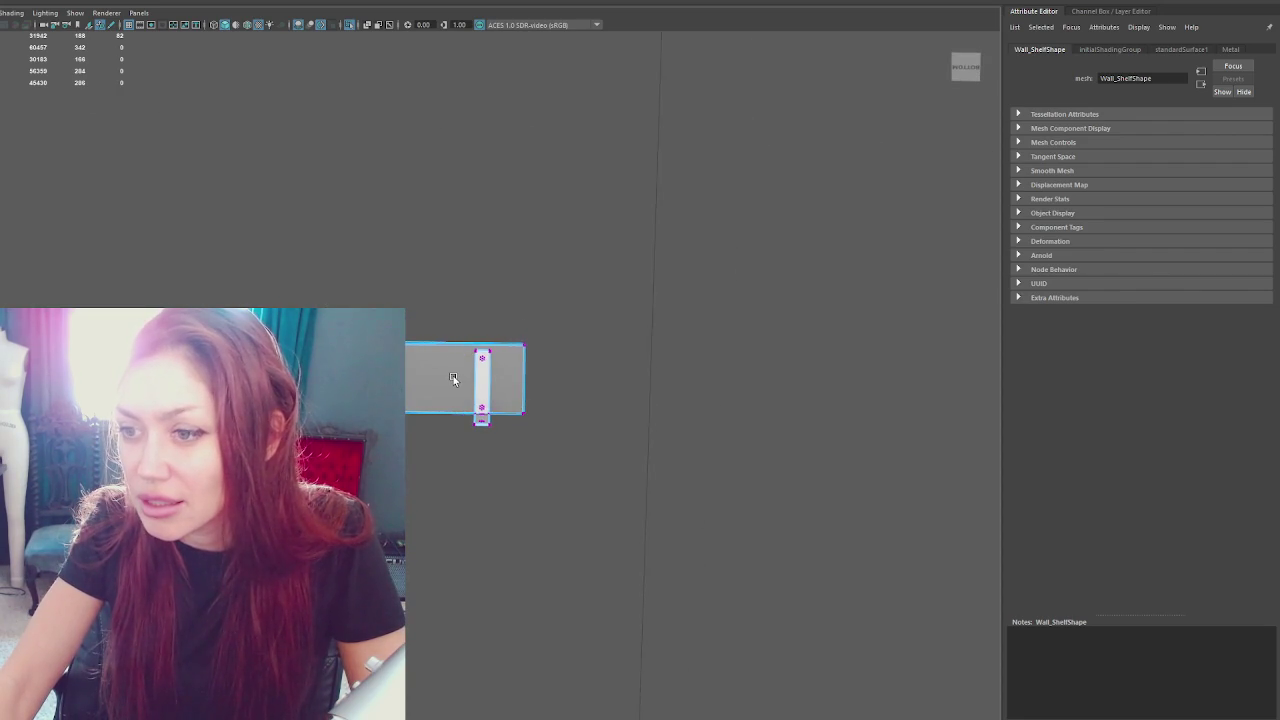
left_click_drag(429, 314, 495, 450)
mouse_move(442, 386)
left_mouse_down()
mouse_move(467, 393)
mouse_move(463, 266)
left_mouse_up()
key("F8")
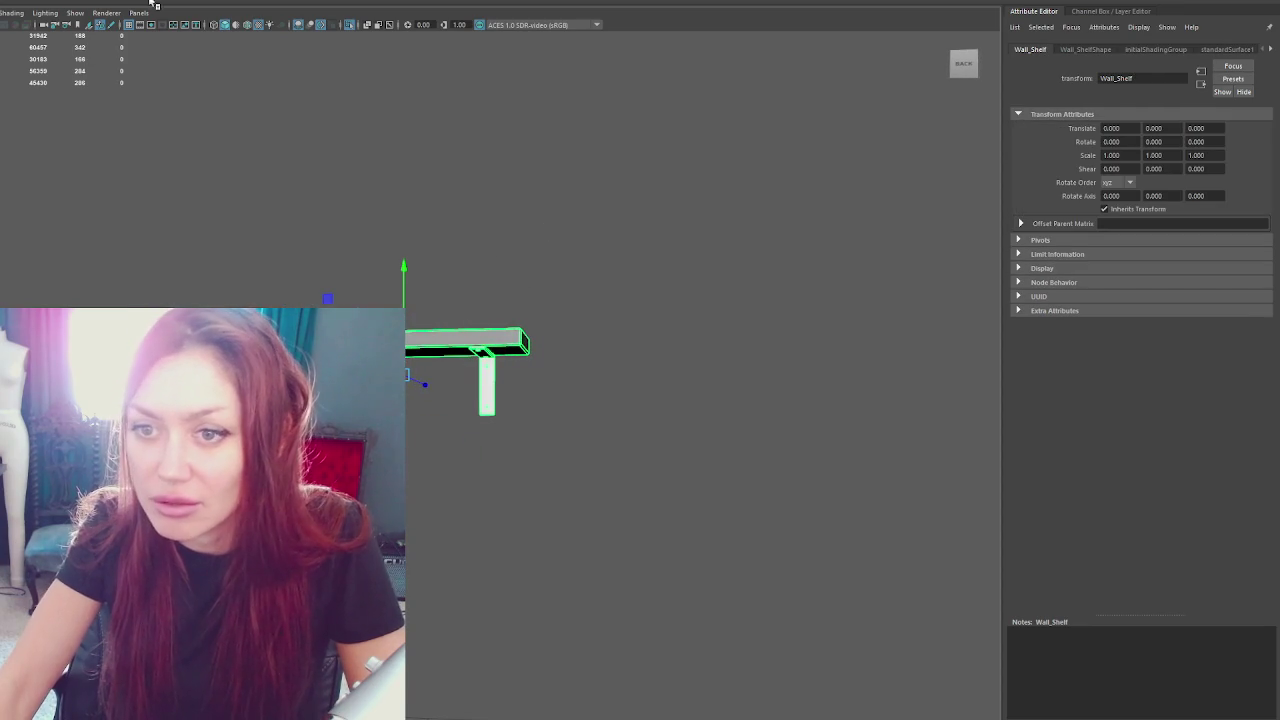
left_click(8, 74)
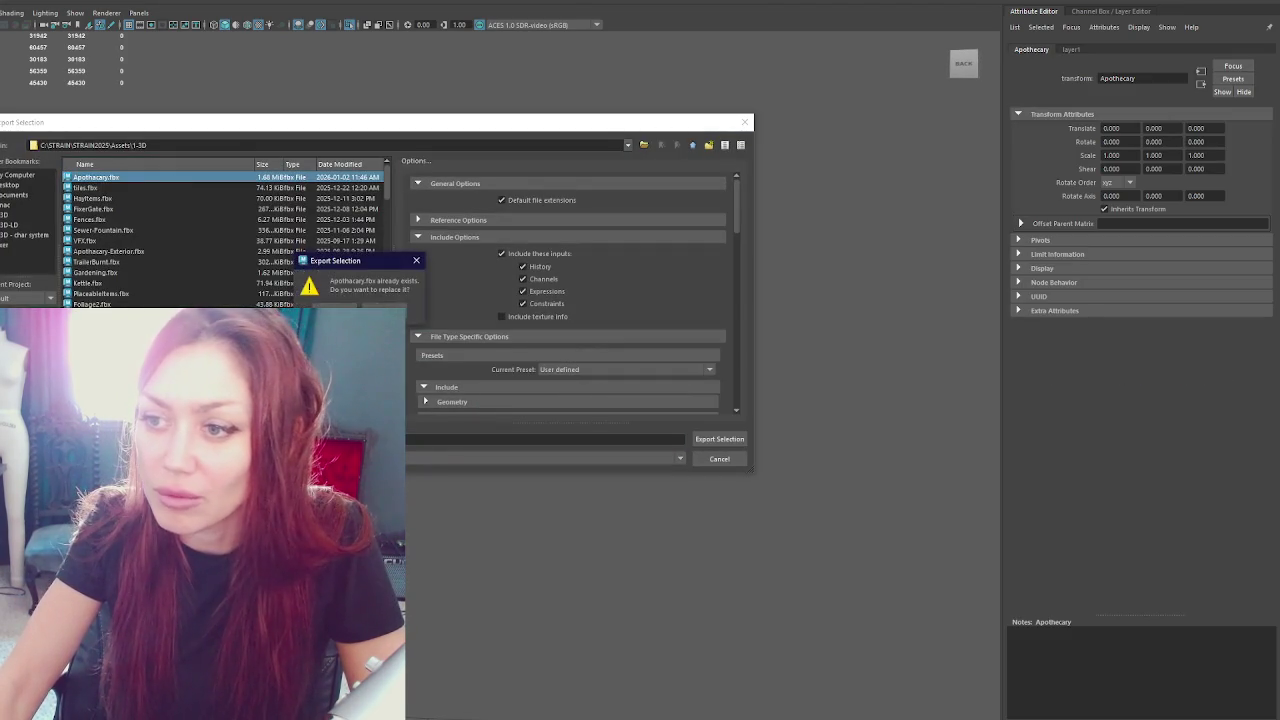
key("alt+Tab")
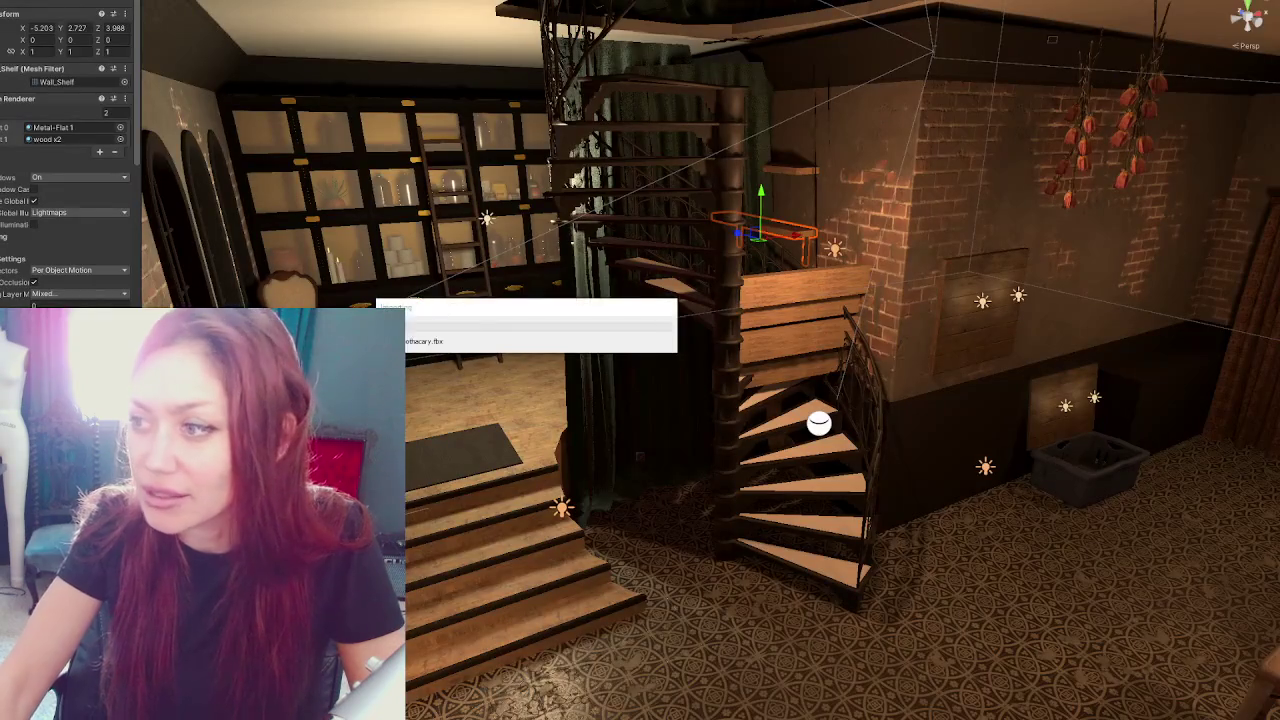
Place the wall shelf slightly left and higher, then duplicate it and raise the copy above
key("f")
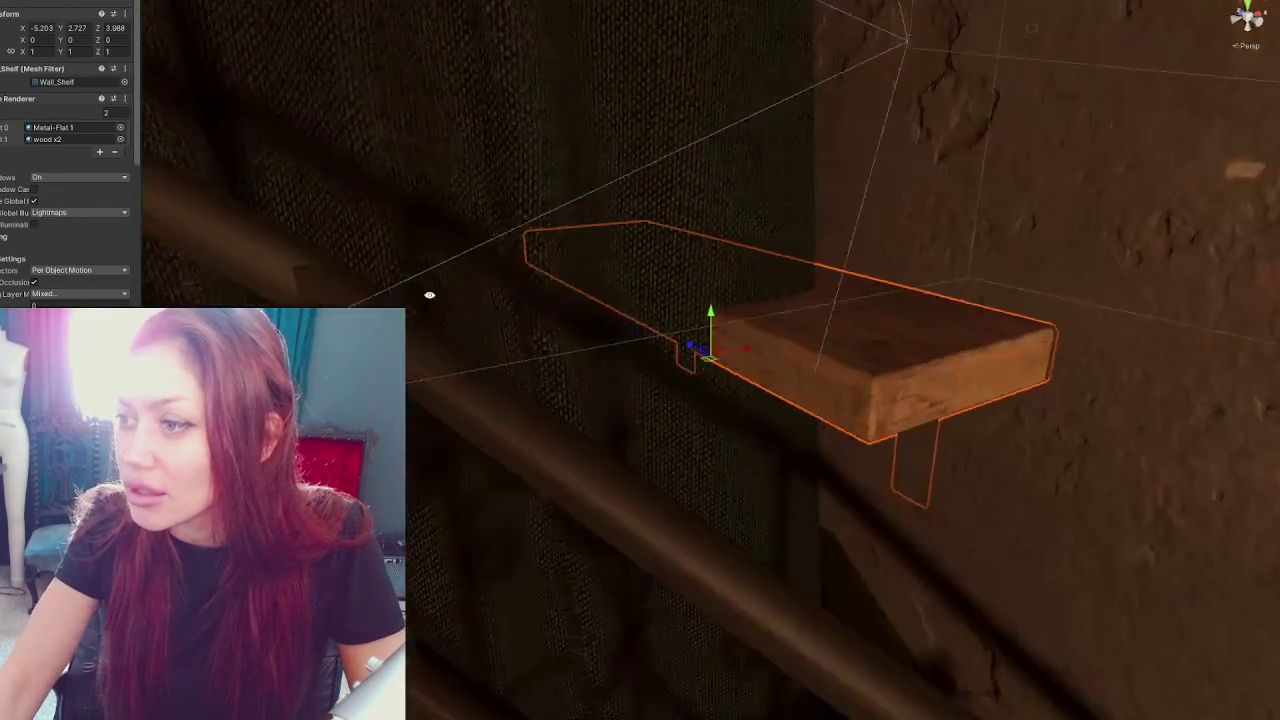
left_click_drag(663, 355, 560, 357)
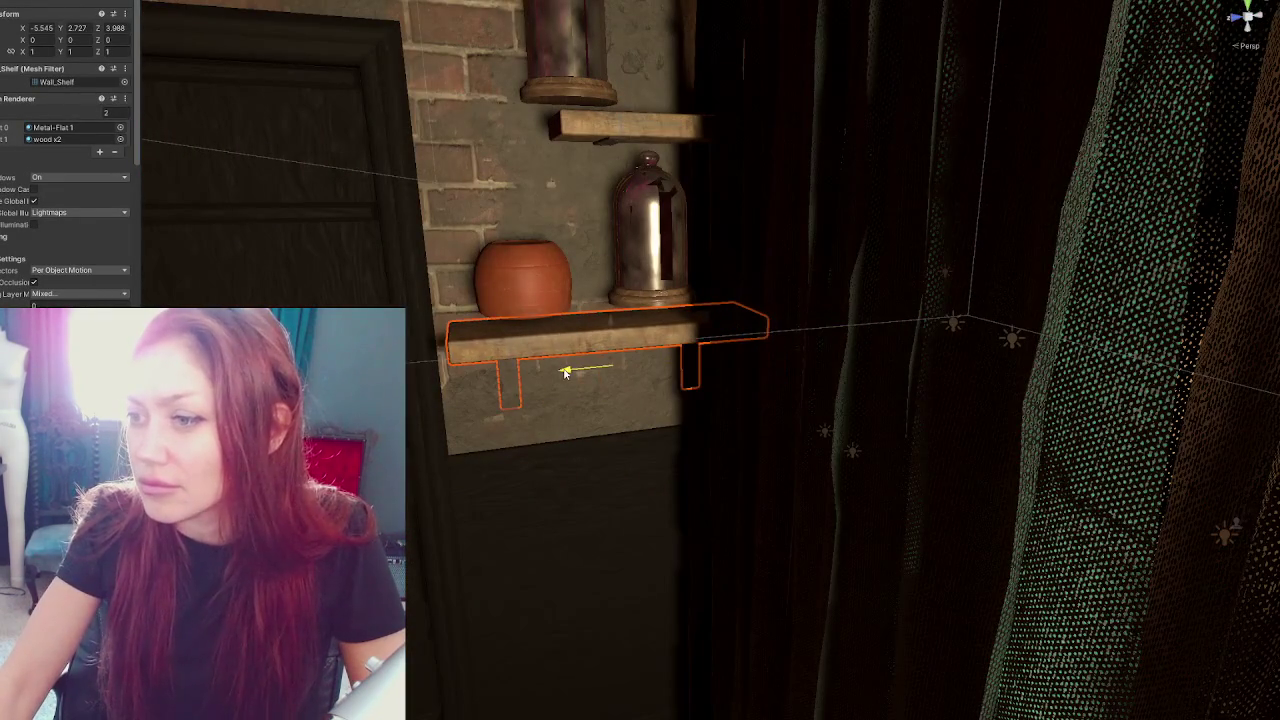
left_click_drag(620, 328, 629, 312)
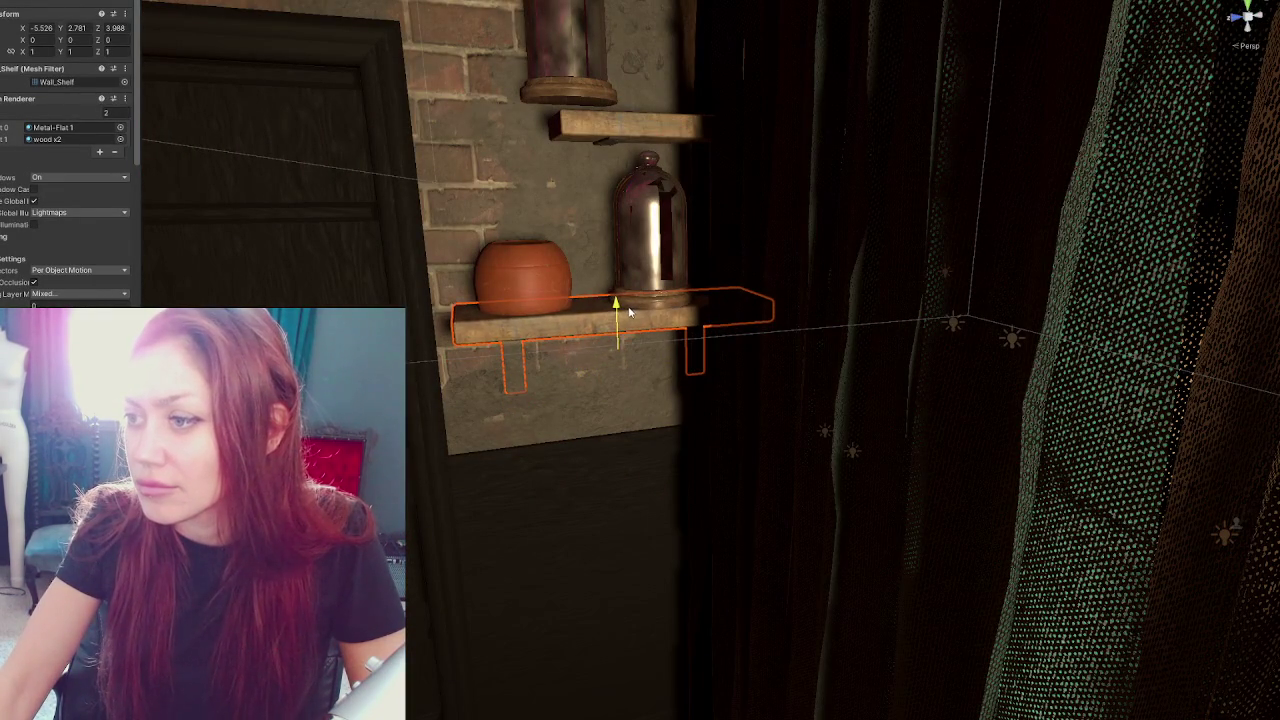
key("ctrl+d")
mouse_move(651, 420)
left_mouse_down()
mouse_move(657, 271)
mouse_move(585, 300)
mouse_move(655, 238)
mouse_move(652, 290)
left_mouse_up()
Select both shelves and move them together to the brick wall left of the door
left_click(662, 448, "shift")
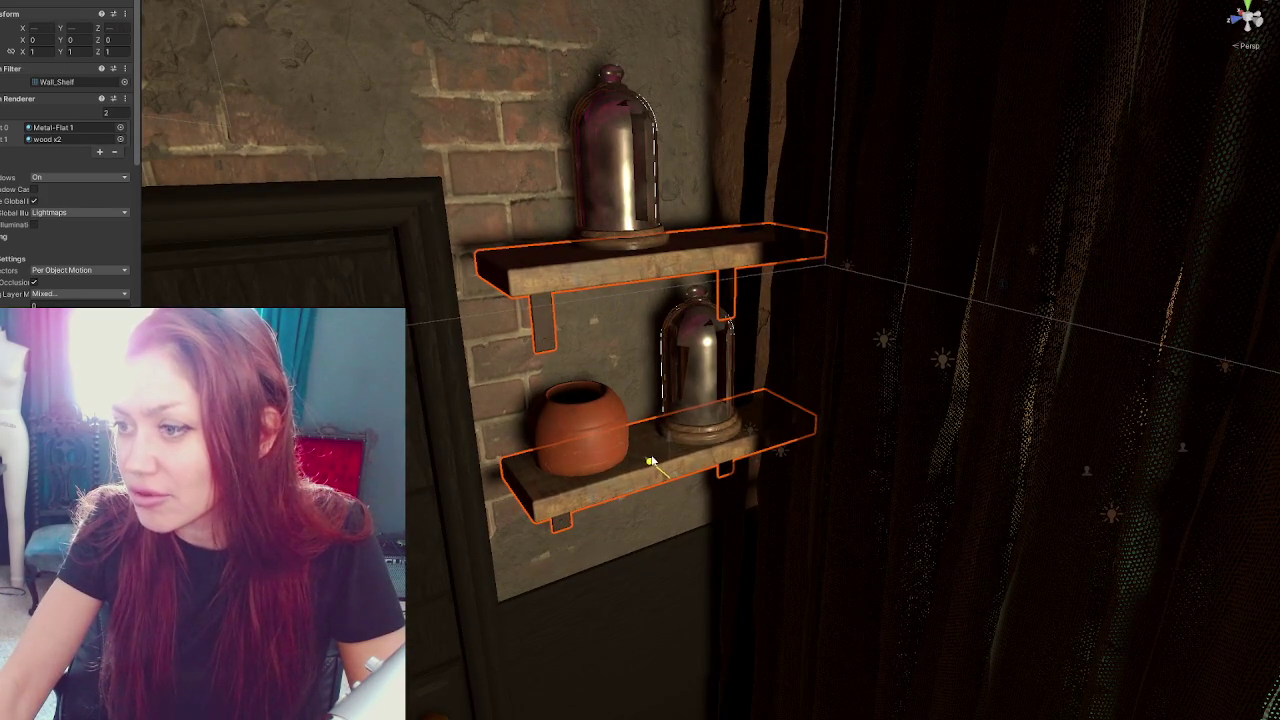
mouse_move(650, 462)
left_mouse_down()
mouse_move(450, 468)
mouse_move(733, 327)
mouse_move(726, 425)
left_mouse_up()
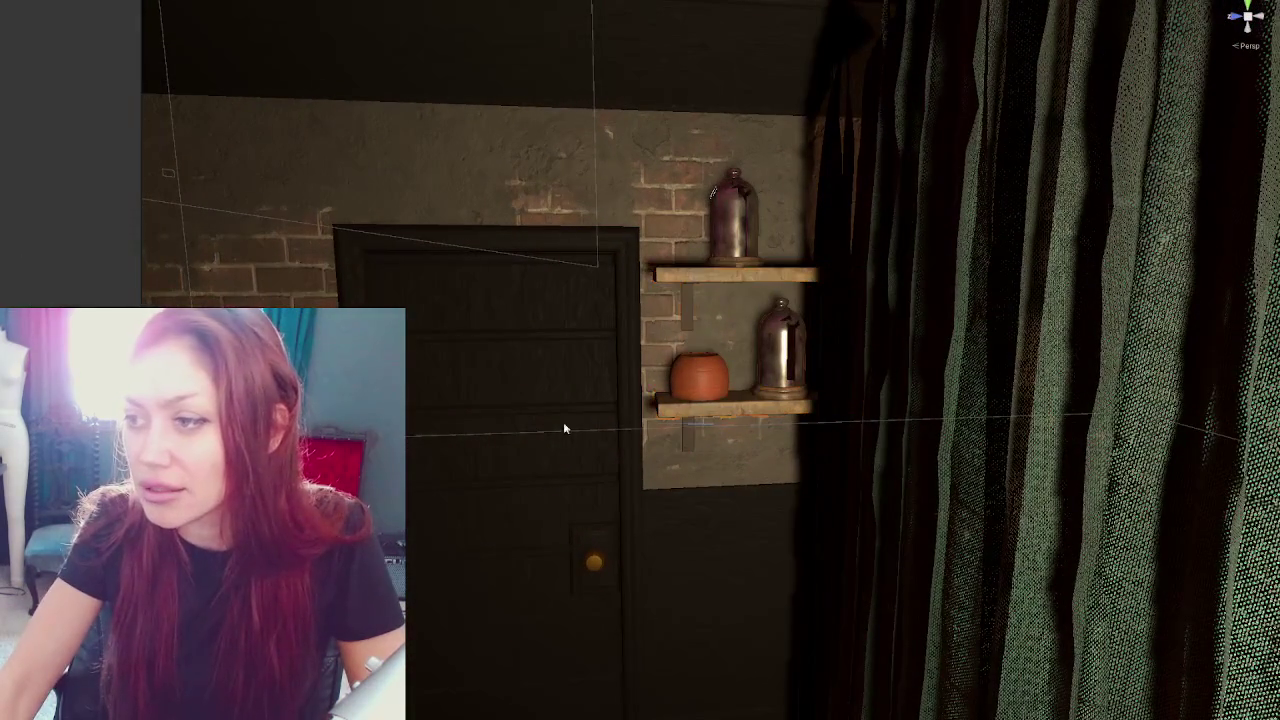
left_click(692, 428)
key("ctrl+z")
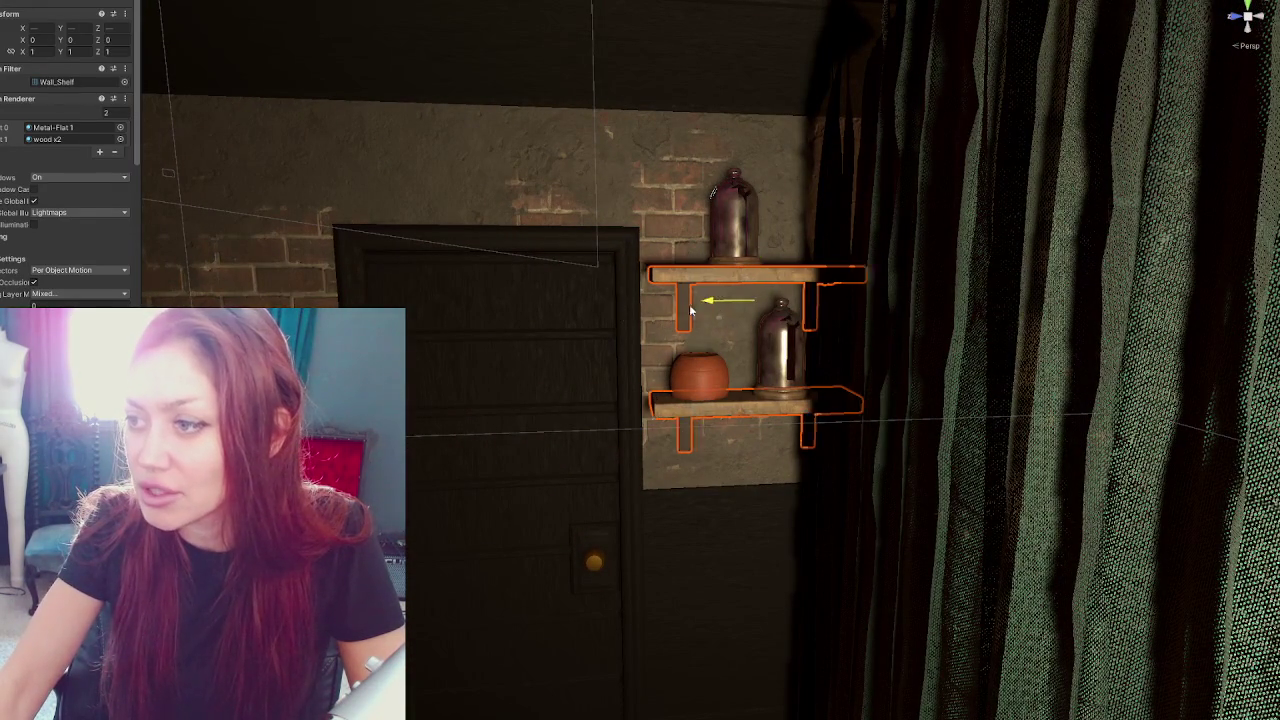
left_click_drag(714, 309, 174, 314)
key("Left")
key("Left")
key("Left")
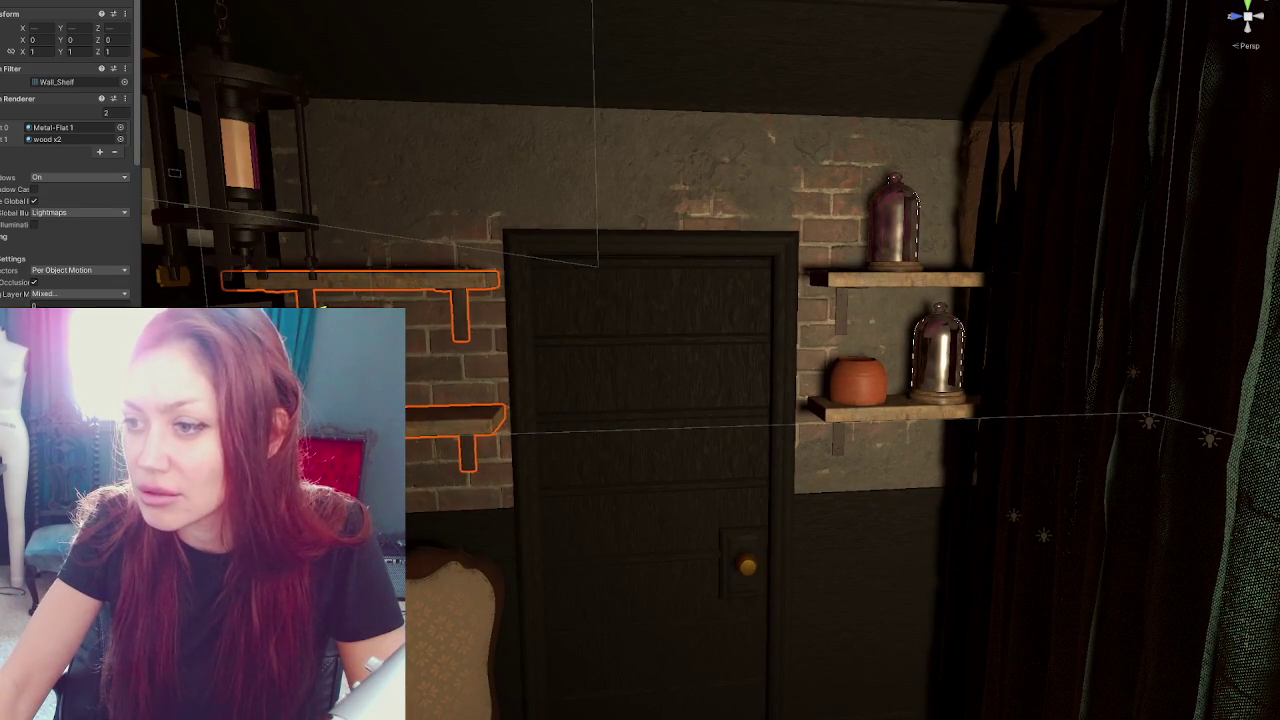
Orbit from the curtain and staircase to the bar room to review the shelves' placement
scroll(543, 342, "down", 2)
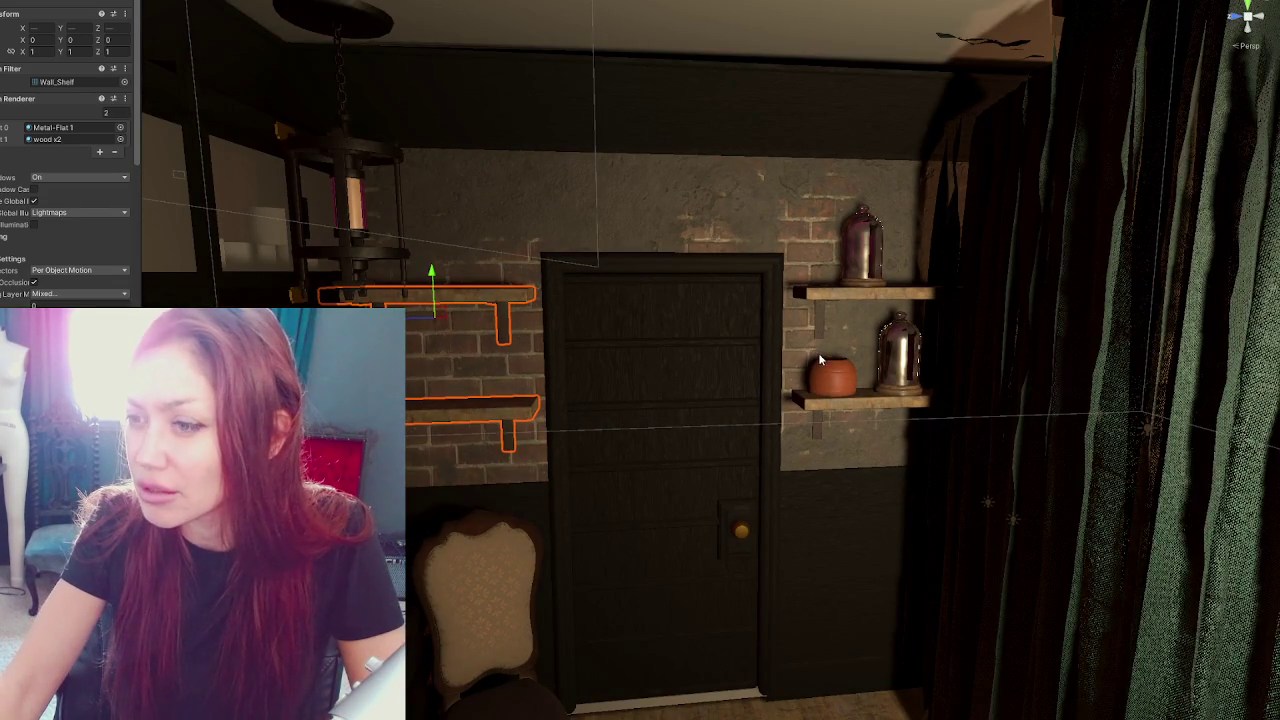
mouse_move(820, 360)
left_mouse_down()
mouse_move(678, 273)
mouse_move(557, 269)
mouse_move(650, 262)
left_mouse_up()
scroll(655, 262, "down", 2)
scroll(660, 262, "up", 3)
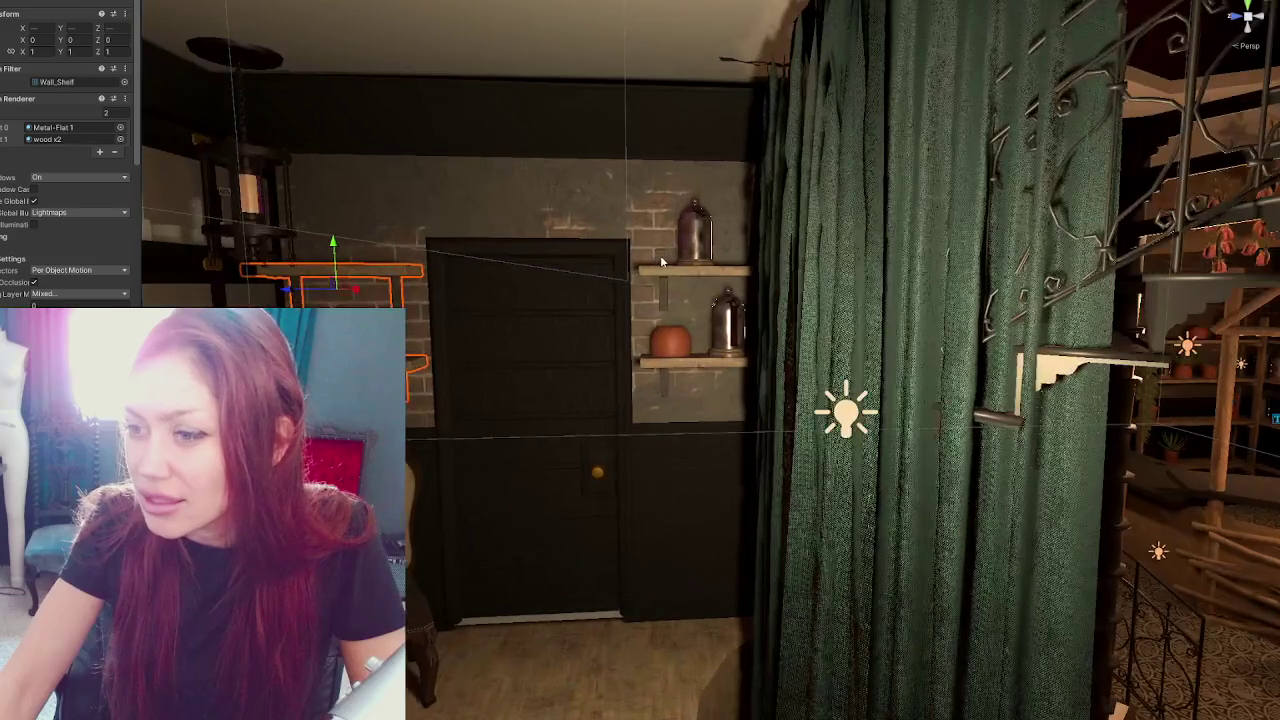
mouse_move(641, 269)
left_mouse_down()
mouse_move(813, 318)
mouse_move(1005, 340)
left_mouse_up()
left_click_drag(523, 391, 591, 369)
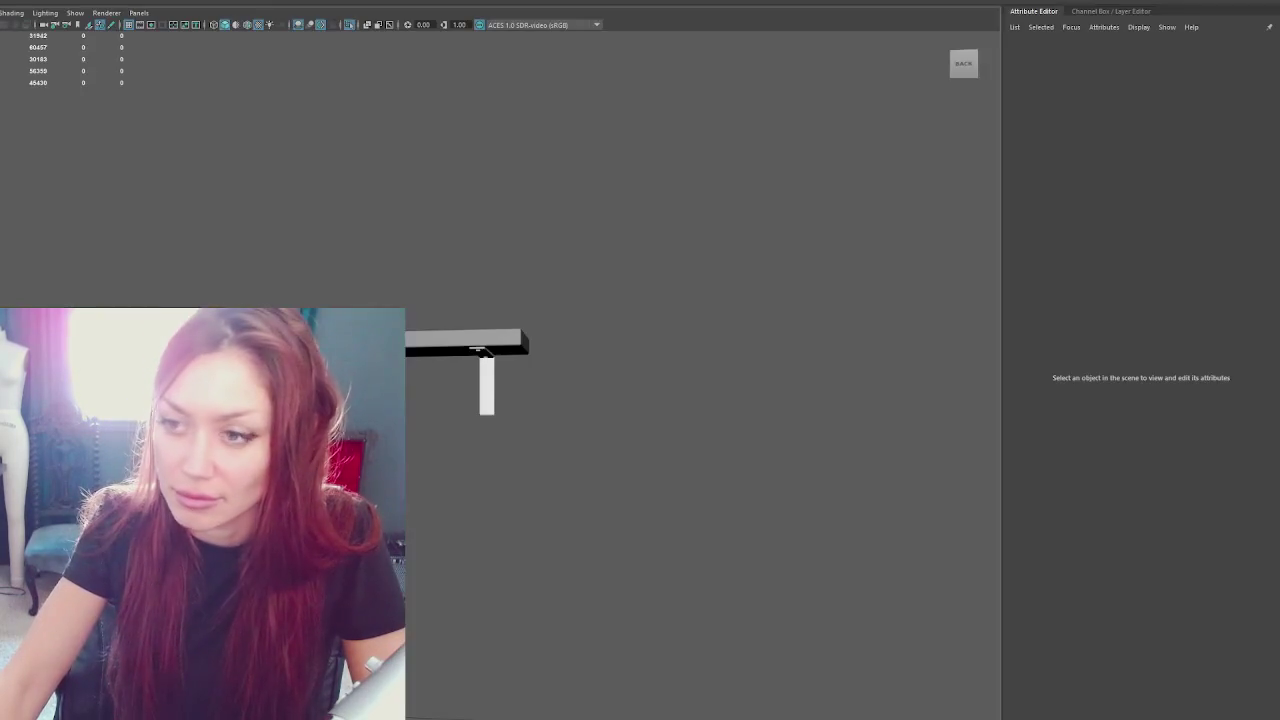
Rename the shelf Wall_Shelf_Small, duplicate it as Wall_Shelf_Big, and lower the copy to Y -0.4
left_click(480, 350)
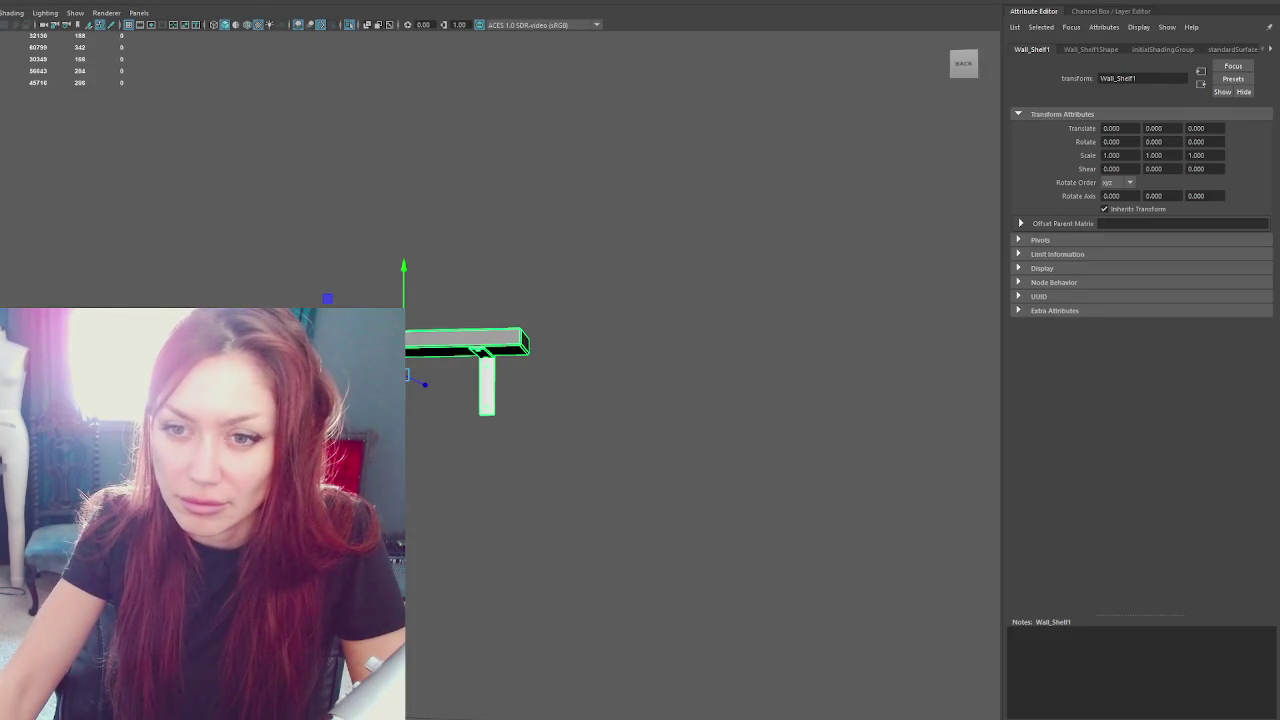
type("Wall_Shelf_Small")
key("Return")
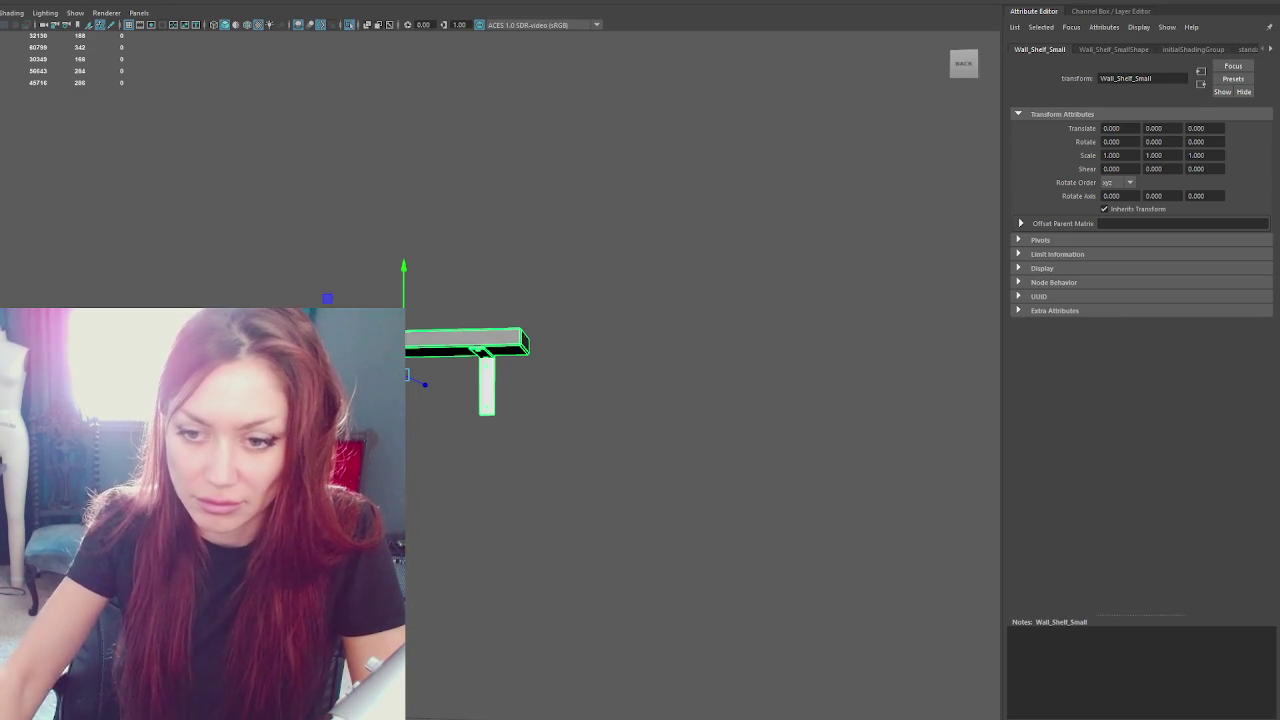
key("ctrl+d")
type("Wall_Shelf_Big")
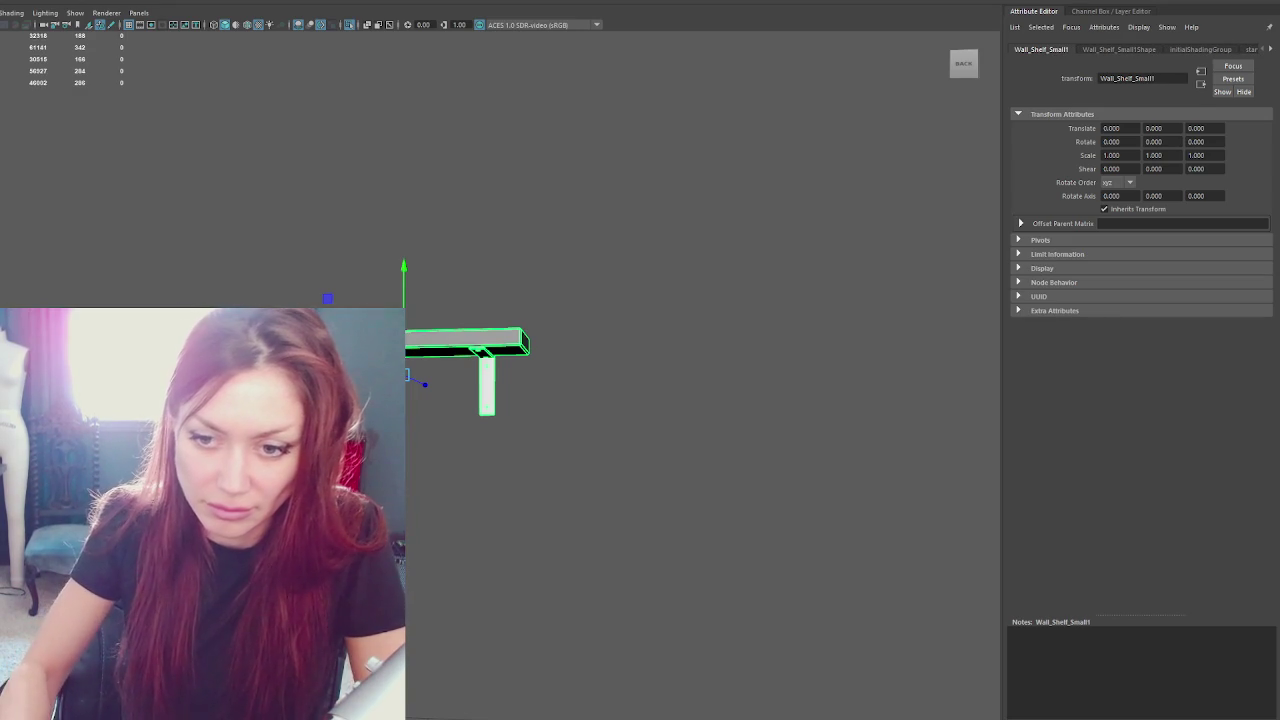
key("Return")
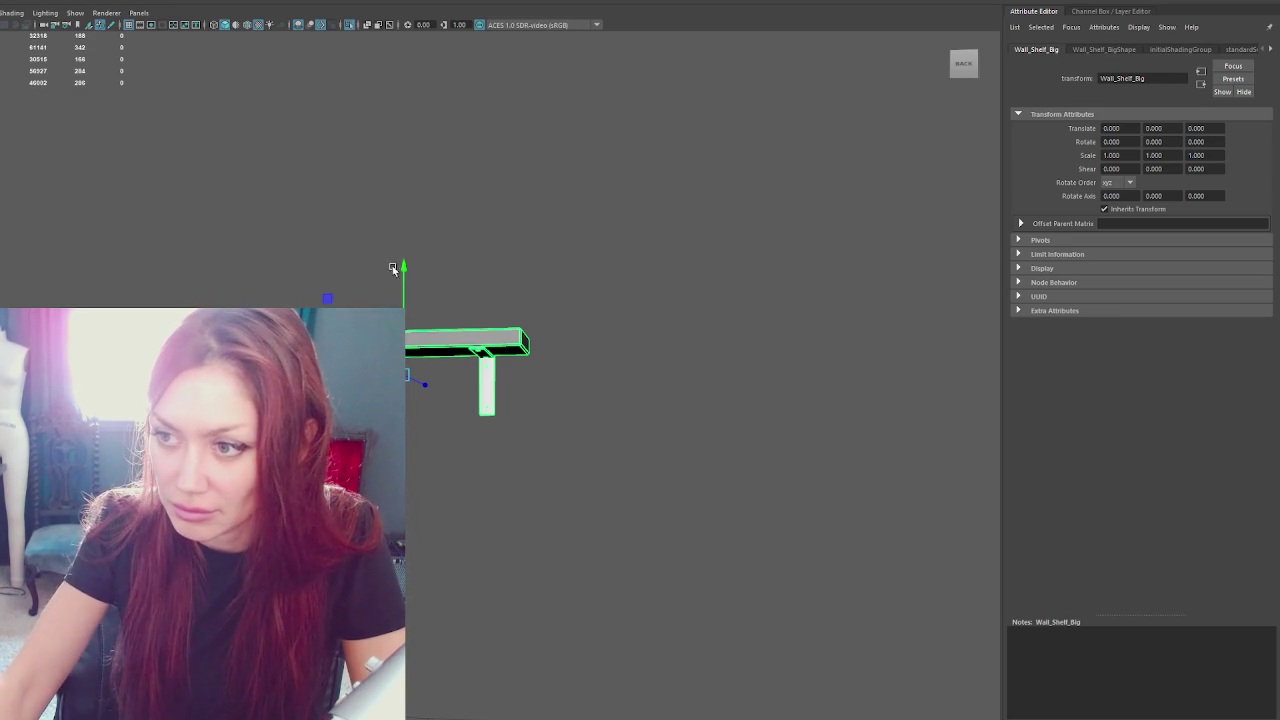
type("-0.4")
key("Return")
Raise Wall_Shelf_Small above the big shelf and slide its right leg and board end inward
left_click(479, 350)
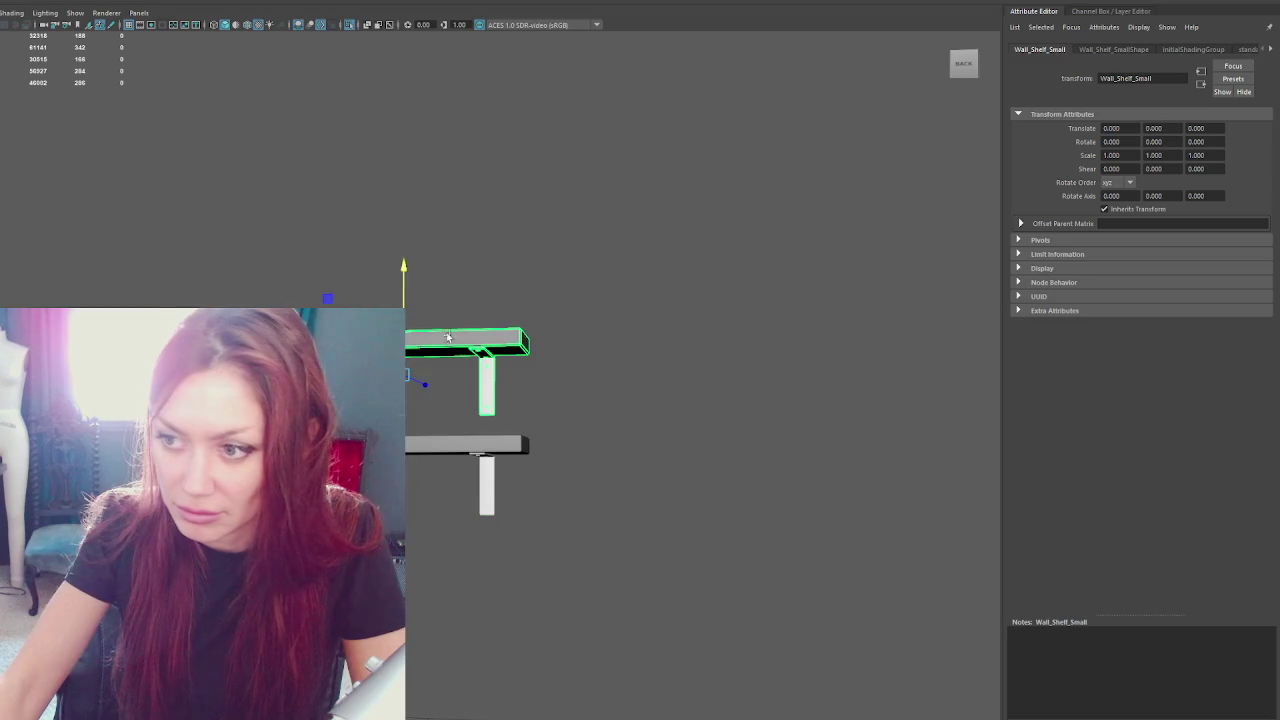
left_click_drag(407, 271, 428, 169)
left_click(540, 254)
left_click_drag(540, 254, 237, 311)
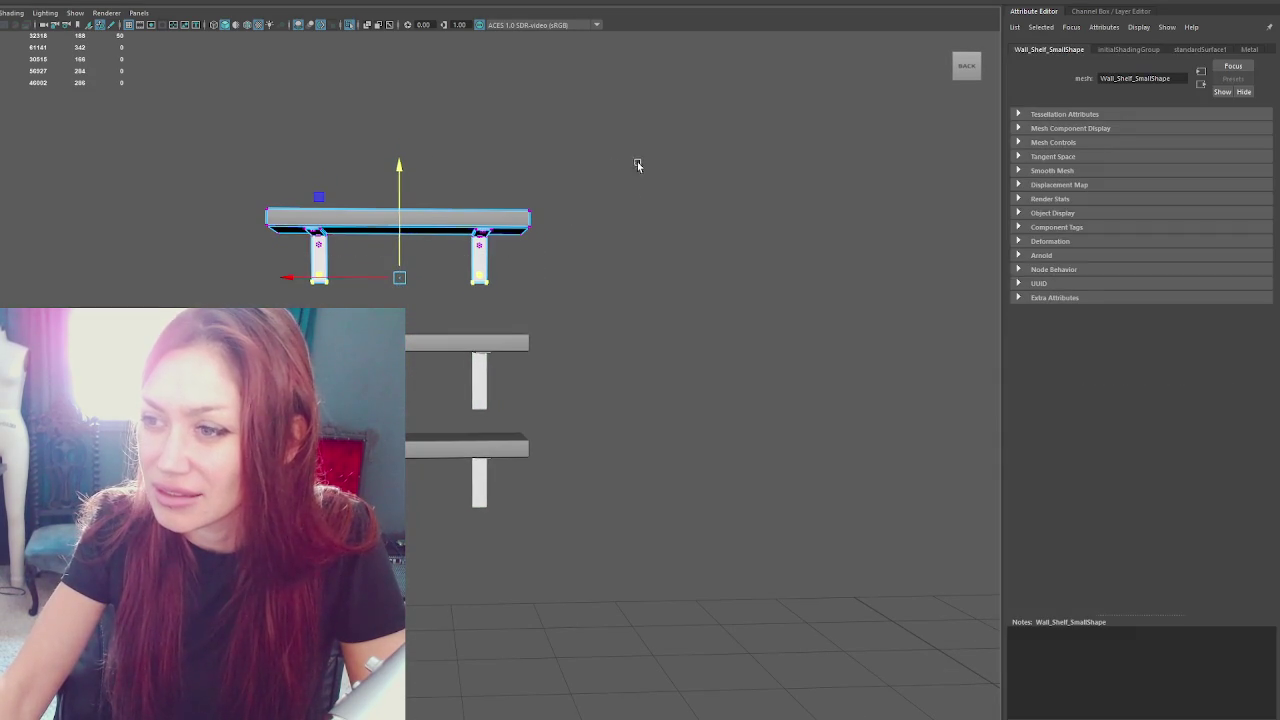
mouse_move(471, 251)
left_mouse_down()
mouse_move(420, 270)
mouse_move(404, 251)
mouse_move(429, 263)
mouse_move(373, 209)
left_mouse_up()
Reposition the top shelf's left and right leg vertices so both legs sit beneath the shorter board
left_click_drag(290, 295, 291, 294)
left_click_drag(300, 250, 300, 218)
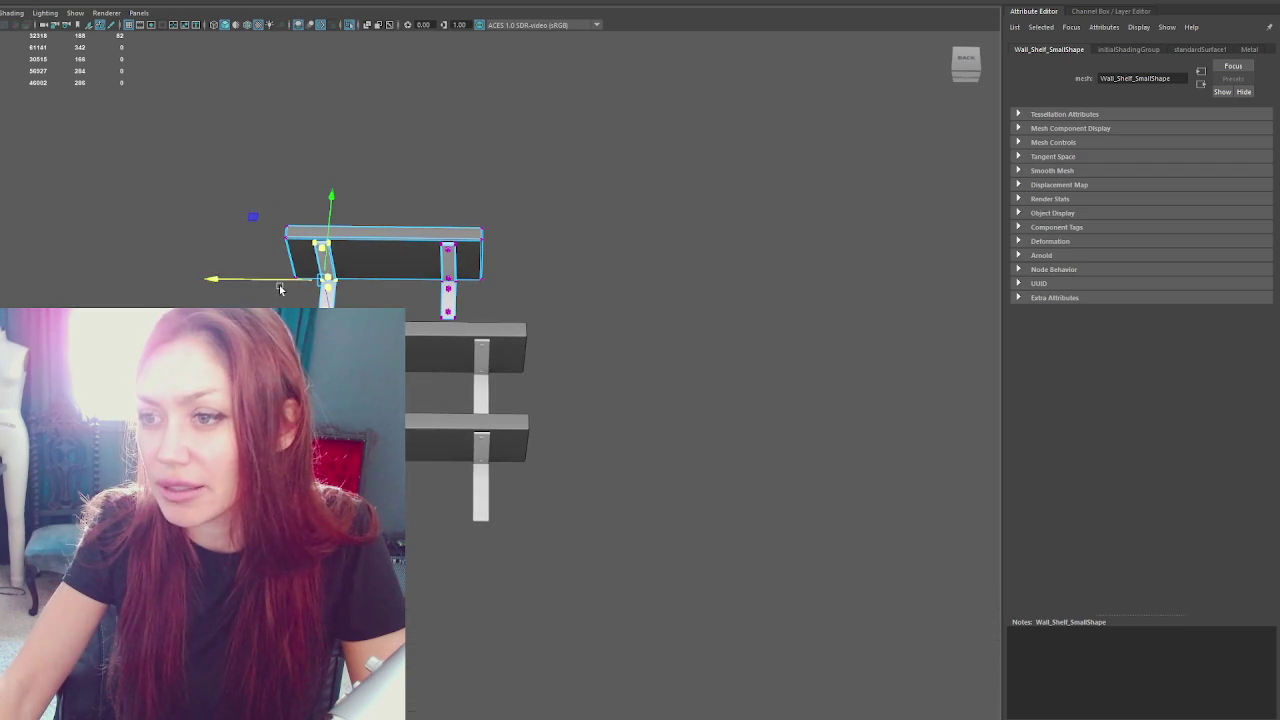
mouse_move(279, 277)
left_mouse_down()
mouse_move(466, 329)
mouse_move(471, 294)
left_mouse_up()
mouse_move(580, 180)
left_mouse_down()
mouse_move(395, 289)
mouse_move(393, 253)
left_mouse_up()
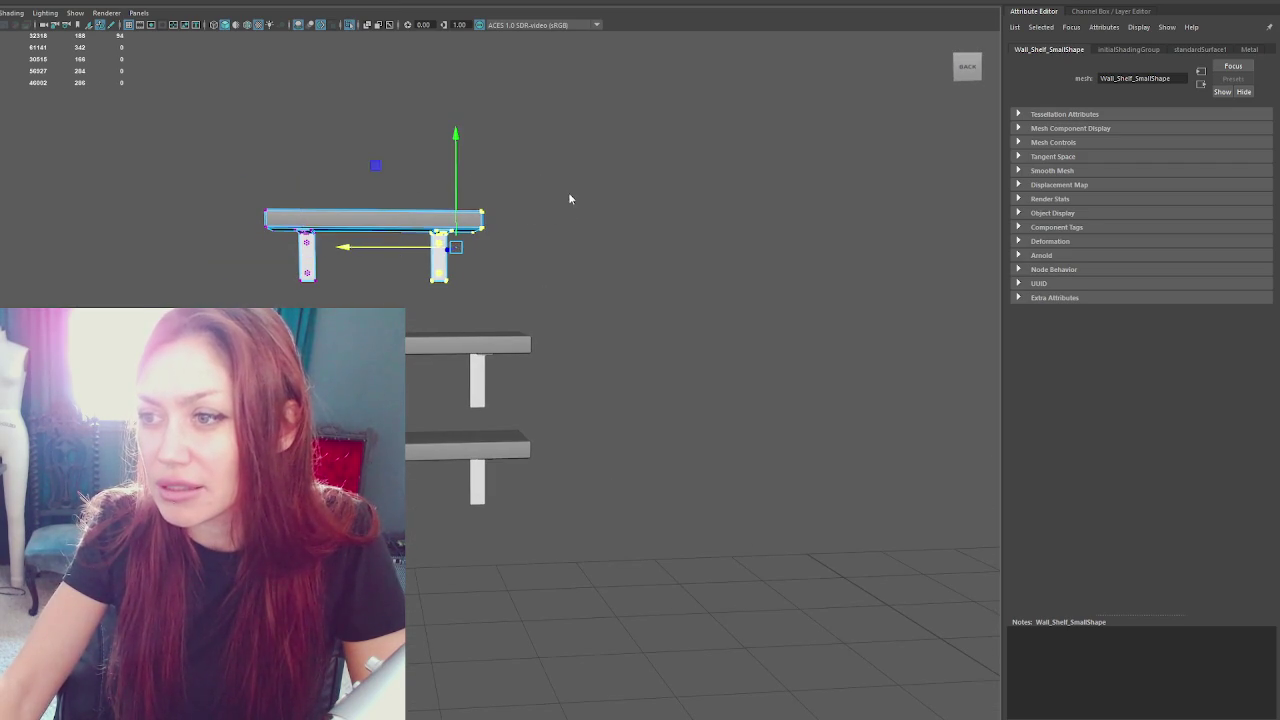
key("F8")
left_click(515, 350)
Stretch the right end of the lower shelf, Wall_Shelf_Big, further right using its vertices
left_click(525, 445)
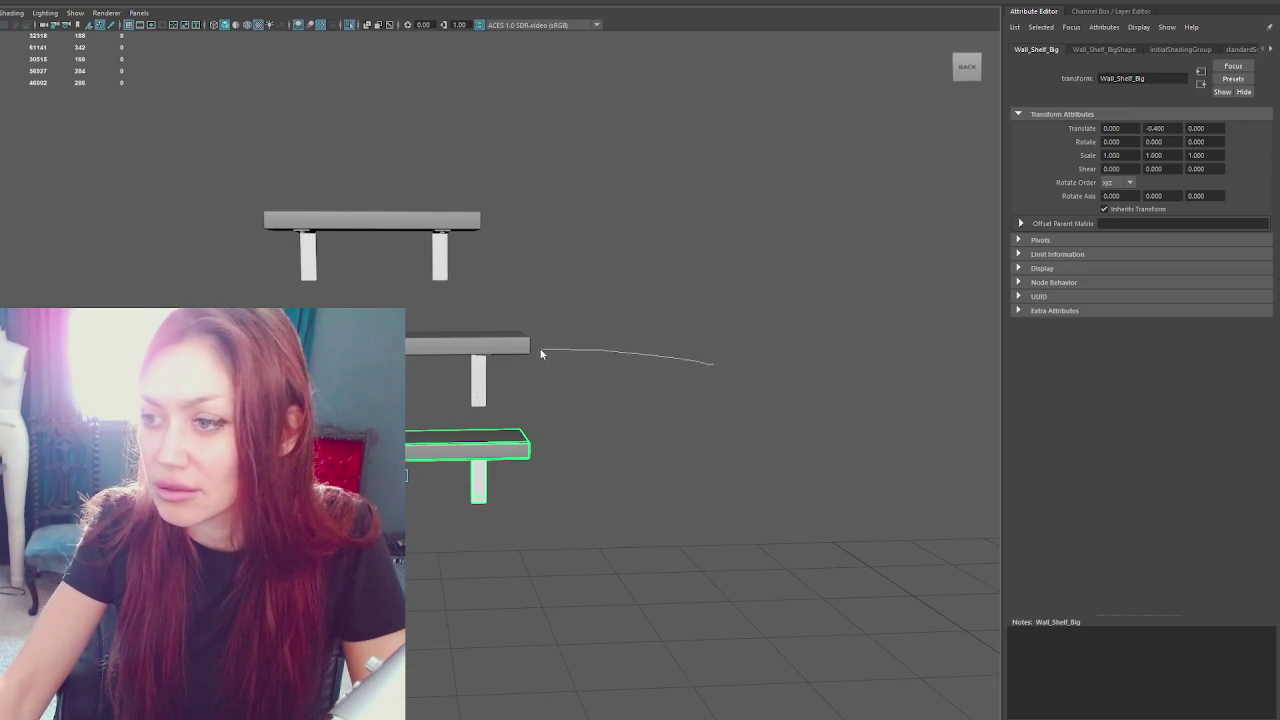
key("F8")
mouse_move(626, 349)
left_mouse_down()
mouse_move(443, 486)
mouse_move(520, 477)
mouse_move(555, 457)
left_mouse_up()
left_click_drag(637, 594, 400, 500)
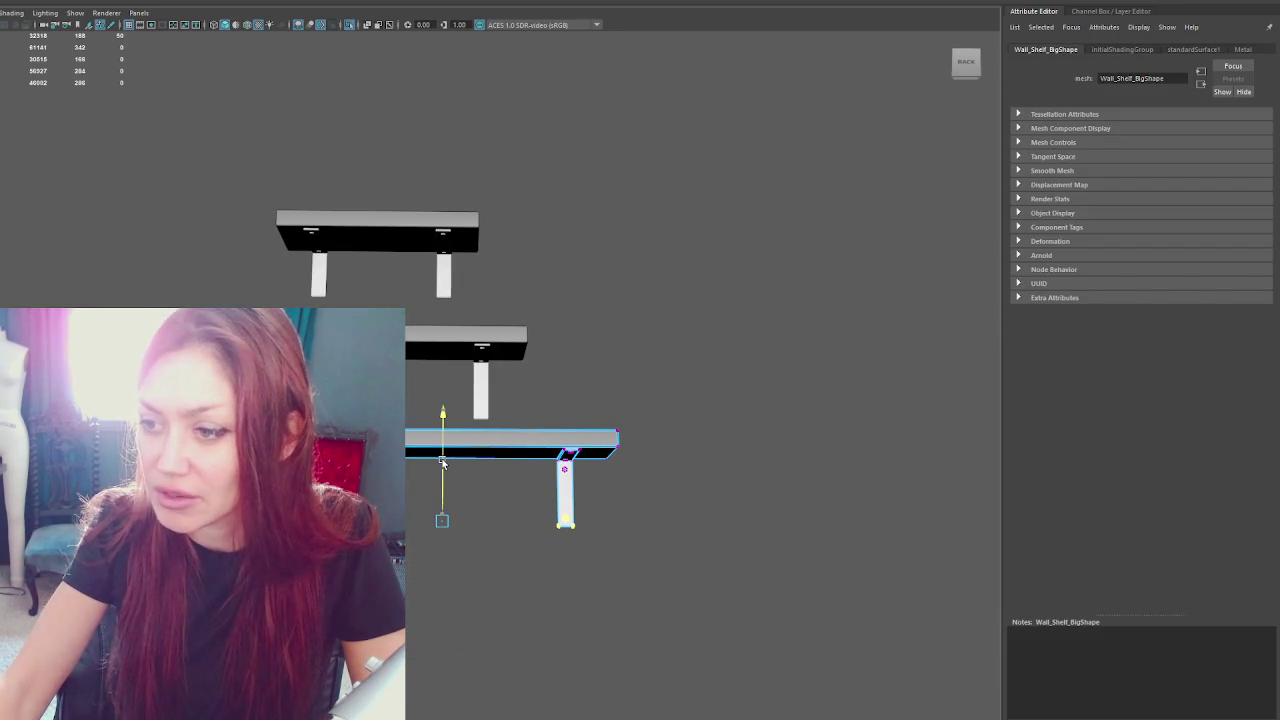
key("F8")
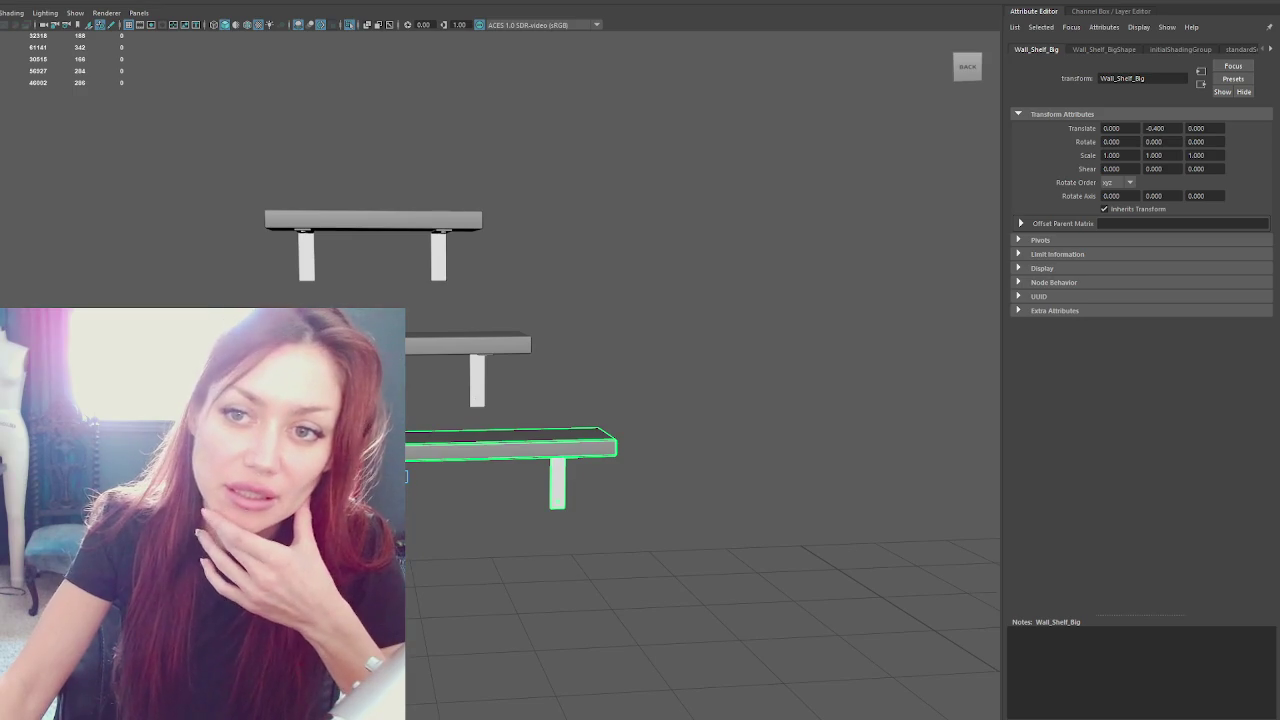
Export the whole Apothecary group over Apothacary.fbx, replacing the existing file
key("Up")
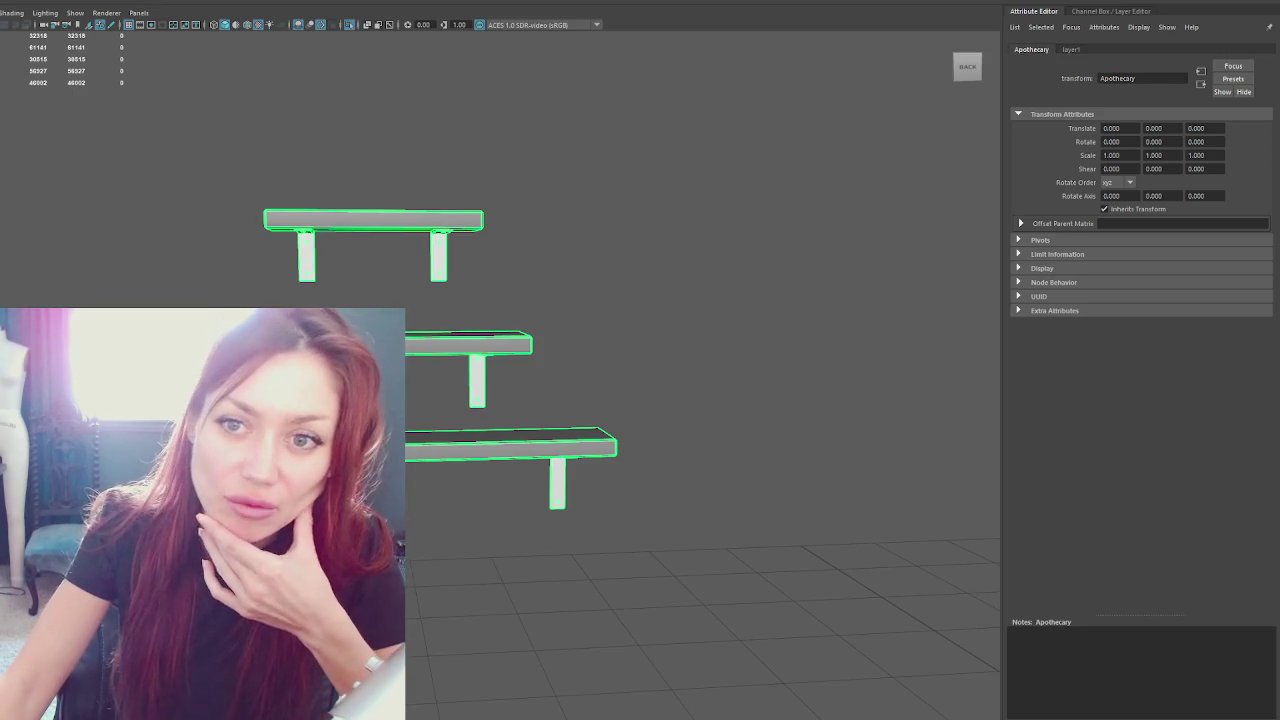
left_click(110, 121)
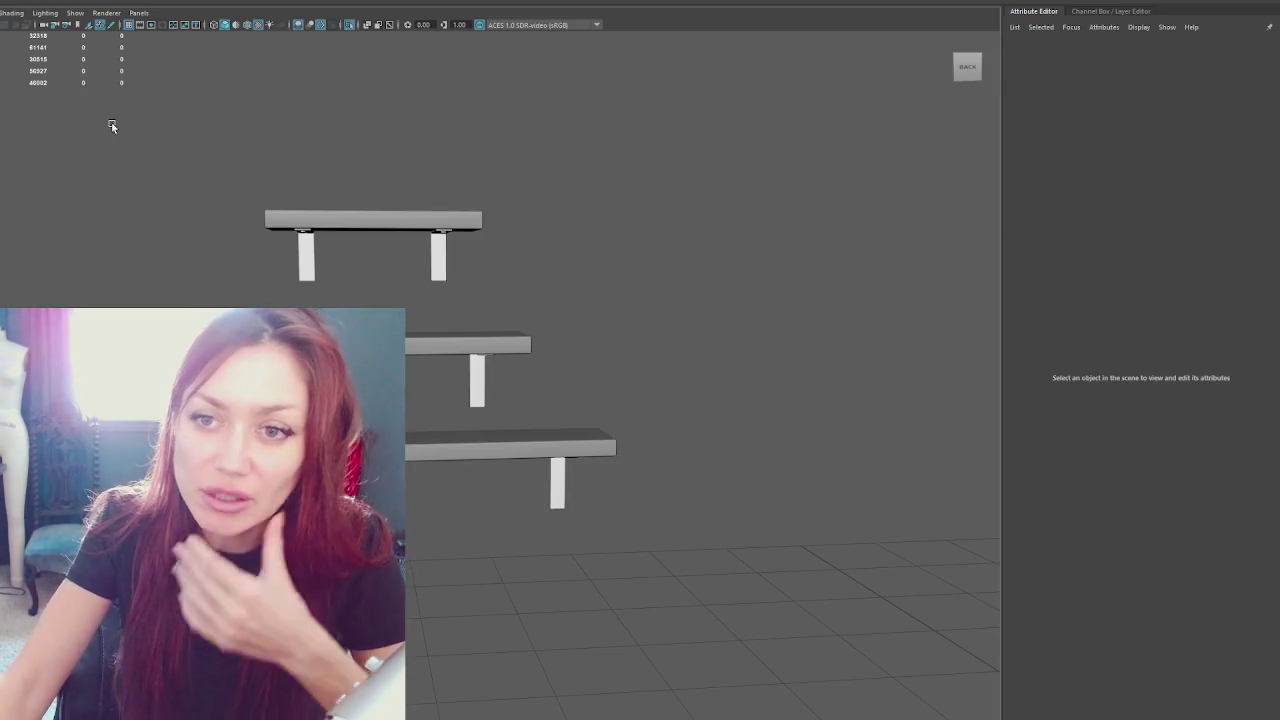
key("ctrl+1")
left_click(86, 126)
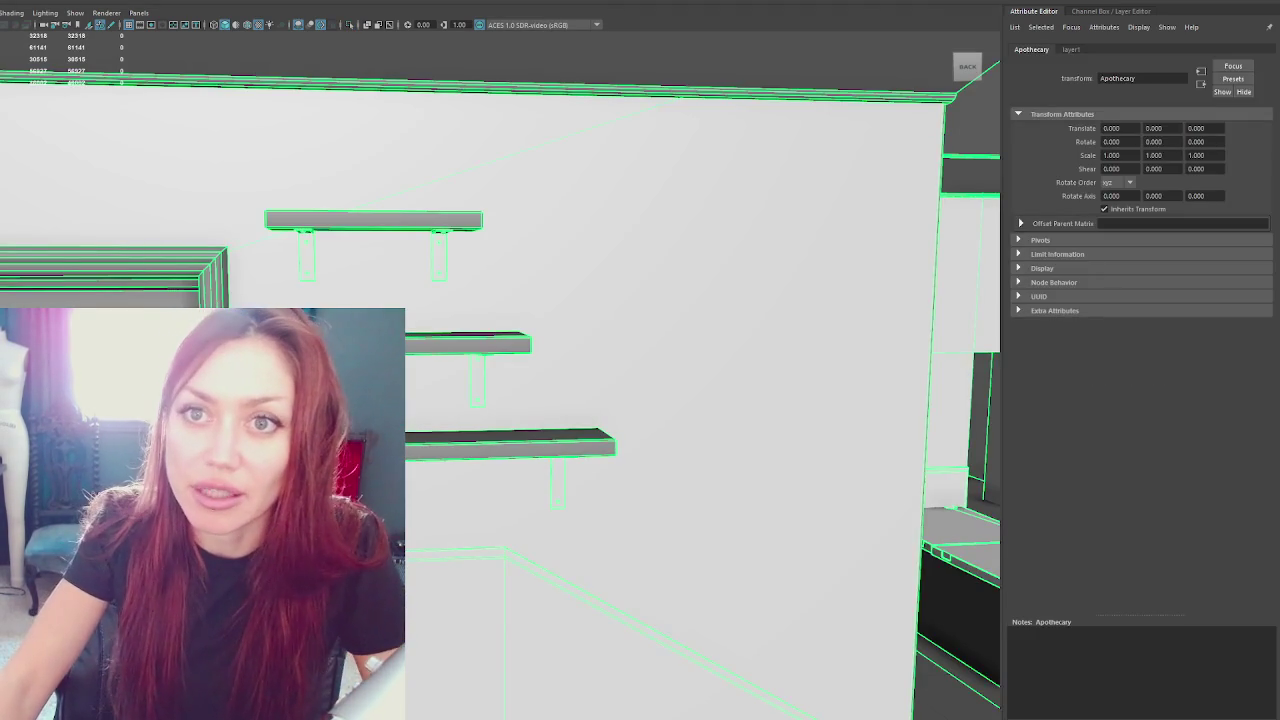
double_click(95, 177)
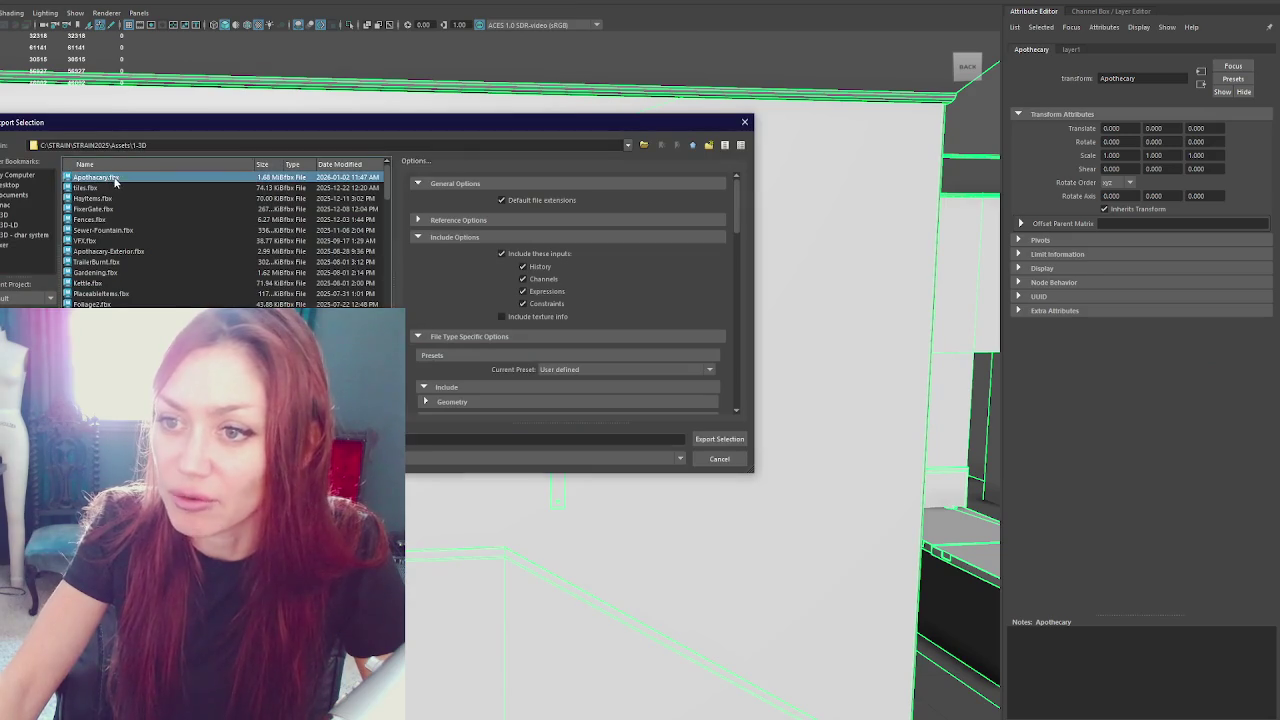
left_click(326, 306)
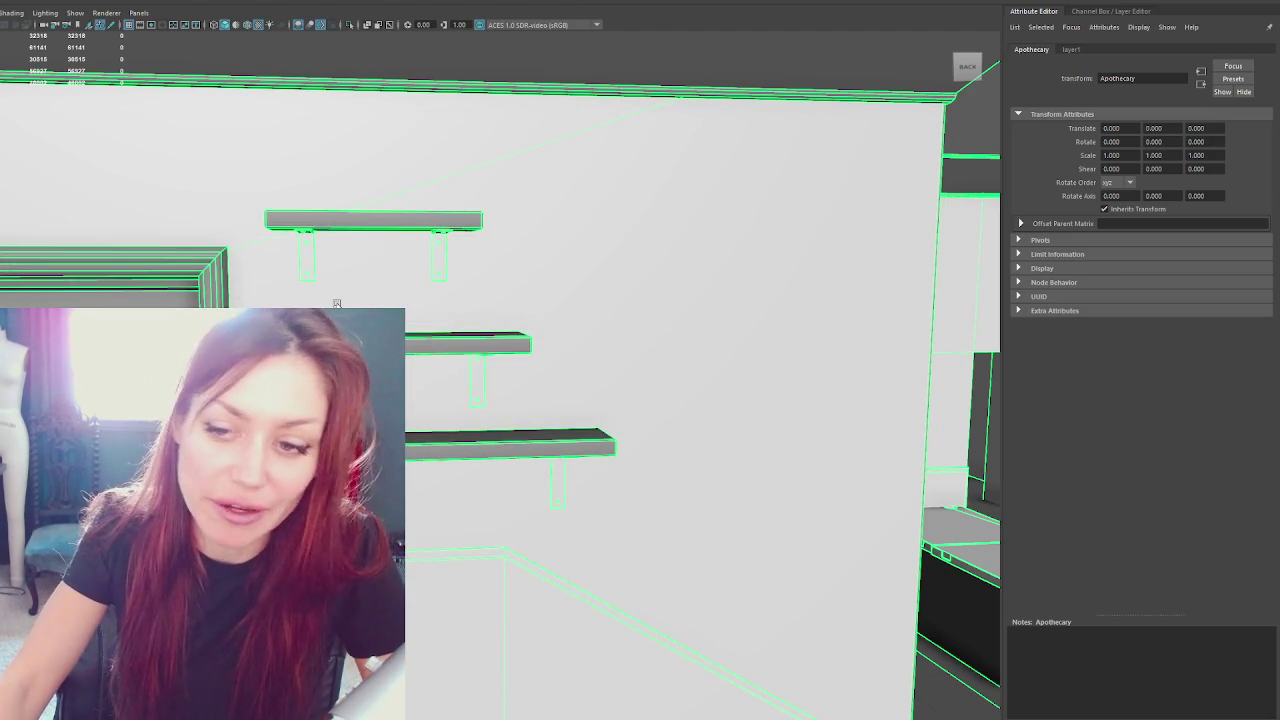
key("alt+Tab")
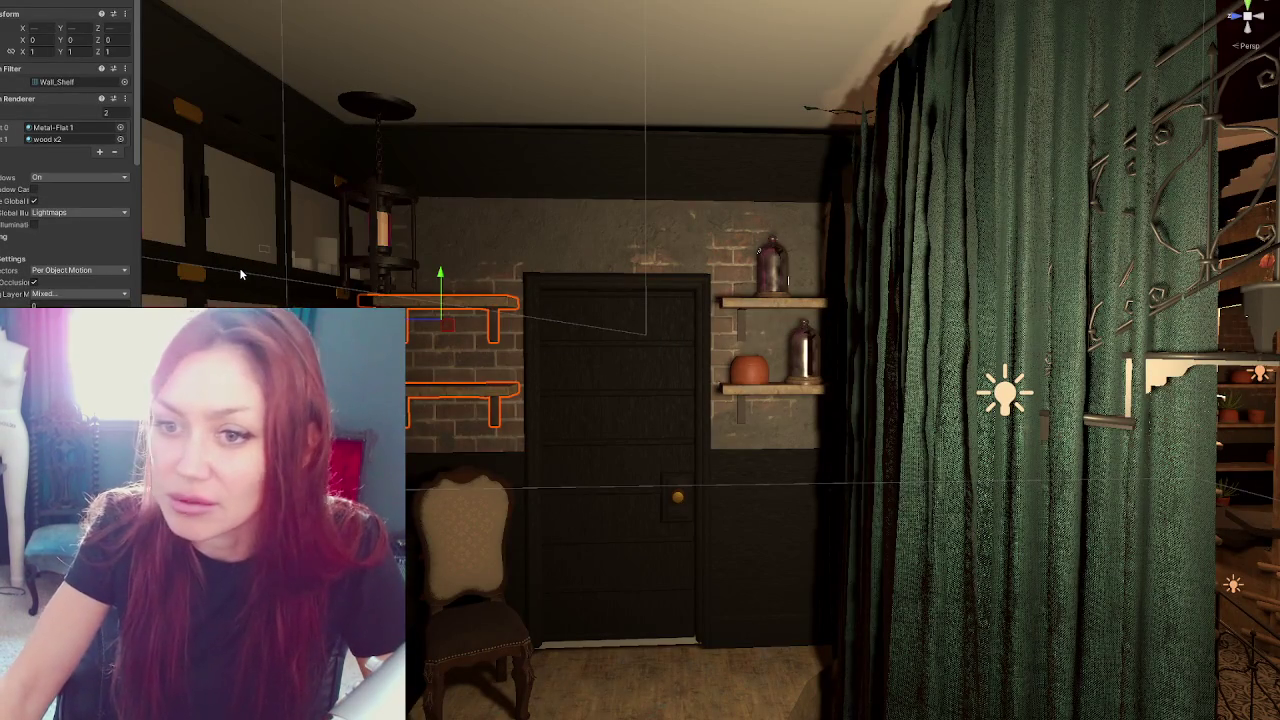
Inspect the reimported upper wall shelves and frame Wall_Shelf_2 up close
left_click(470, 302)
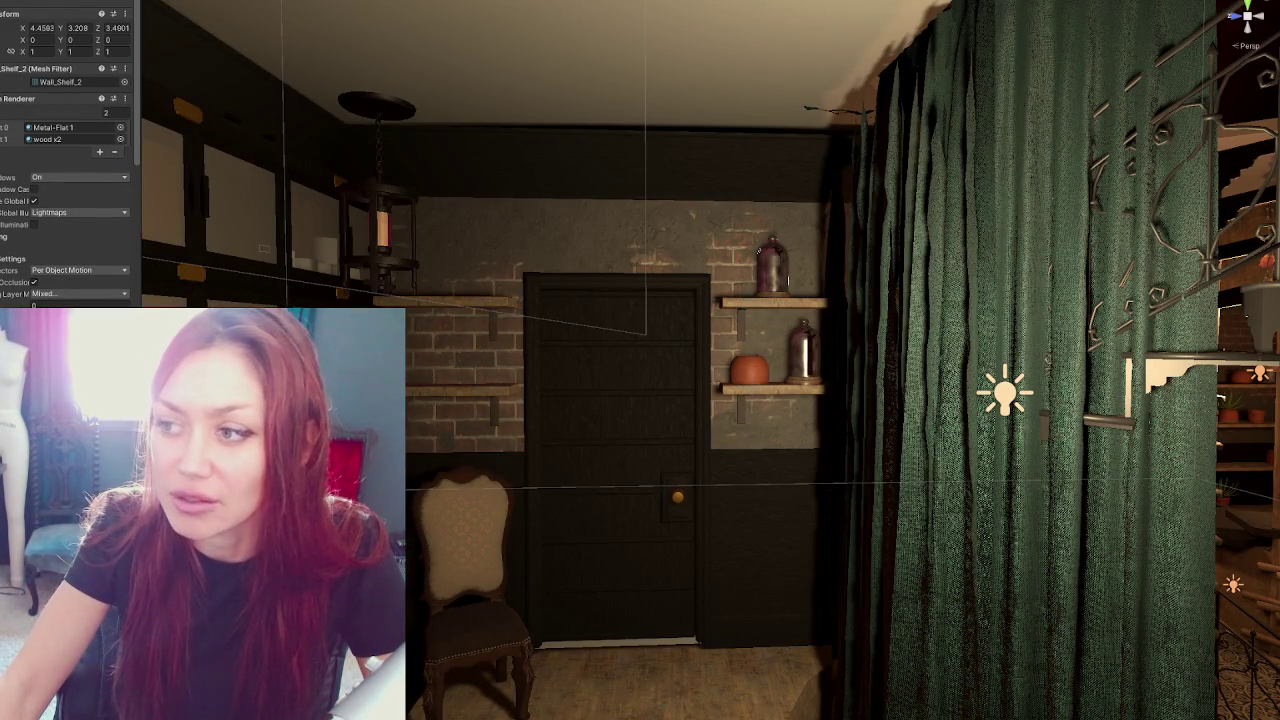
key("ctrl+z")
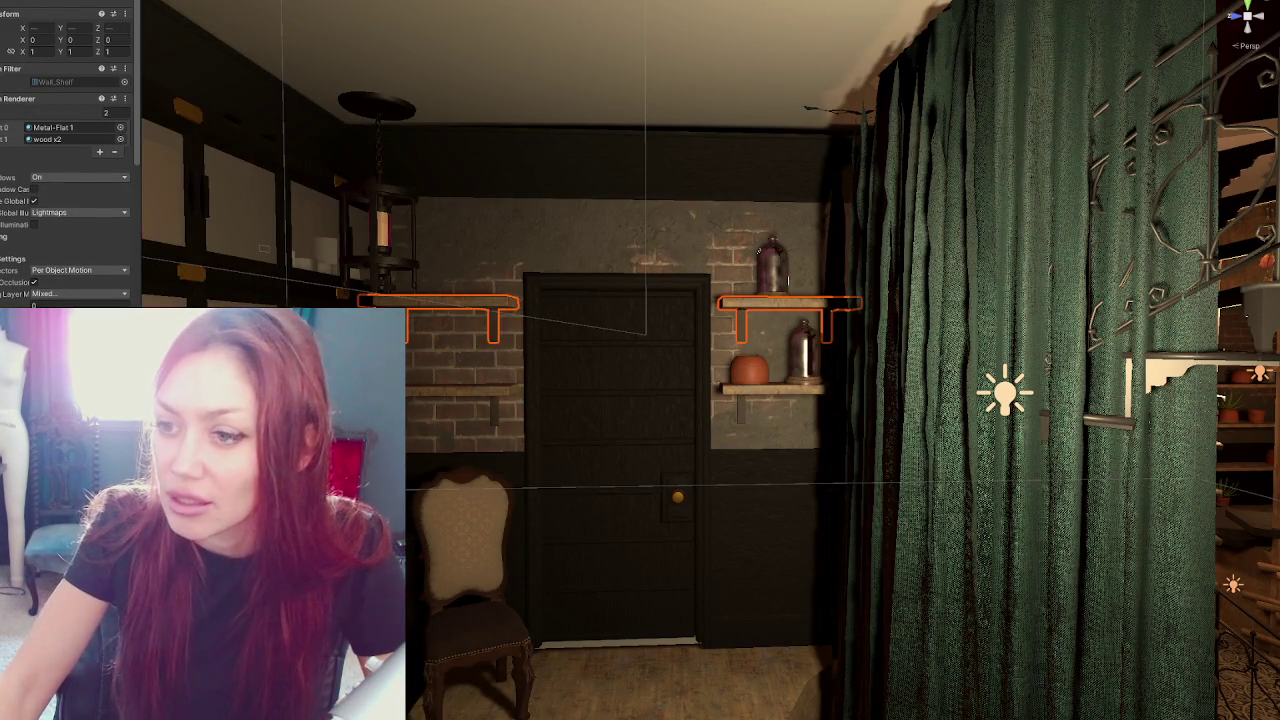
left_click_drag(453, 355, 477, 352)
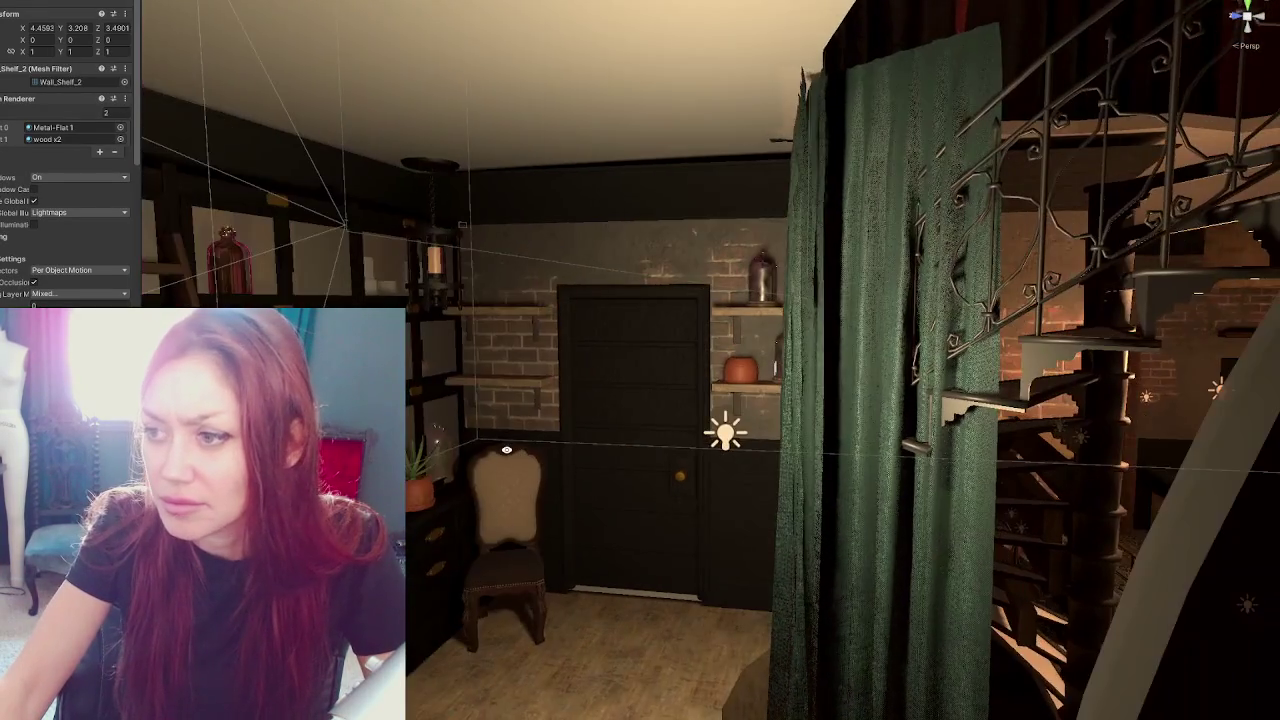
key("f")
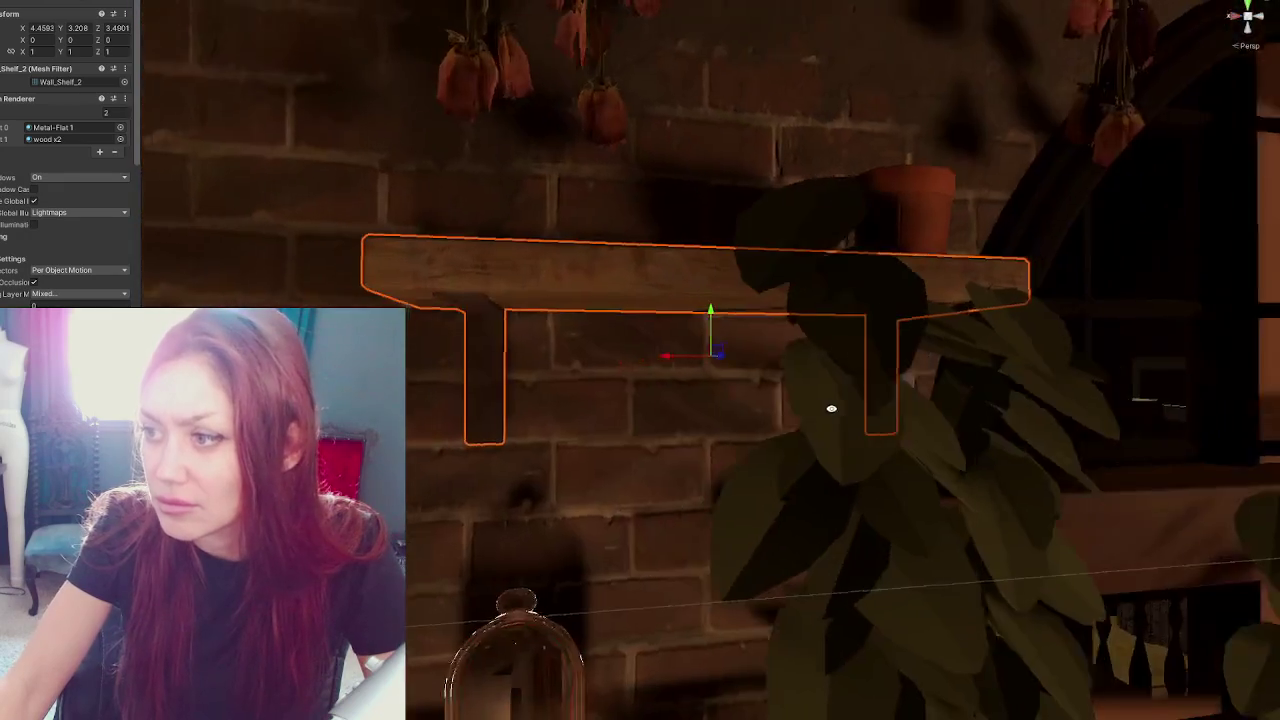
scroll(772, 428, "down", 10)
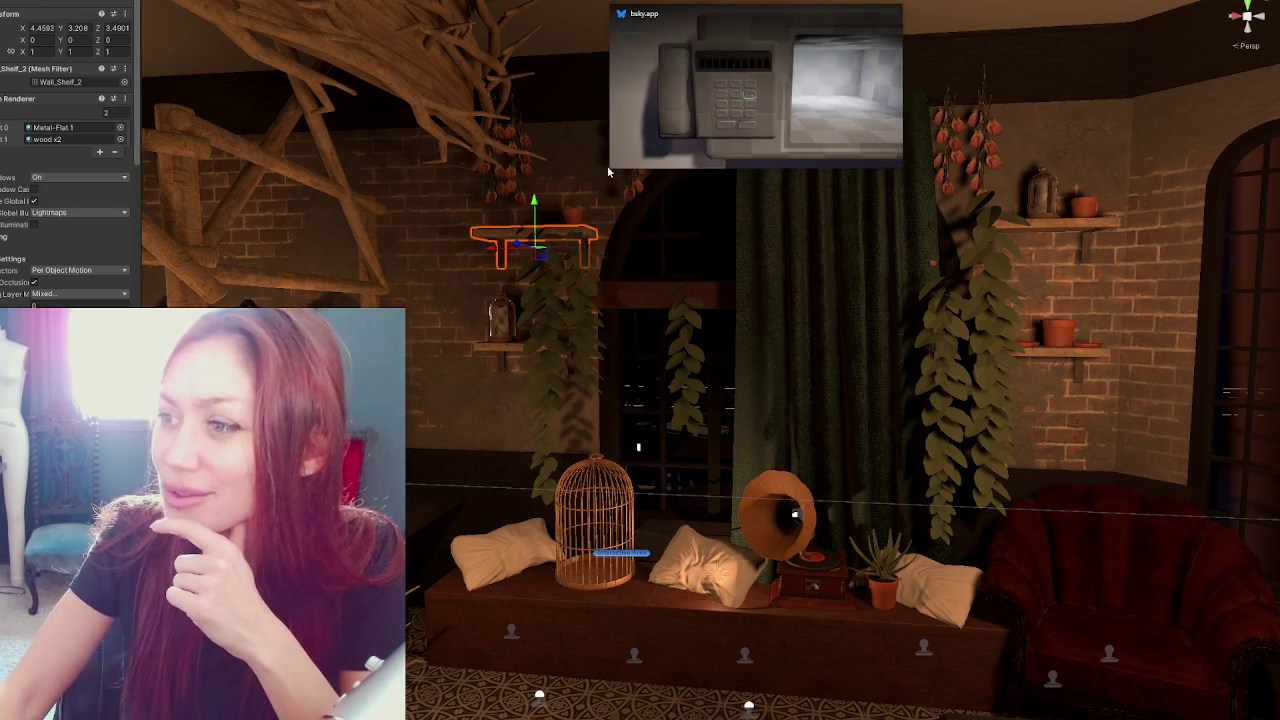
Enlarge the bsky.app keypad video pop-out, enter digits, watch the clip, then close it
left_click_drag(612, 167, 118, 444)
left_click(447, 238)
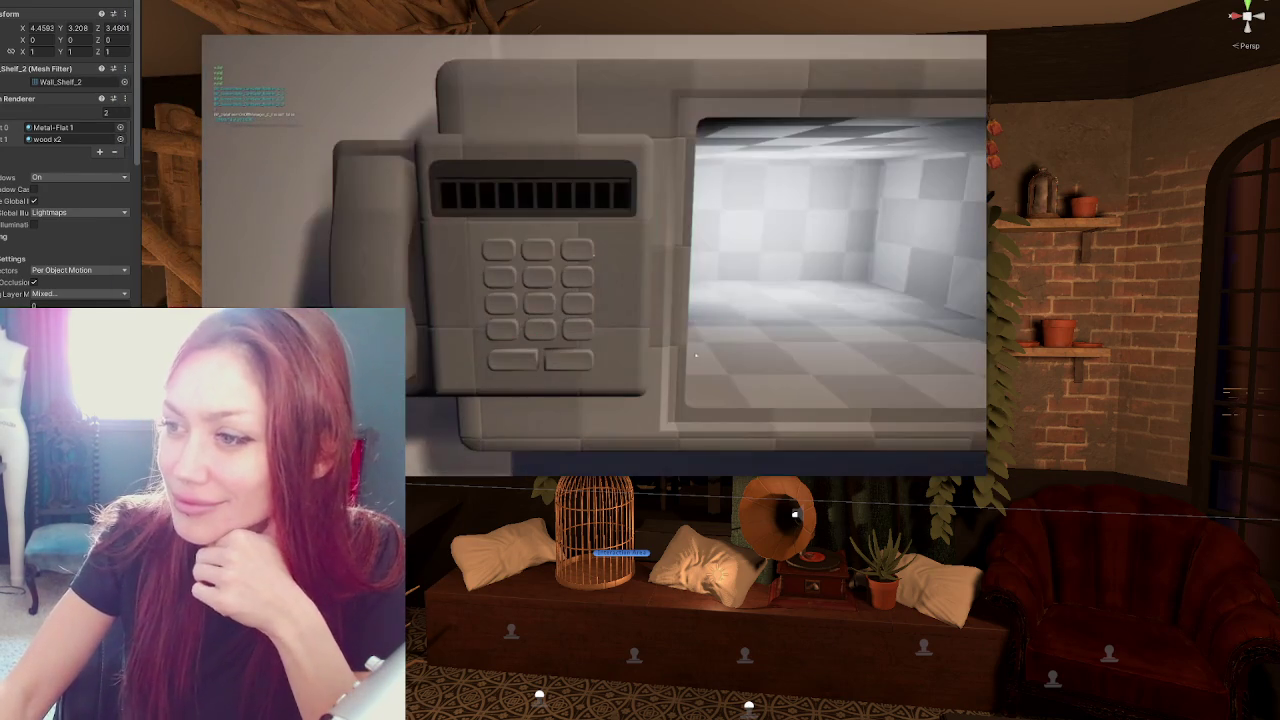
type("84235")
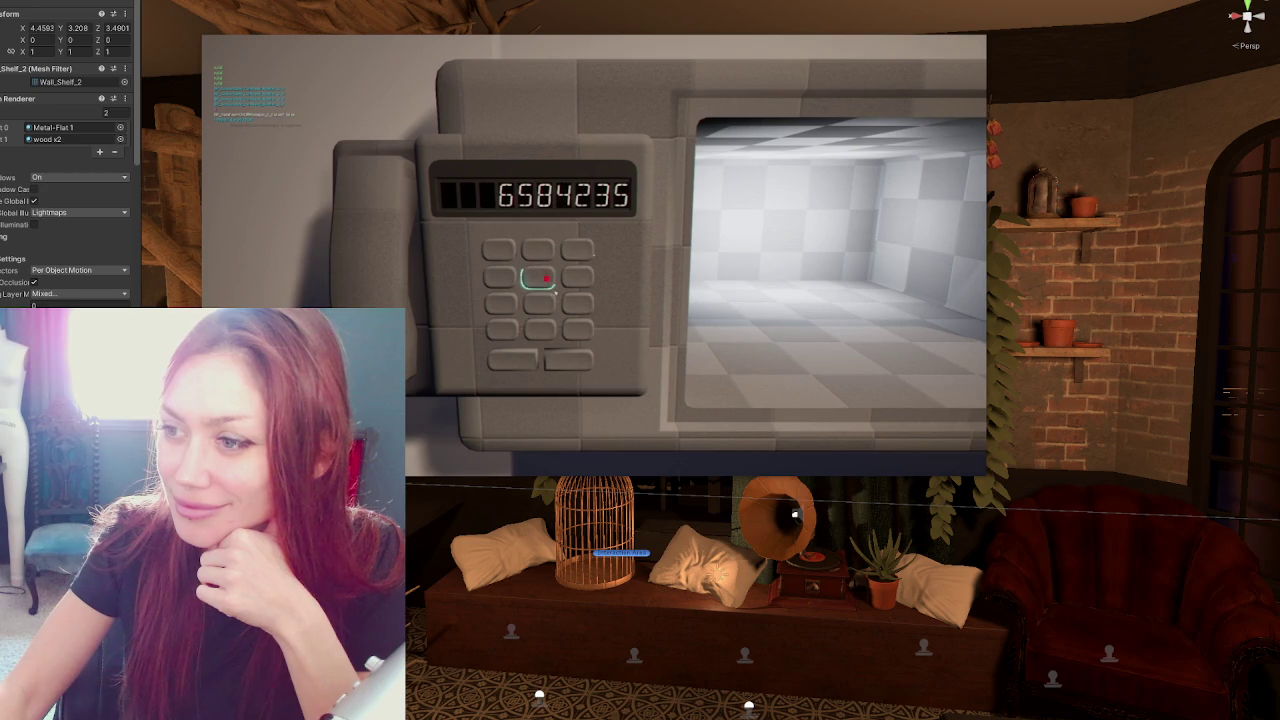
left_click(508, 332)
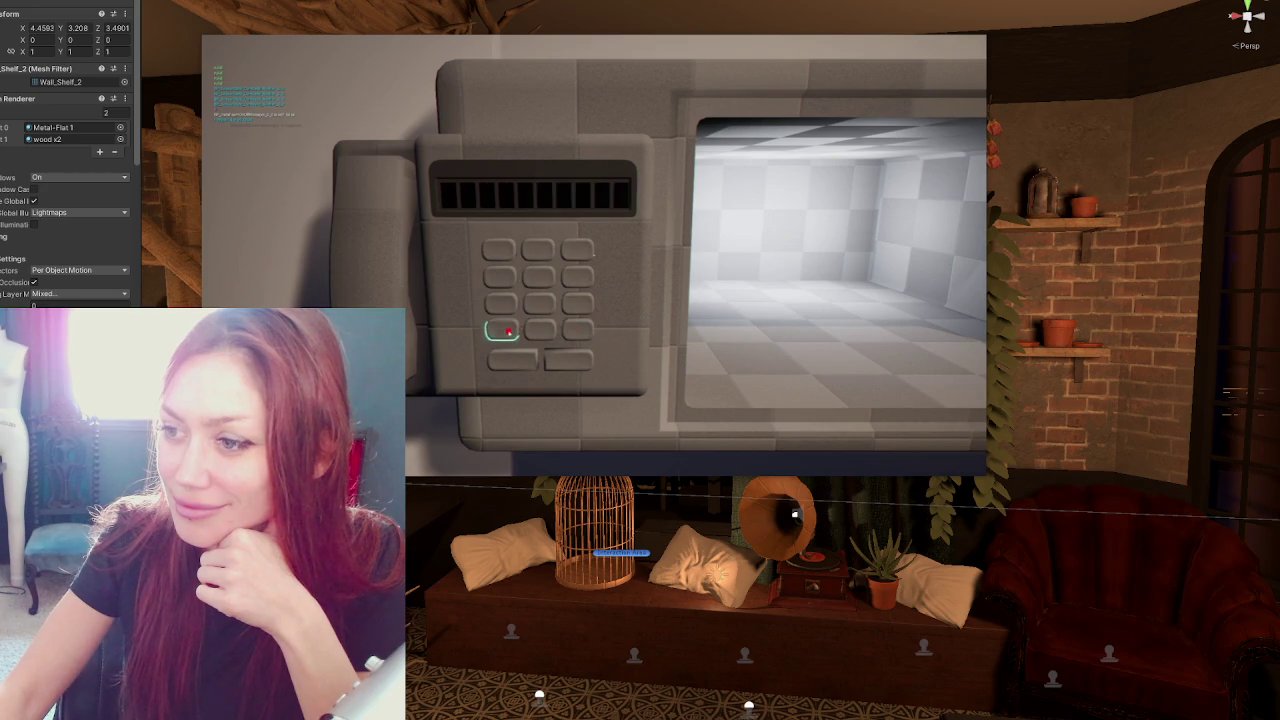
left_click(579, 331)
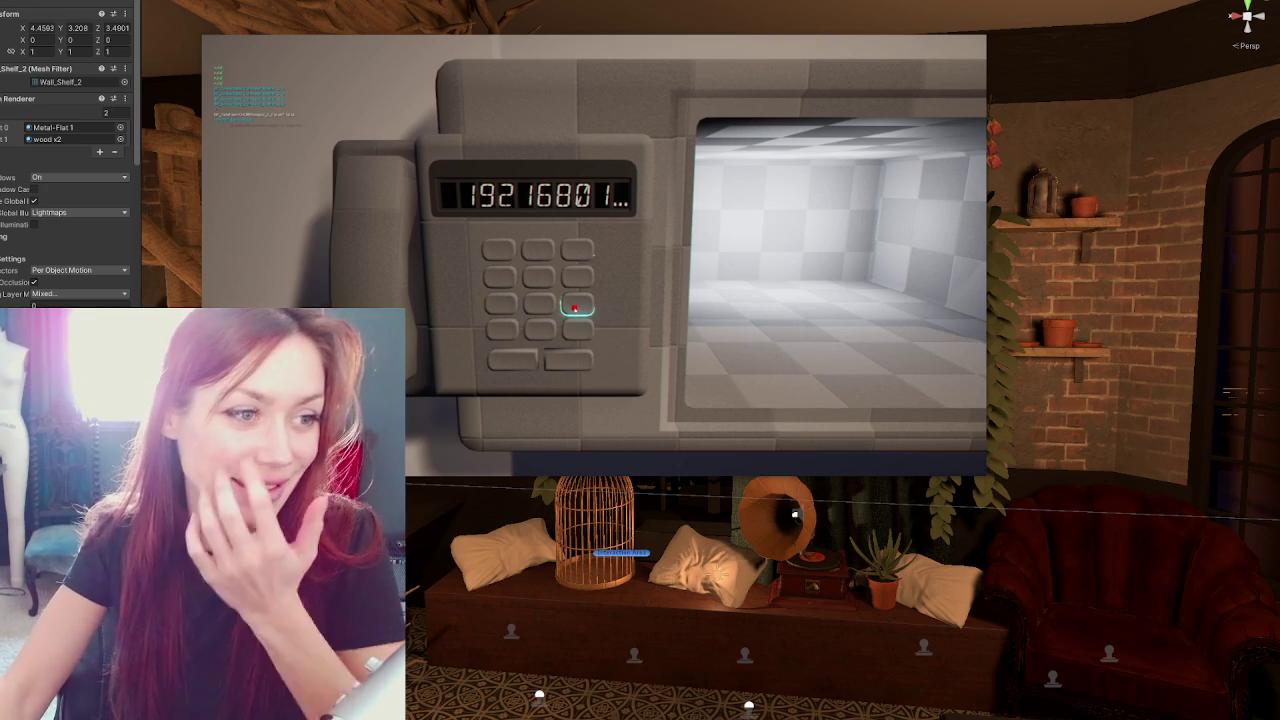
mouse_move(809, 134)
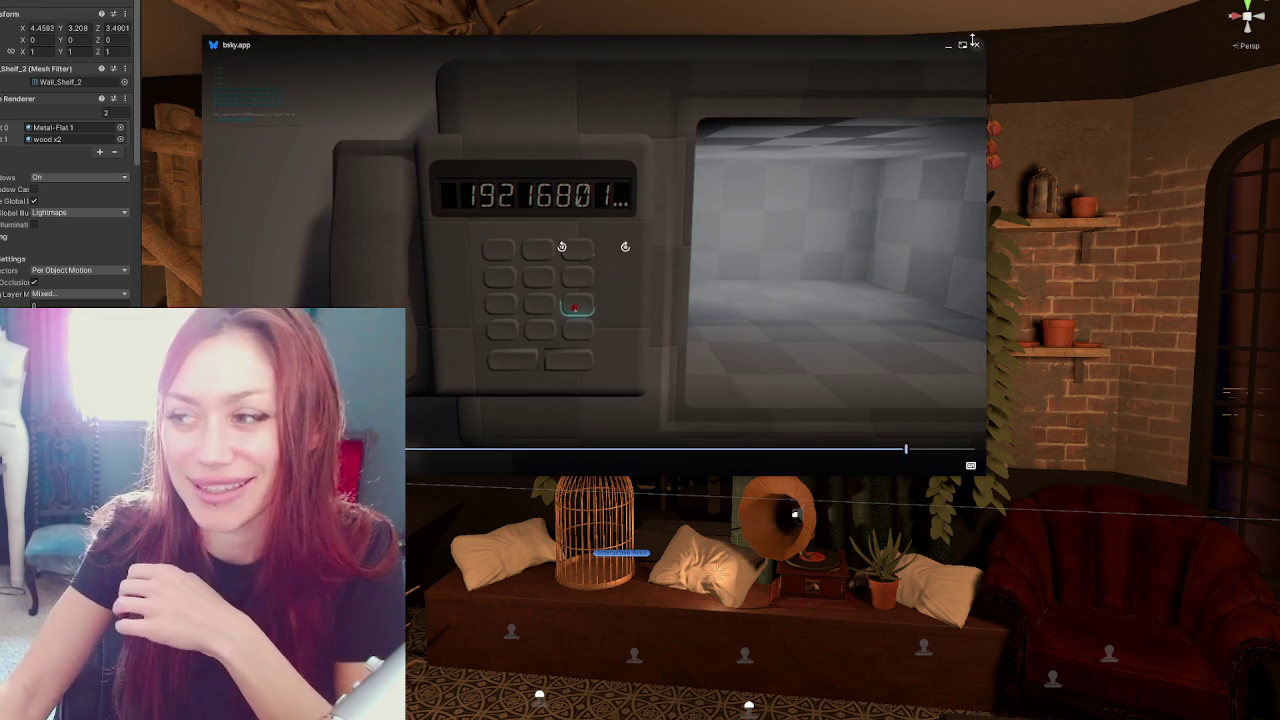
left_click(976, 45)
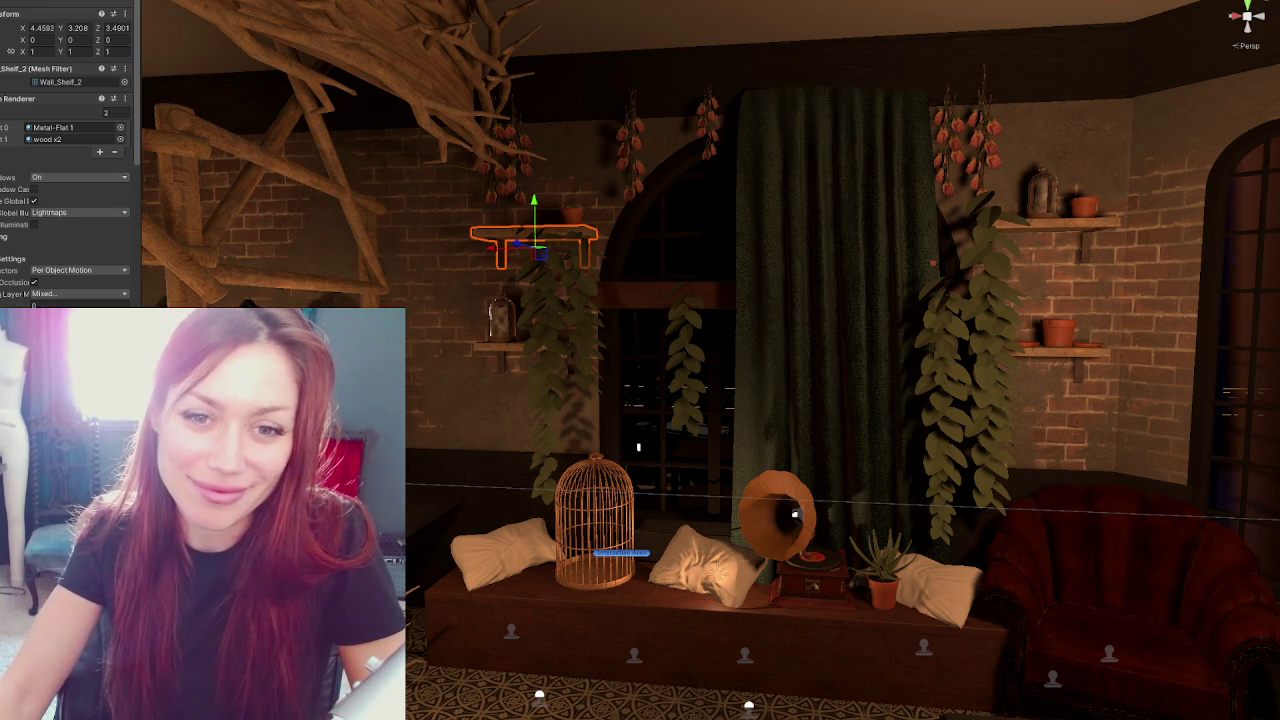
scroll(505, 370, "down", 3)
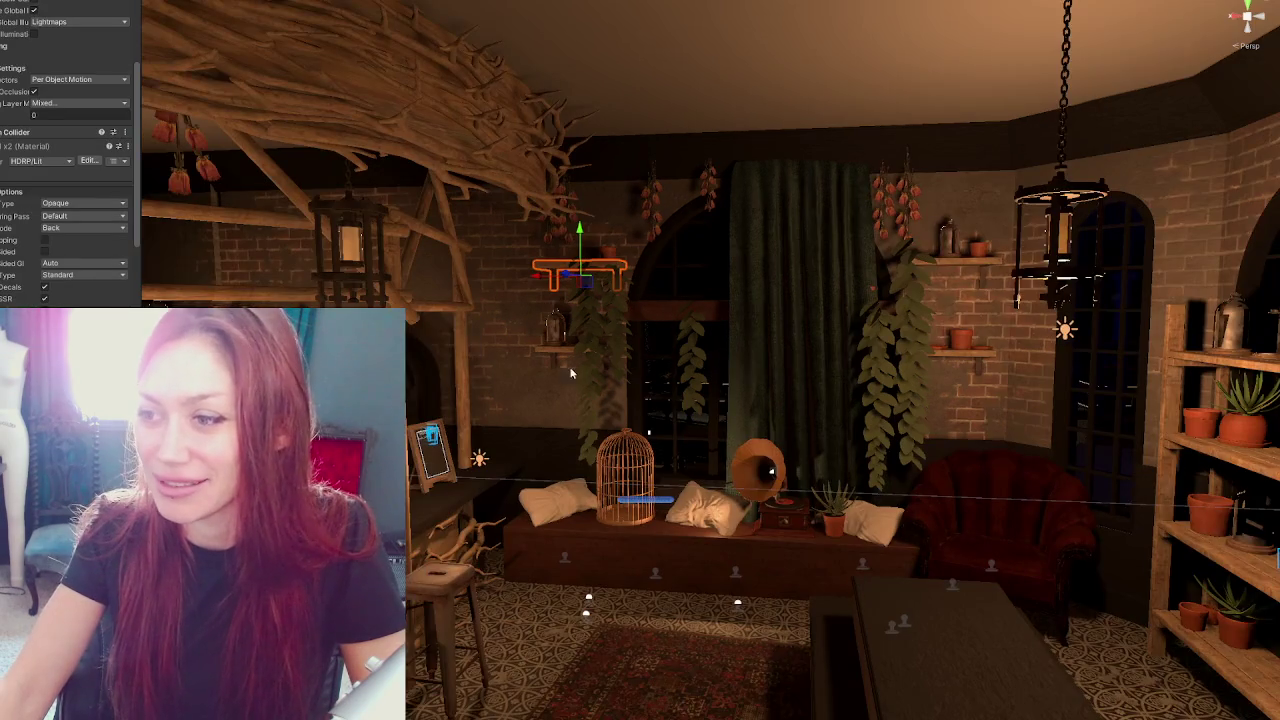
scroll(589, 355, "down", 3)
mouse_move(589, 355)
left_mouse_down()
mouse_move(468, 326)
mouse_move(699, 222)
left_mouse_up()
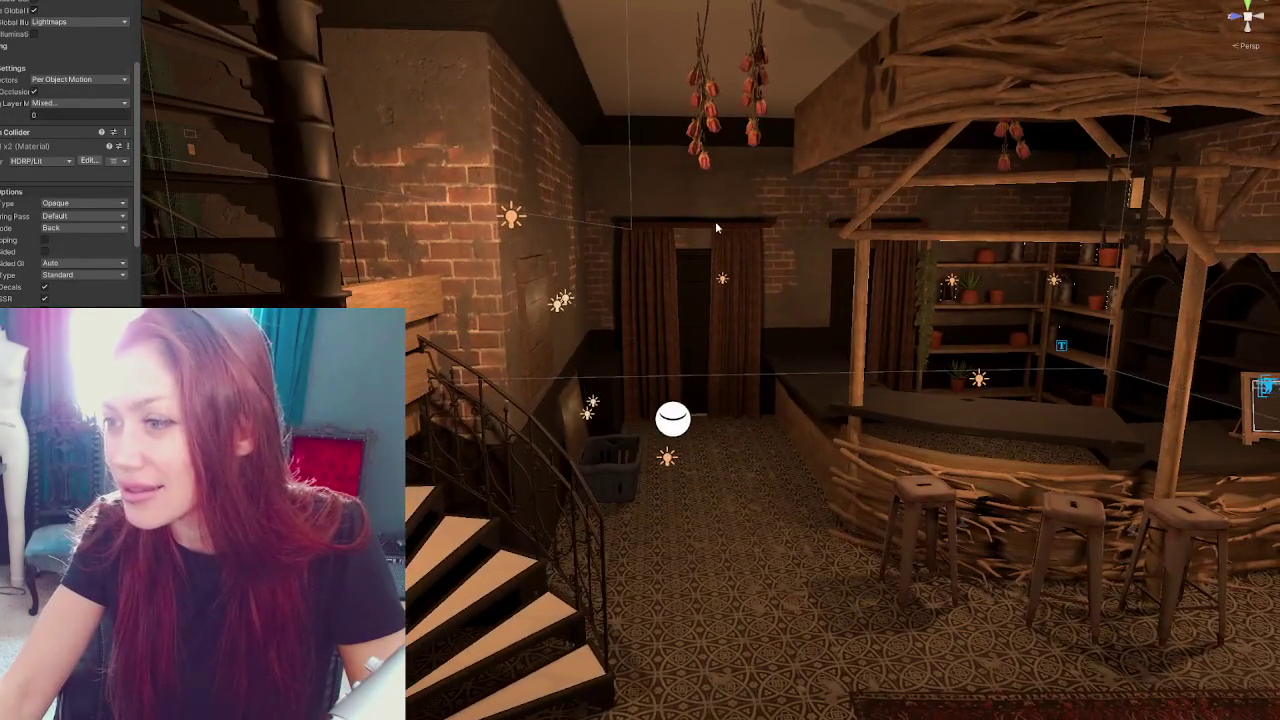
left_click(699, 222)
left_click(699, 222)
left_click(700, 228)
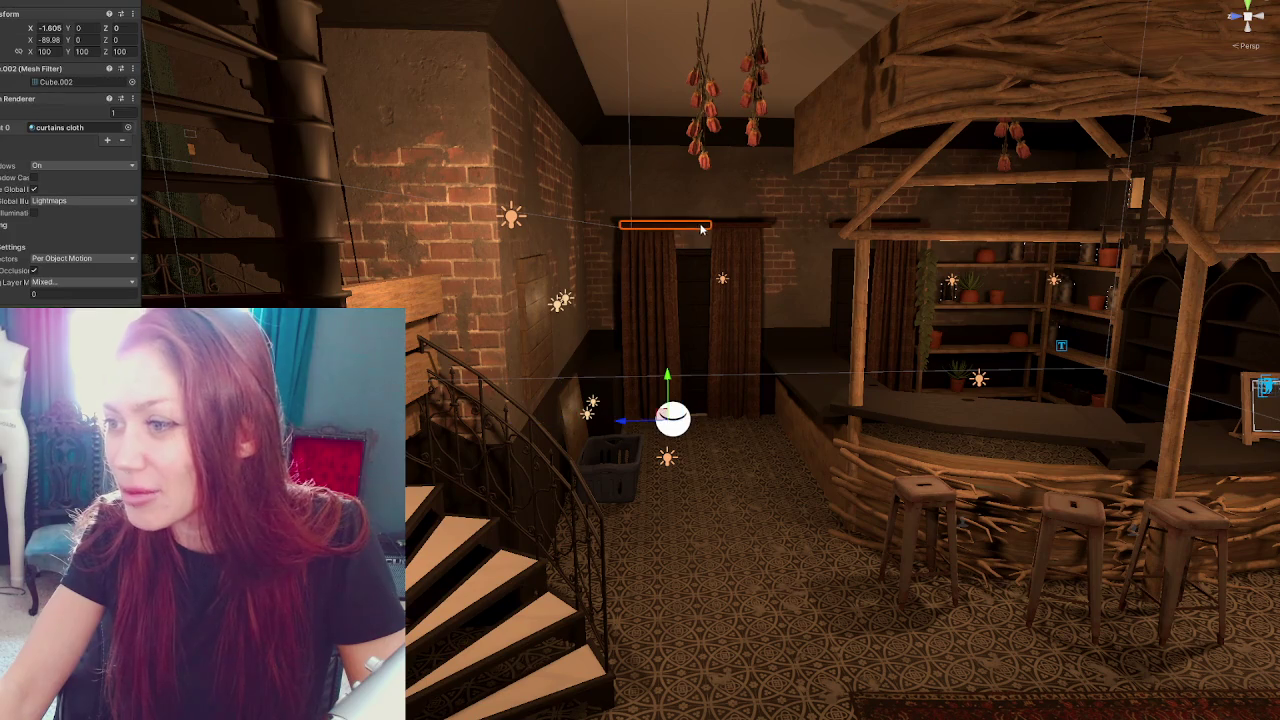
left_click(620, 428)
mouse_move(620, 428)
left_mouse_down()
mouse_move(894, 490)
mouse_move(673, 247)
left_mouse_up()
left_click(673, 247)
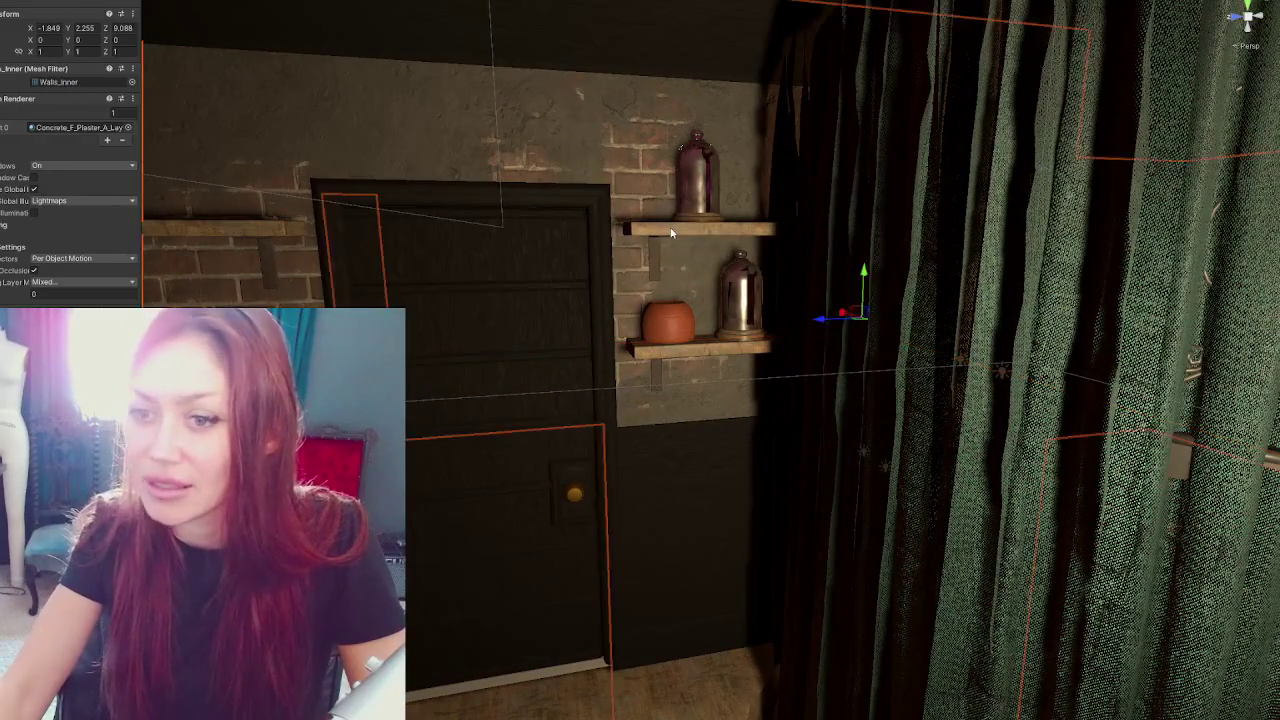
left_click(672, 233)
left_click(225, 228)
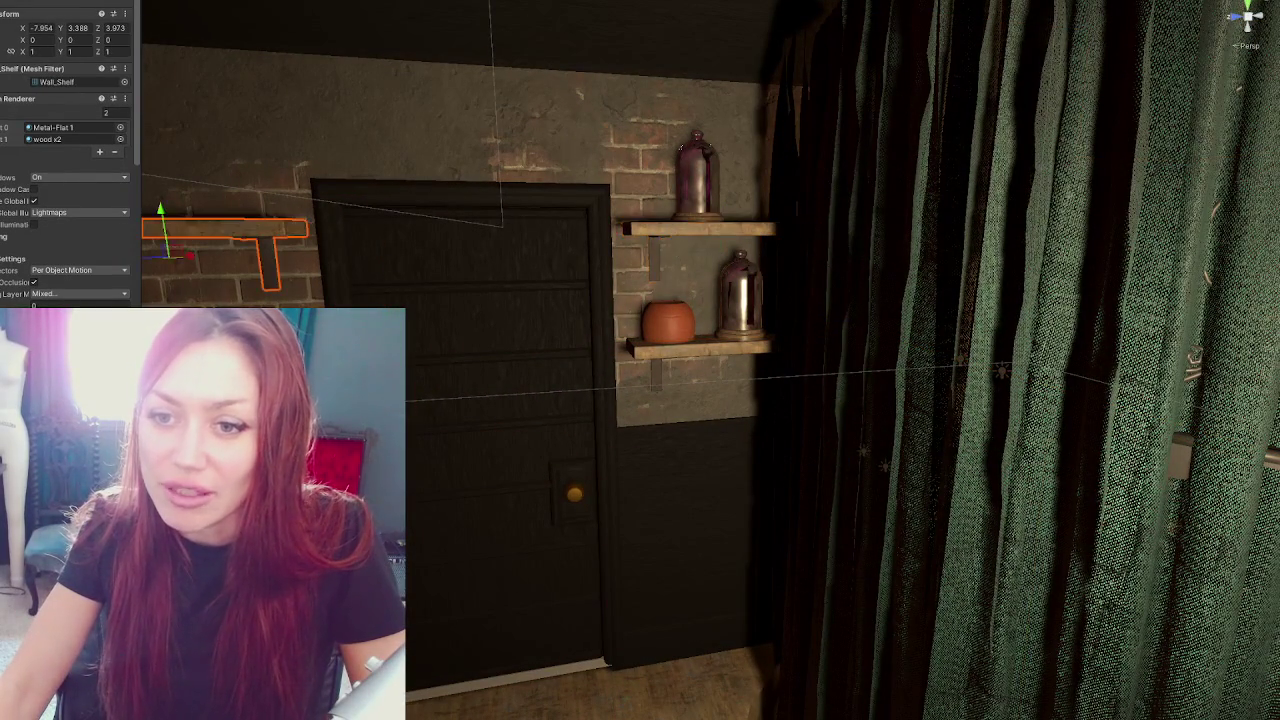
left_click(700, 346)
key("f")
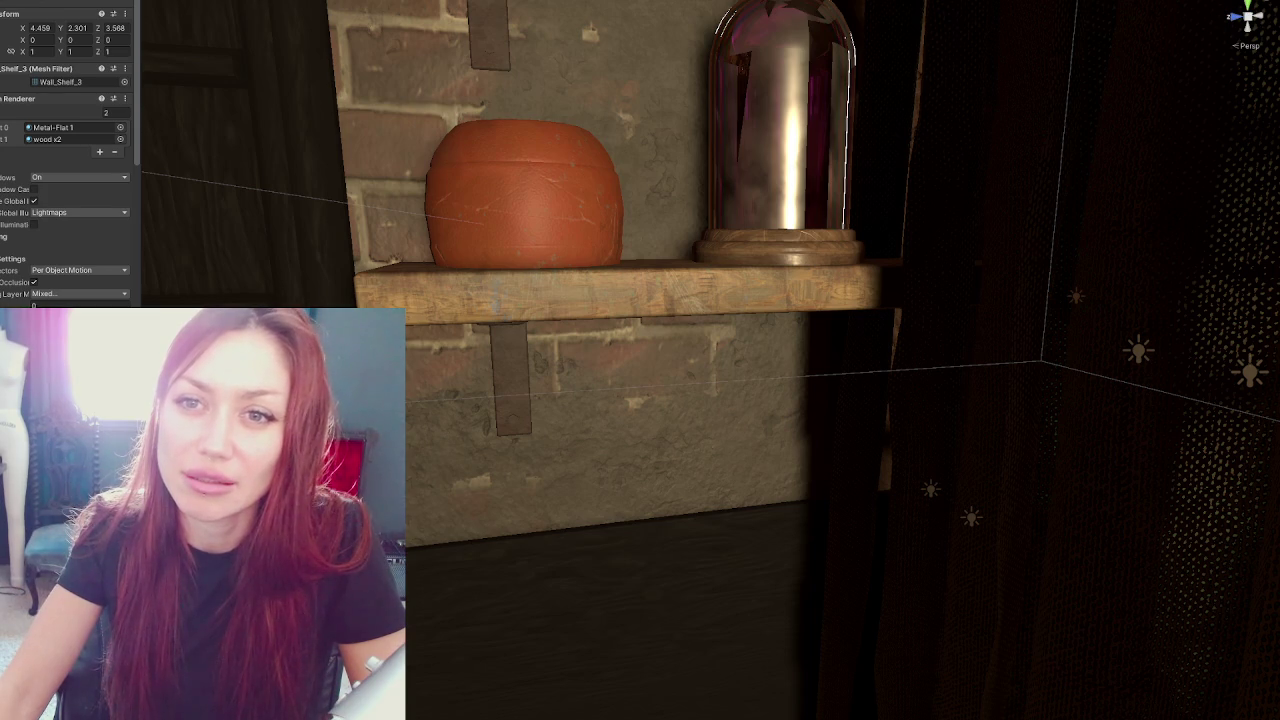
left_click(572, 239)
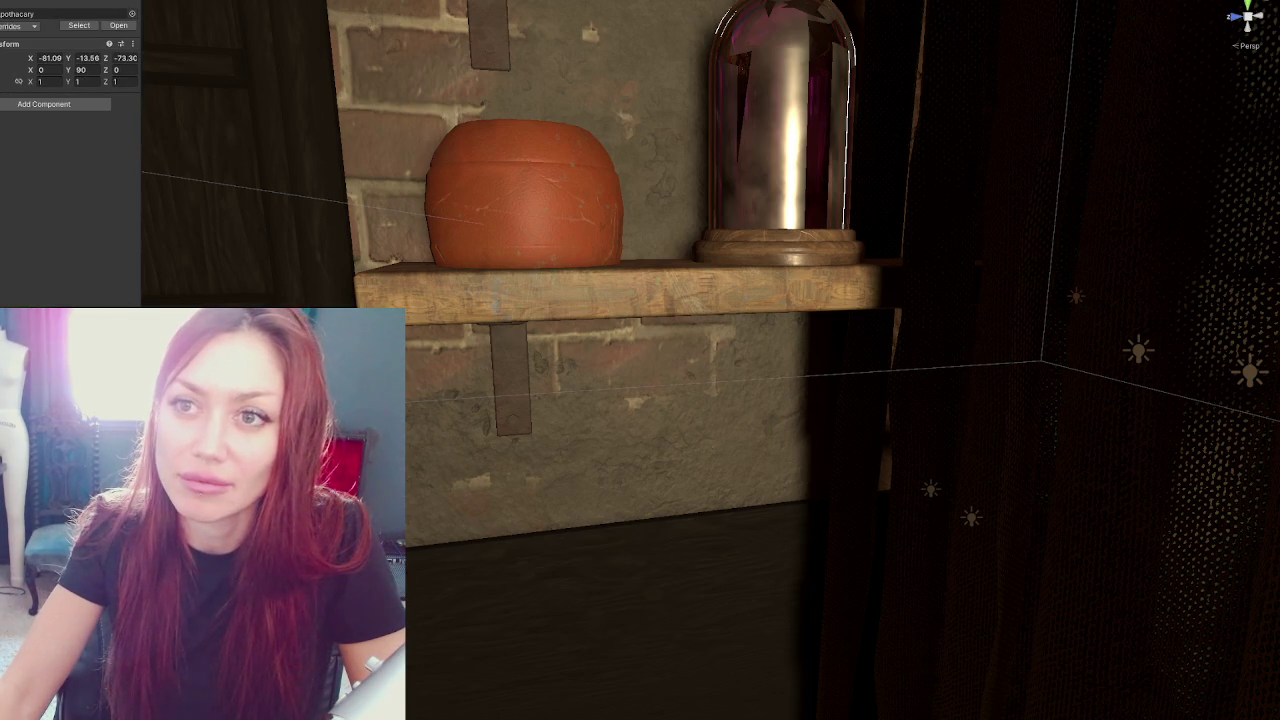
key("f")
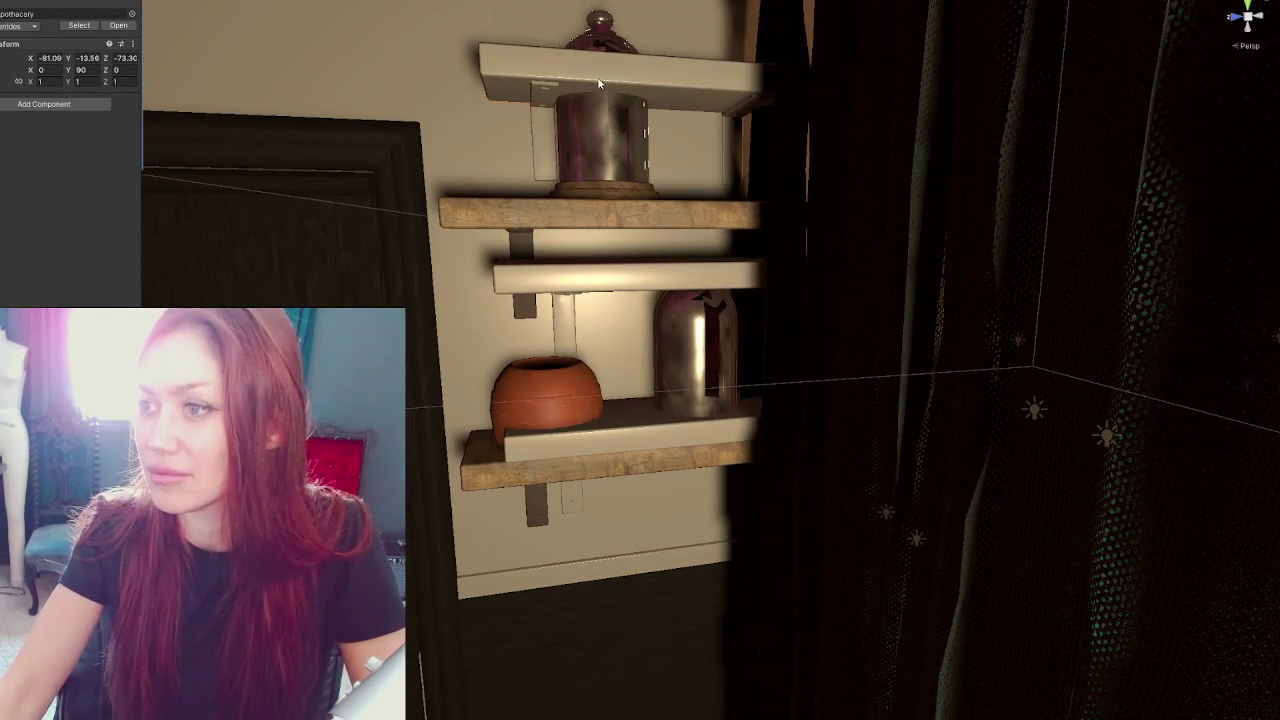
left_click(683, 143)
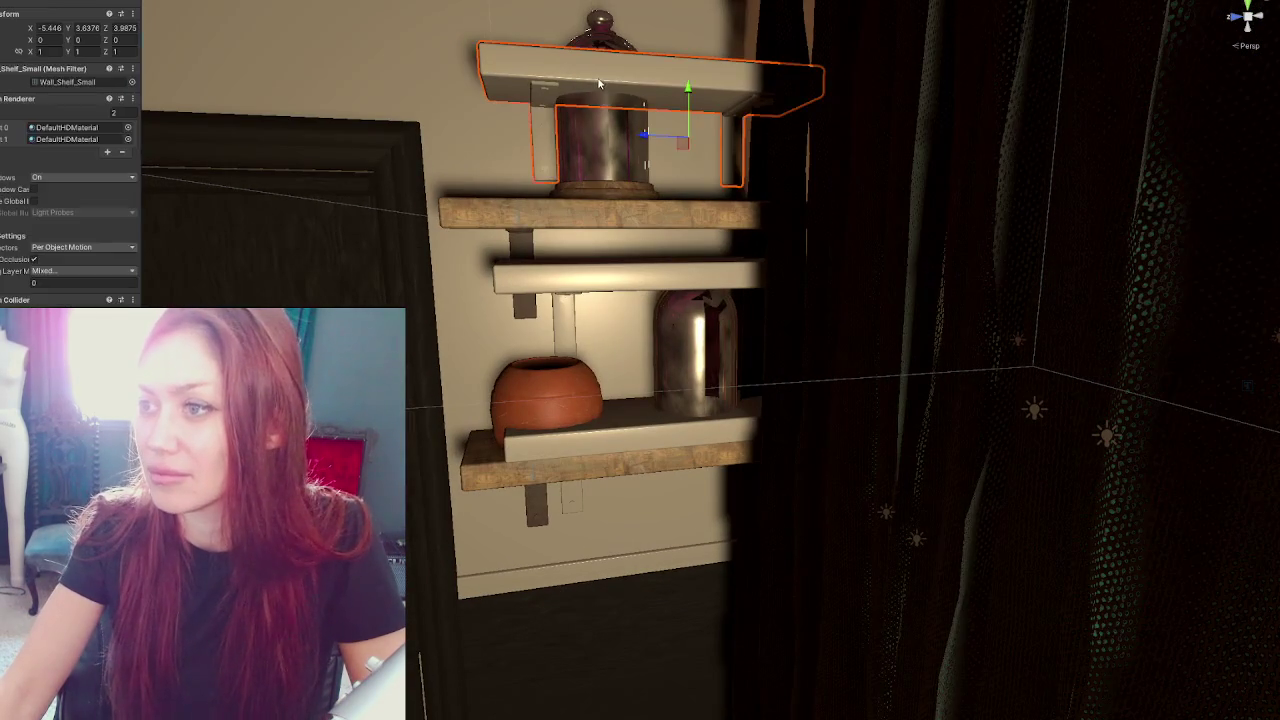
left_click(636, 298, "shift")
left_click(629, 446, "shift")
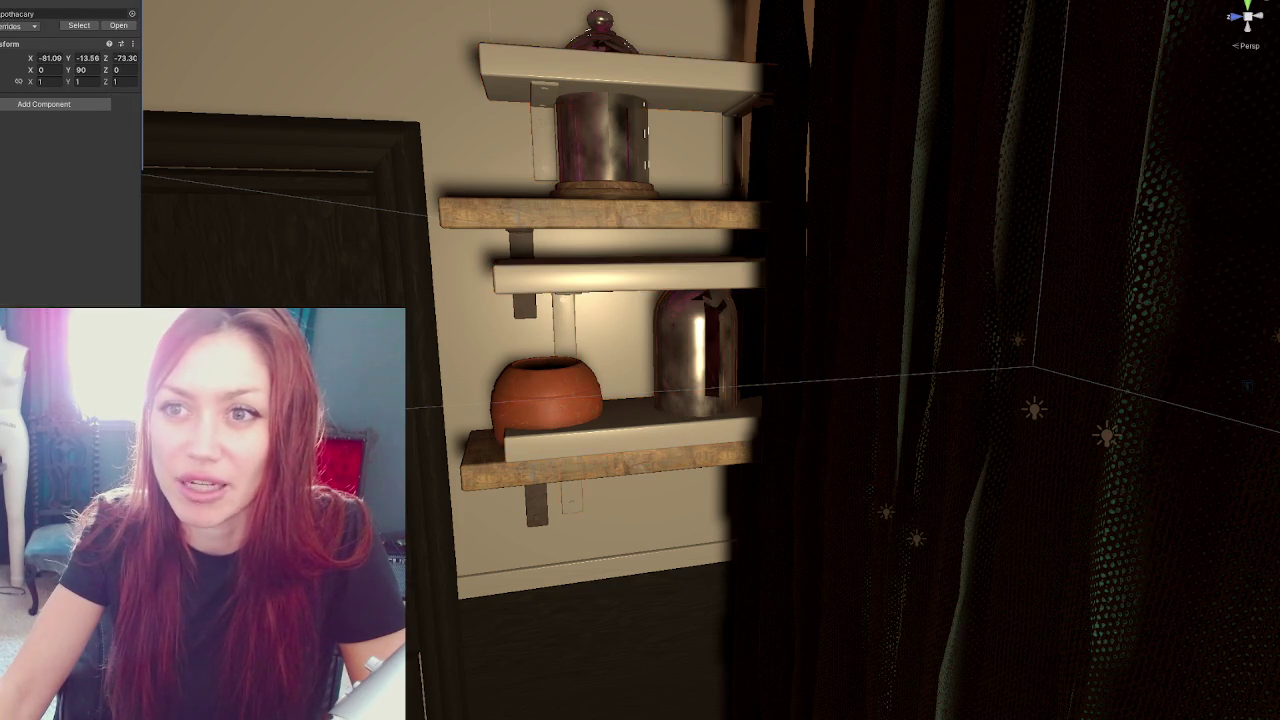
Apply the wood material to the top, middle and bottom shelf planks and the top bracket
left_click(512, 228)
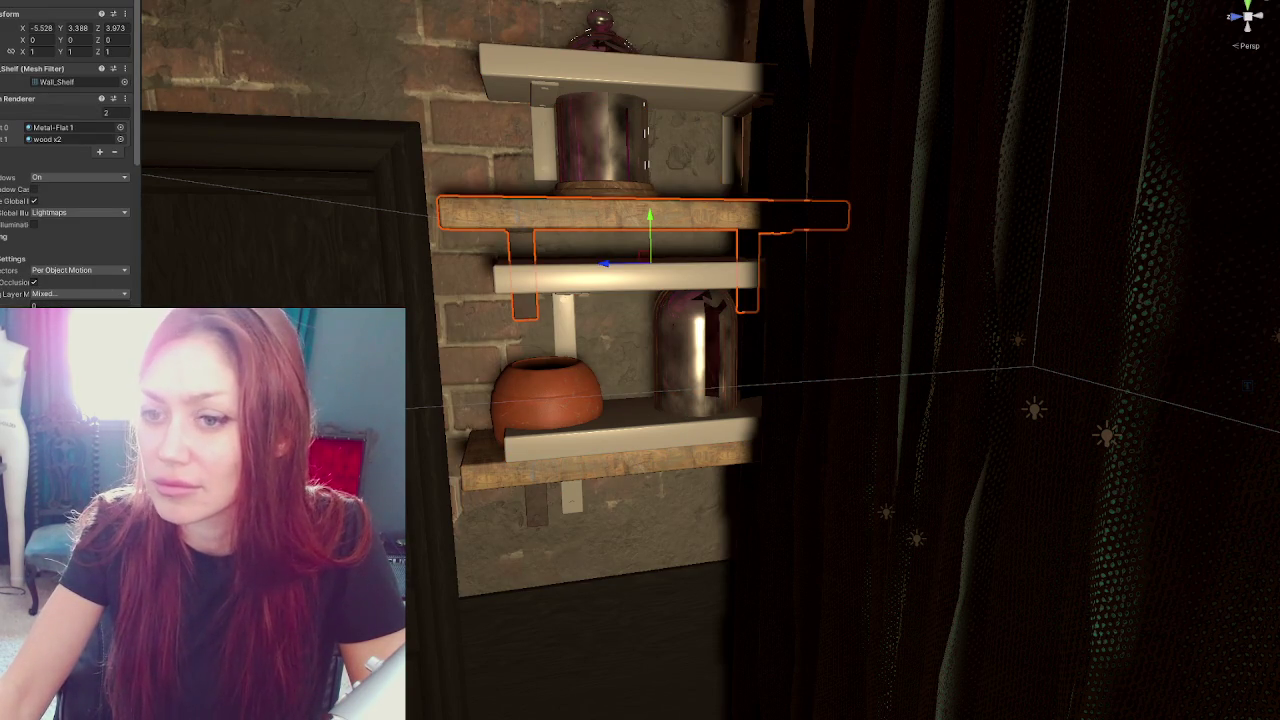
left_click_drag(200, 450, 513, 75)
mouse_move(200, 450)
left_mouse_down()
mouse_move(520, 440)
mouse_move(443, 286)
mouse_move(530, 298)
left_mouse_up()
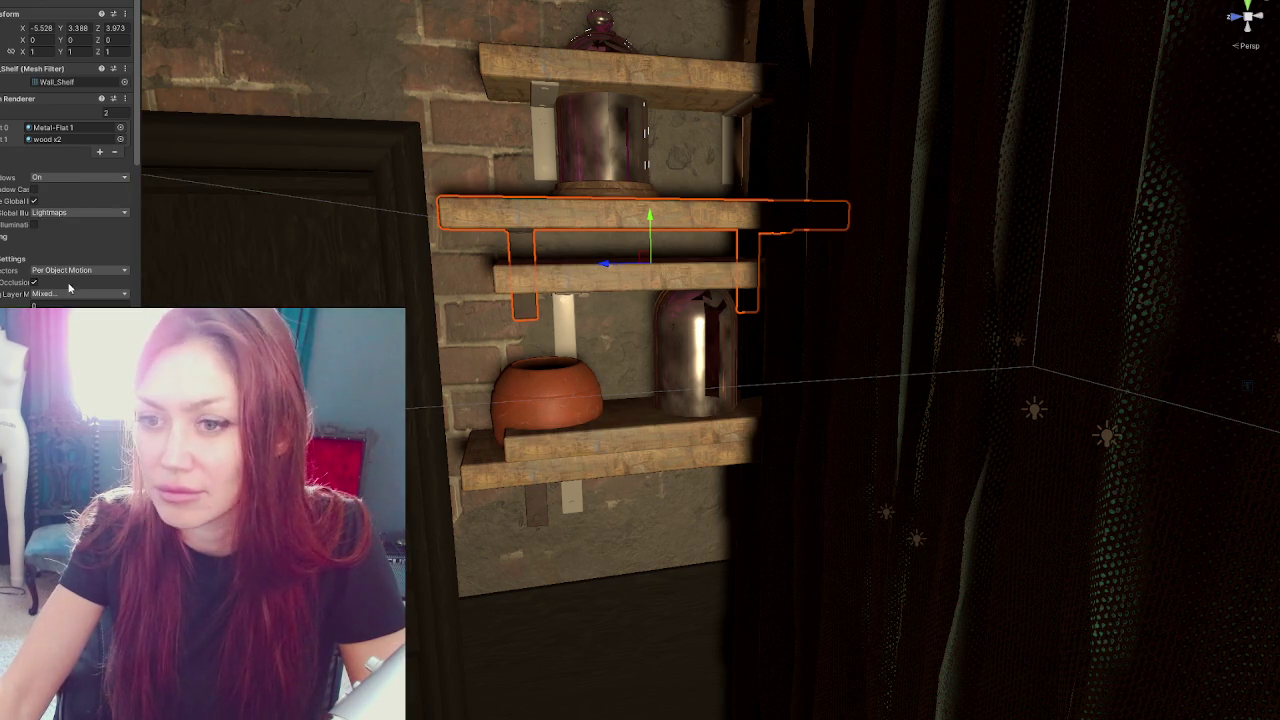
scroll(49, 260, "down", 3)
scroll(60, 200, "up", 2)
mouse_move(200, 450)
left_mouse_down()
mouse_move(543, 286)
mouse_move(567, 334)
left_mouse_up()
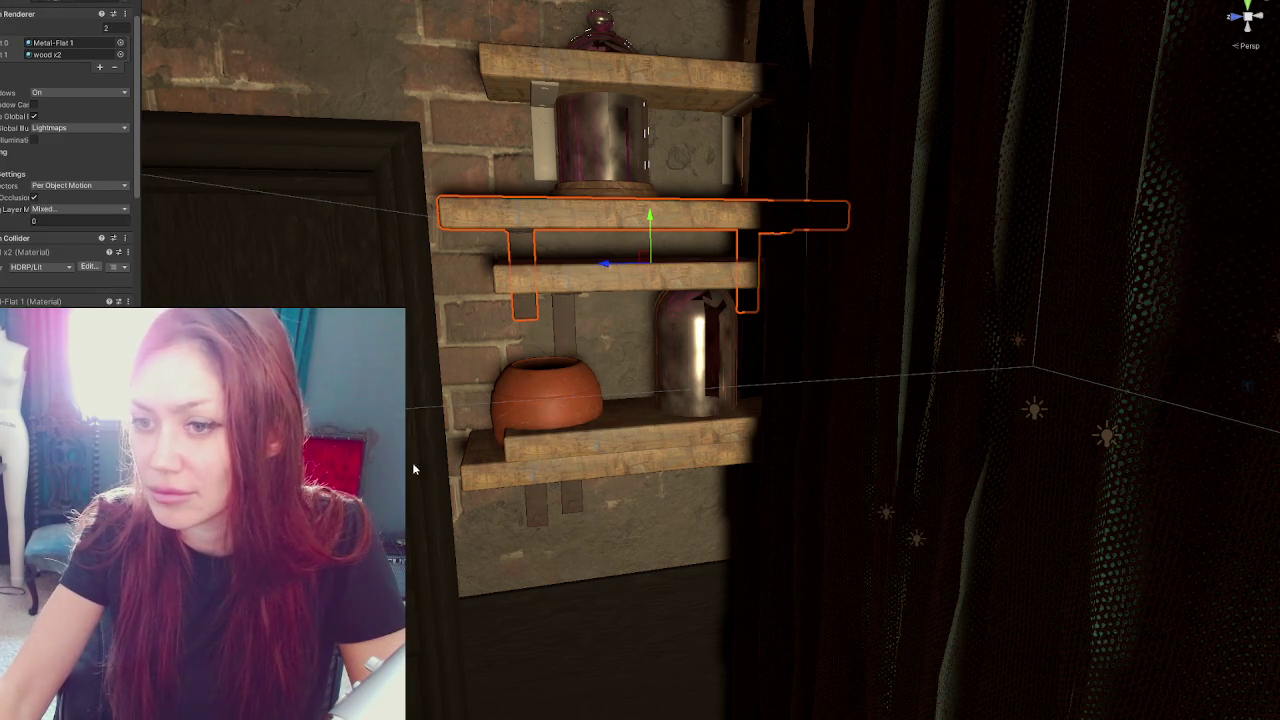
mouse_move(200, 450)
left_mouse_down()
mouse_move(470, 300)
mouse_move(550, 137)
left_mouse_up()
scroll(540, 215, "down", 3)
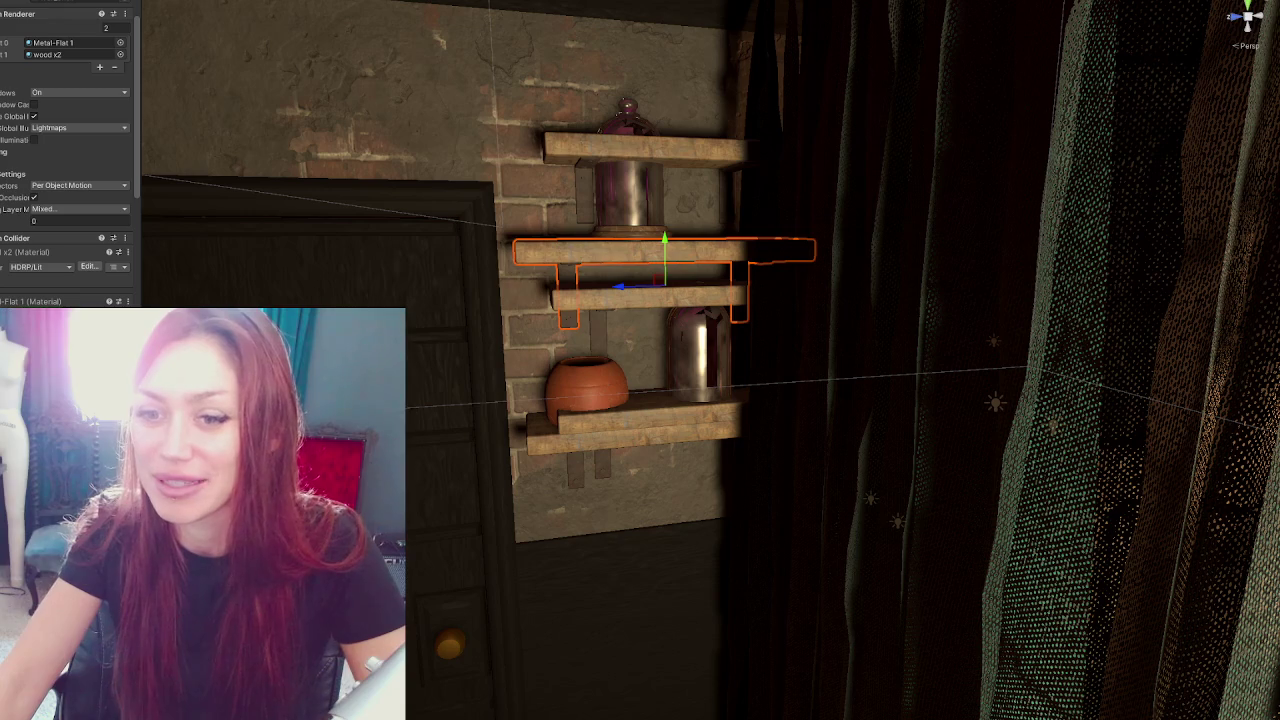
left_click(642, 304)
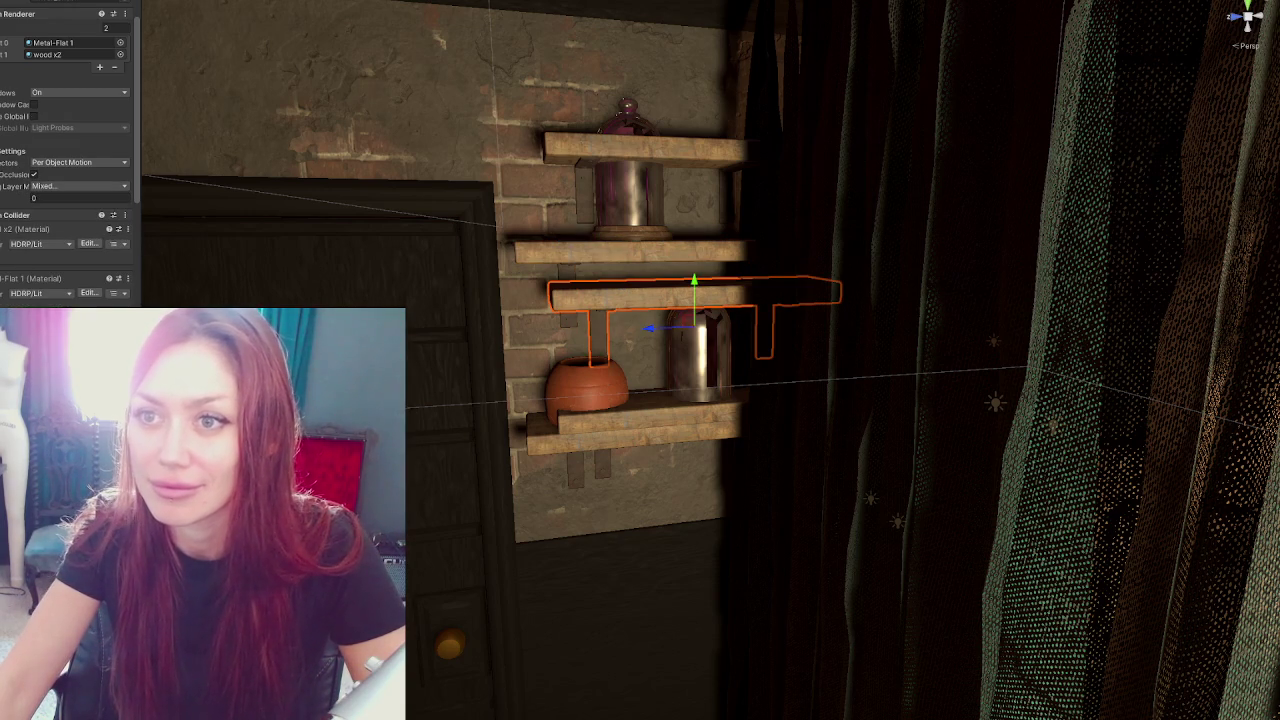
scroll(35, 17, "up", 3)
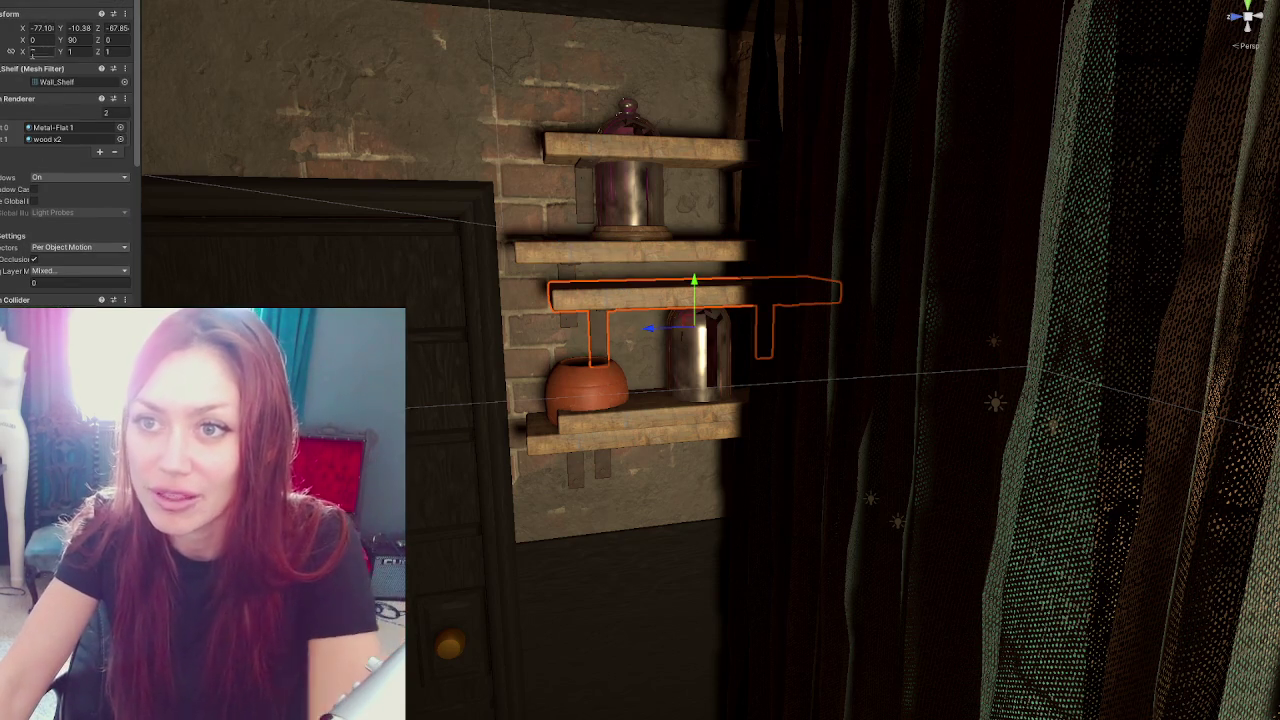
left_click(640, 150)
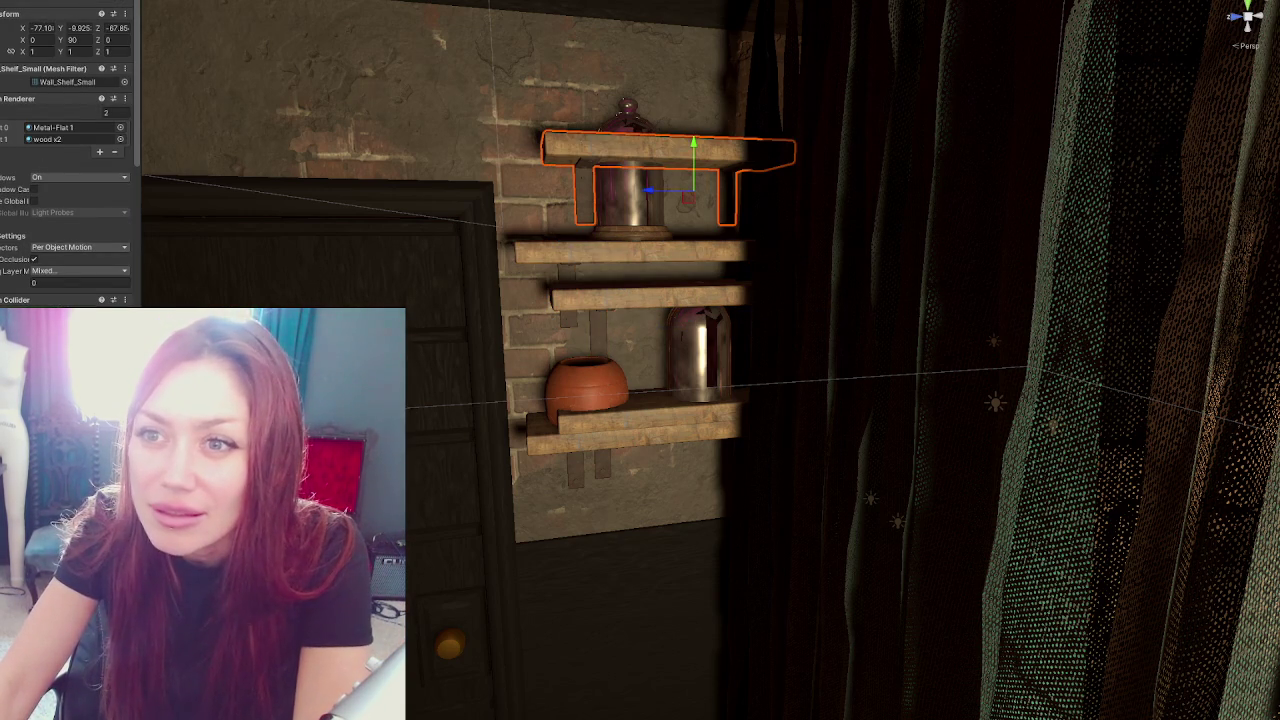
left_click(650, 418)
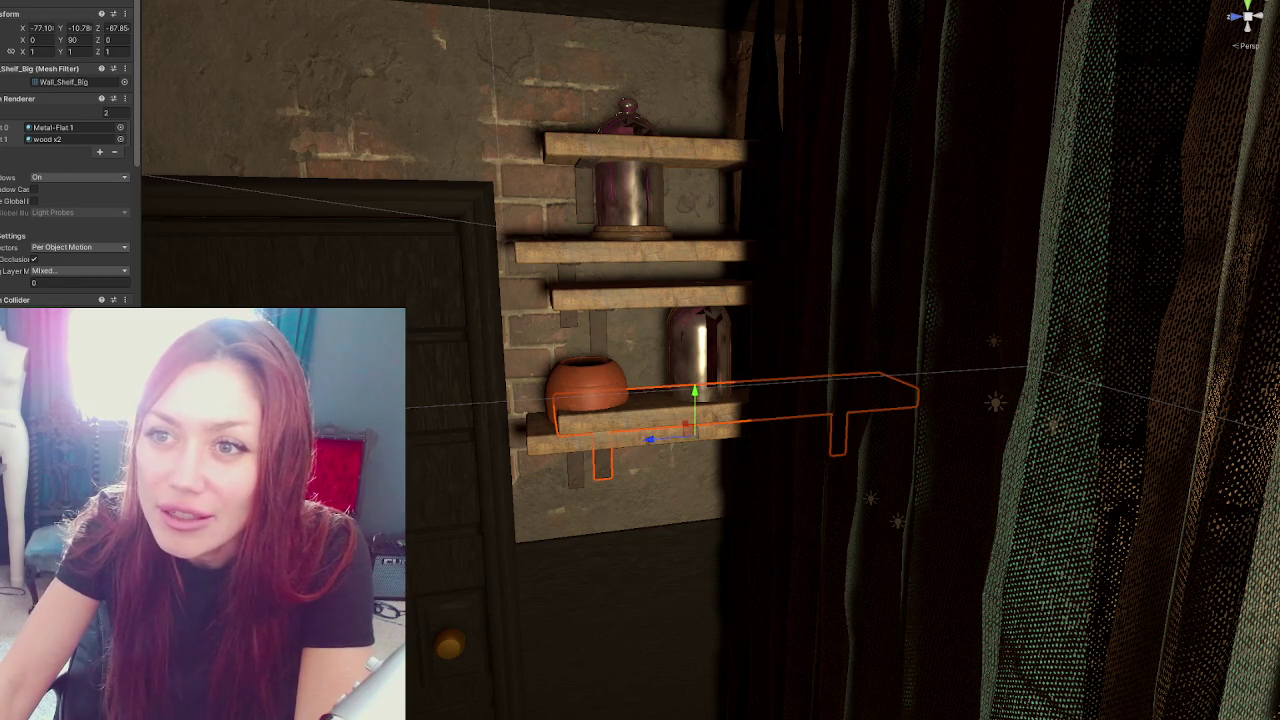
left_click(650, 296)
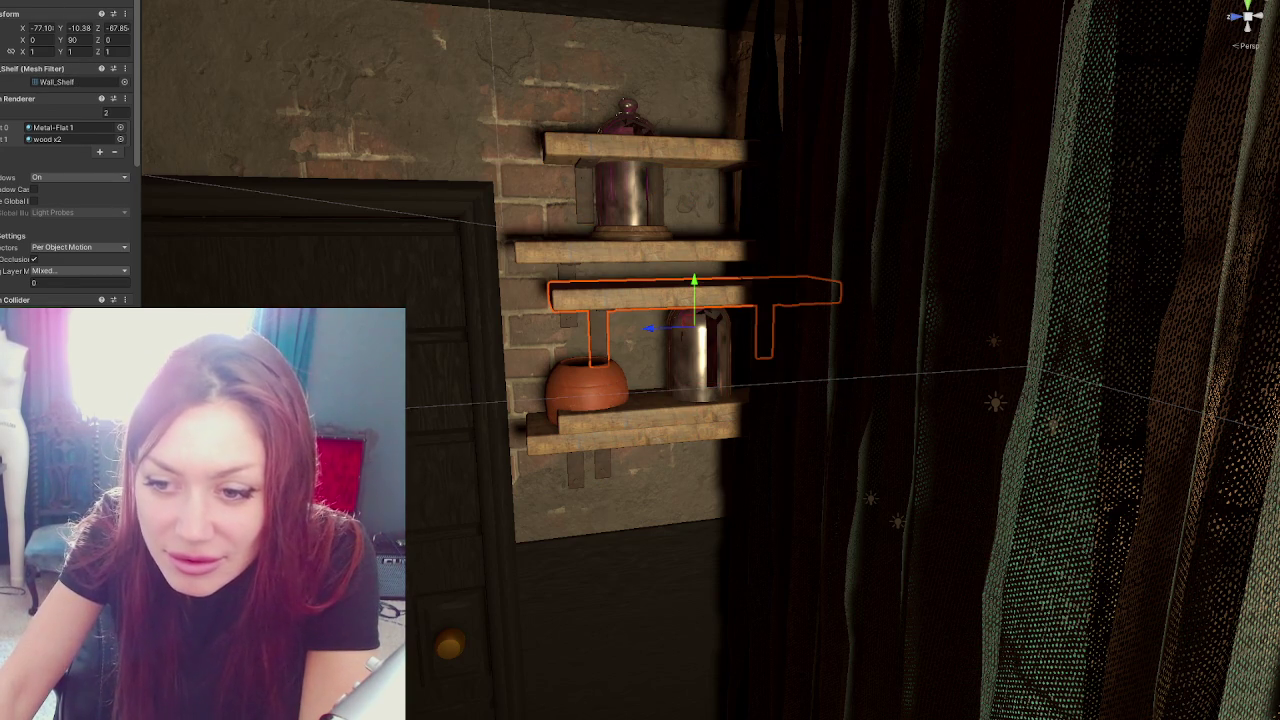
left_click(693, 415, "ctrl")
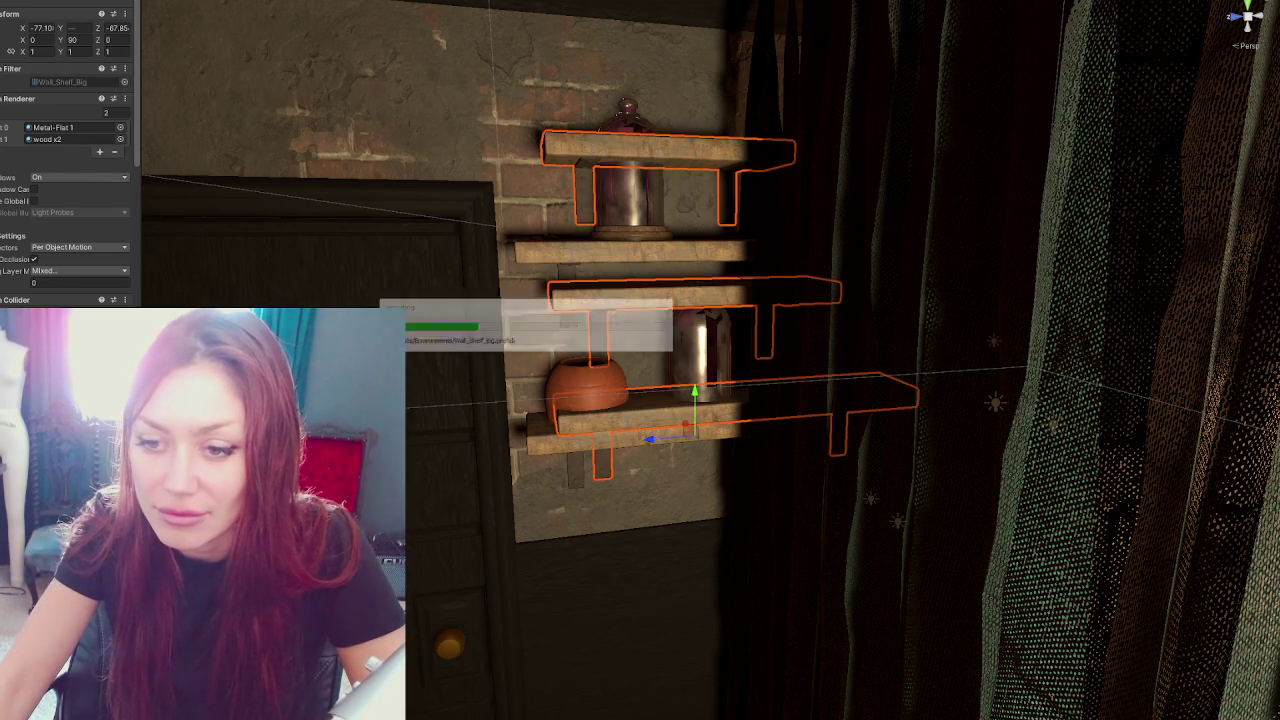
left_click(1038, 370)
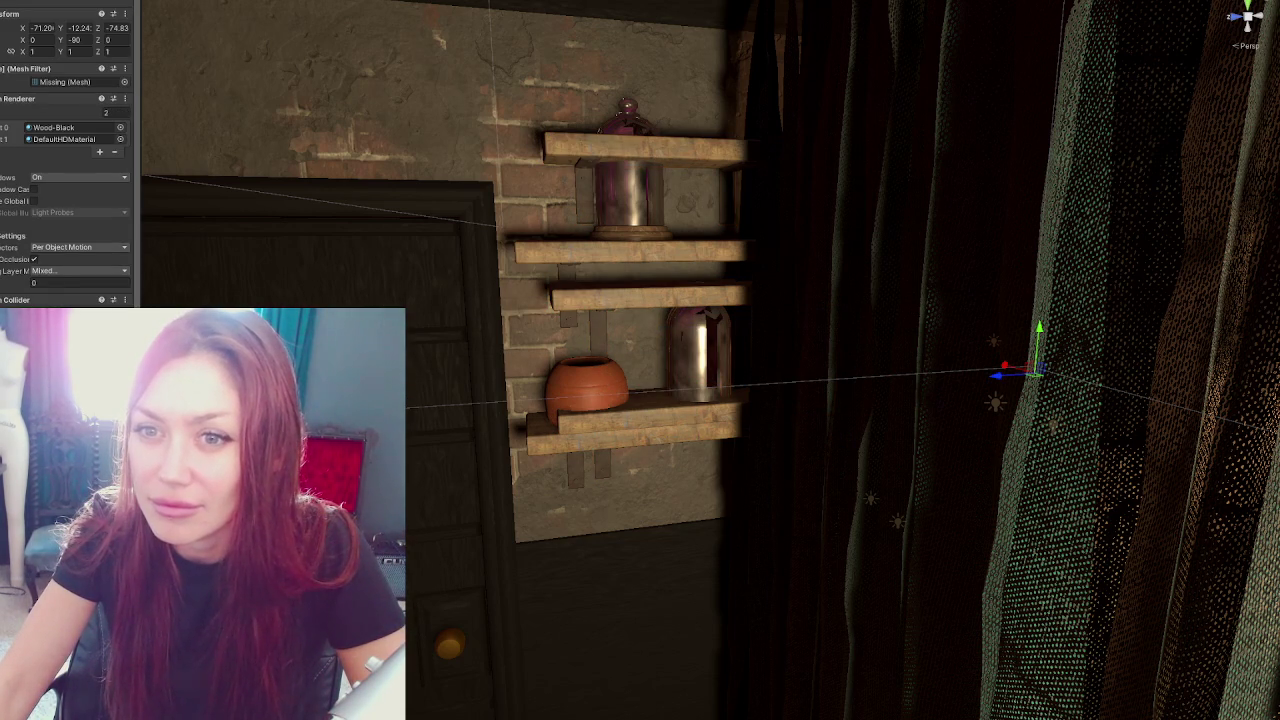
key("f")
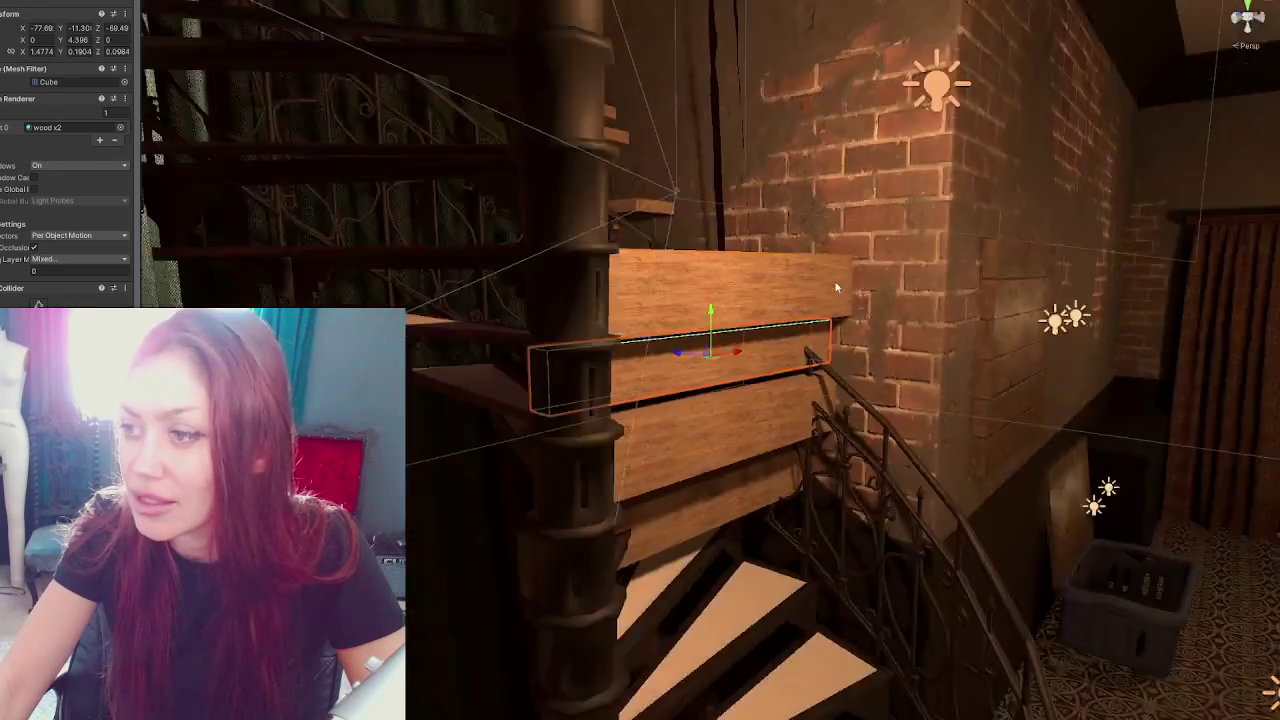
Frame the wall shelf beside the door and delete the duplicate Wall_Shelf_2
left_click_drag(836, 288, 605, 275)
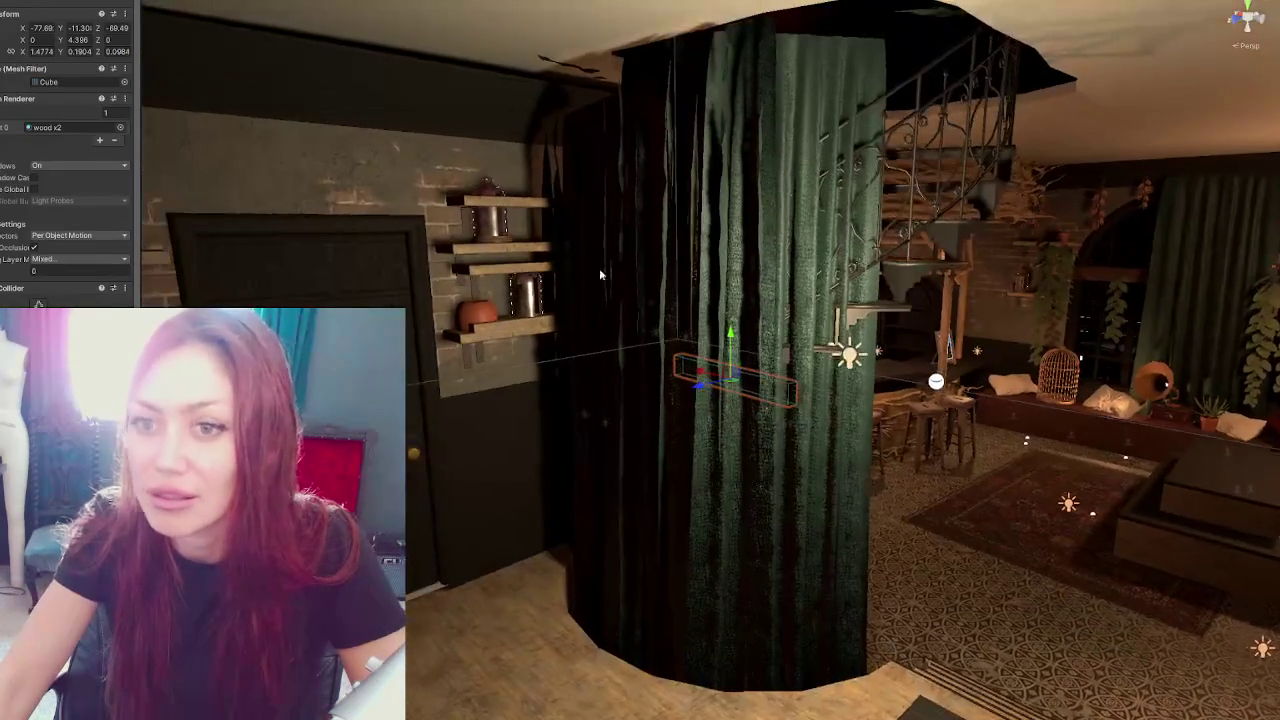
left_click(500, 270)
key("f")
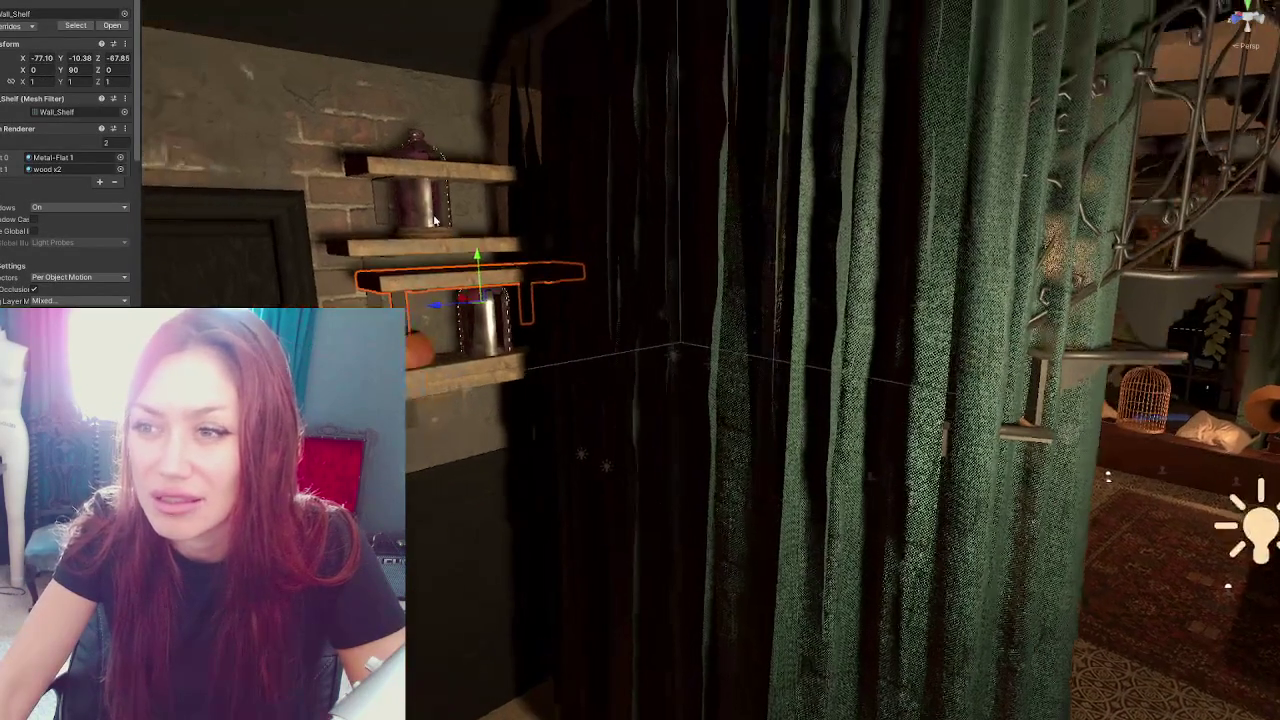
left_click(424, 244)
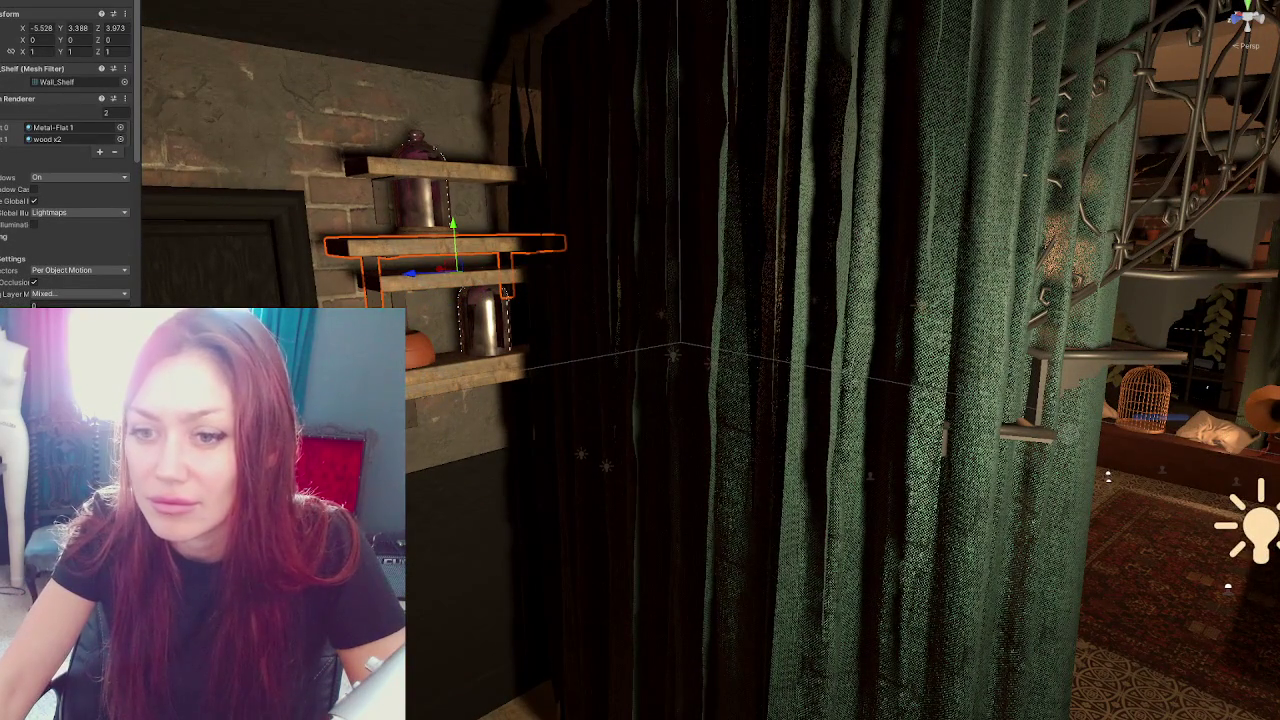
left_click(1125, 245)
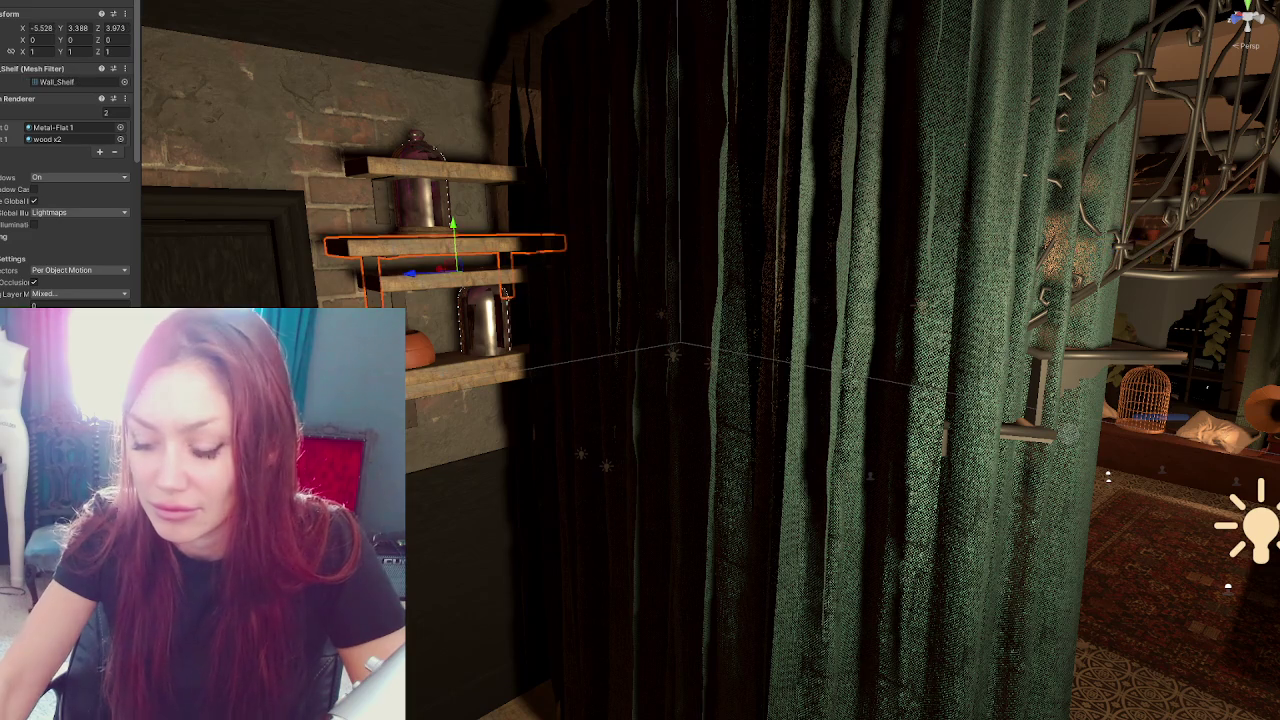
key("ctrl+z")
key("ctrl+z")
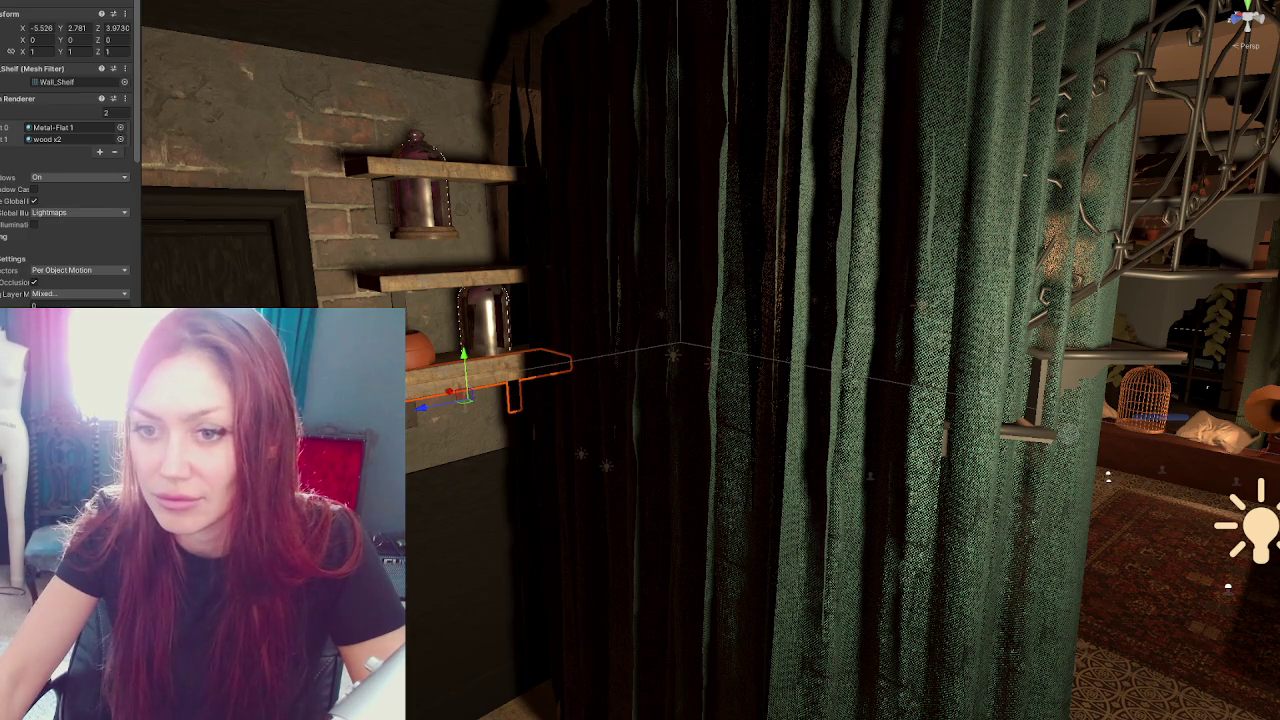
key("ctrl+z")
Lower Wall_Shelf_Small to Y -10.85 and slide the other two shelves along the wall
left_click(420, 376)
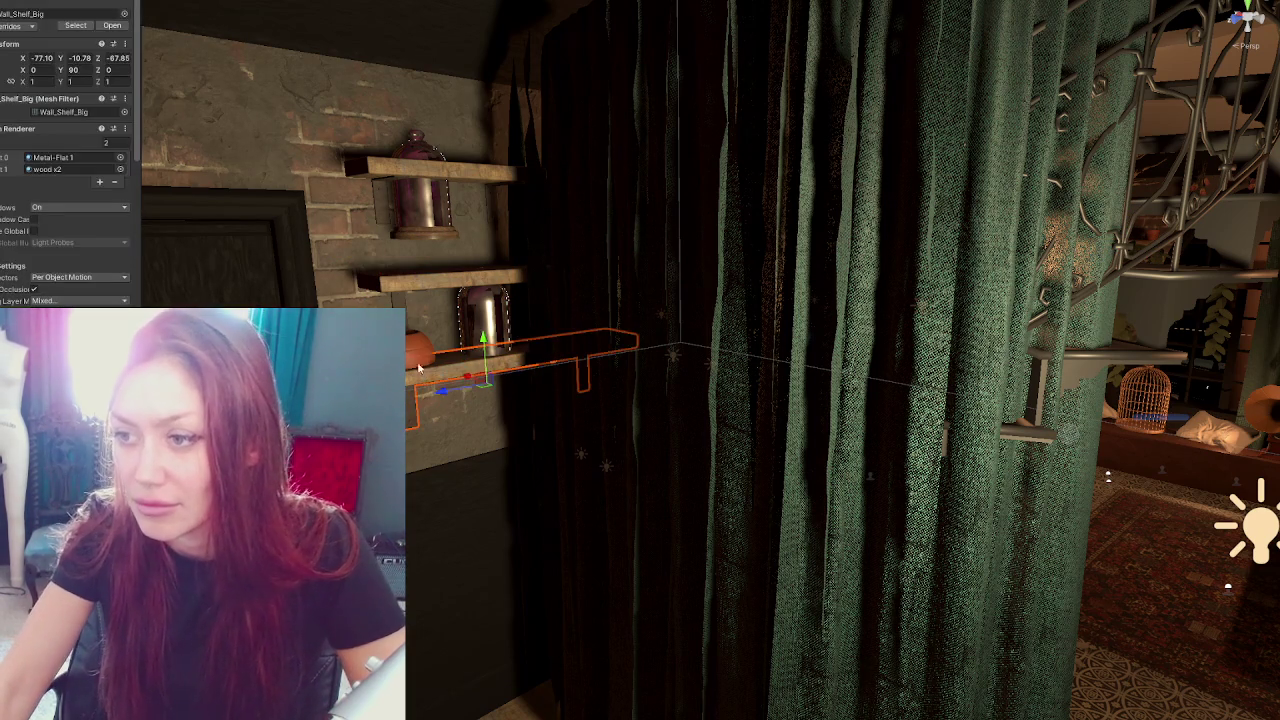
left_click(449, 176)
key("ctrl+z")
left_click(467, 155)
mouse_move(467, 155)
left_mouse_down()
mouse_move(474, 225)
mouse_move(1087, 432)
mouse_move(790, 350)
left_mouse_up()
left_click_drag(610, 232, 600, 370)
left_click(591, 305)
left_click(591, 305, "shift")
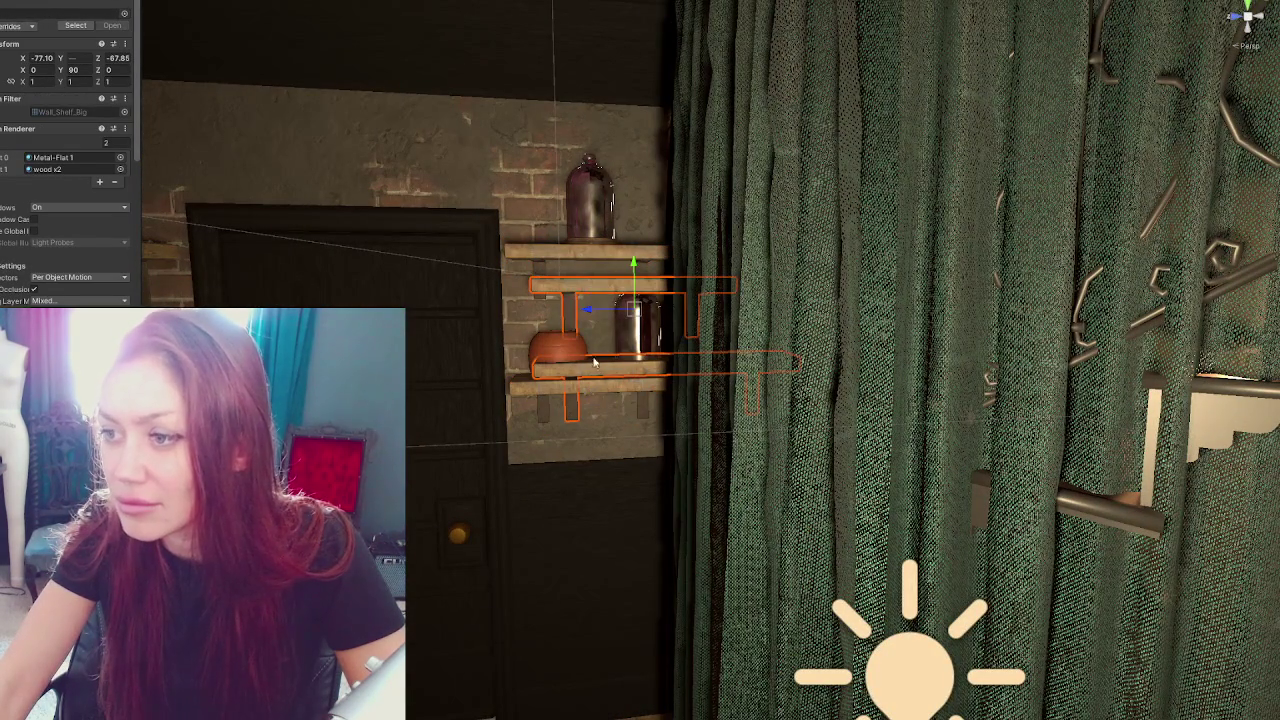
left_click_drag(593, 313, 1200, 315)
left_click(645, 385)
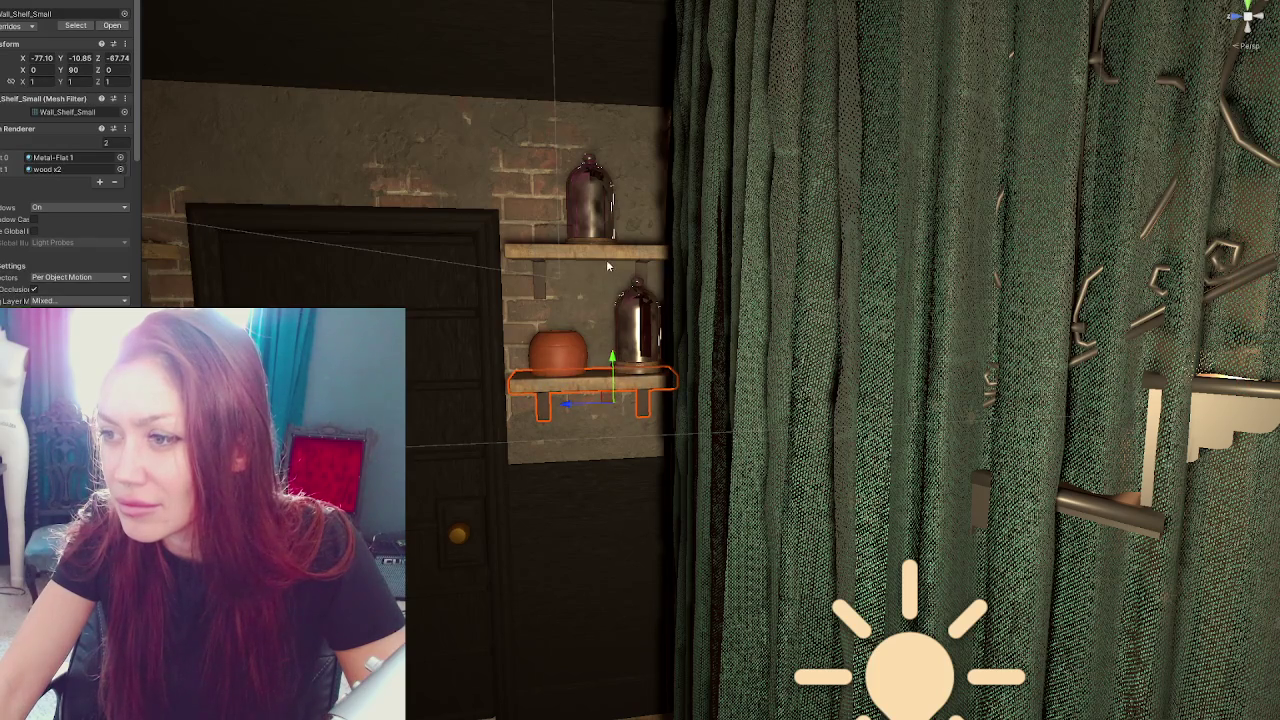
left_click_drag(607, 265, 677, 229)
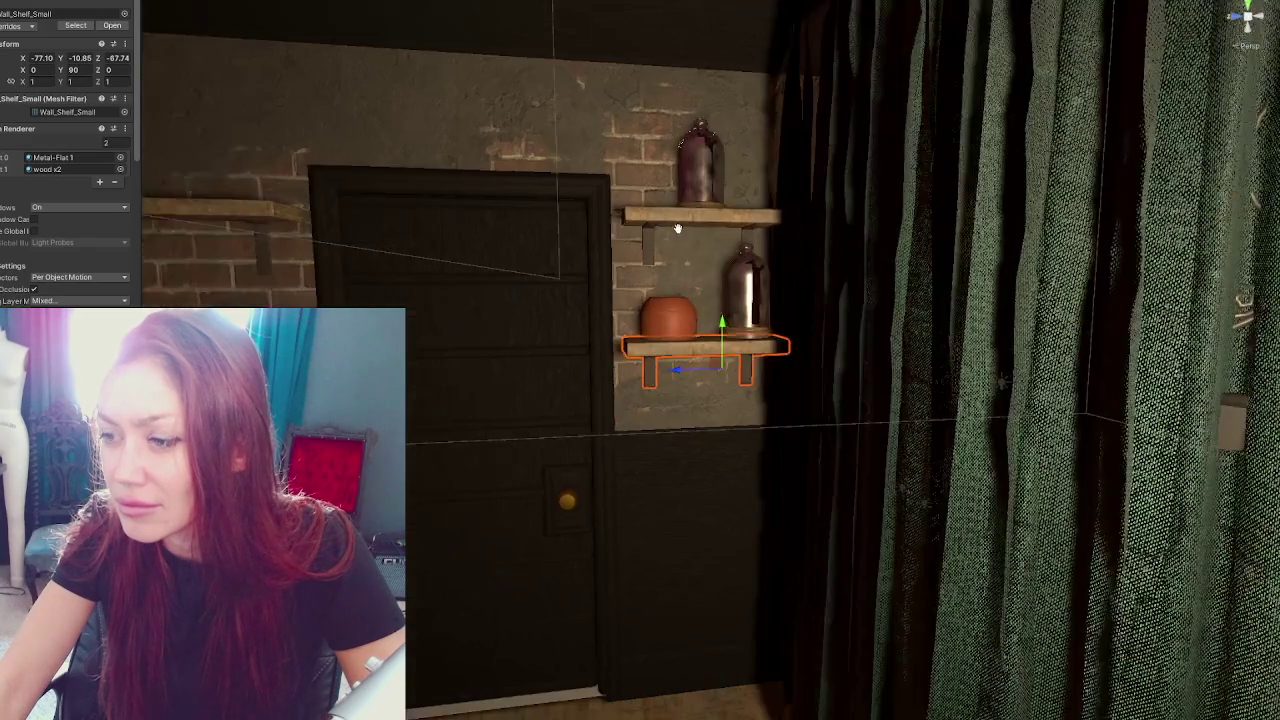
Select the wall shelves beside and left of the door and frame them in view
left_click(255, 221)
left_click(488, 246)
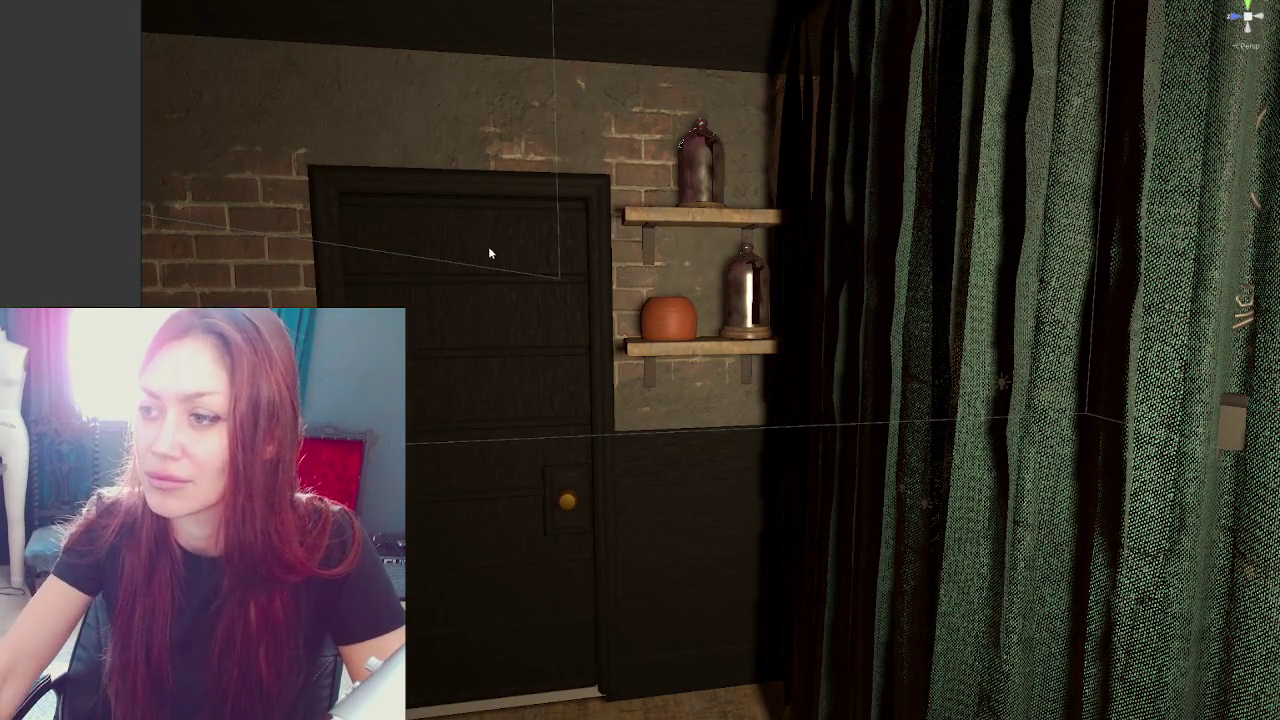
left_click(708, 349)
left_click(690, 226)
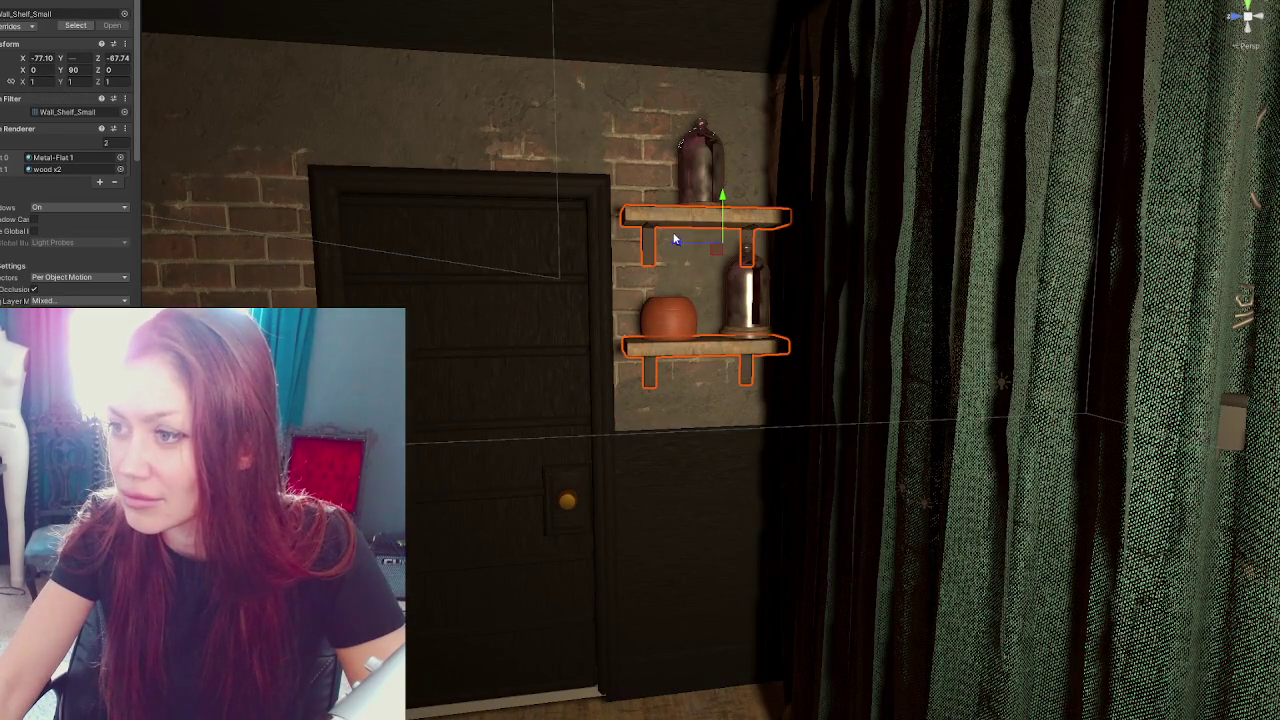
left_click(165, 248)
left_click_drag(185, 293, 385, 261)
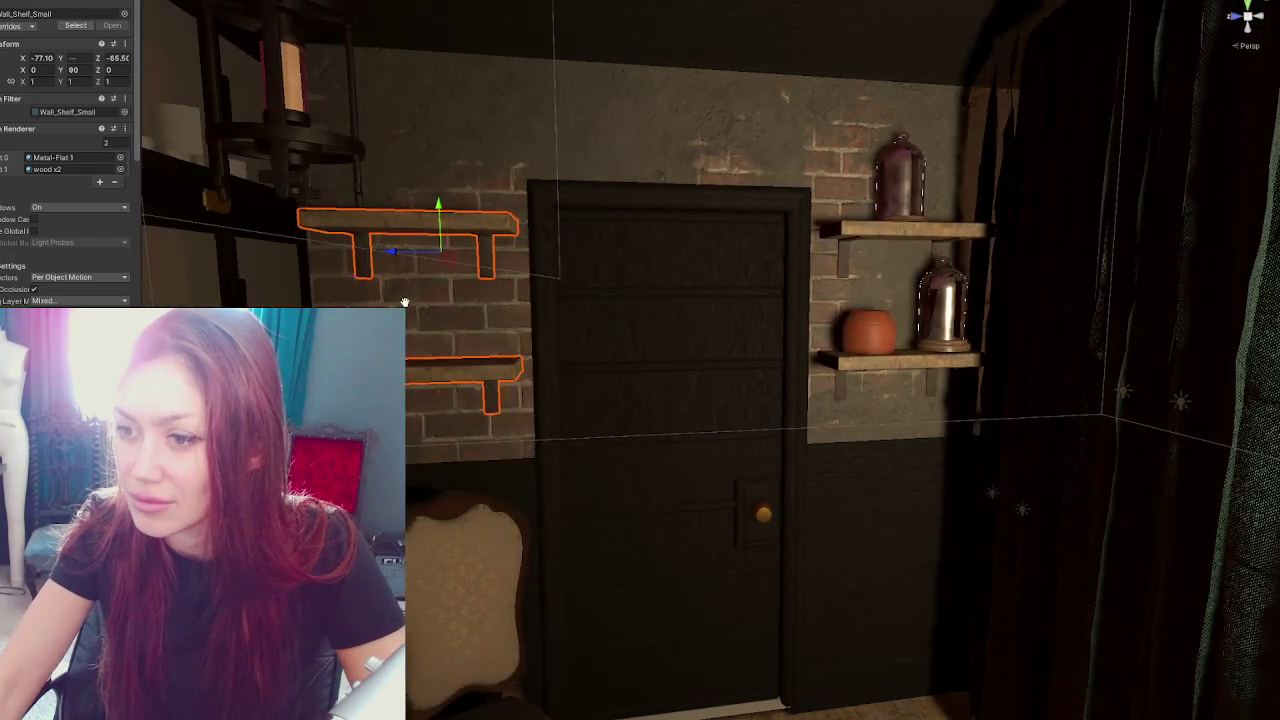
left_click(395, 257)
left_click(395, 258)
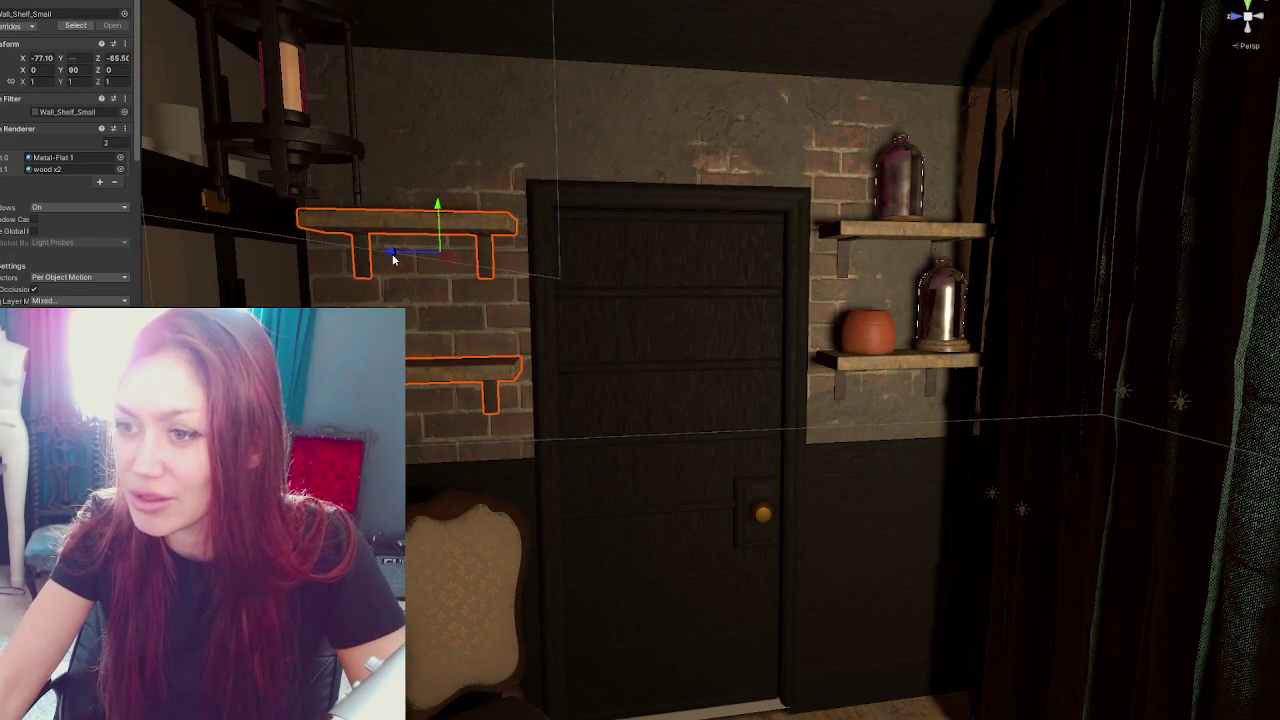
mouse_move(395, 258)
left_mouse_down()
mouse_move(500, 300)
mouse_move(692, 323)
mouse_move(540, 612)
mouse_move(660, 400)
mouse_move(780, 282)
left_mouse_up()
left_click(780, 282)
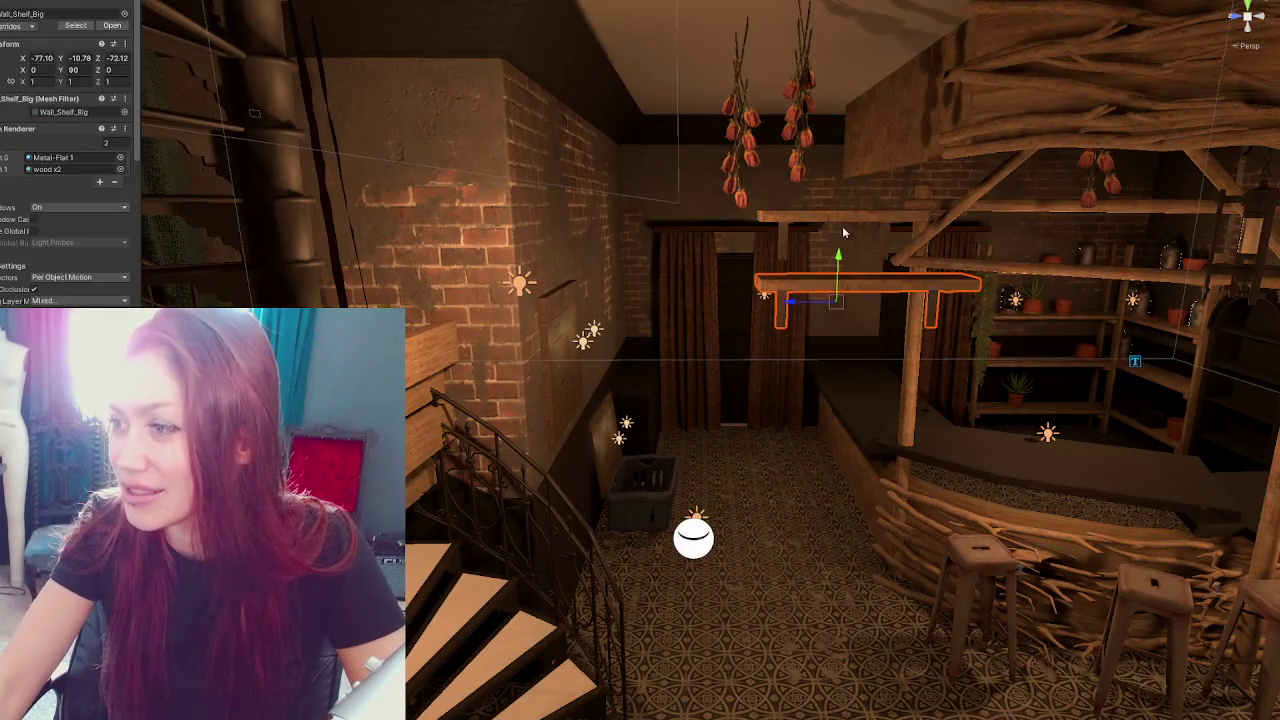
key("f")
left_click(1194, 290)
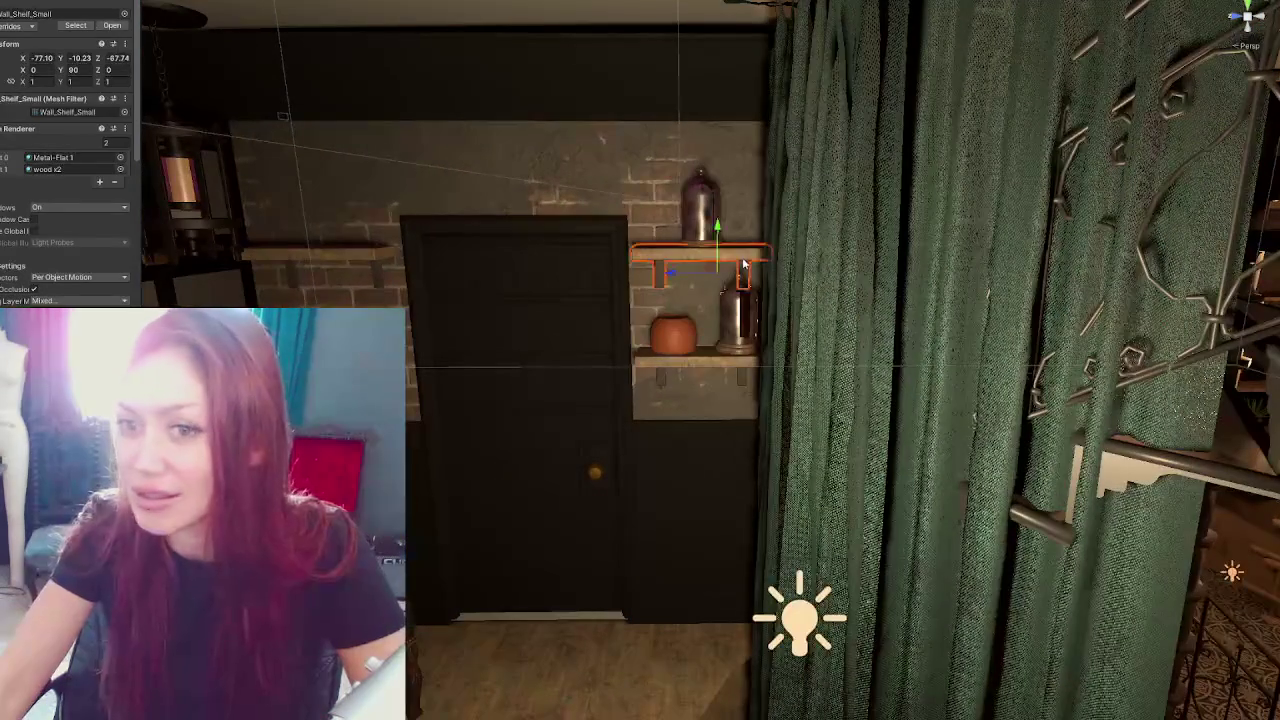
key("f")
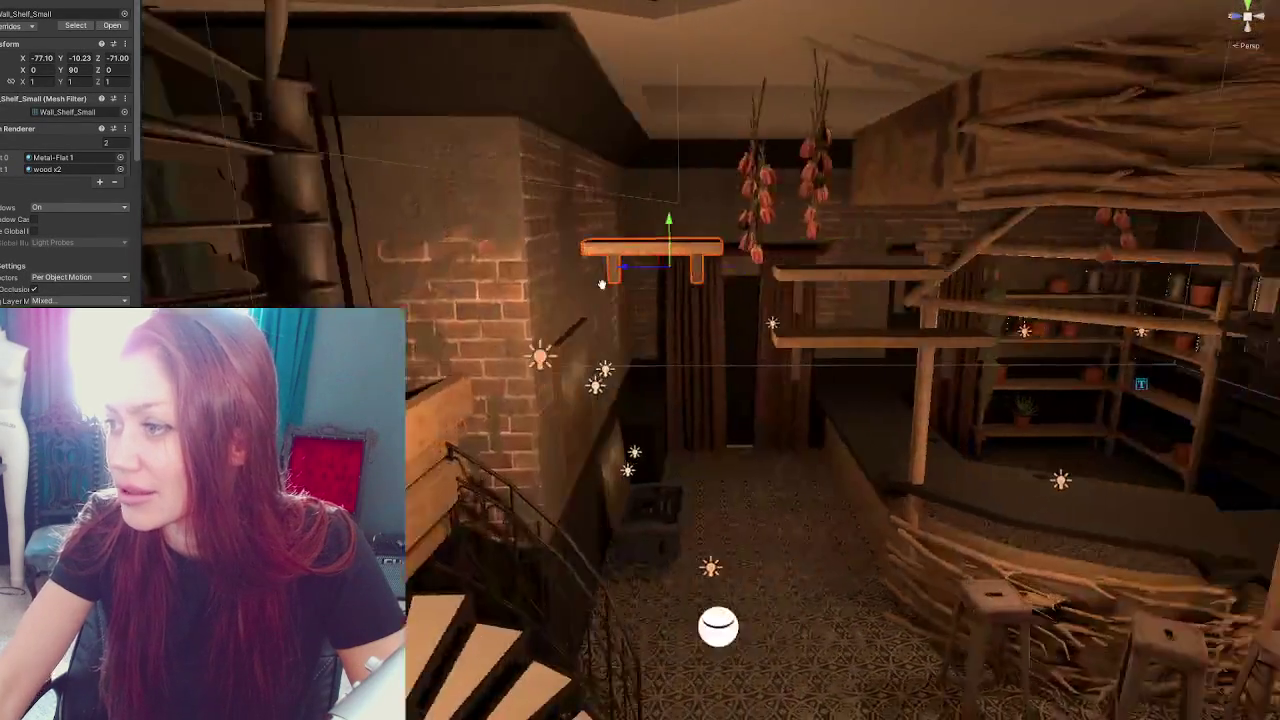
left_click(760, 290, "shift")
left_click(793, 368, "shift")
Move the small upper-left shelf next to the middle and lower shelves
left_click_drag(793, 368, 722, 382)
key("ctrl+z")
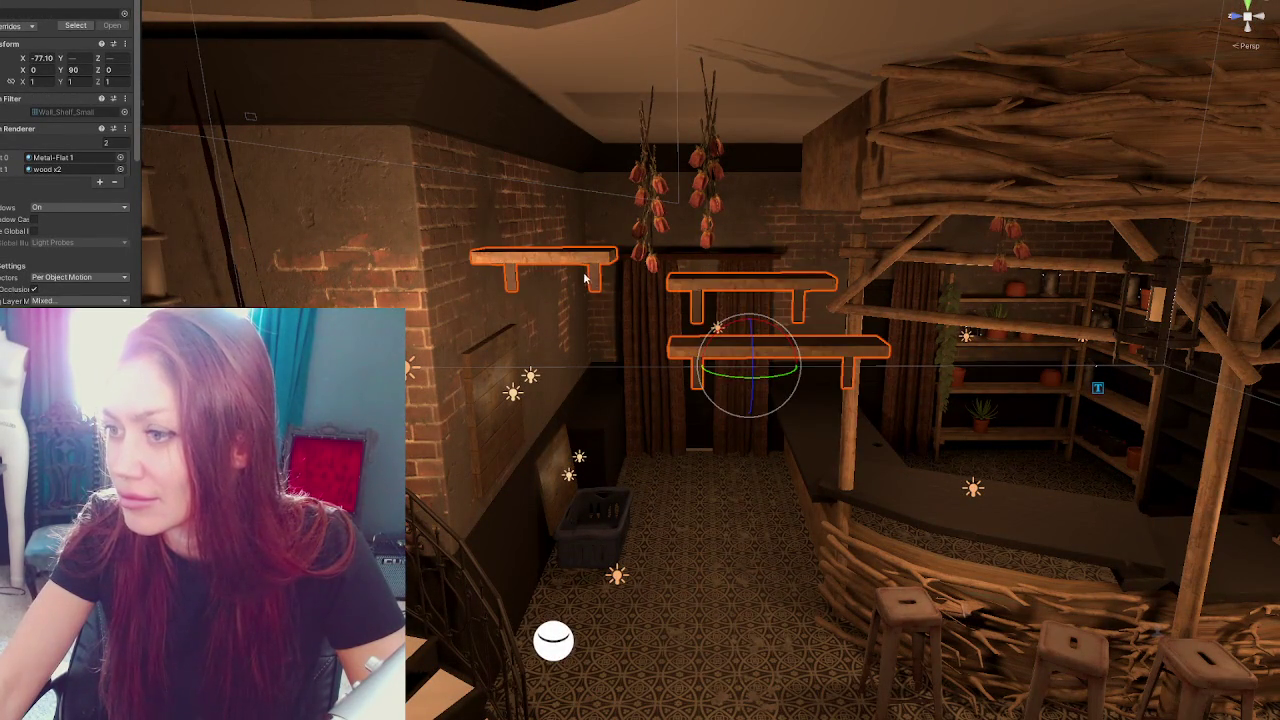
key("w")
left_click(551, 270)
left_click_drag(520, 283, 735, 283)
left_click(770, 300, "shift")
left_click(780, 368, "shift")
Rotate the shelves to 180° on Y and slide them onto the back wall at X -78.06
key("e")
left_click_drag(780, 383, 683, 391)
key("w")
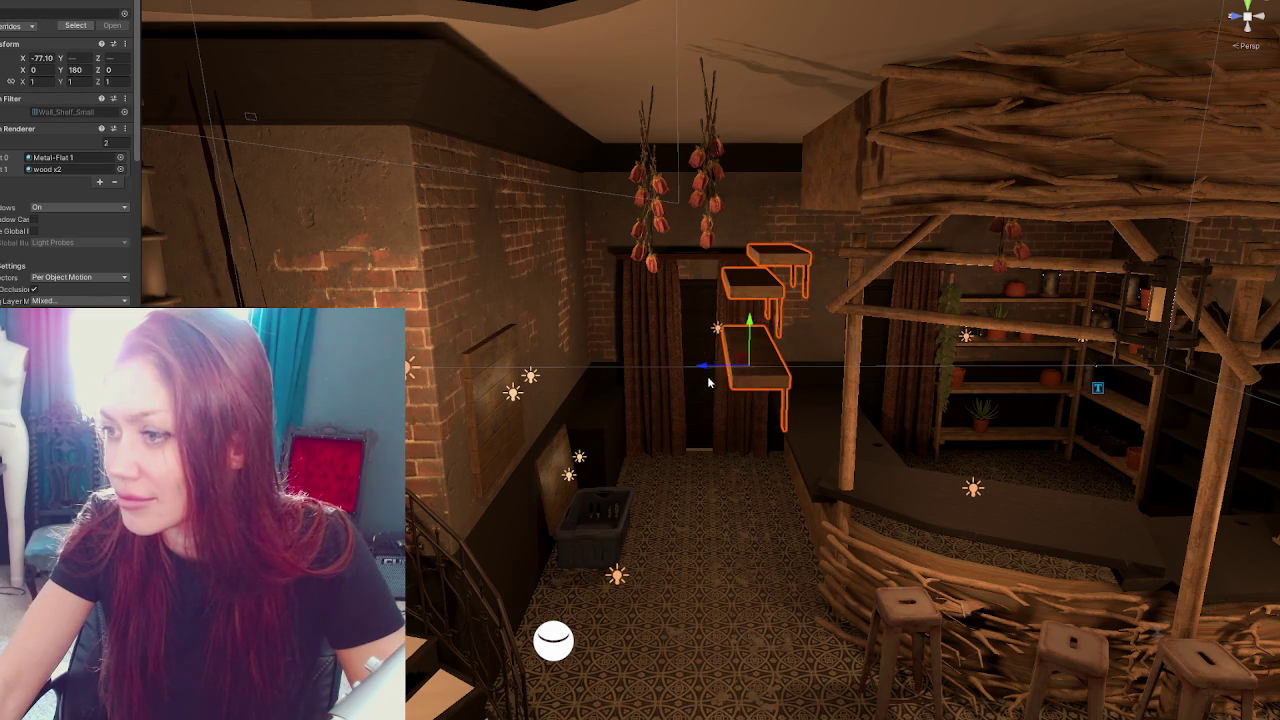
left_click_drag(740, 345, 1075, 345)
key("f")
mouse_move(607, 328)
left_mouse_down()
mouse_move(779, 345)
mouse_move(874, 290)
mouse_move(848, 296)
left_mouse_up()
Lower Wall_Shelf_Big on the brick wall beside the curtain and frame it
left_click(81, 58)
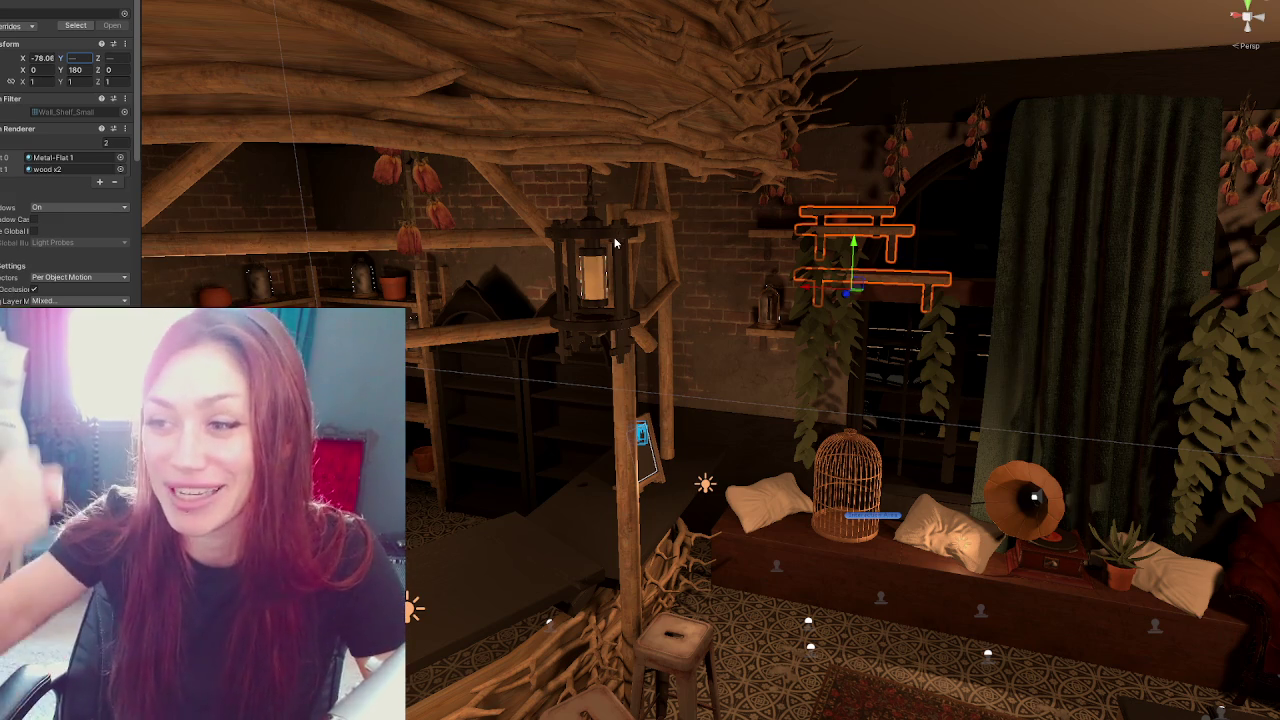
left_click(916, 280)
left_click(862, 278)
left_click(864, 280)
mouse_move(849, 250)
left_mouse_down()
mouse_move(829, 345)
mouse_move(713, 348)
left_mouse_up()
left_click_drag(826, 395, 753, 331)
key("f")
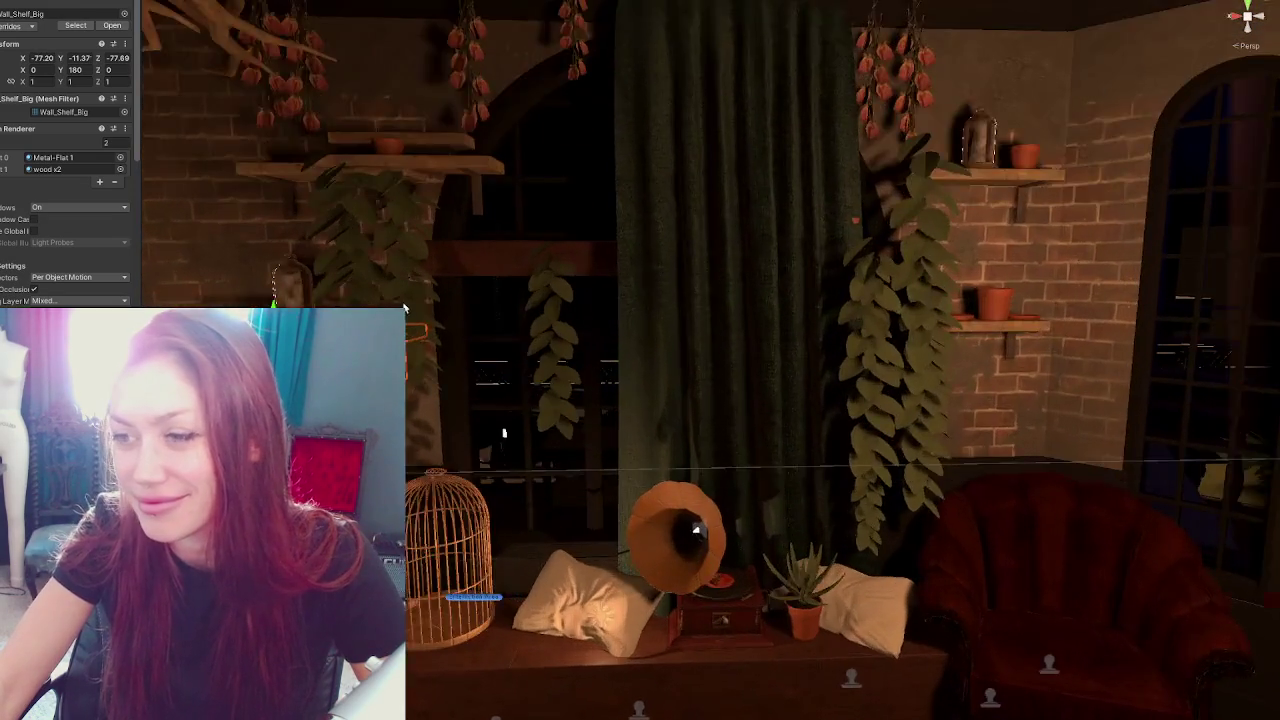
left_click(646, 274)
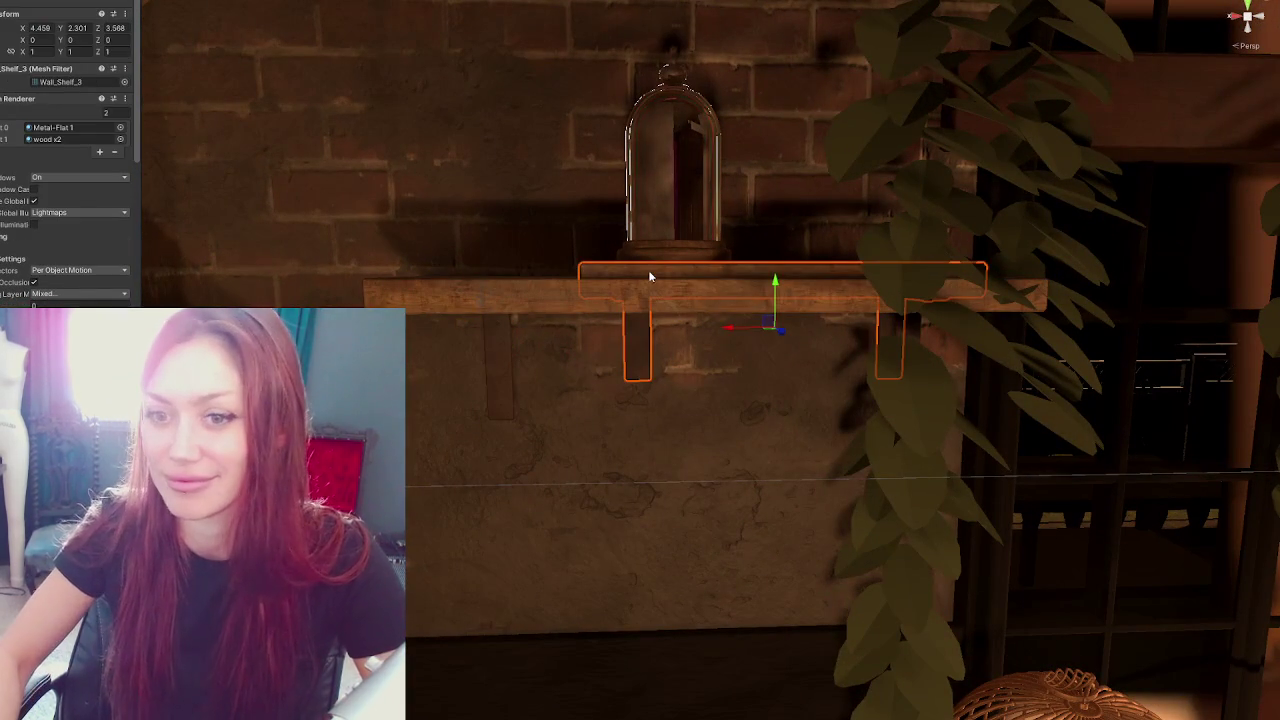
Slide the big shelf left along the brick wall
left_click(651, 275)
left_click(651, 297)
mouse_move(592, 352)
left_mouse_down()
mouse_move(475, 357)
mouse_move(613, 345)
mouse_move(571, 403)
mouse_move(560, 377)
mouse_move(536, 378)
left_mouse_up()
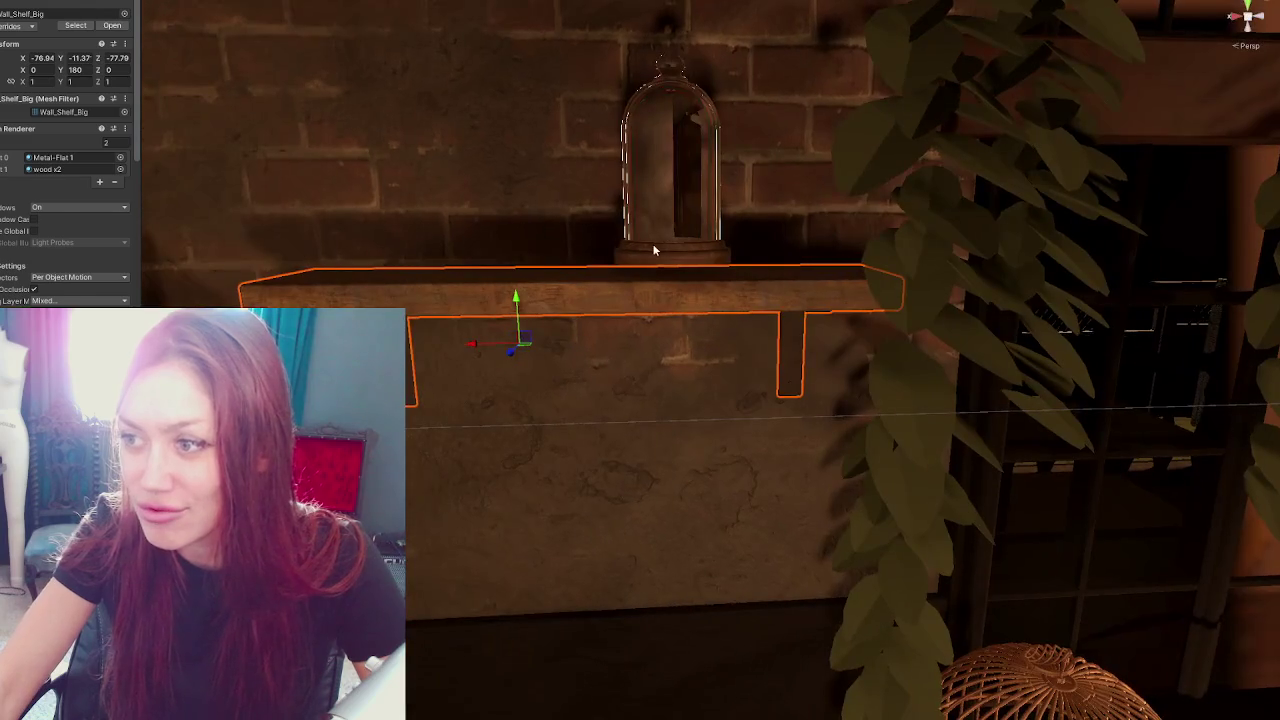
Move the bell jar to X 4.512, Z 3.719, turn it to about 175° on Y, and duplicate it
left_click(654, 251)
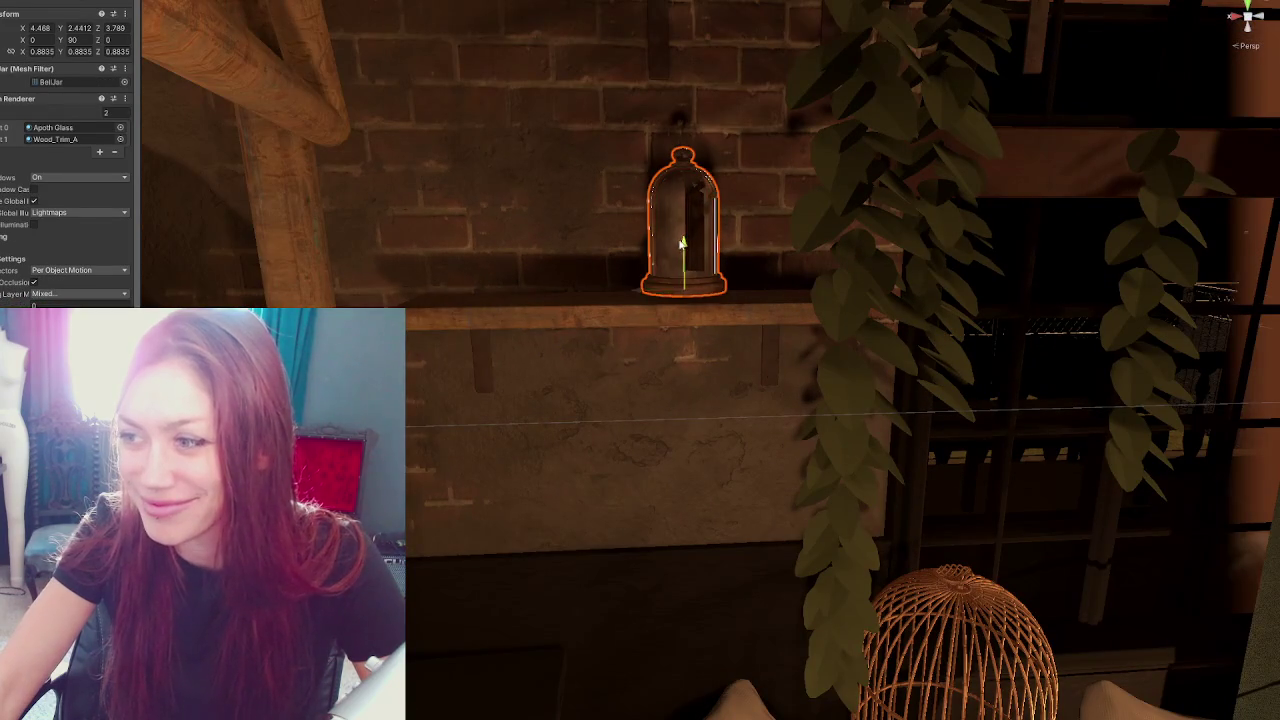
left_click_drag(682, 243, 836, 300)
mouse_move(742, 313)
left_mouse_down()
mouse_move(714, 312)
mouse_move(1063, 527)
mouse_move(569, 306)
mouse_move(630, 307)
left_mouse_up()
mouse_move(718, 300)
left_mouse_down()
mouse_move(523, 292)
mouse_move(530, 305)
mouse_move(643, 300)
left_mouse_up()
key("w")
key("ctrl+d")
scroll(643, 300, "down", 6)
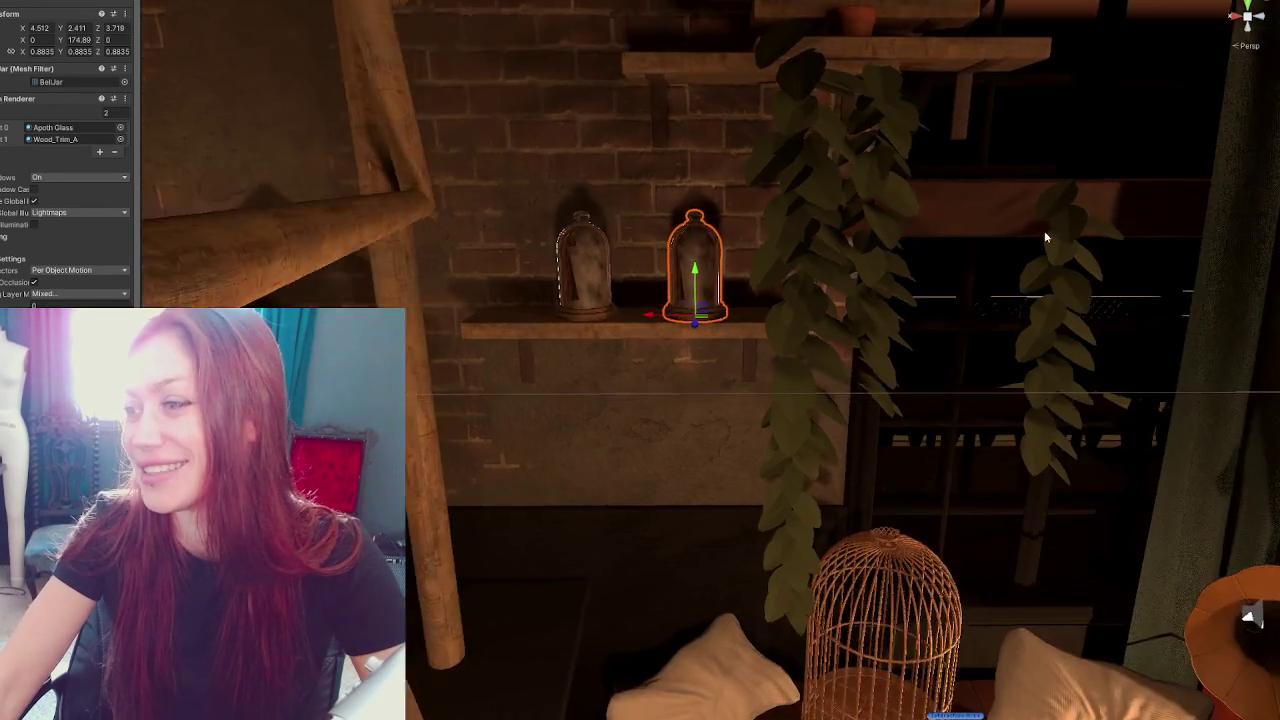
left_click(660, 190)
left_click_drag(660, 190, 754, 229)
left_click(523, 200)
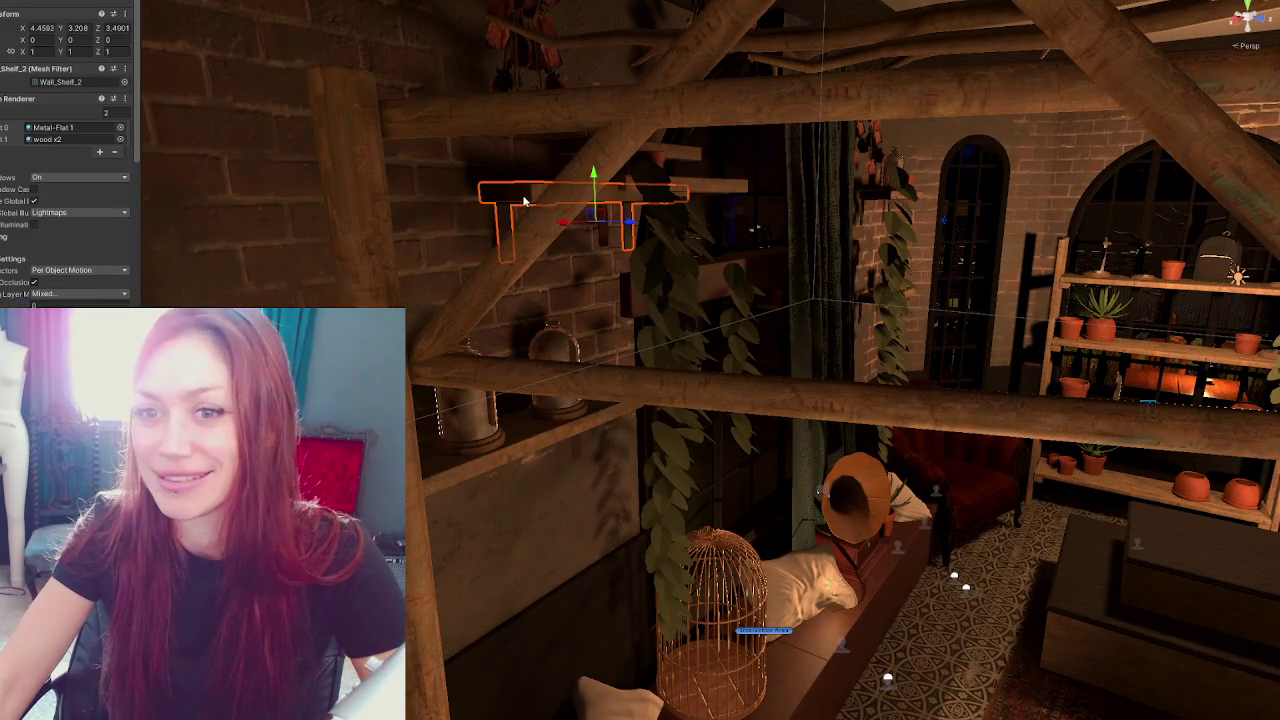
Shift the left-wall shelf left, and raise the small shelf and move it left
left_click(543, 217)
scroll(620, 210, "up", 5)
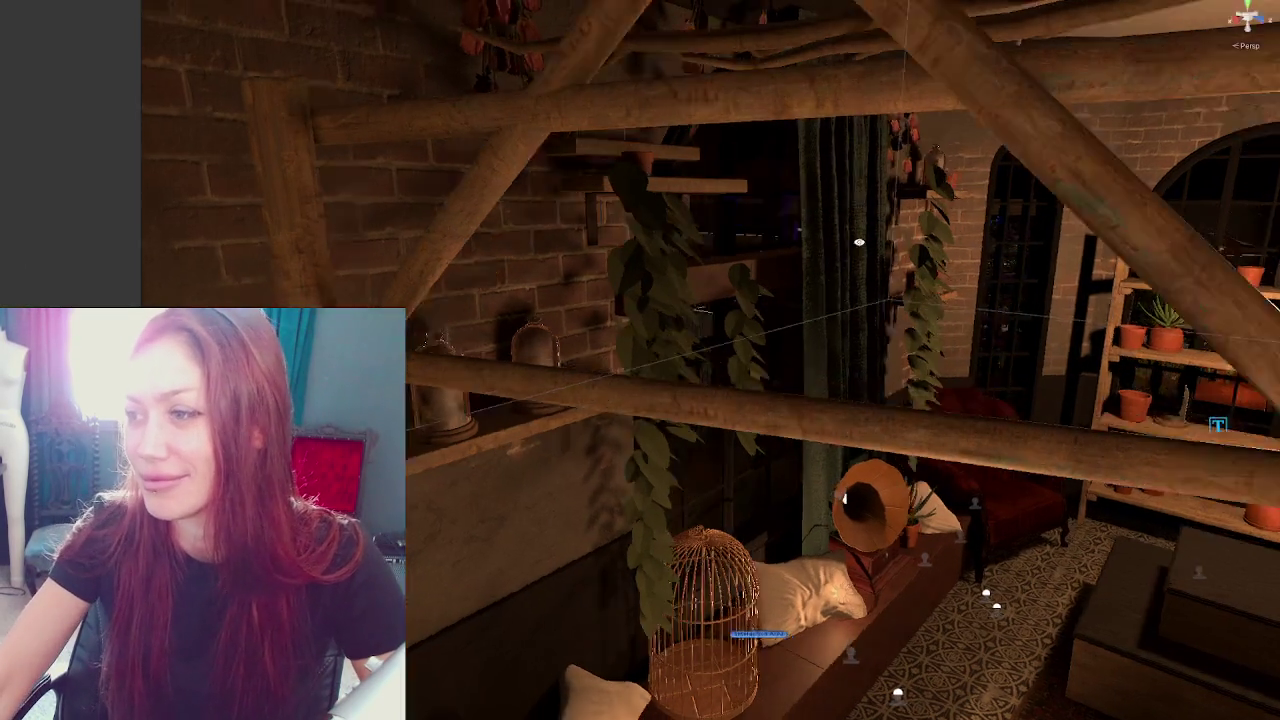
left_click(700, 186)
scroll(611, 210, "down", 5)
left_click_drag(611, 210, 387, 229)
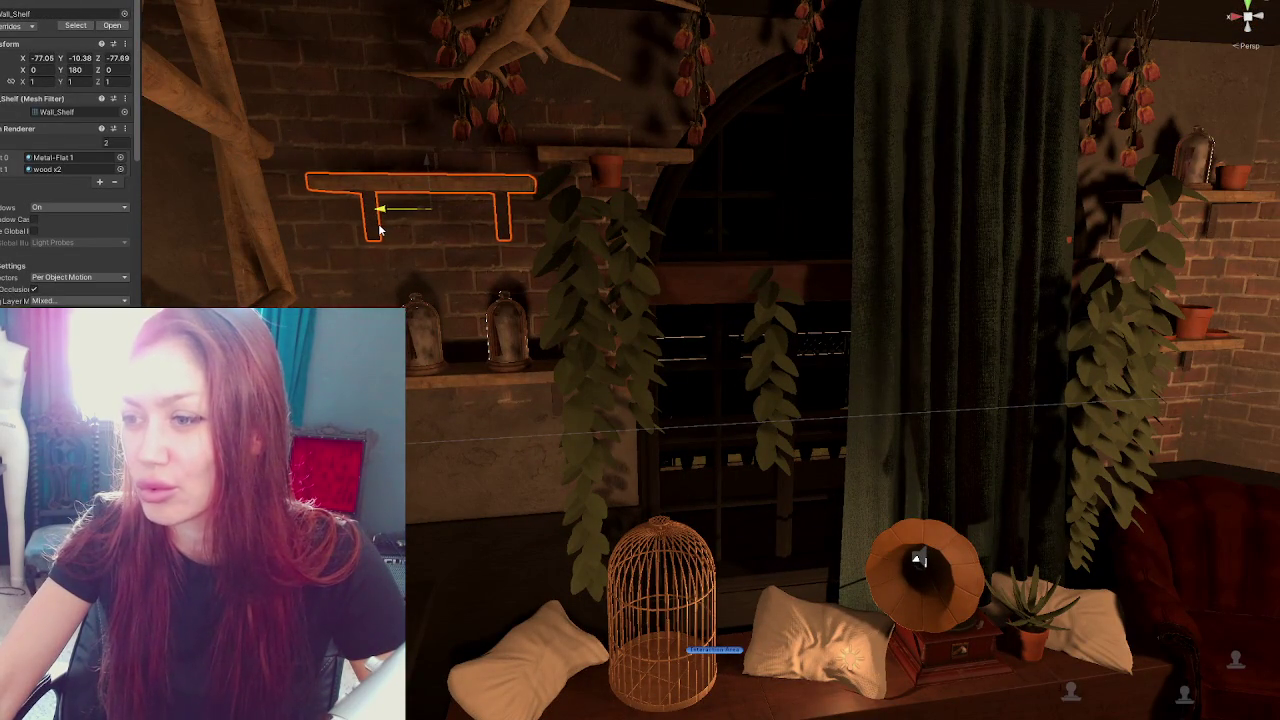
left_click(578, 157)
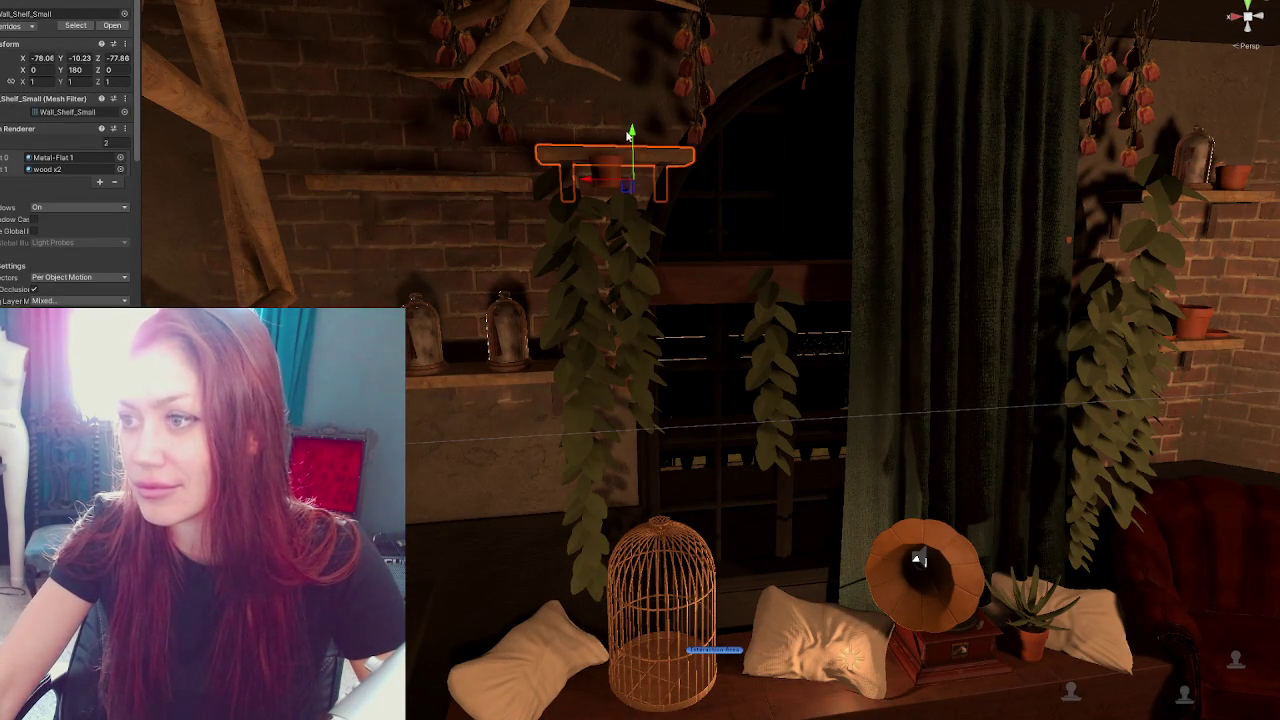
left_click_drag(625, 140, 620, 70)
left_click_drag(585, 115, 350, 116)
scroll(585, 303, "down", 4)
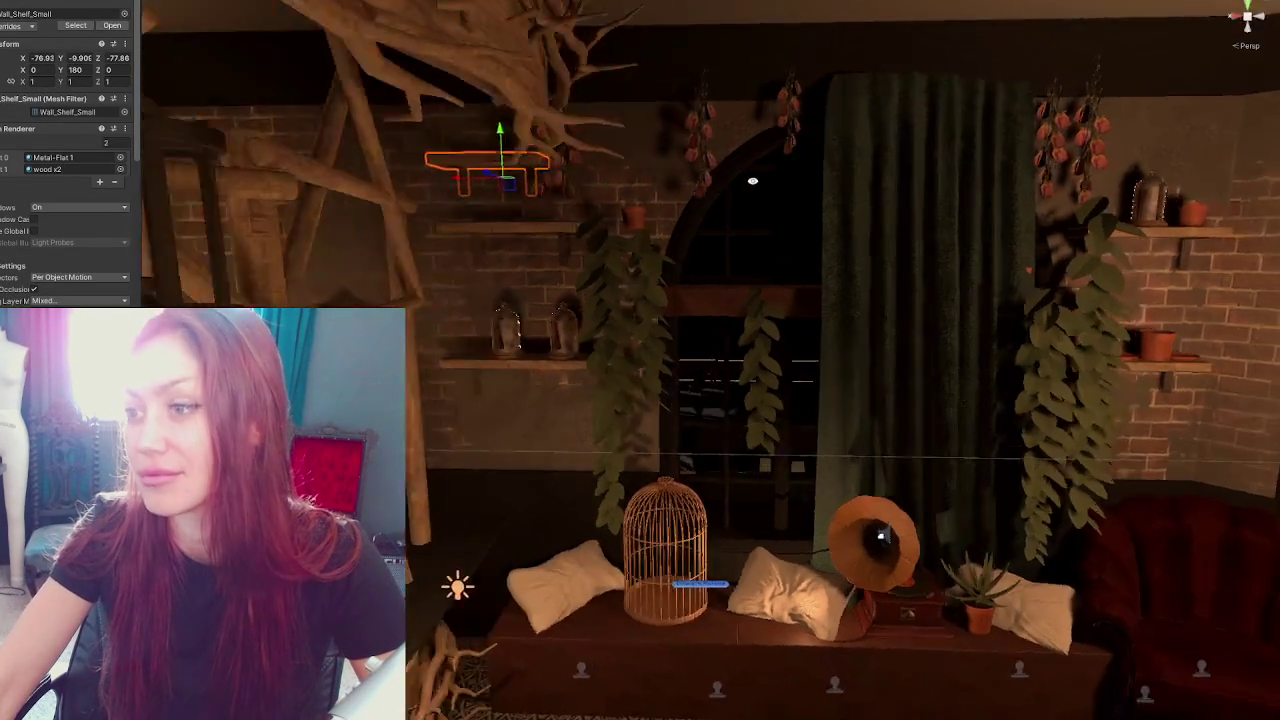
Lower the lower shelf with its bell jar, the upper shelf and the small shelf, putting the small shelf on the right wall
left_click(536, 365)
left_click(567, 335, "ctrl")
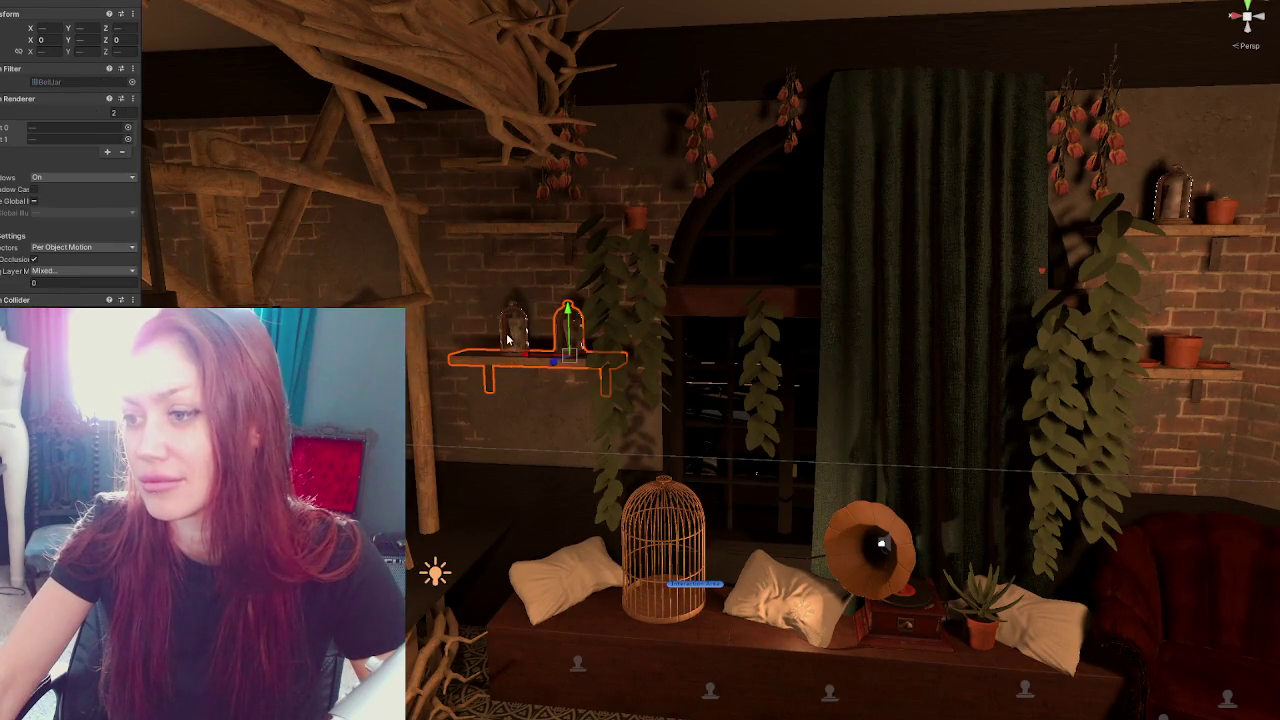
mouse_move(527, 313)
left_mouse_down()
mouse_move(515, 353)
mouse_move(506, 320)
left_mouse_up()
left_click(529, 231)
left_click_drag(520, 204, 519, 256)
left_click(471, 166)
left_click_drag(509, 148, 512, 188)
mouse_move(470, 228)
left_mouse_down()
mouse_move(1180, 215)
mouse_move(1188, 240)
left_mouse_up()
Move the left-wall shelf onto the right brick wall and lower the small shelf there slightly
left_click(1212, 388)
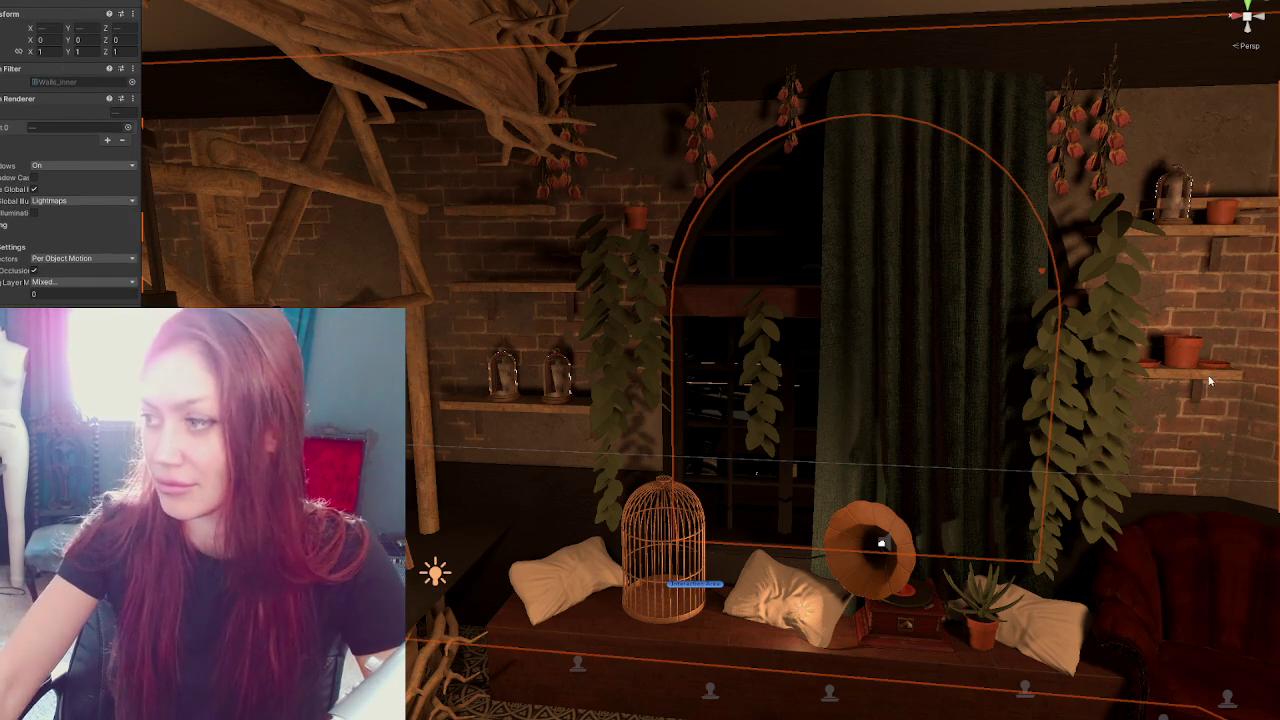
left_click(1210, 382)
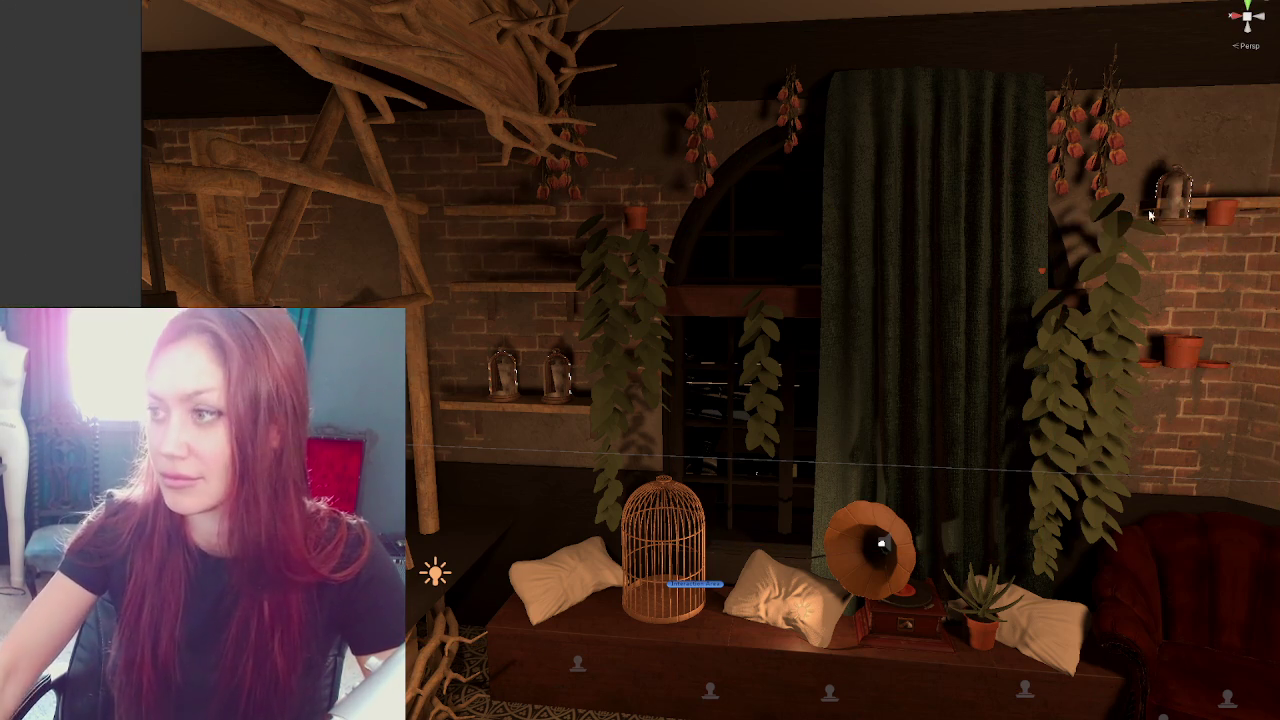
left_click(577, 301)
left_click_drag(577, 301, 732, 334)
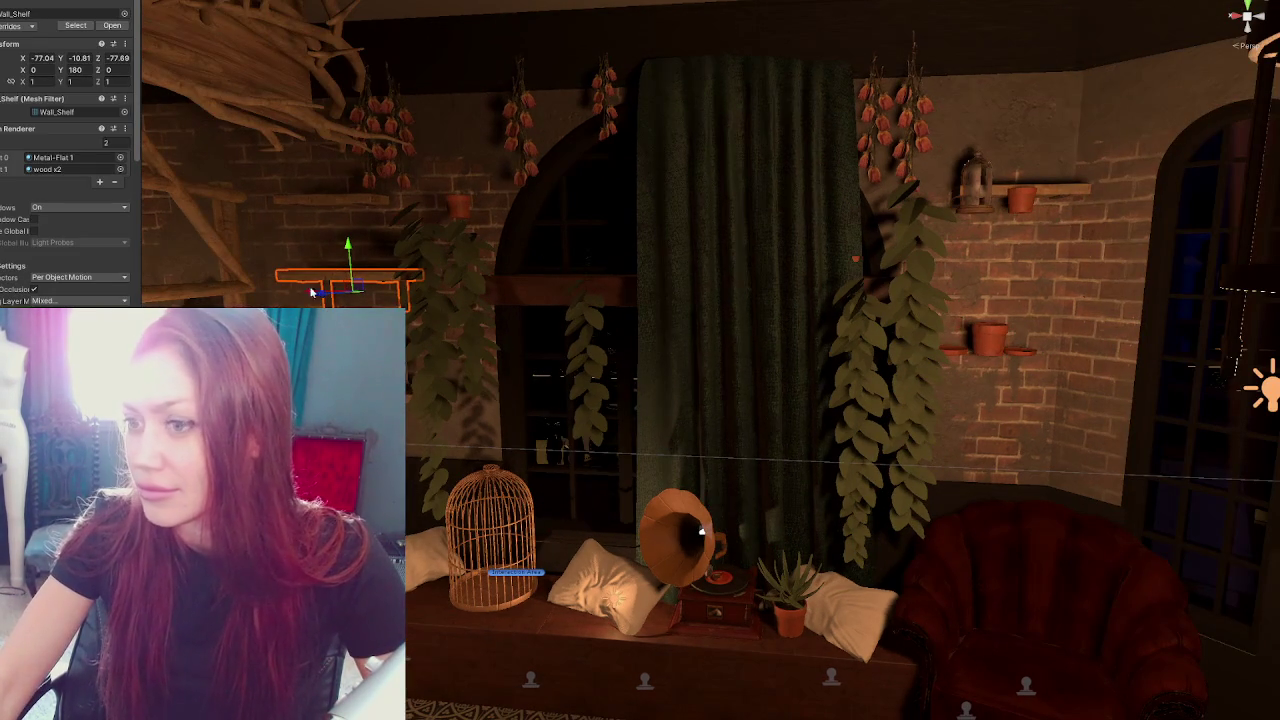
mouse_move(313, 292)
left_mouse_down()
mouse_move(893, 300)
mouse_move(936, 323)
mouse_move(941, 380)
left_mouse_up()
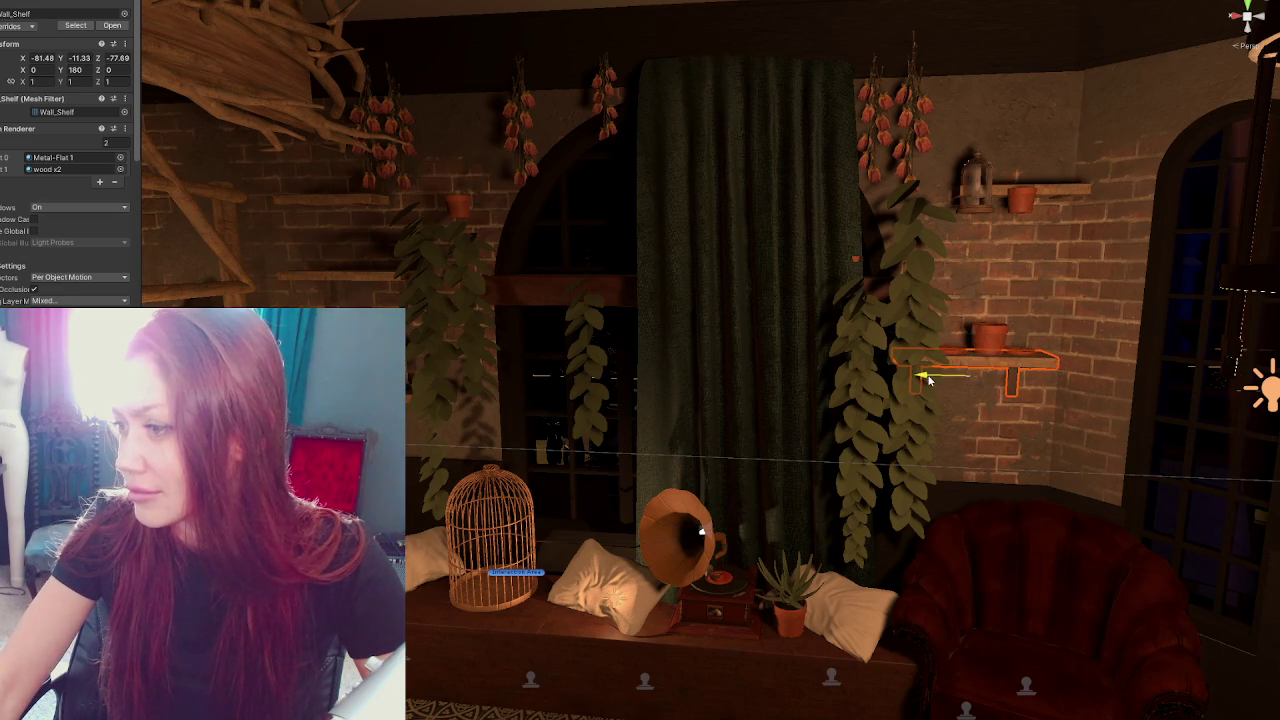
left_click(998, 205)
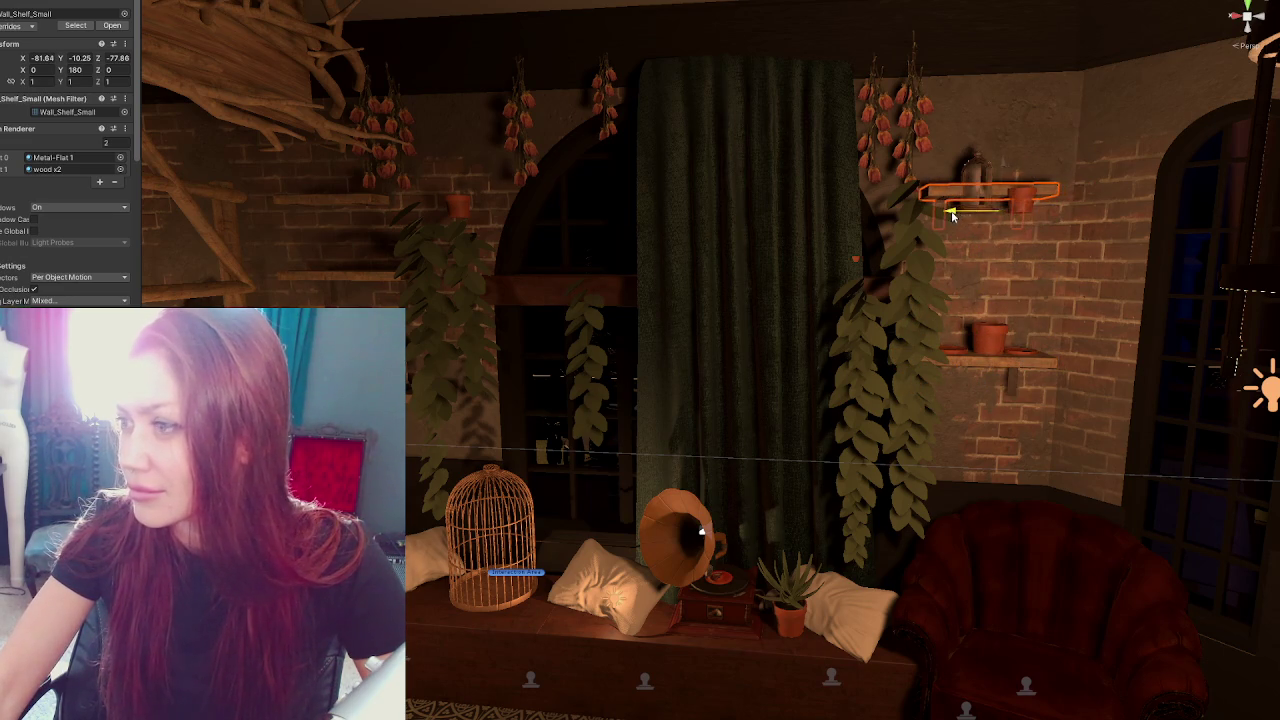
left_click_drag(1008, 158, 1003, 200)
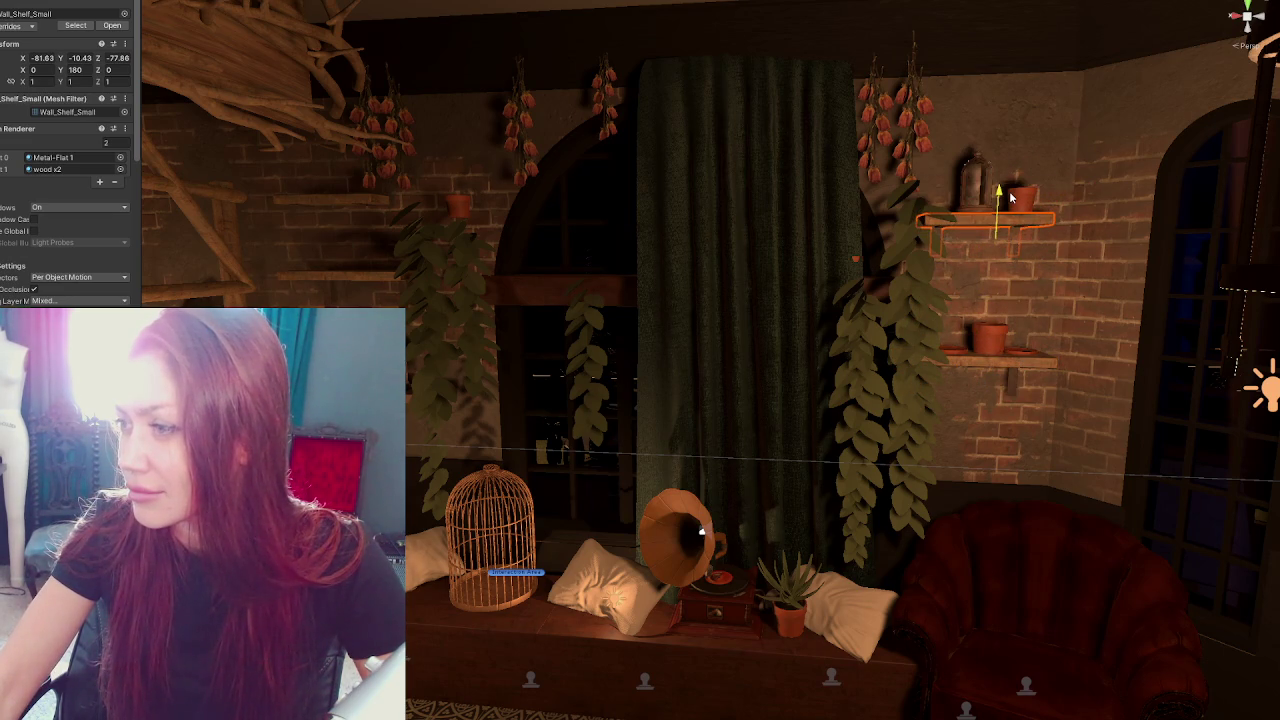
key("f")
mouse_move(986, 260)
left_mouse_down()
mouse_move(897, 249)
mouse_move(668, 160)
mouse_move(628, 176)
mouse_move(712, 180)
mouse_move(706, 200)
mouse_move(717, 191)
left_mouse_up()
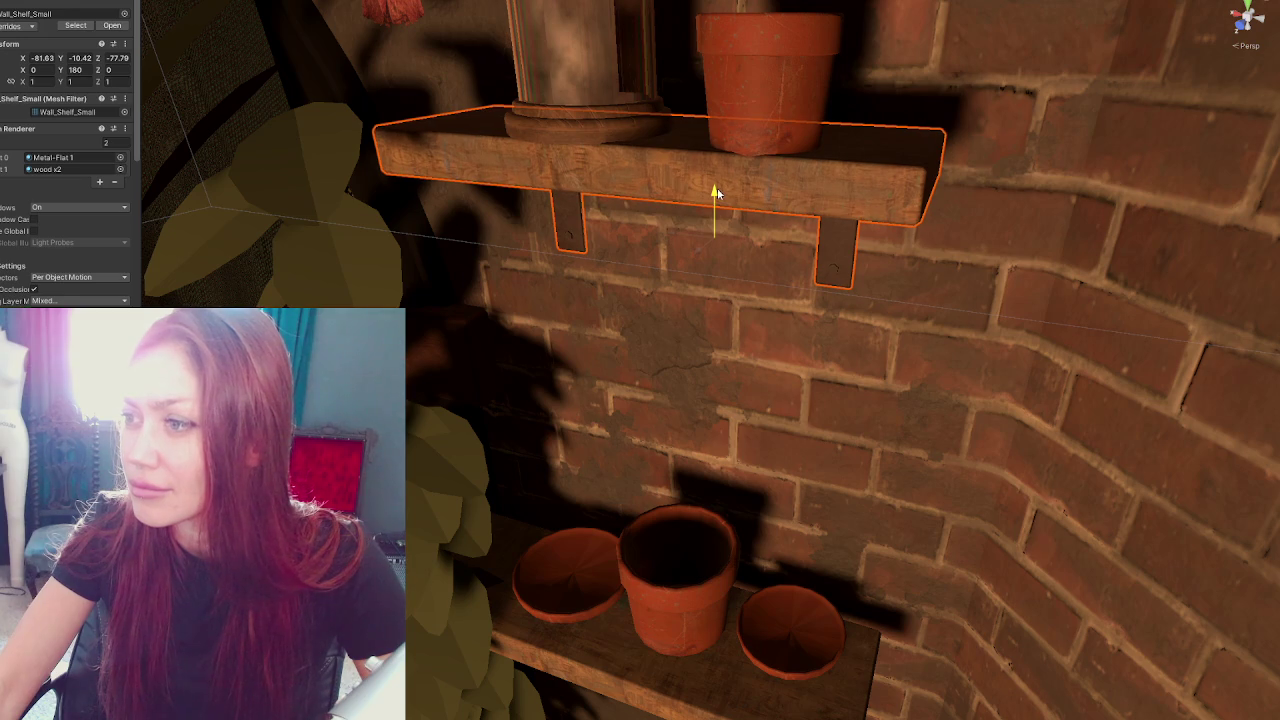
Rearrange the clay flower pot and its two saucers on the right-wall shelf
left_click(593, 122)
left_click(797, 144, "ctrl")
mouse_move(797, 144)
left_mouse_down()
mouse_move(662, 117)
mouse_move(660, 98)
left_mouse_up()
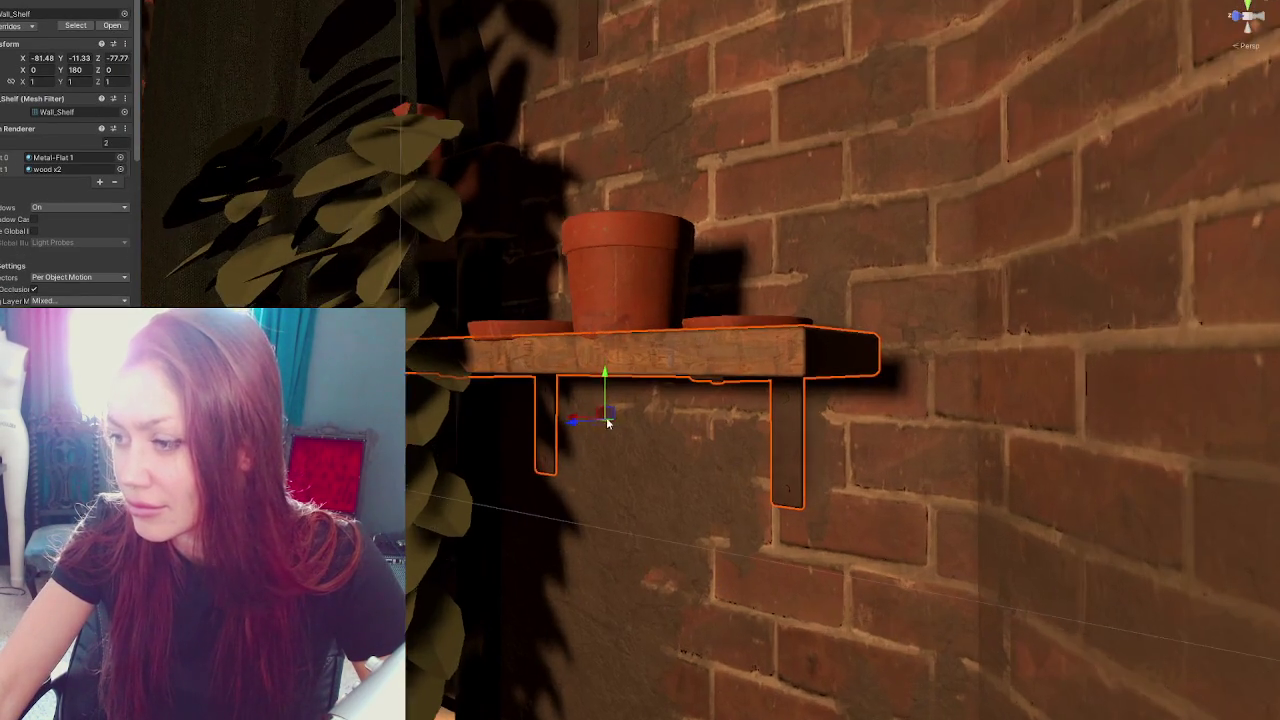
scroll(600, 440, "up", 2)
left_click_drag(535, 446, 544, 446)
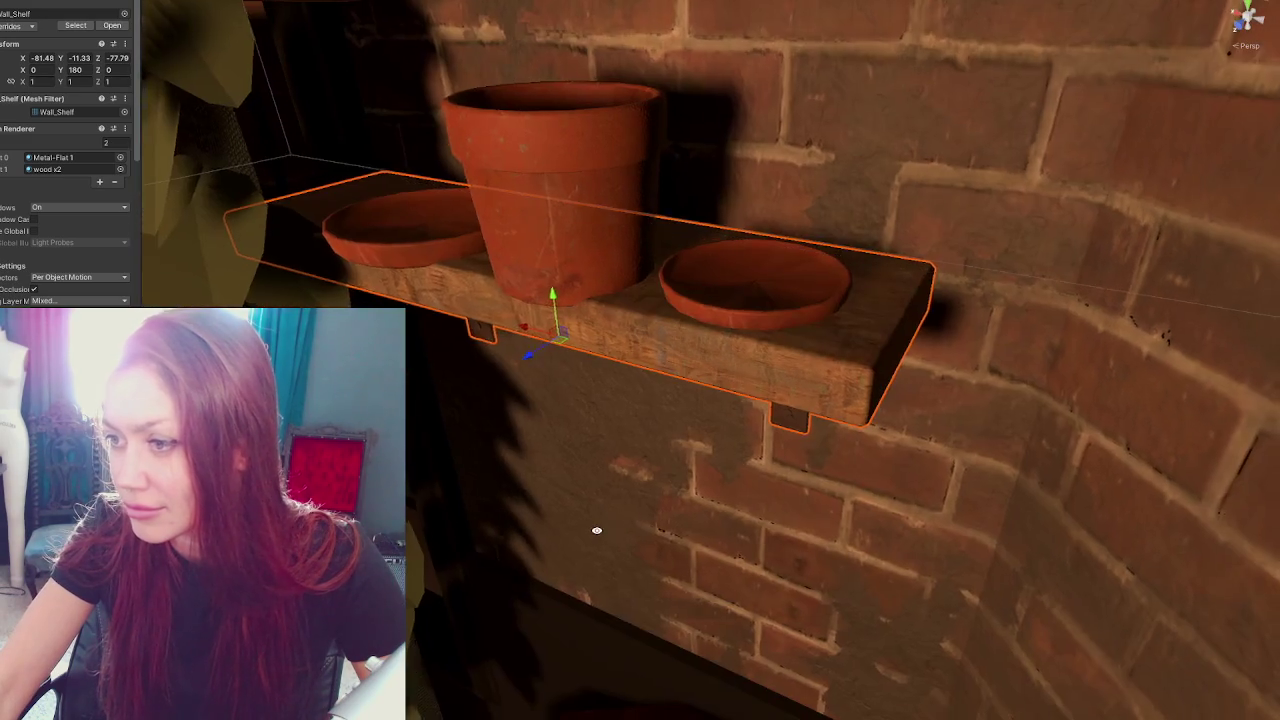
left_click(537, 256)
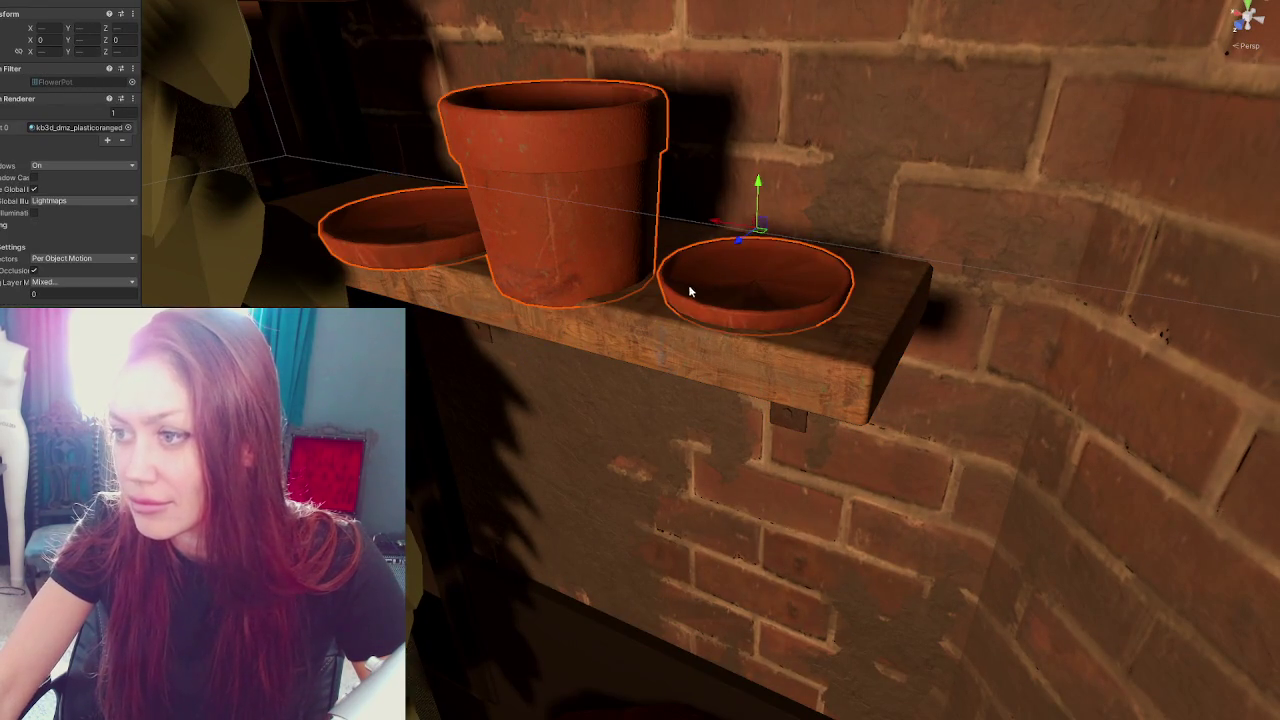
left_click_drag(748, 237, 771, 170)
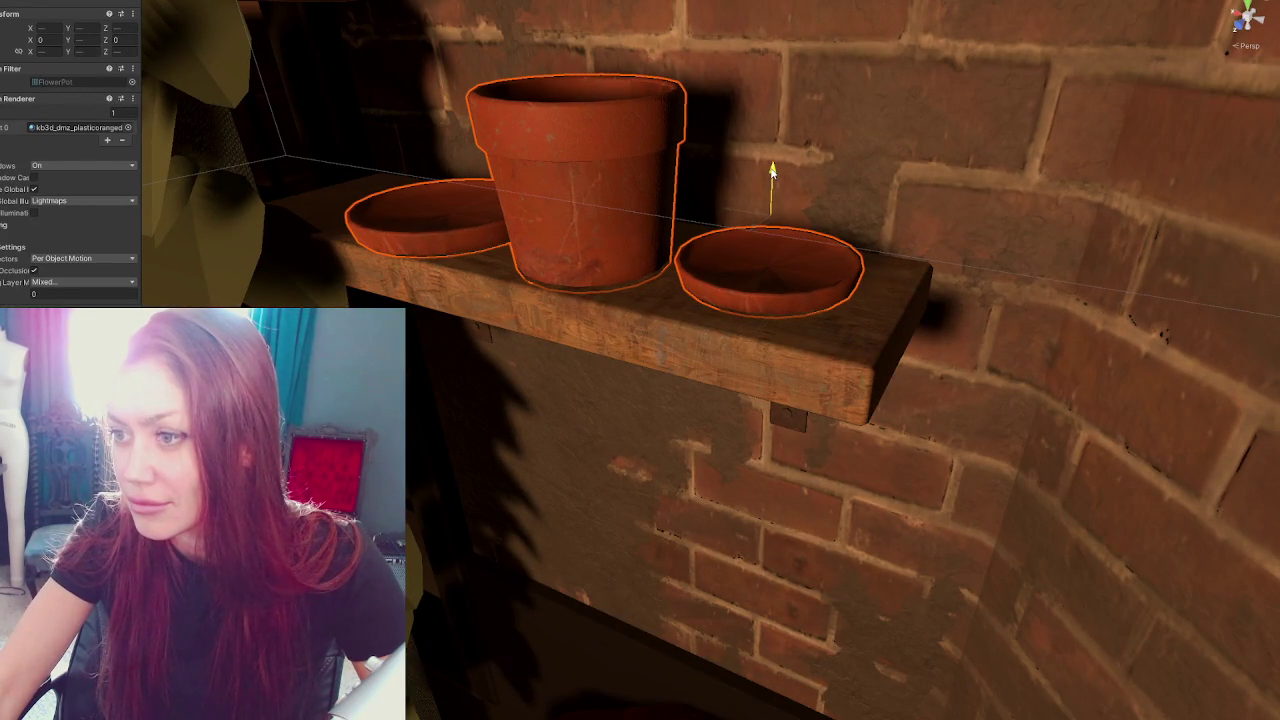
left_click(647, 189)
left_click(390, 215)
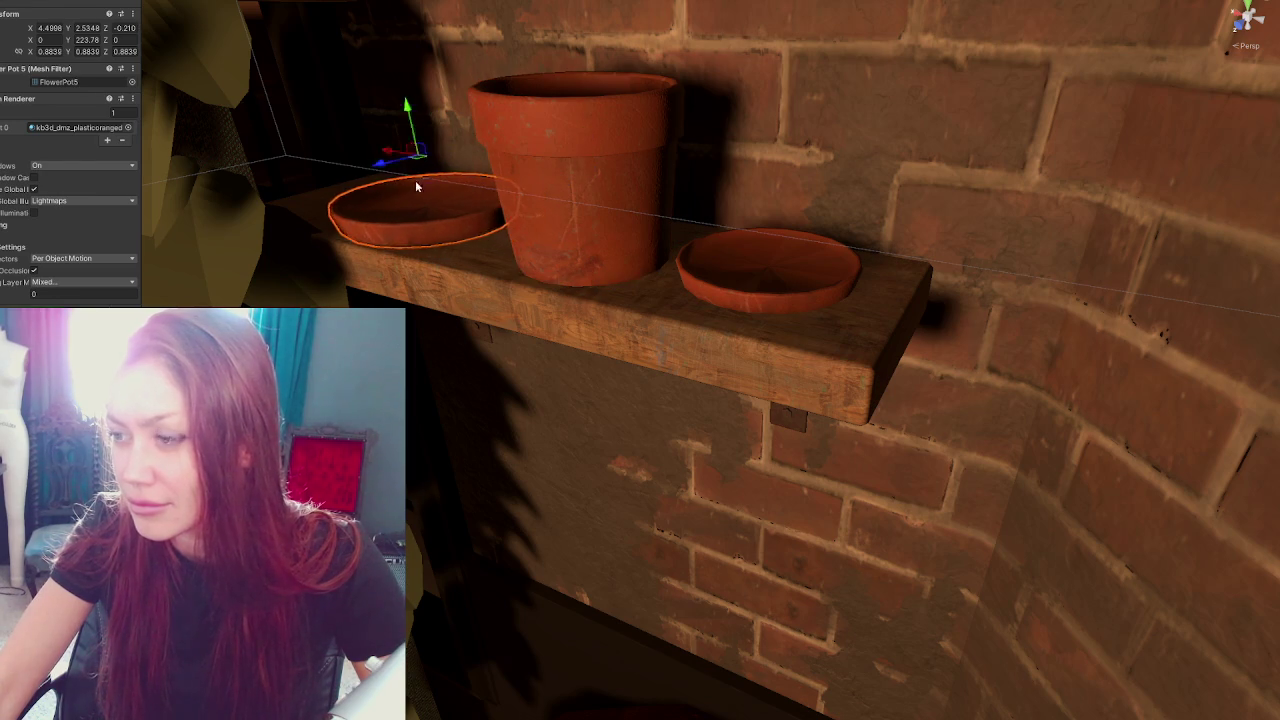
scroll(410, 158, "down", 10)
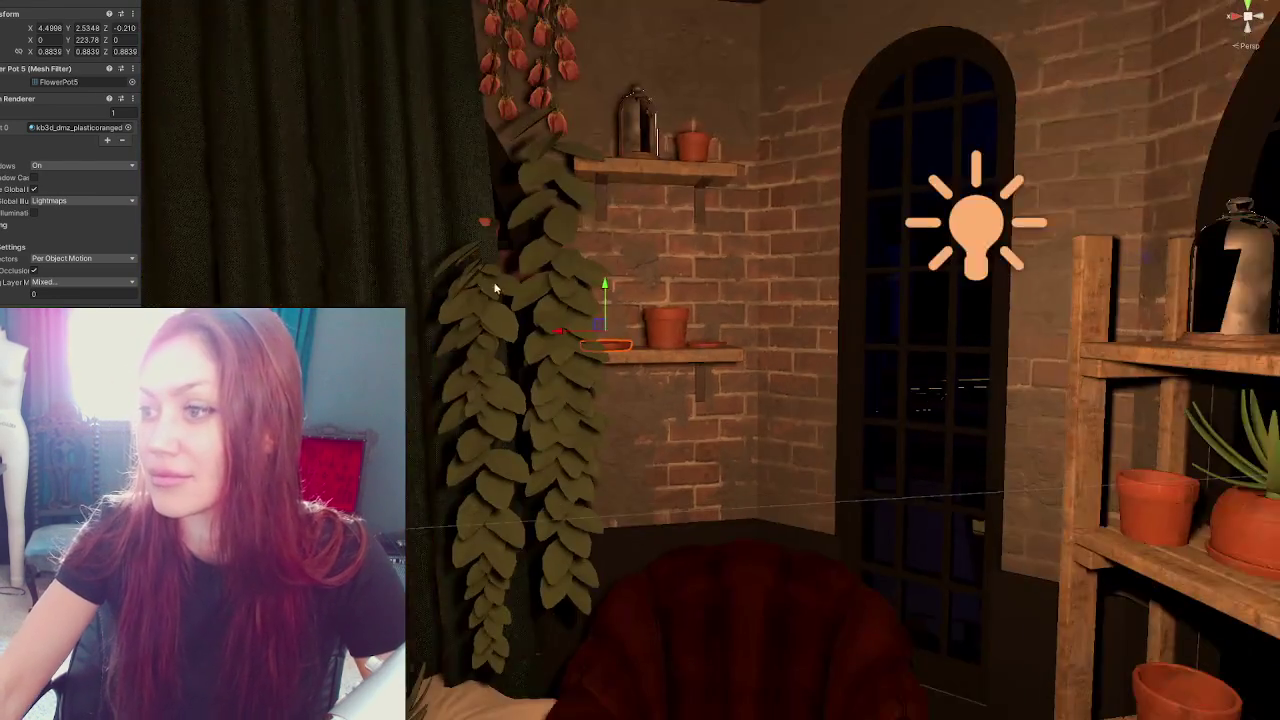
left_click_drag(494, 288, 1214, 337)
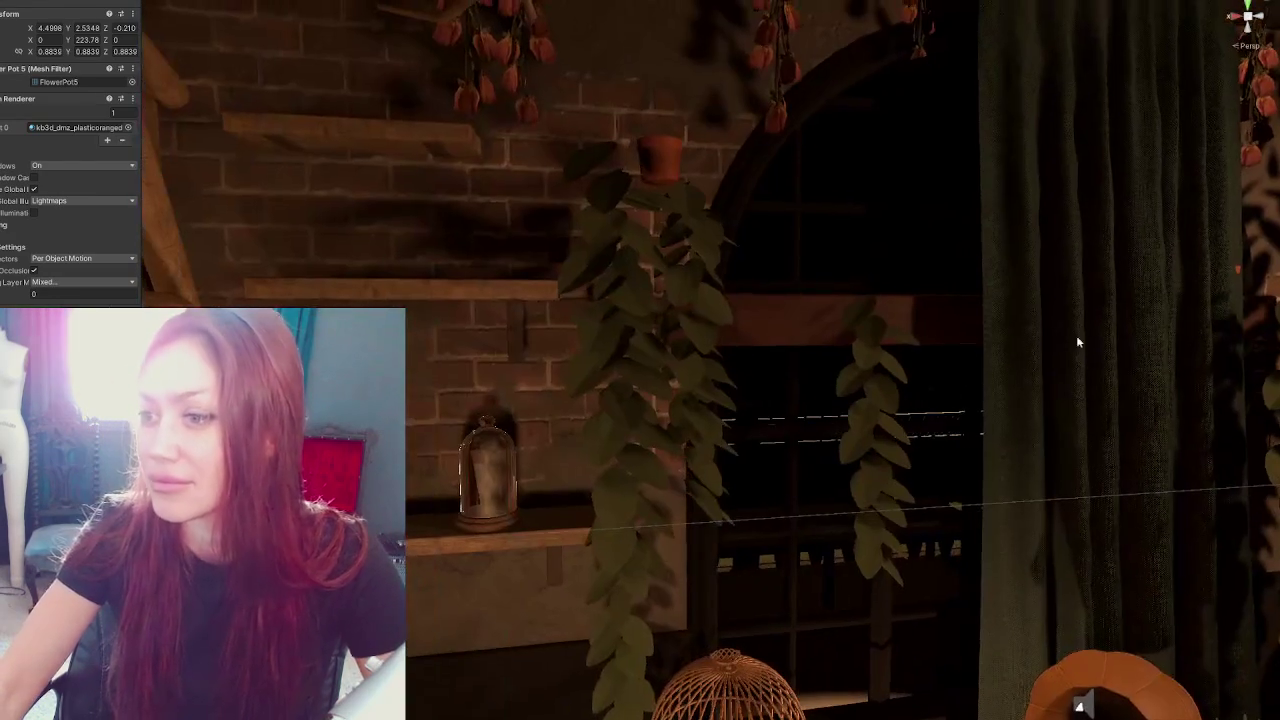
Nudge Wall_Shelf_Small, the small upper wall shelf, slightly sideways
left_click(522, 292)
key("f")
mouse_move(547, 324)
left_mouse_down()
mouse_move(750, 356)
mouse_move(702, 368)
mouse_move(607, 271)
left_mouse_up()
left_click(607, 271)
left_click_drag(638, 358, 886, 380)
Slide the flower pot along the shelf and duplicate it with Ctrl+D
left_click(1125, 346)
mouse_move(1125, 346)
left_mouse_down()
mouse_move(728, 366)
mouse_move(1094, 343)
mouse_move(460, 343)
mouse_move(531, 318)
mouse_move(549, 228)
mouse_move(551, 474)
mouse_move(888, 514)
mouse_move(789, 537)
left_mouse_up()
key("ctrl+d")
scroll(789, 537, "down", 2)
left_click_drag(826, 316, 652, 374)
Select the hanging plant and the plant behind it, and frame both in view
left_click(675, 403)
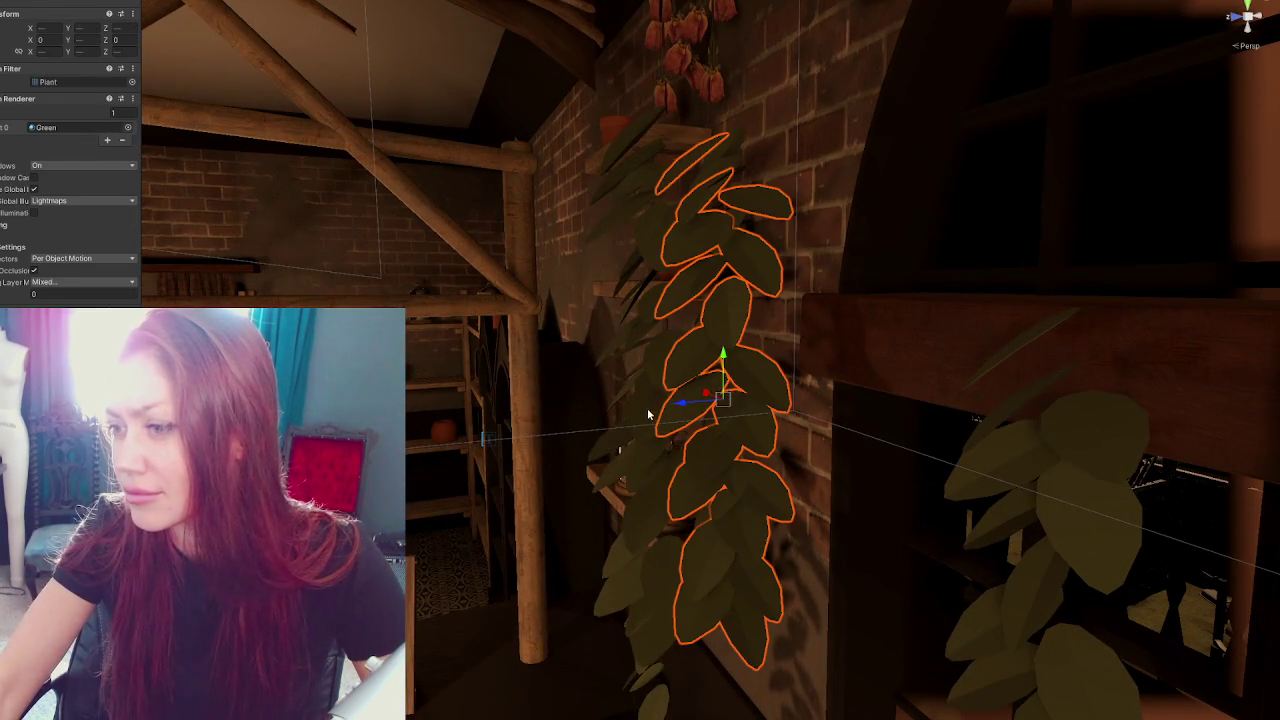
left_click(650, 405, "shift")
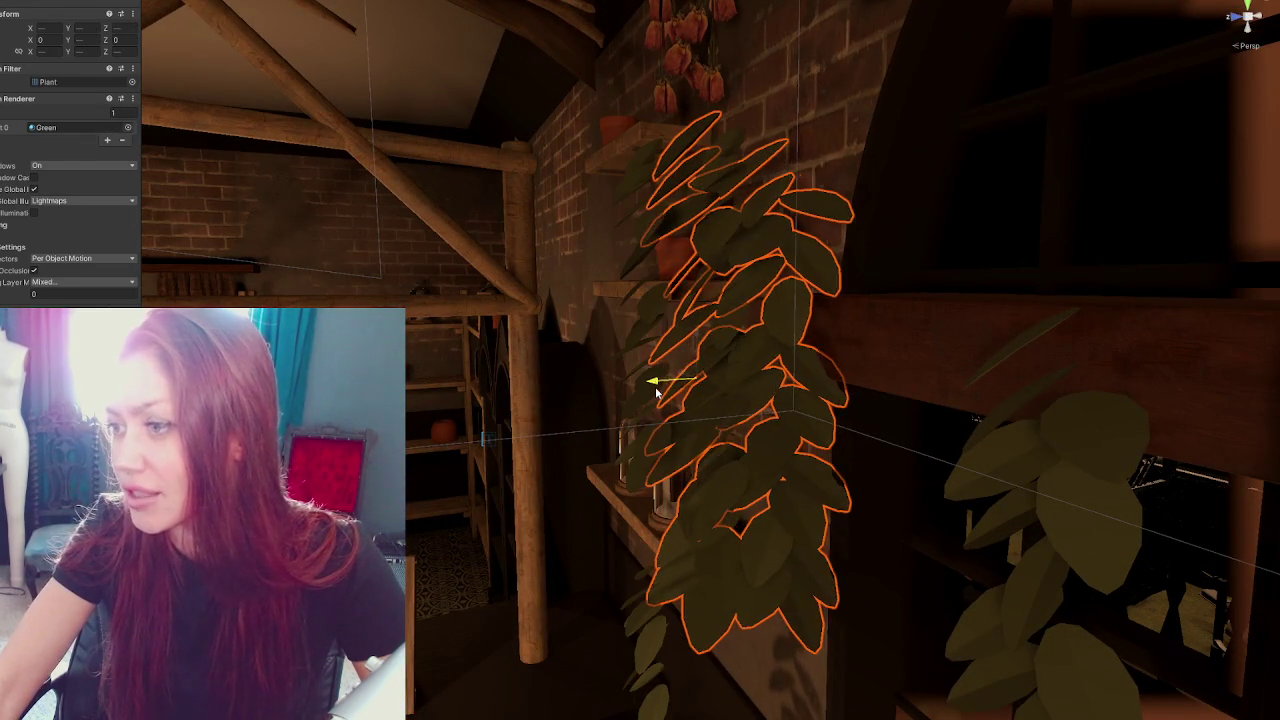
key("f")
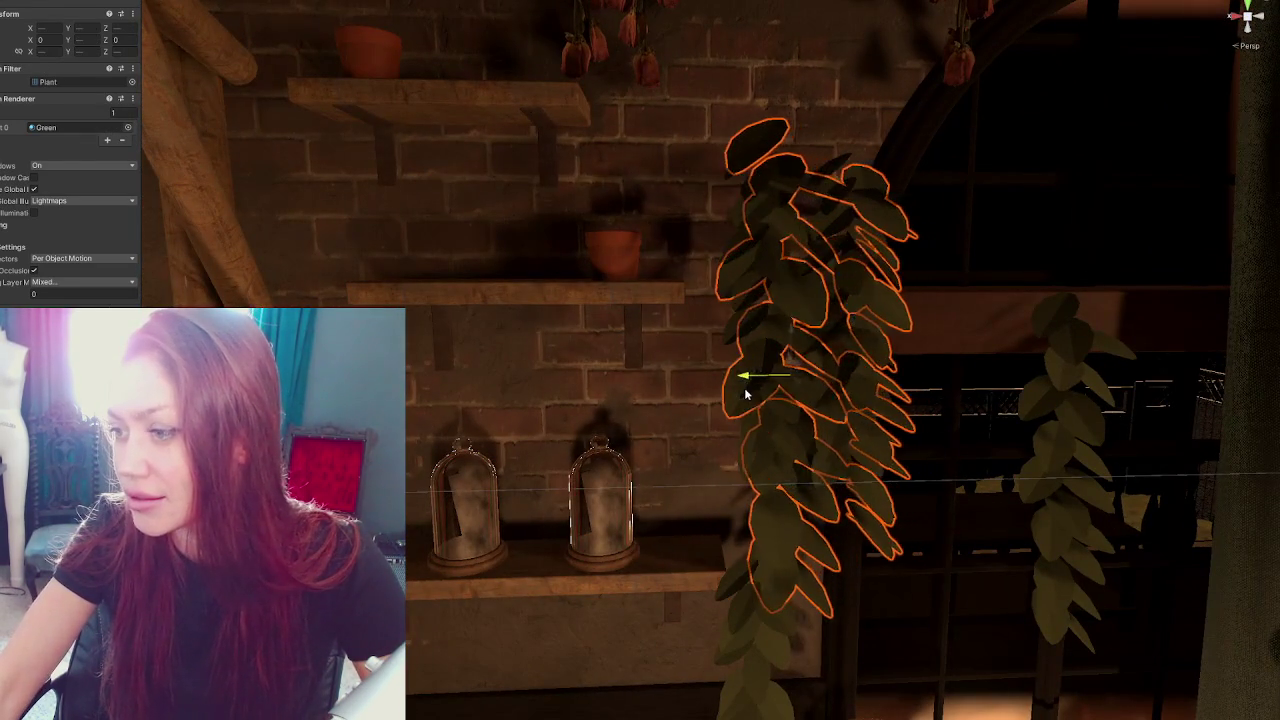
scroll(745, 393, "down", 10)
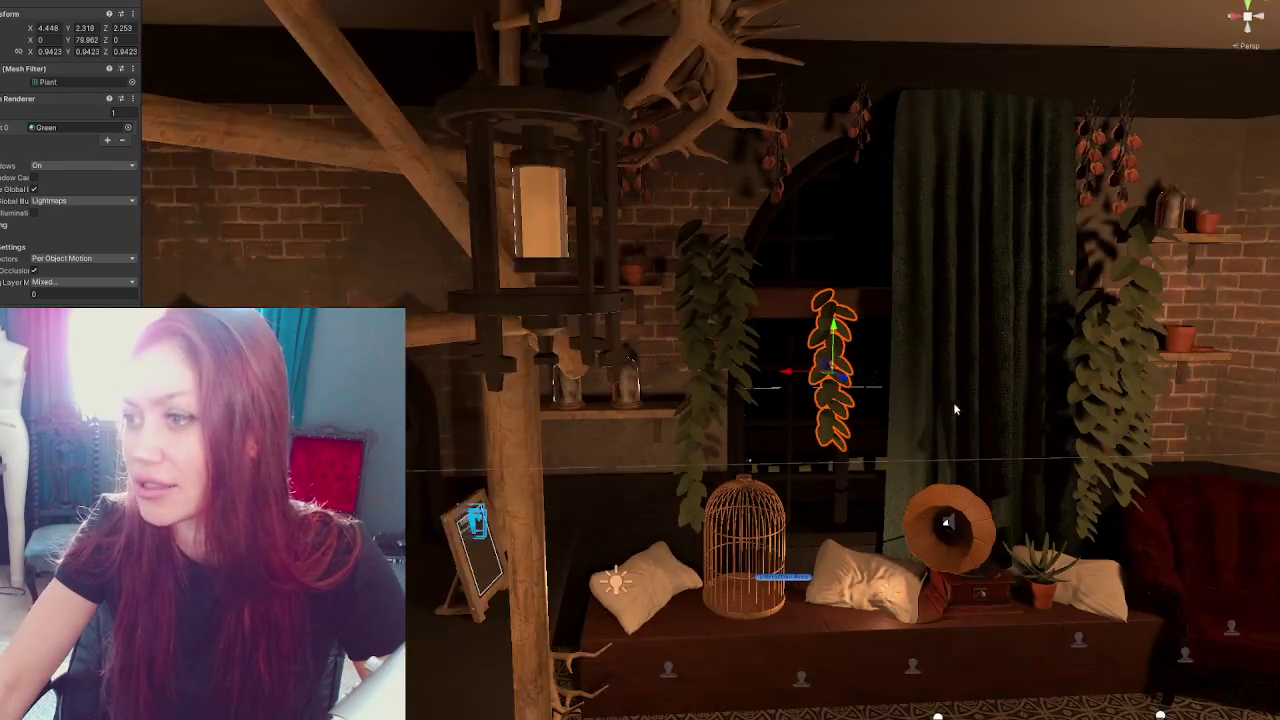
mouse_move(953, 402)
left_mouse_down()
mouse_move(855, 381)
mouse_move(1018, 349)
left_mouse_up()
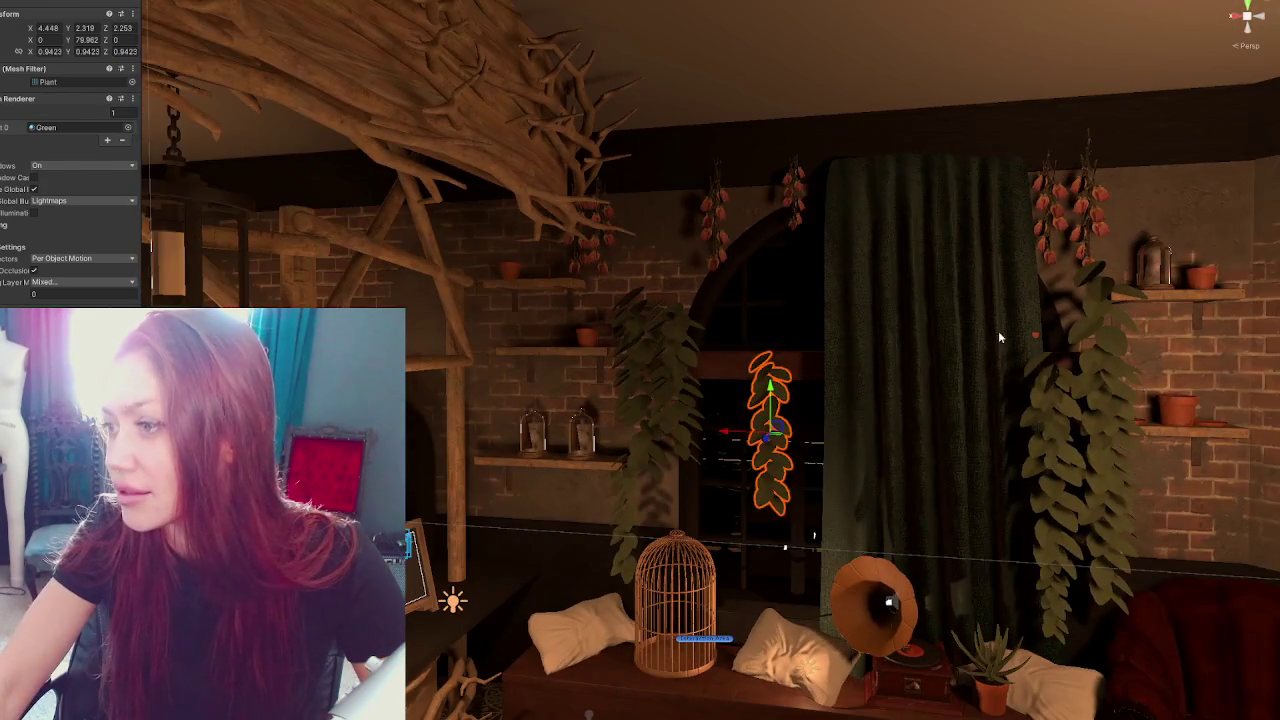
Fly the view past the wooden loft into the back room
left_click(1018, 349)
scroll(1018, 349, "down", 3)
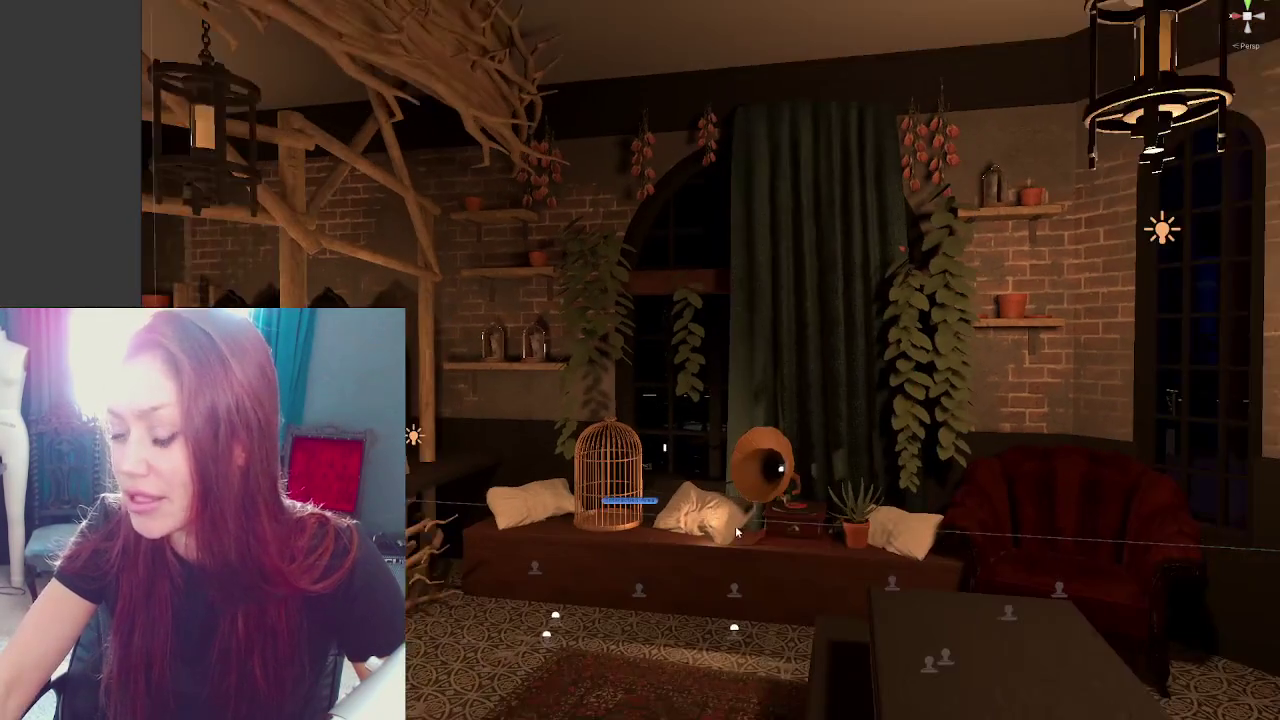
scroll(732, 537, "down", 5)
mouse_move(734, 437)
left_mouse_down()
mouse_move(765, 473)
mouse_move(800, 470)
mouse_move(701, 319)
left_mouse_up()
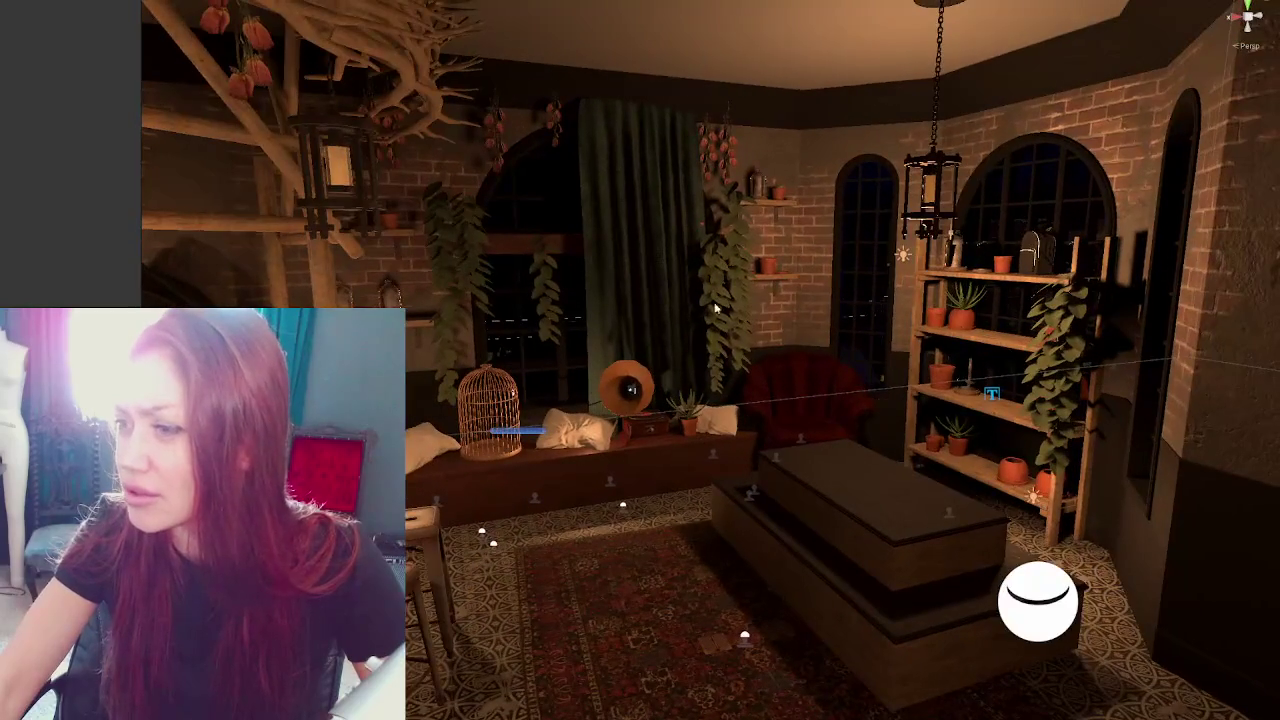
left_click(701, 319)
scroll(838, 380, "up", 3)
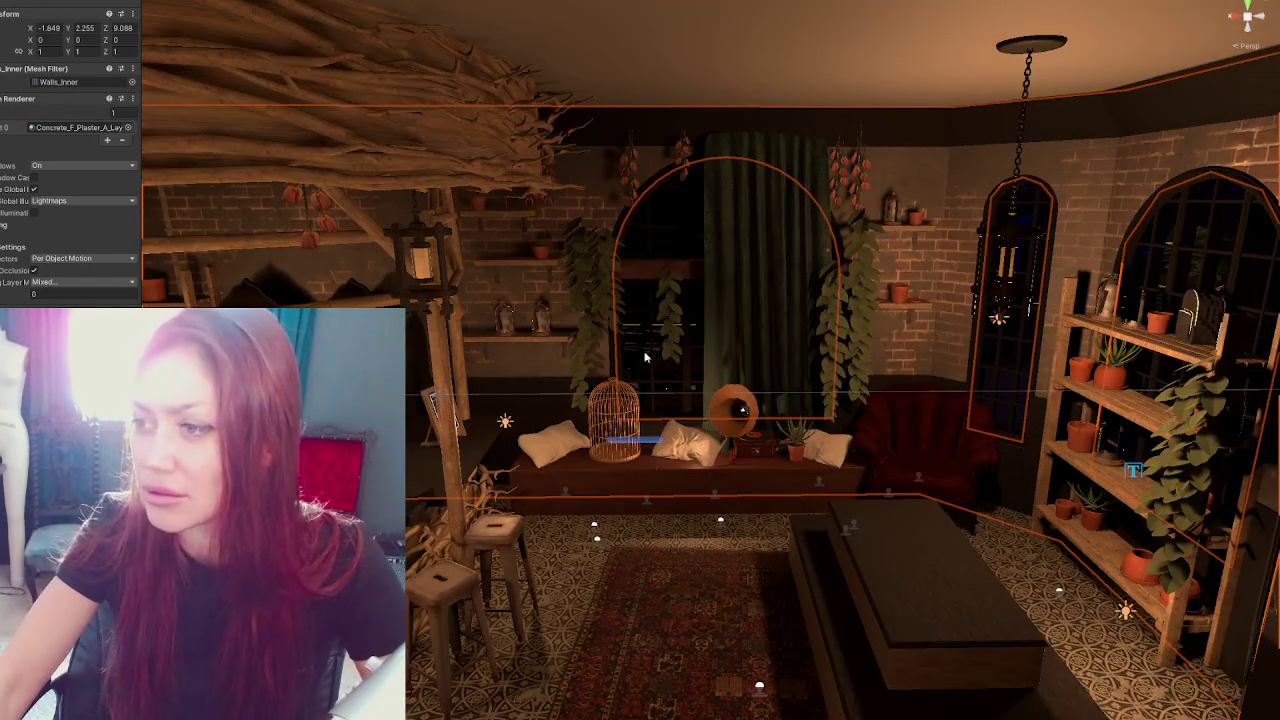
mouse_move(838, 380)
left_mouse_down()
mouse_move(640, 372)
mouse_move(635, 418)
mouse_move(512, 390)
mouse_move(973, 388)
mouse_move(807, 422)
mouse_move(581, 497)
mouse_move(826, 466)
mouse_move(803, 514)
mouse_move(777, 526)
mouse_move(700, 523)
mouse_move(567, 475)
mouse_move(994, 694)
mouse_move(886, 522)
mouse_move(884, 562)
left_mouse_up()
scroll(713, 414, "up", 2)
mouse_move(1013, 437)
left_mouse_down()
mouse_move(577, 413)
mouse_move(515, 483)
mouse_move(597, 614)
mouse_move(571, 614)
mouse_move(563, 549)
left_mouse_up()
Undo the Console Table's scale change and nudge it along one axis
left_click(570, 415)
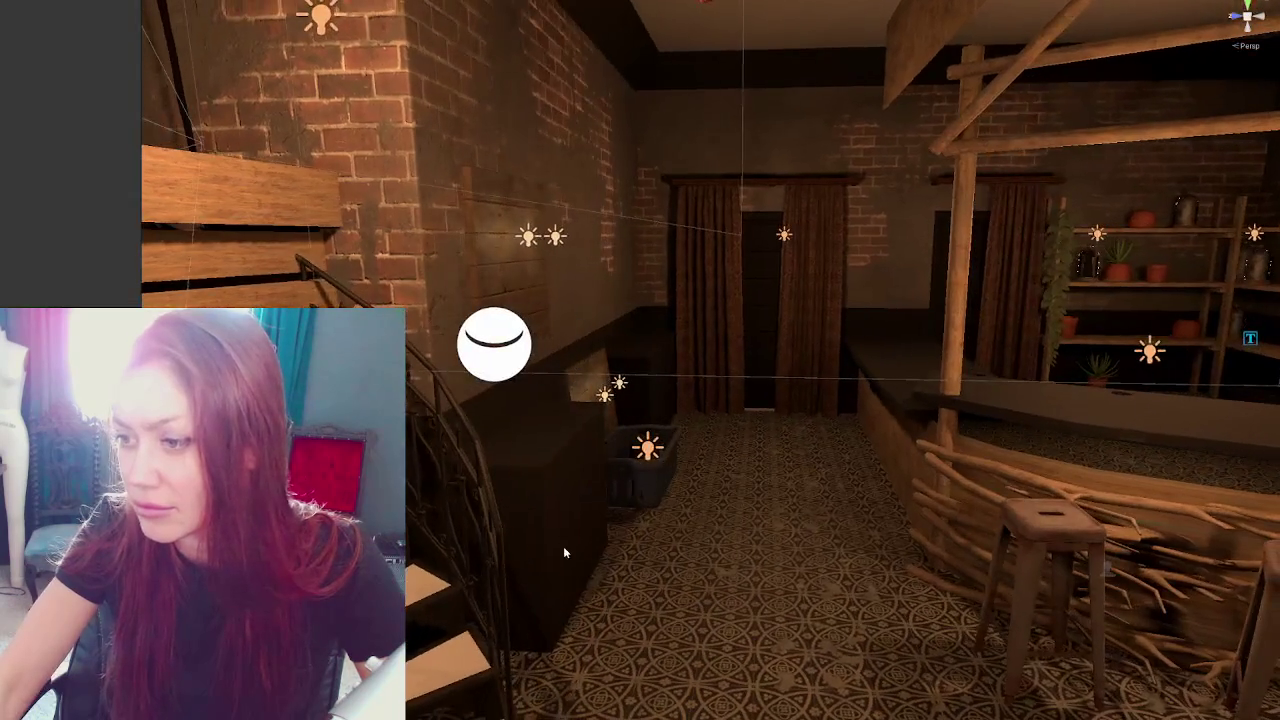
left_click(532, 508)
key("ctrl+z")
key("ctrl+z")
key("ctrl+z")
mouse_move(486, 502)
left_mouse_down()
mouse_move(520, 513)
mouse_move(443, 503)
mouse_move(479, 509)
mouse_move(446, 550)
mouse_move(461, 589)
mouse_move(434, 580)
left_mouse_up()
left_click(432, 510)
left_click(483, 318)
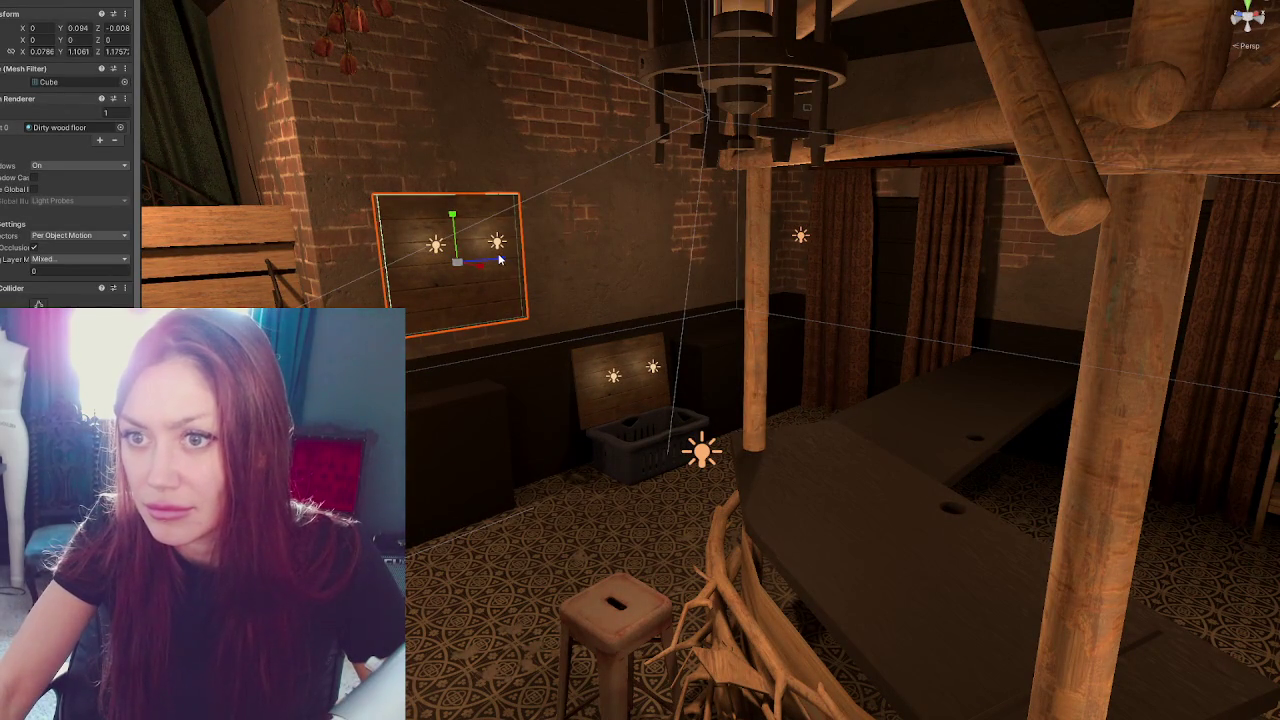
Slide the console table cabinet right along the wall
scroll(62, 236, "down", 4)
key("r")
left_click_drag(490, 260, 502, 260)
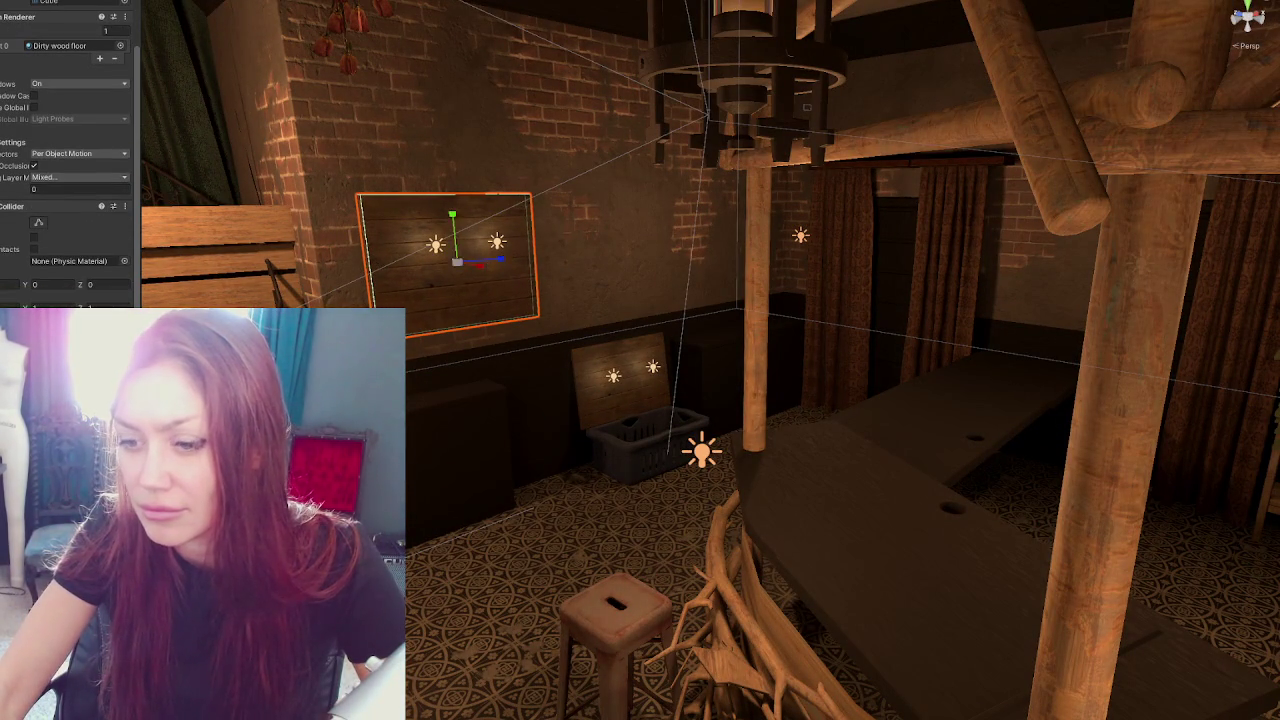
left_click(482, 458)
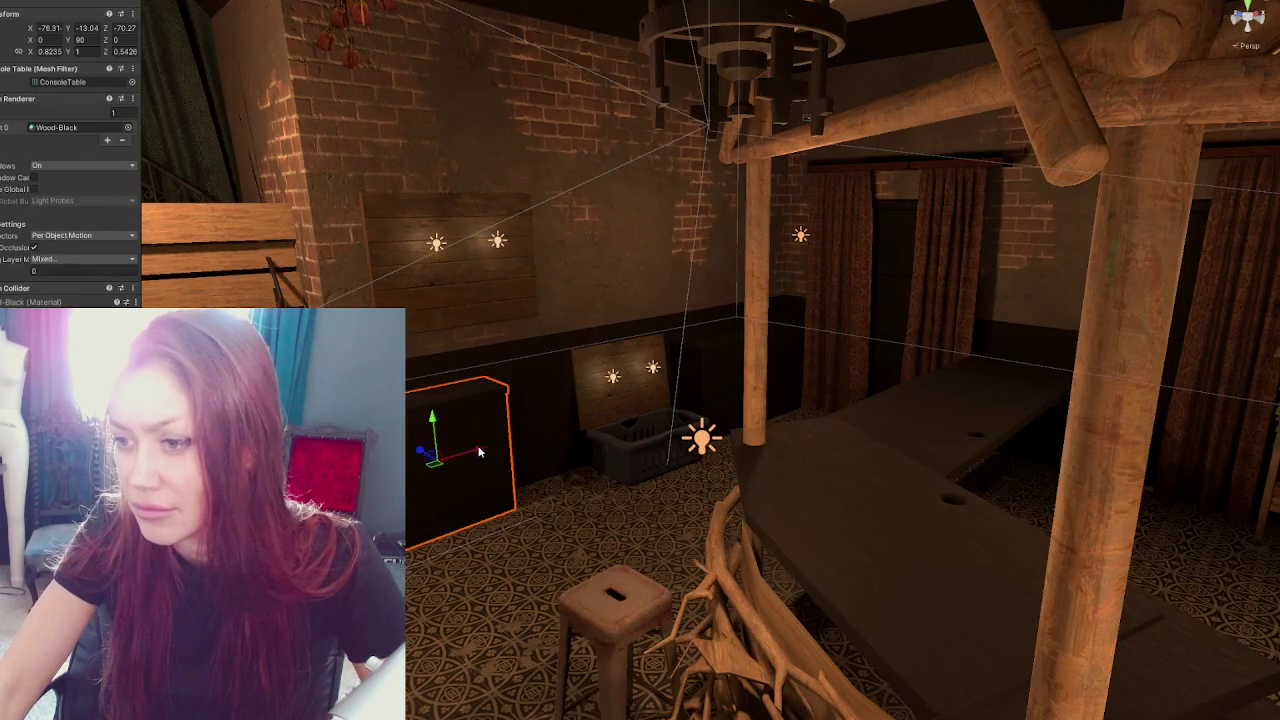
left_click_drag(478, 436, 524, 432)
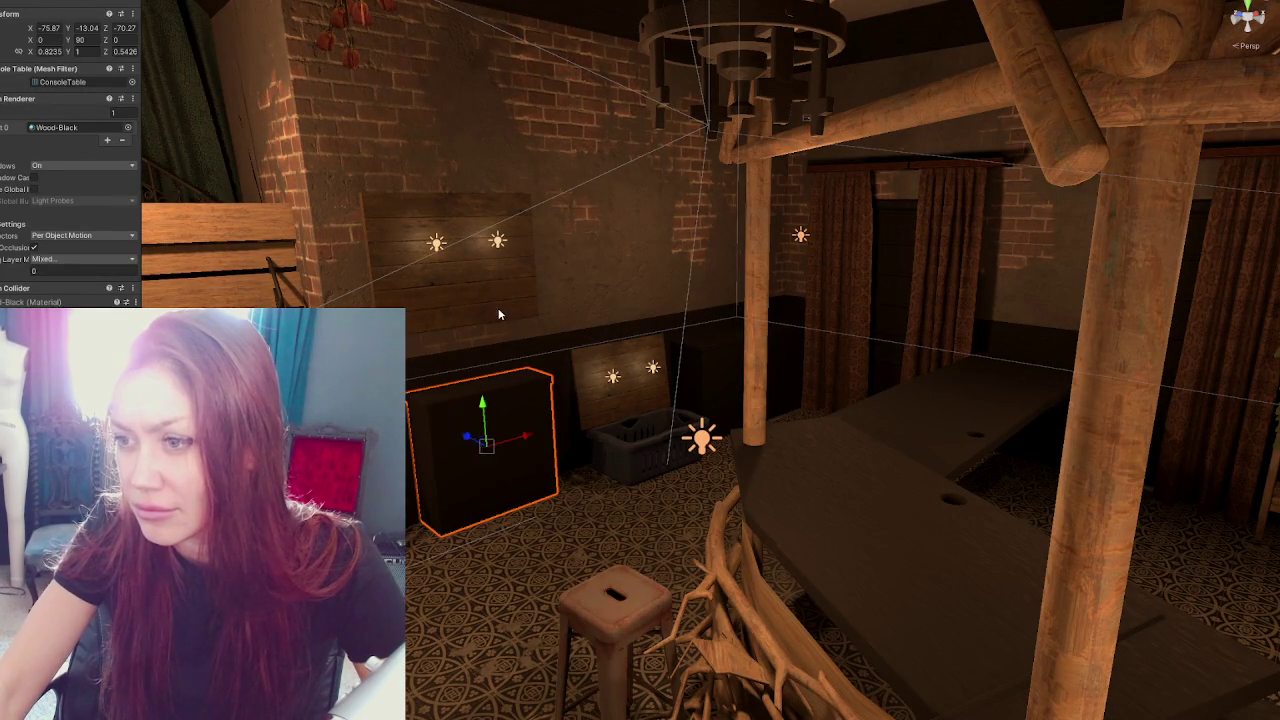
left_click(450, 255)
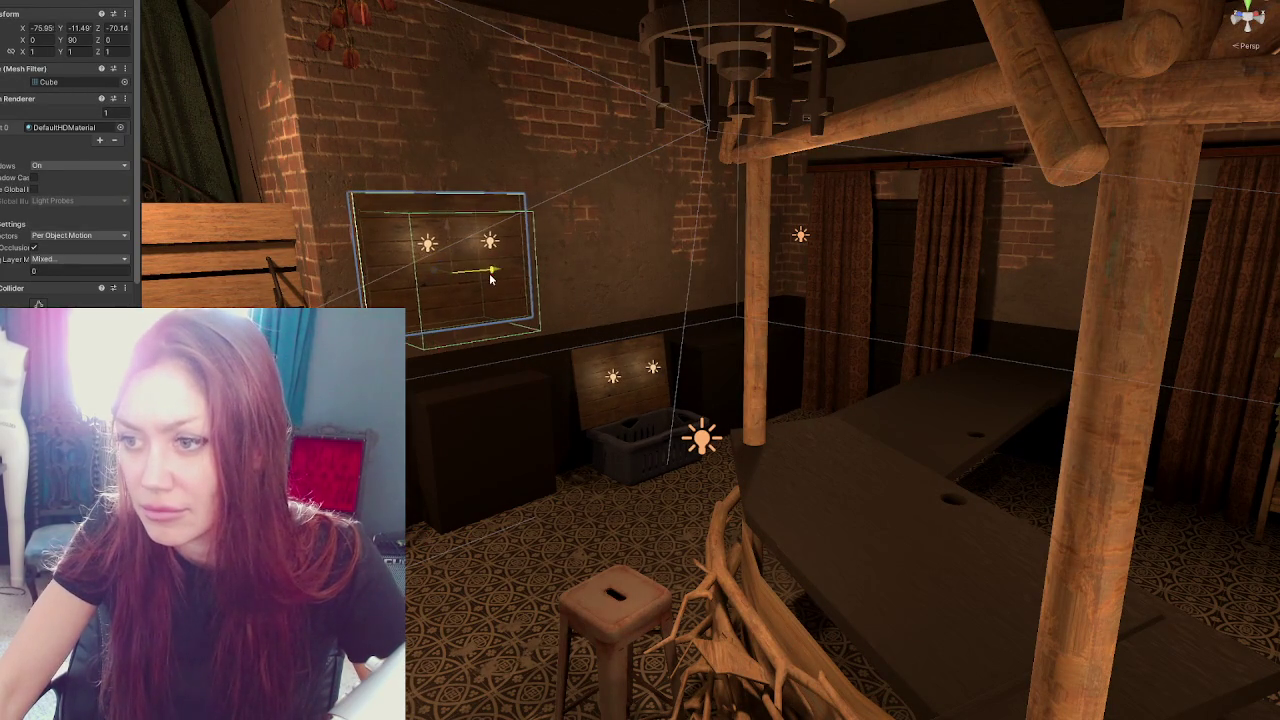
left_click(518, 411)
Move the open box's lid piece slightly left with the move gizmo
scroll(519, 438, "down", 3)
left_click(606, 415)
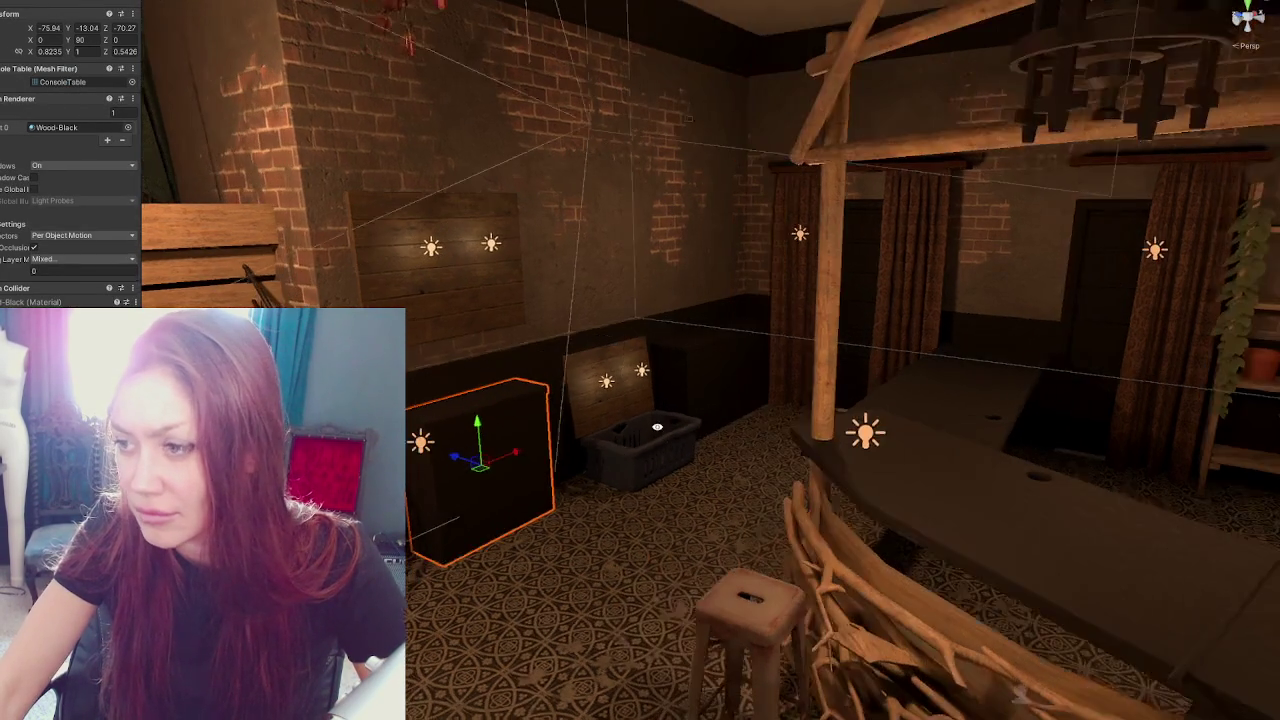
left_click(647, 372, "shift")
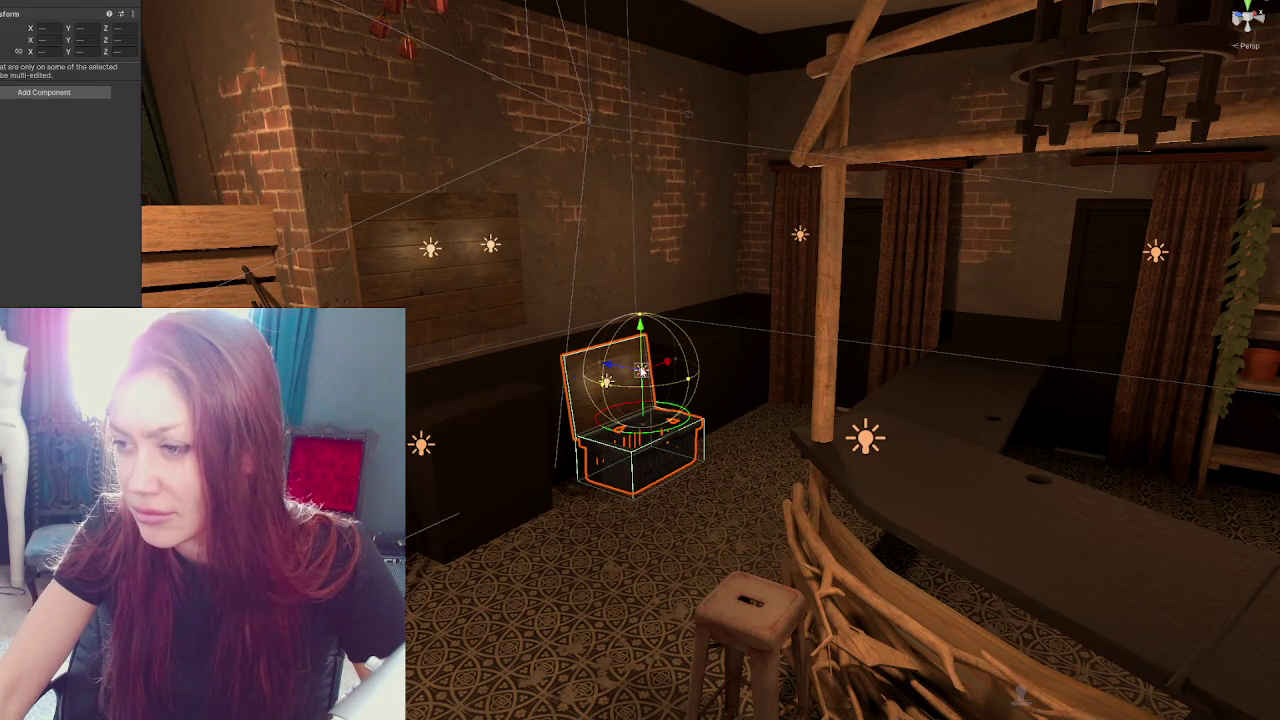
key("e")
left_click(698, 440)
key("w")
mouse_move(623, 398)
left_mouse_down()
mouse_move(601, 400)
mouse_move(783, 329)
mouse_move(354, 274)
mouse_move(705, 541)
left_mouse_up()
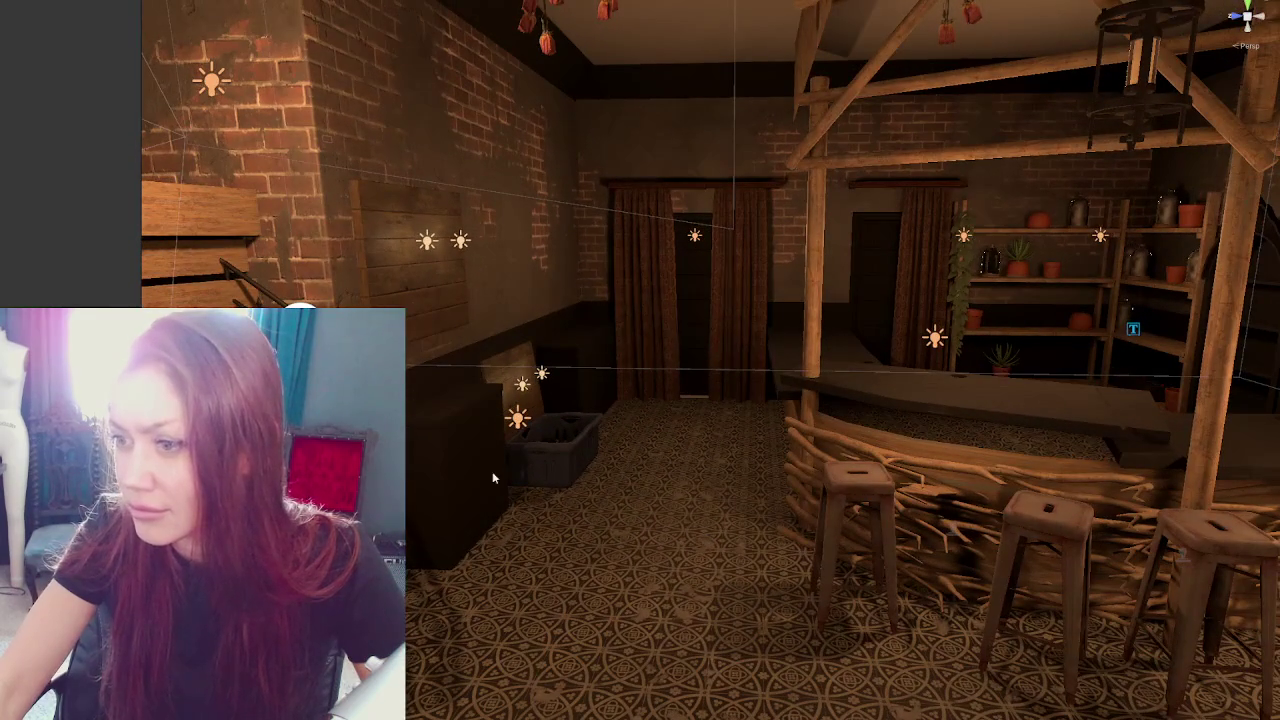
mouse_move(432, 470)
left_mouse_down()
mouse_move(734, 490)
mouse_move(451, 374)
mouse_move(731, 386)
mouse_move(560, 371)
mouse_move(543, 389)
mouse_move(728, 382)
mouse_move(497, 413)
mouse_move(709, 420)
mouse_move(740, 400)
mouse_move(754, 413)
left_mouse_up()
mouse_move(564, 553)
left_mouse_down()
mouse_move(507, 450)
mouse_move(750, 465)
mouse_move(445, 492)
mouse_move(781, 506)
mouse_move(660, 485)
mouse_move(740, 495)
mouse_move(551, 534)
mouse_move(915, 405)
left_mouse_up()
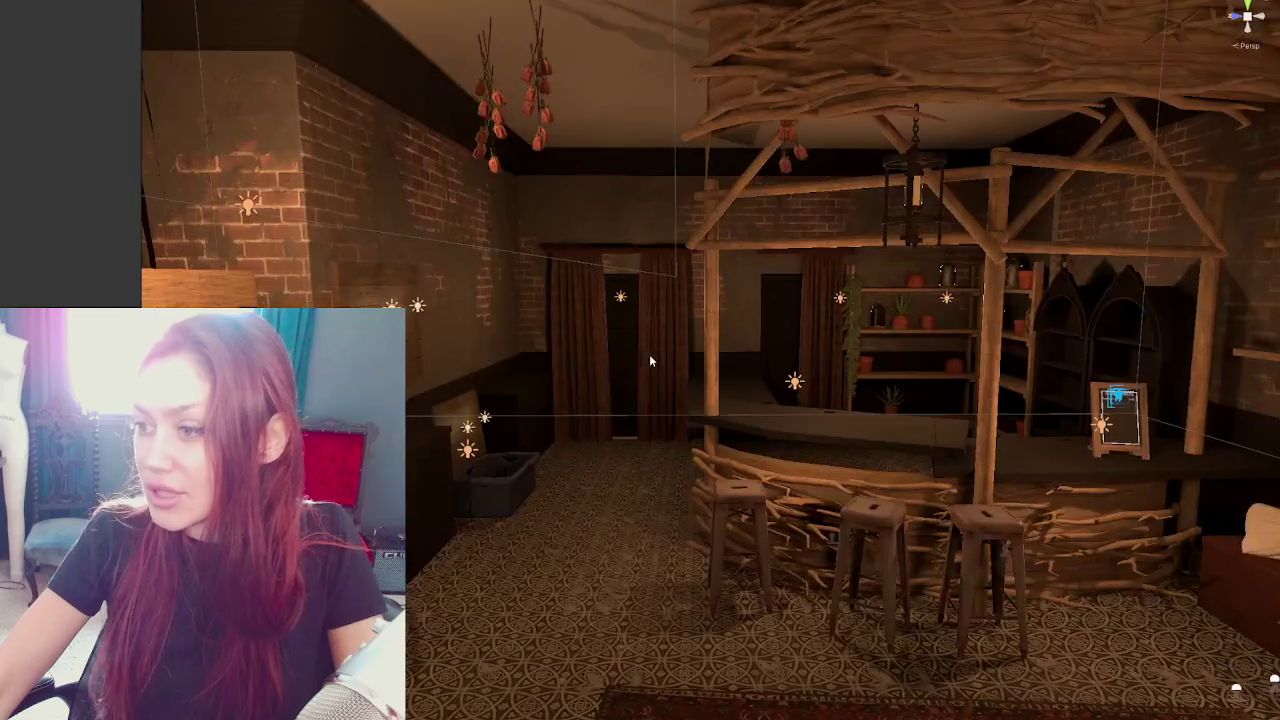
Frame the floor rug, then look over the staircase and brick wall
mouse_move(649, 354)
left_mouse_down()
mouse_move(520, 268)
mouse_move(659, 356)
left_mouse_up()
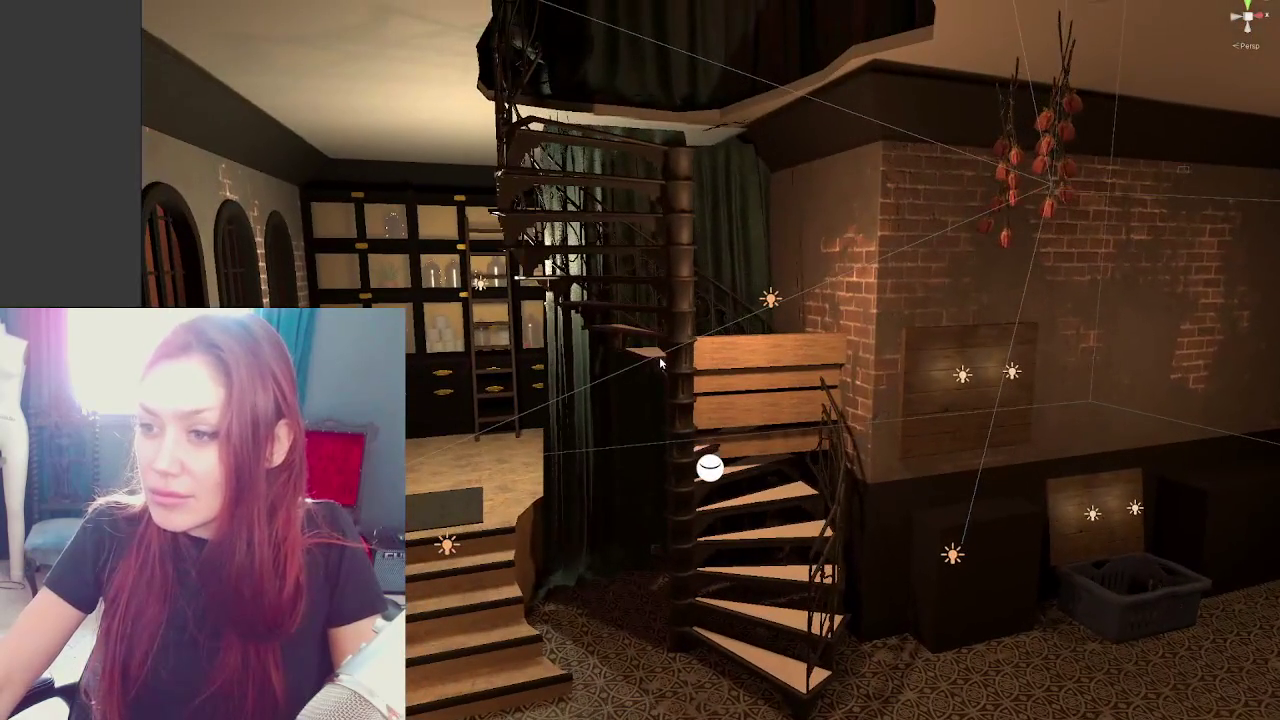
left_click(425, 513)
key("f")
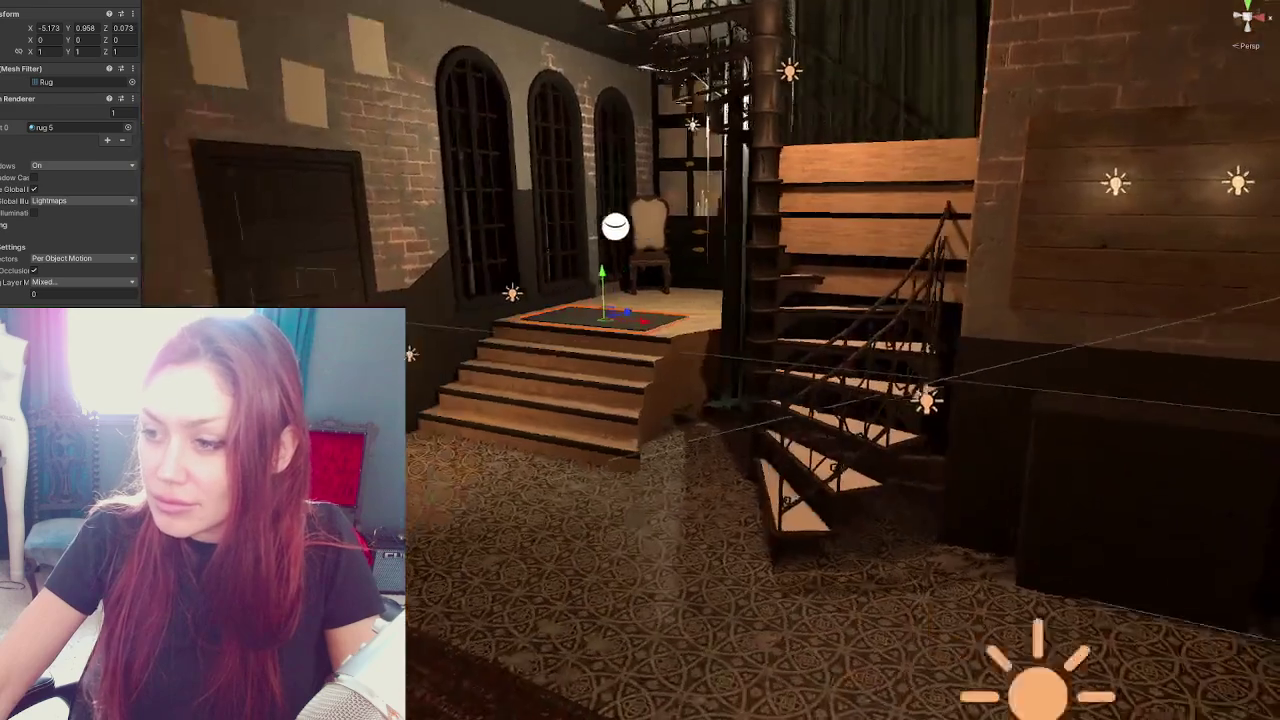
left_click_drag(640, 480, 550, 486)
left_click_drag(710, 373, 657, 283)
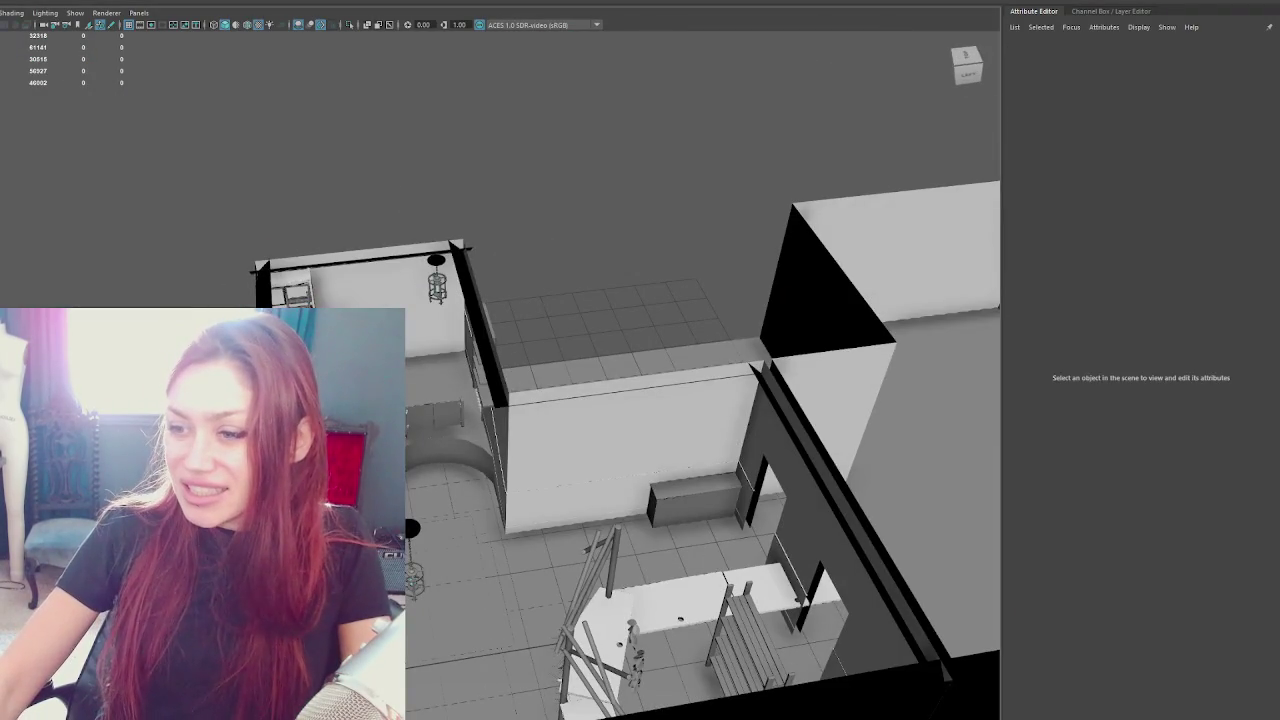
Isolate Raised_Area and show it in wireframe, in component mode
left_click(455, 458)
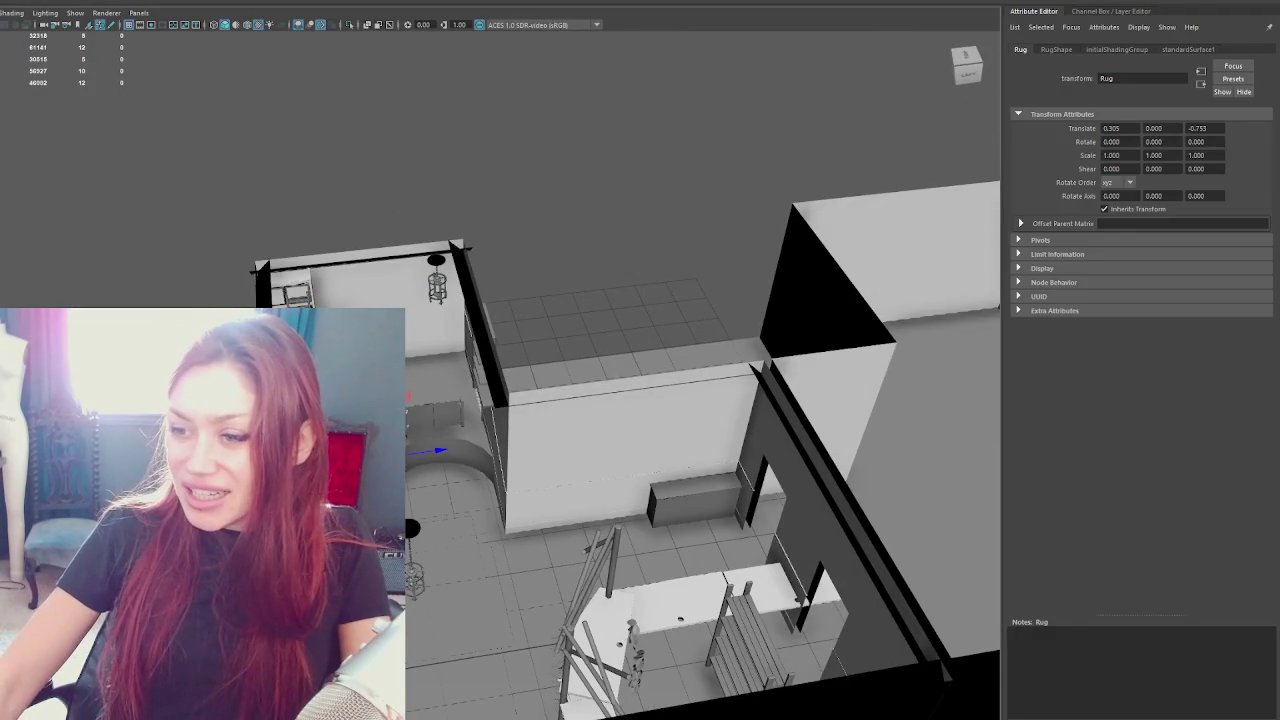
key("ctrl+1")
key("f")
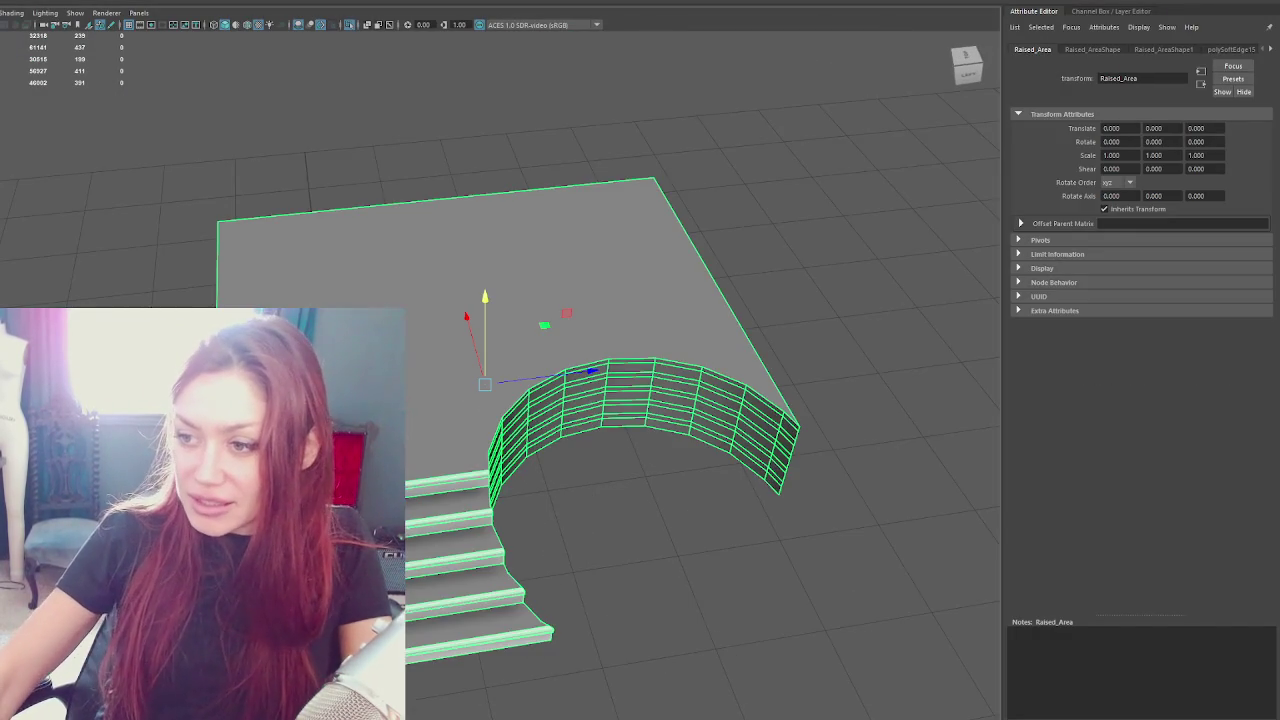
scroll(358, 132, "up", 3)
mouse_move(358, 132)
left_mouse_down()
mouse_move(554, 500)
mouse_move(598, 448)
left_mouse_up()
right_click(596, 430)
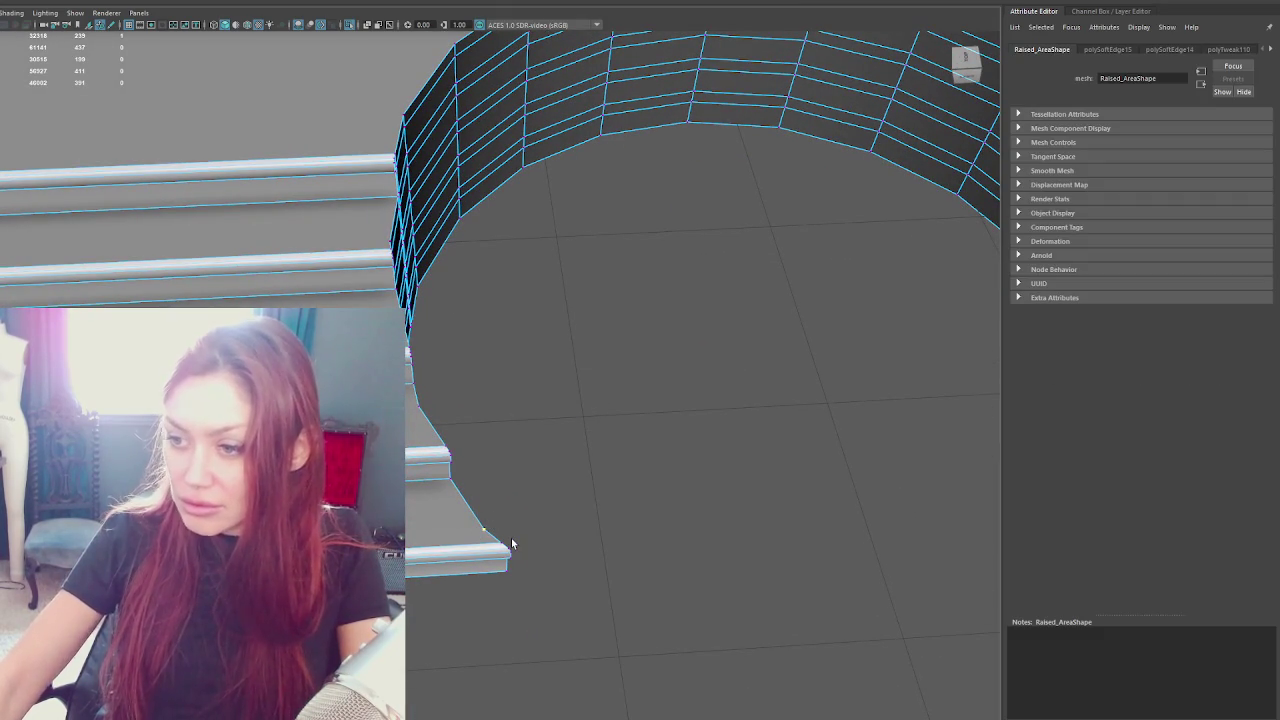
key("4")
mouse_move(511, 538)
left_mouse_down()
mouse_move(437, 537)
mouse_move(447, 485)
mouse_move(594, 477)
mouse_move(408, 346)
left_mouse_up()
left_click_drag(406, 274, 398, 290)
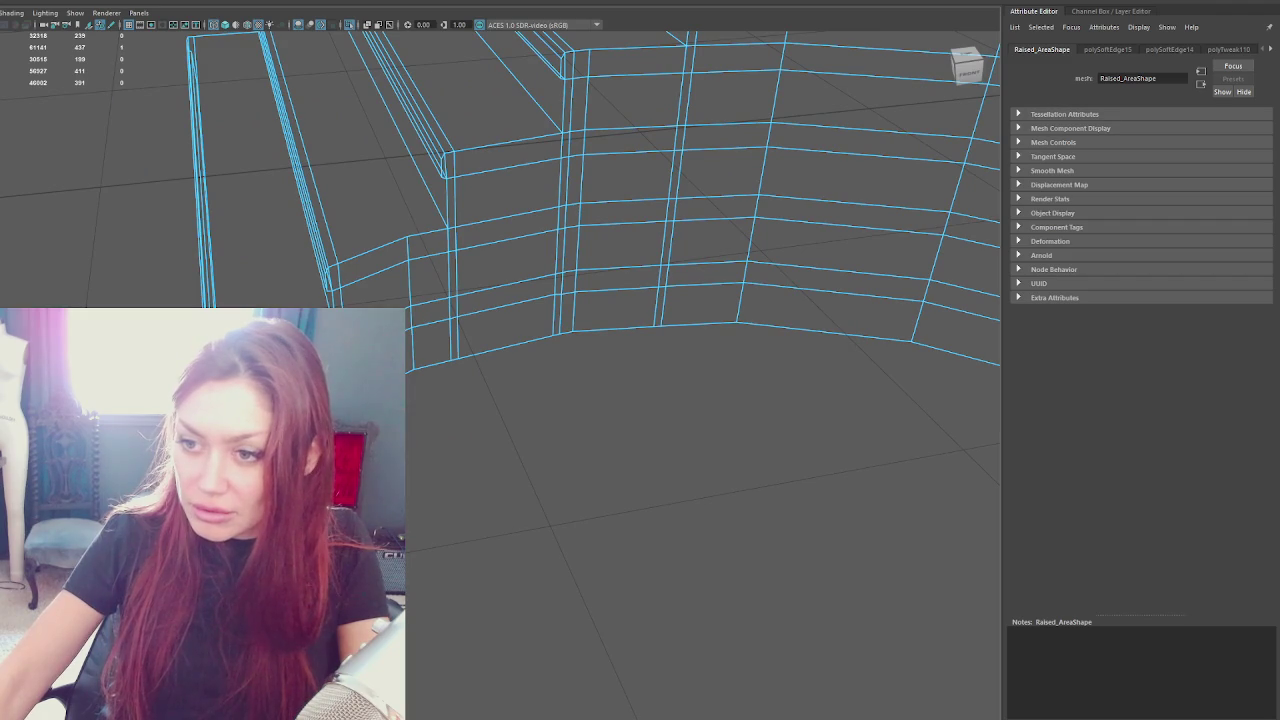
mouse_move(646, 437)
left_mouse_down()
mouse_move(669, 426)
mouse_move(757, 463)
mouse_move(666, 437)
mouse_move(521, 630)
left_mouse_up()
Shift the stair-corner, mid-stair and bottom stair vertices left along X
left_click_drag(605, 533, 574, 540)
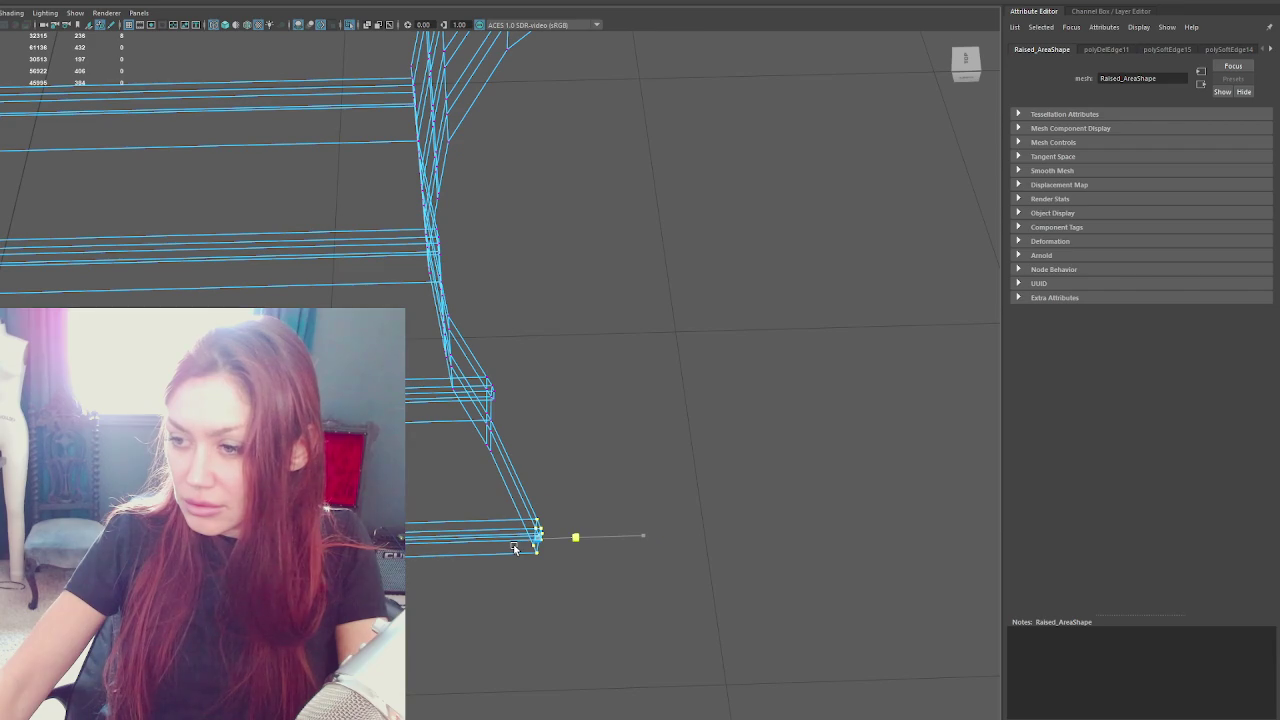
left_click_drag(536, 350, 464, 478)
key("e")
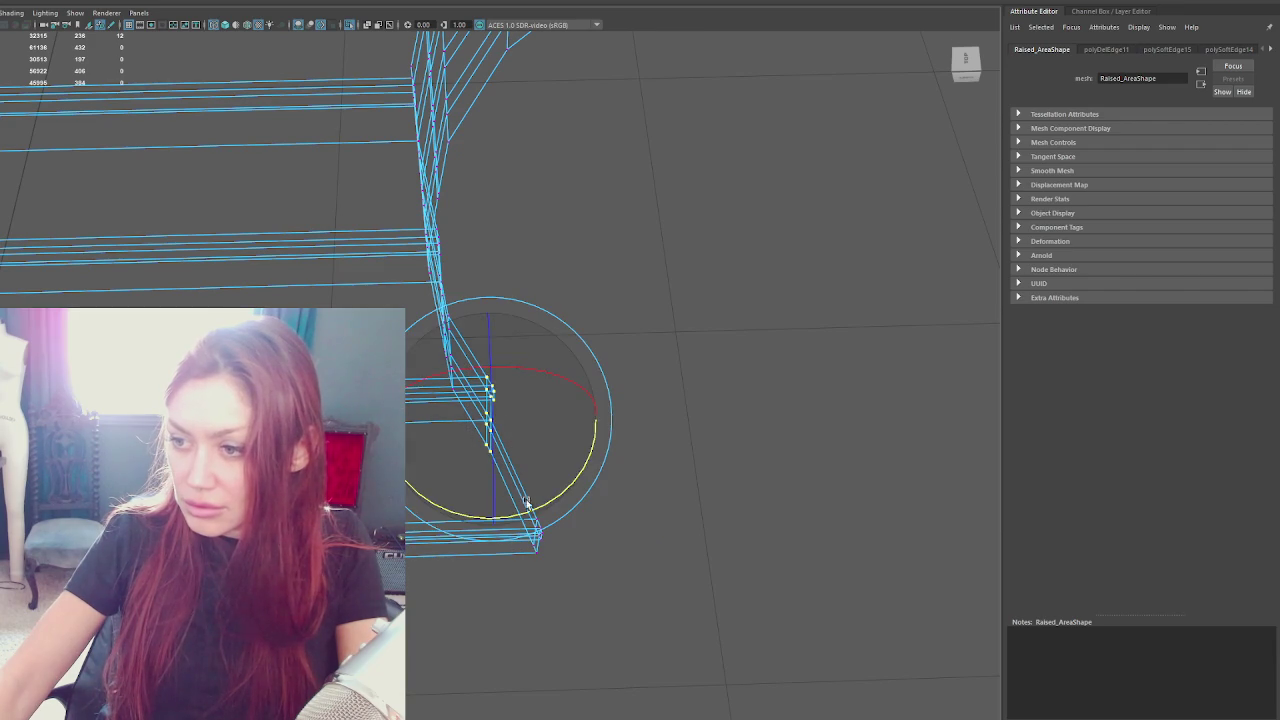
key("w")
left_click_drag(551, 414, 470, 516)
key("5")
scroll(557, 443, "down", 3)
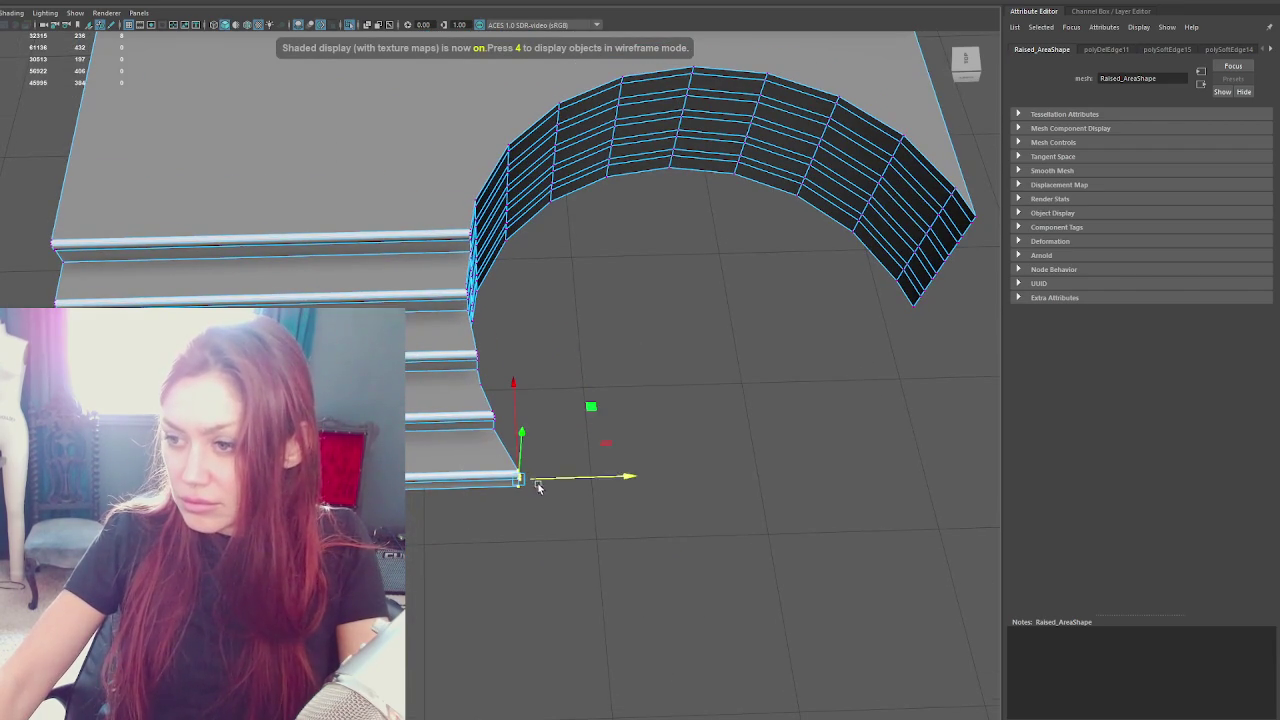
left_click_drag(541, 484, 542, 481)
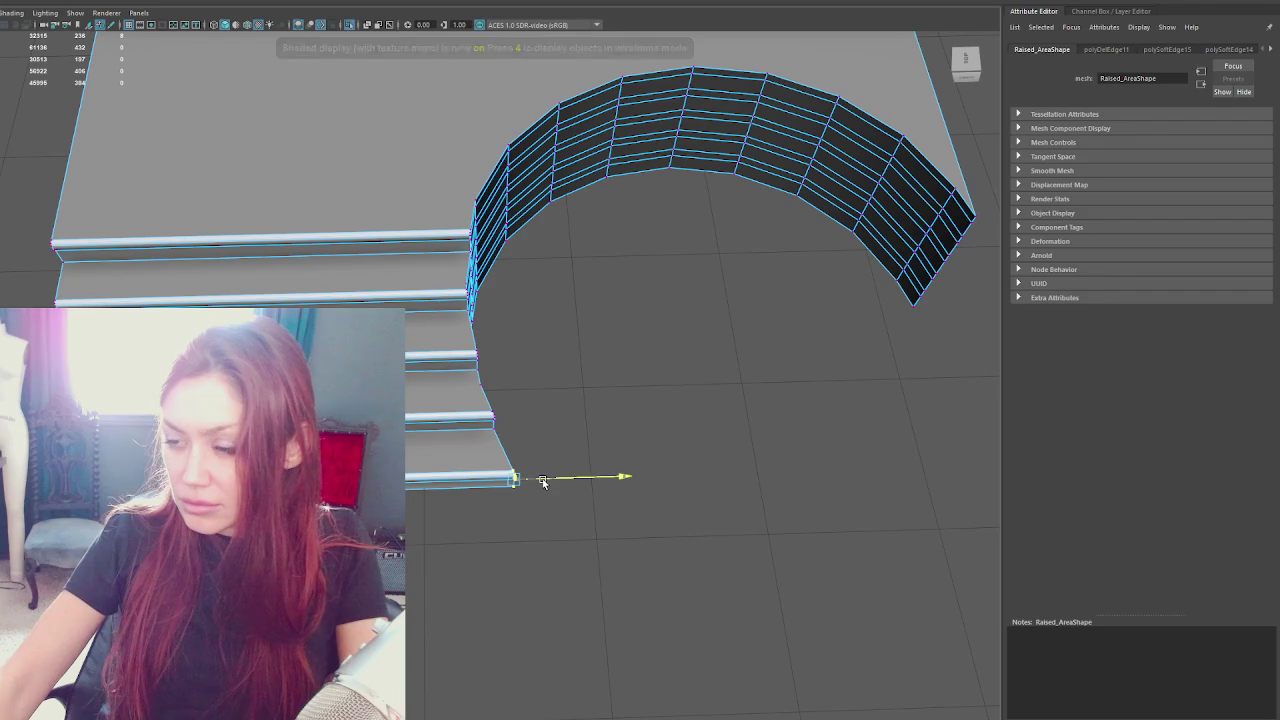
Return Raised_Area to object mode and view the platform obliquely
left_click(565, 400)
mouse_move(565, 400)
left_mouse_down()
mouse_move(589, 306)
mouse_move(600, 496)
mouse_move(517, 483)
mouse_move(437, 497)
left_mouse_up()
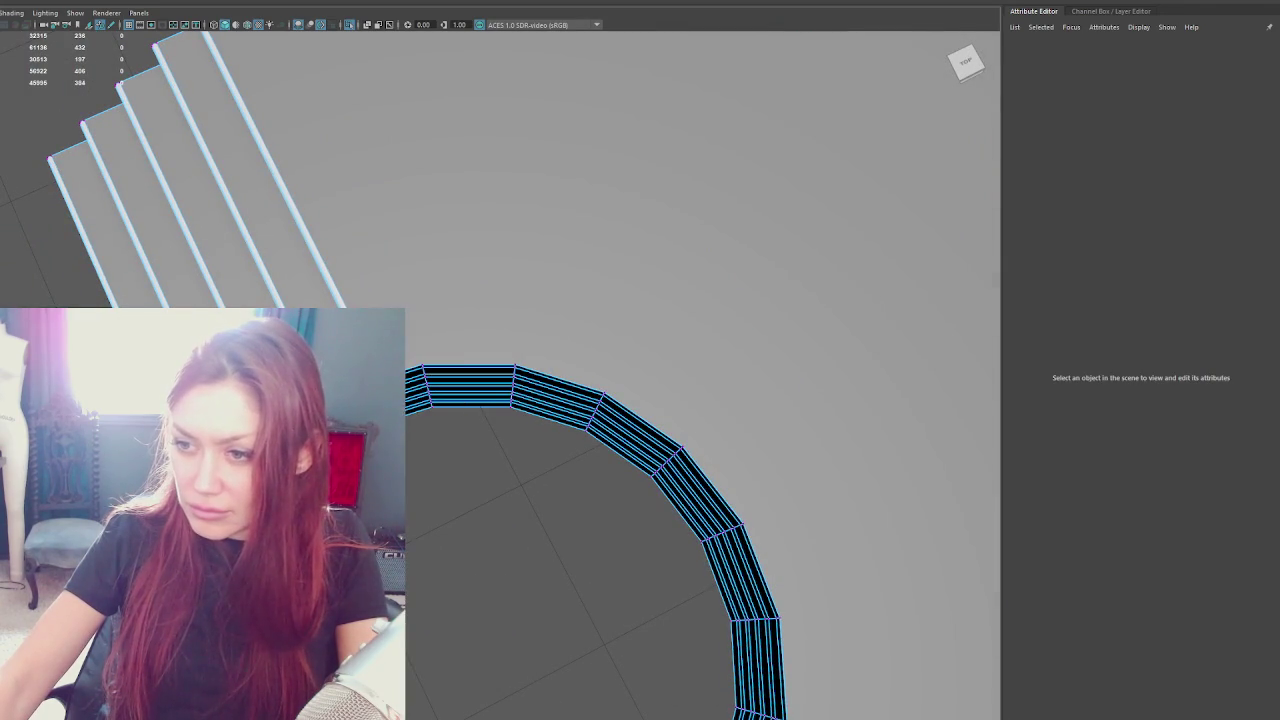
key("F8")
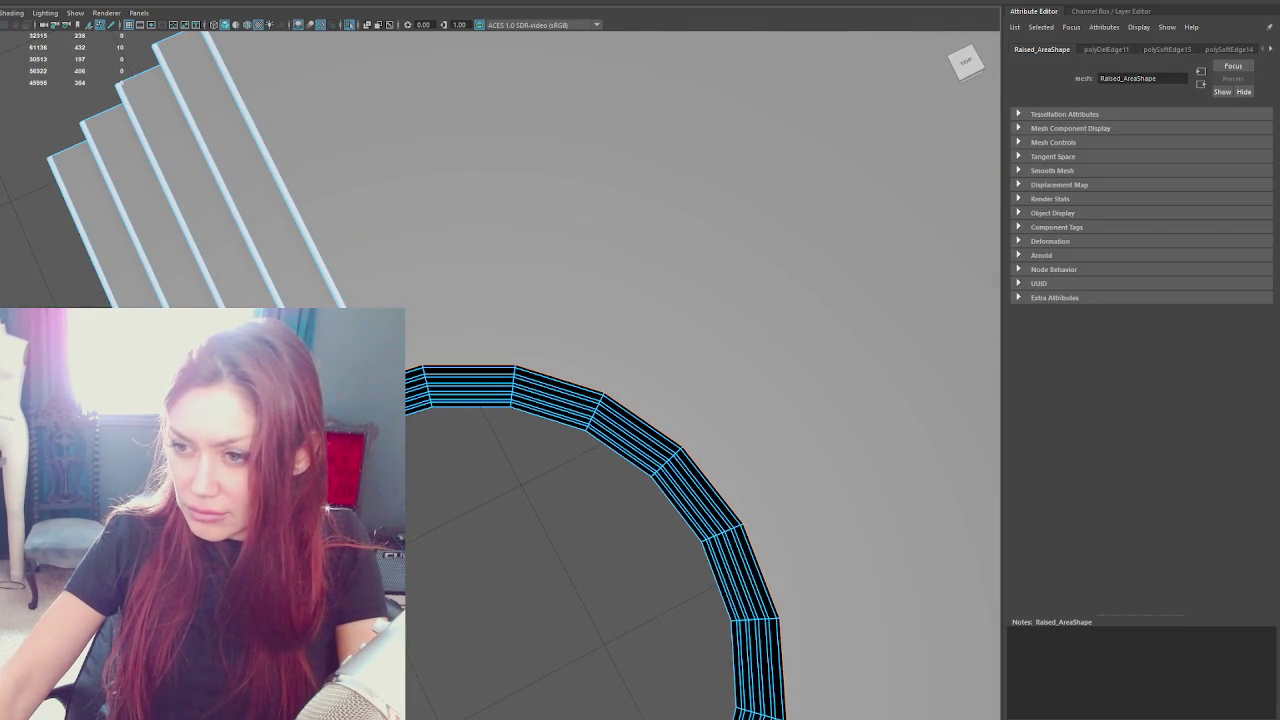
mouse_move(440, 480)
left_mouse_down()
mouse_move(463, 419)
mouse_move(523, 423)
mouse_move(520, 380)
mouse_move(500, 410)
left_mouse_up()
scroll(500, 410, "up", 3)
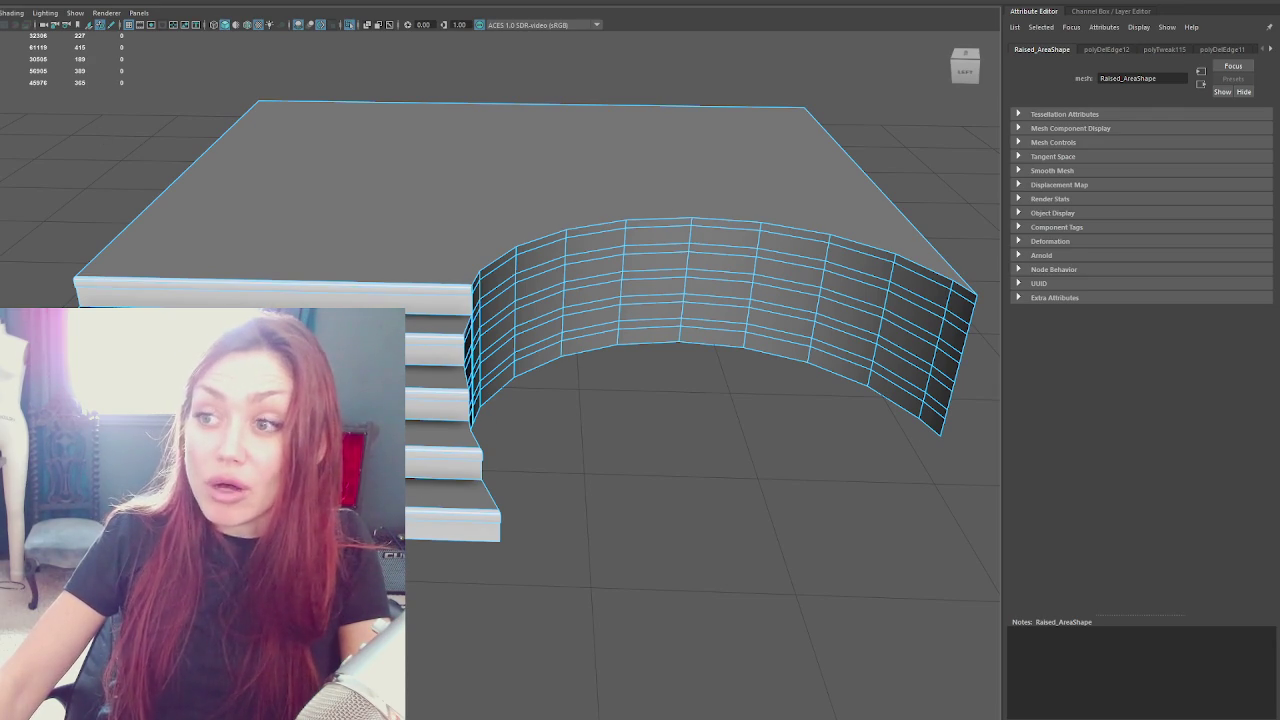
scroll(542, 348, "down", 5)
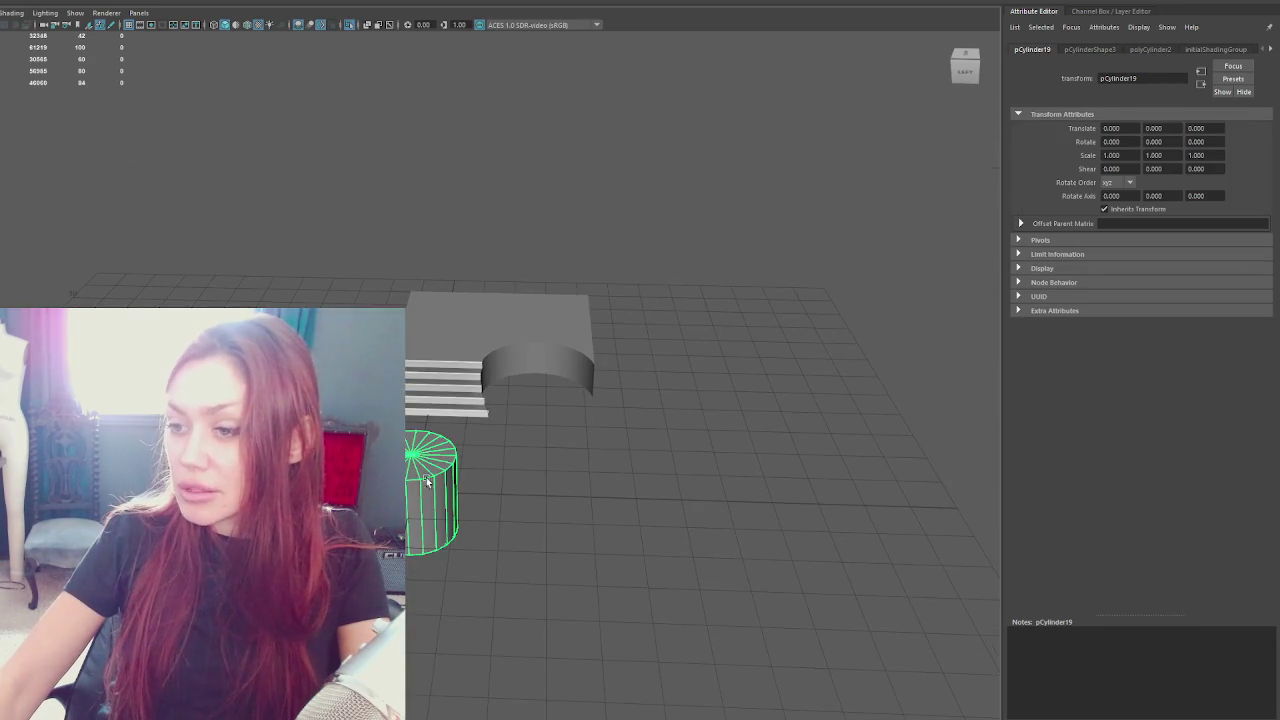
Move pCylinder19 toward the platform and scale it uniformly to about 1.5
mouse_move(428, 494)
left_mouse_down()
mouse_move(514, 494)
mouse_move(449, 520)
left_mouse_up()
left_click_drag(440, 452, 640, 406)
key("f")
scroll(549, 382, "down", 2)
key("r")
mouse_move(491, 374)
left_mouse_down()
mouse_move(585, 392)
mouse_move(477, 374)
mouse_move(503, 380)
mouse_move(495, 397)
mouse_move(582, 400)
mouse_move(586, 423)
mouse_move(623, 434)
mouse_move(557, 457)
left_mouse_up()
key("w")
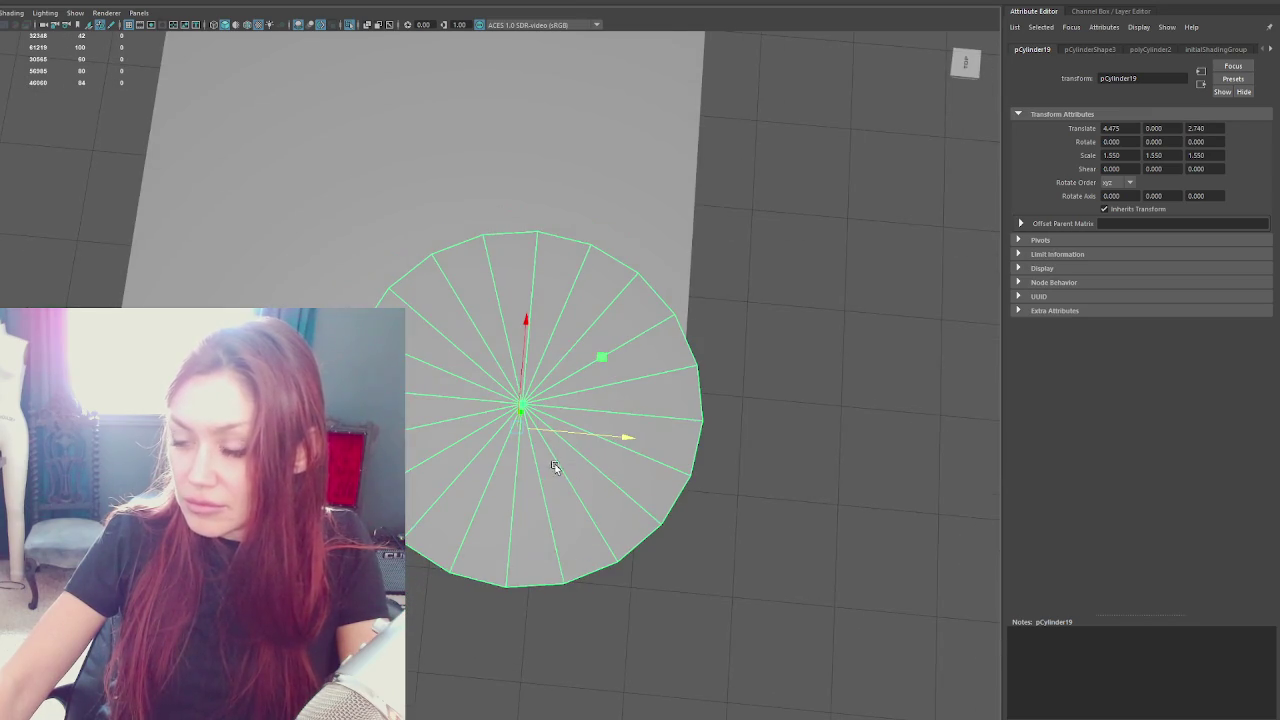
In the Top view, align the cylinder with the platform's curved end
key("space")
left_click(664, 174)
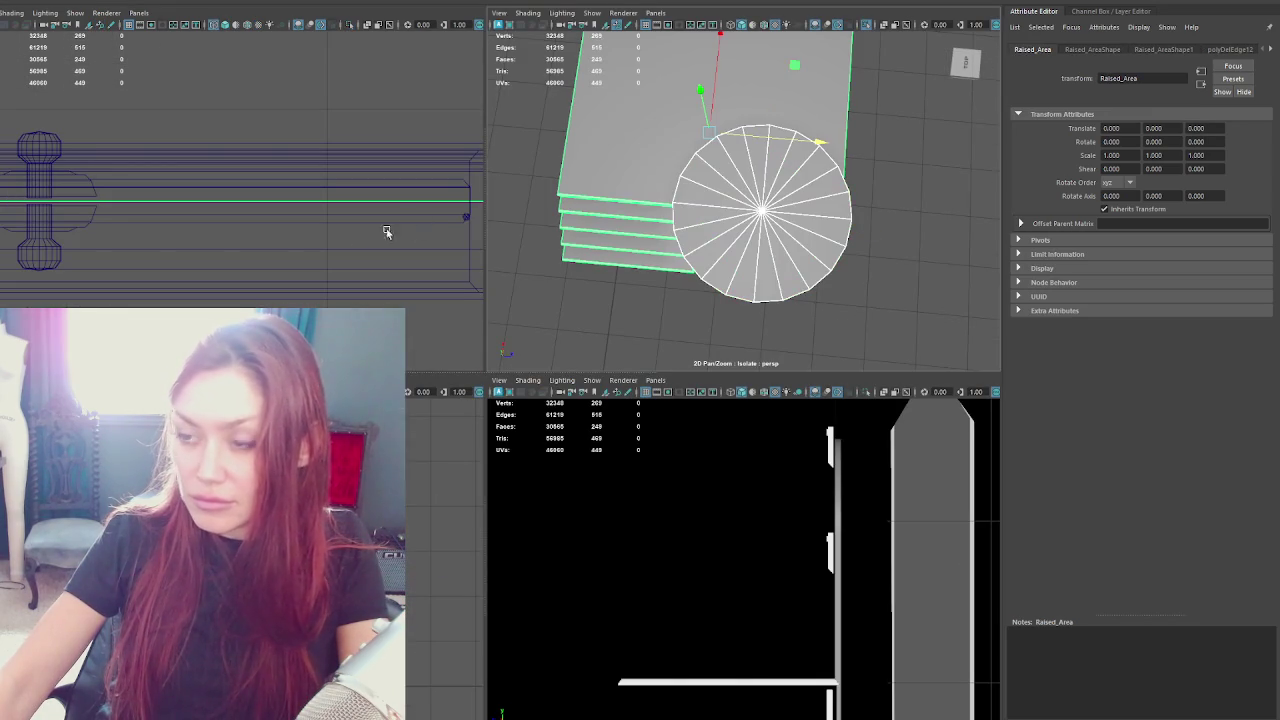
key("f")
key("space")
left_click(300, 470)
left_click(440, 460)
left_click_drag(420, 521, 394, 521)
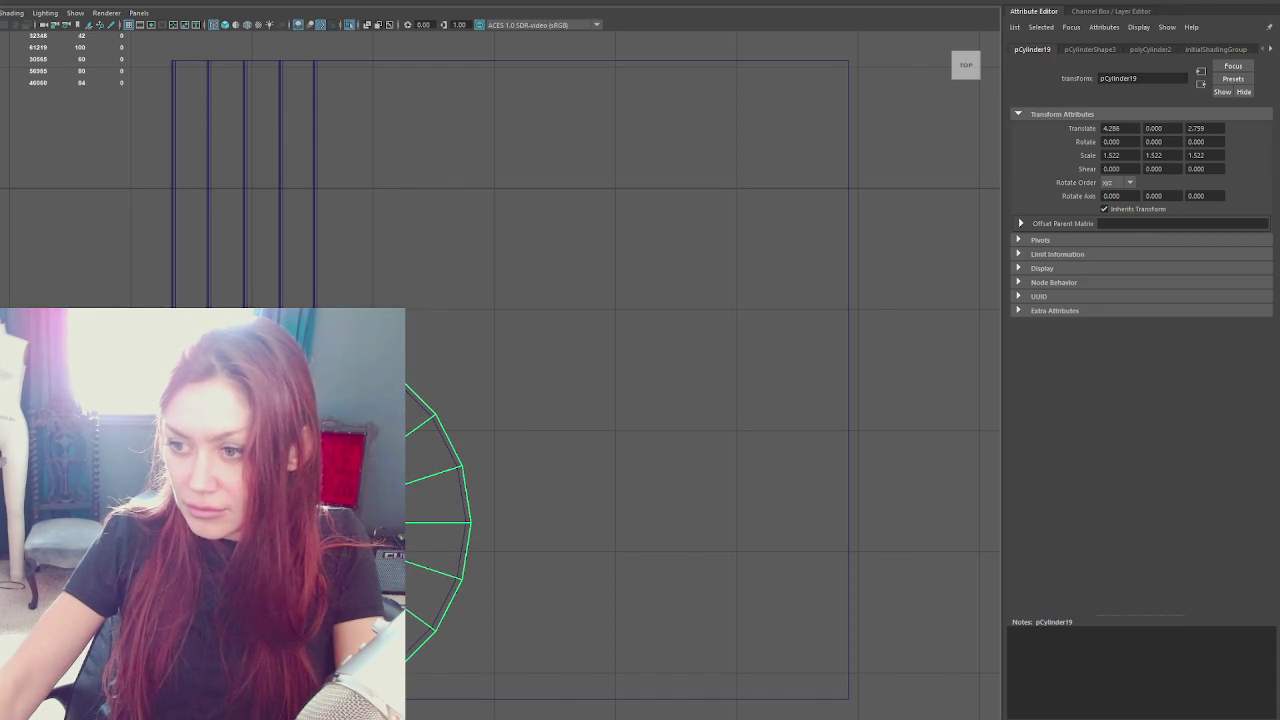
Set the cylinder's Subdivisions Axis to 40 in the Channel Box
key("ctrl+a")
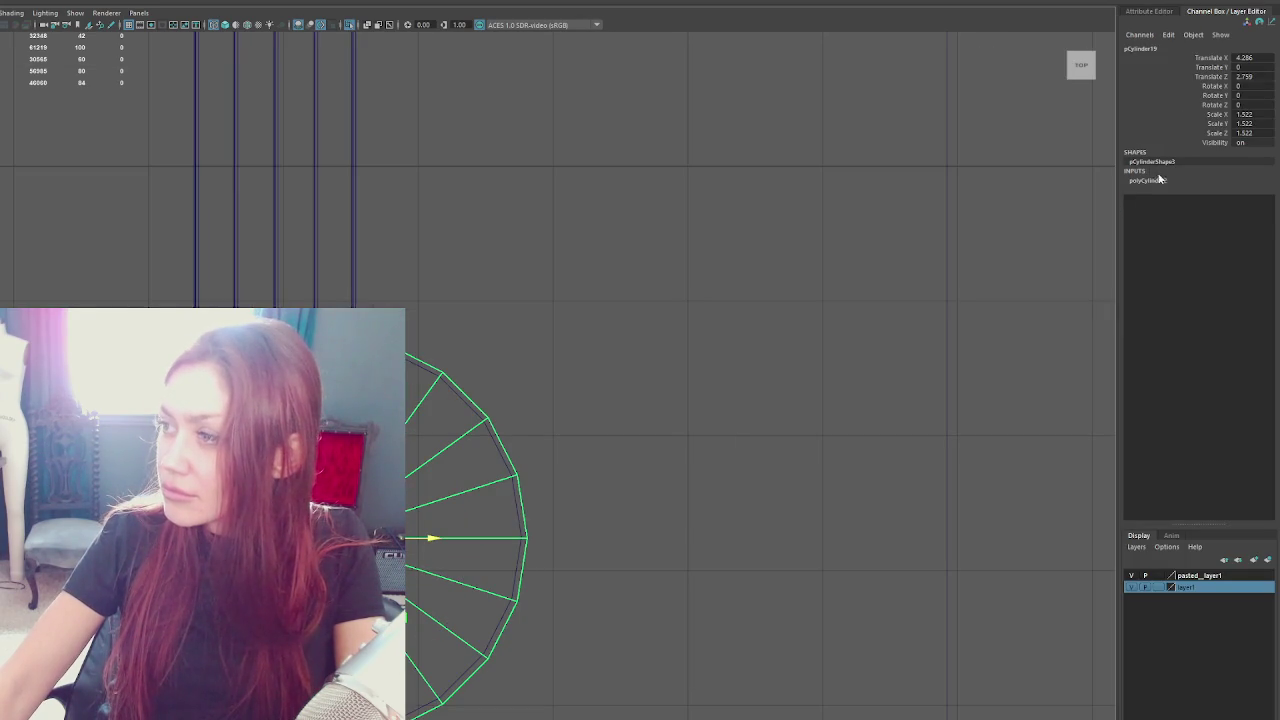
left_click(1155, 180)
left_click(1264, 218)
type("40")
key("Return")
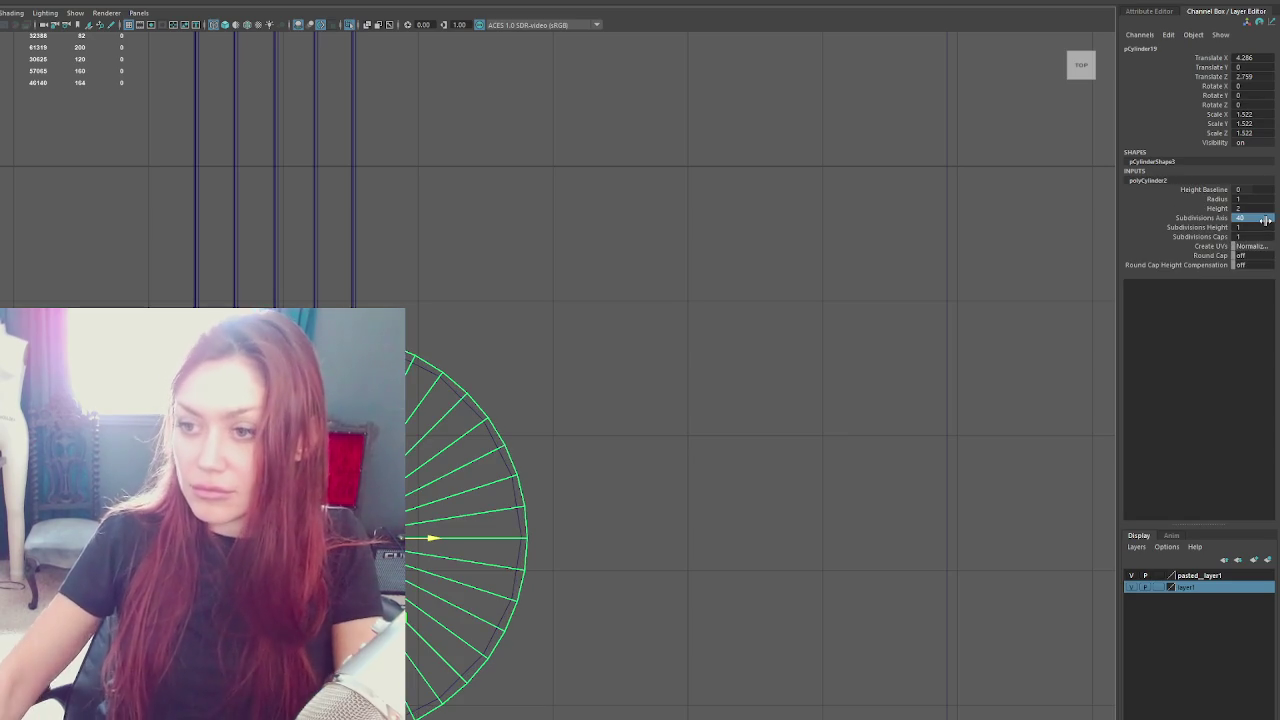
In face mode on the cylinder, select its cap face
left_click_drag(424, 463, 437, 400)
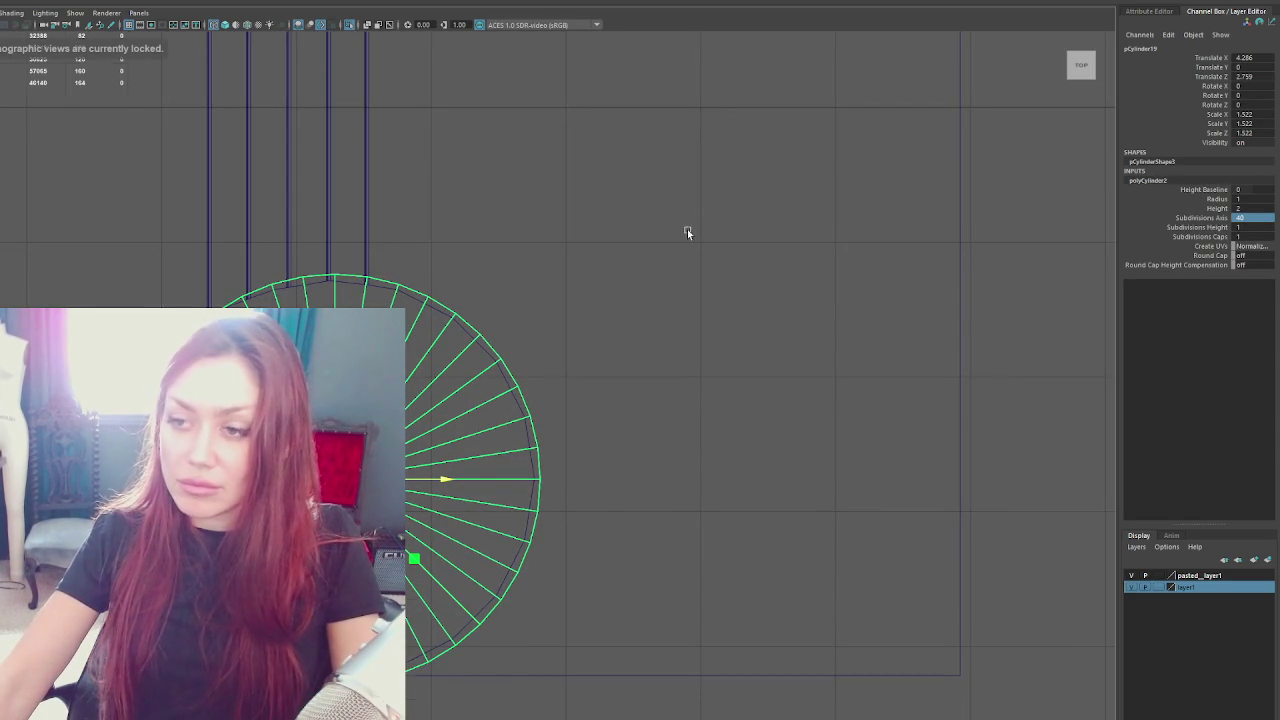
key("space")
mouse_move(623, 280)
left_mouse_down()
mouse_move(630, 400)
mouse_move(609, 395)
left_mouse_up()
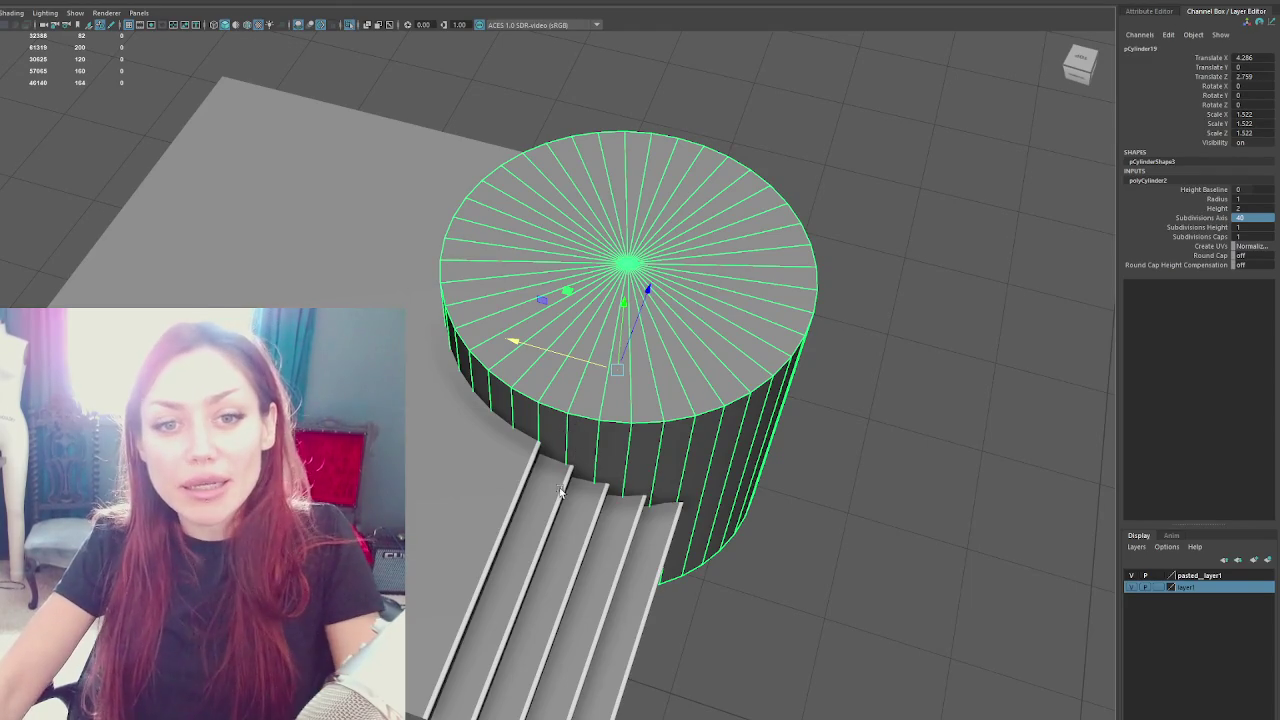
mouse_move(700, 452)
left_mouse_down()
mouse_move(634, 380)
mouse_move(683, 441)
mouse_move(832, 418)
left_mouse_up()
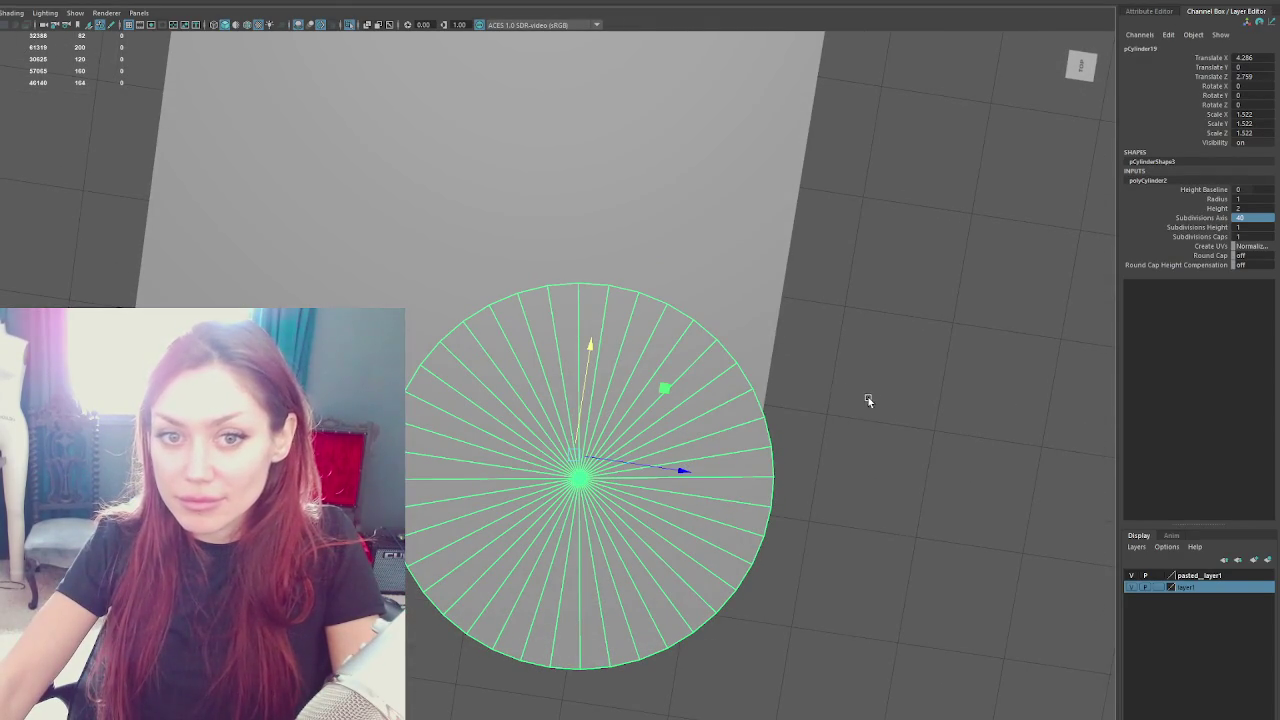
right_click(857, 396)
key("4")
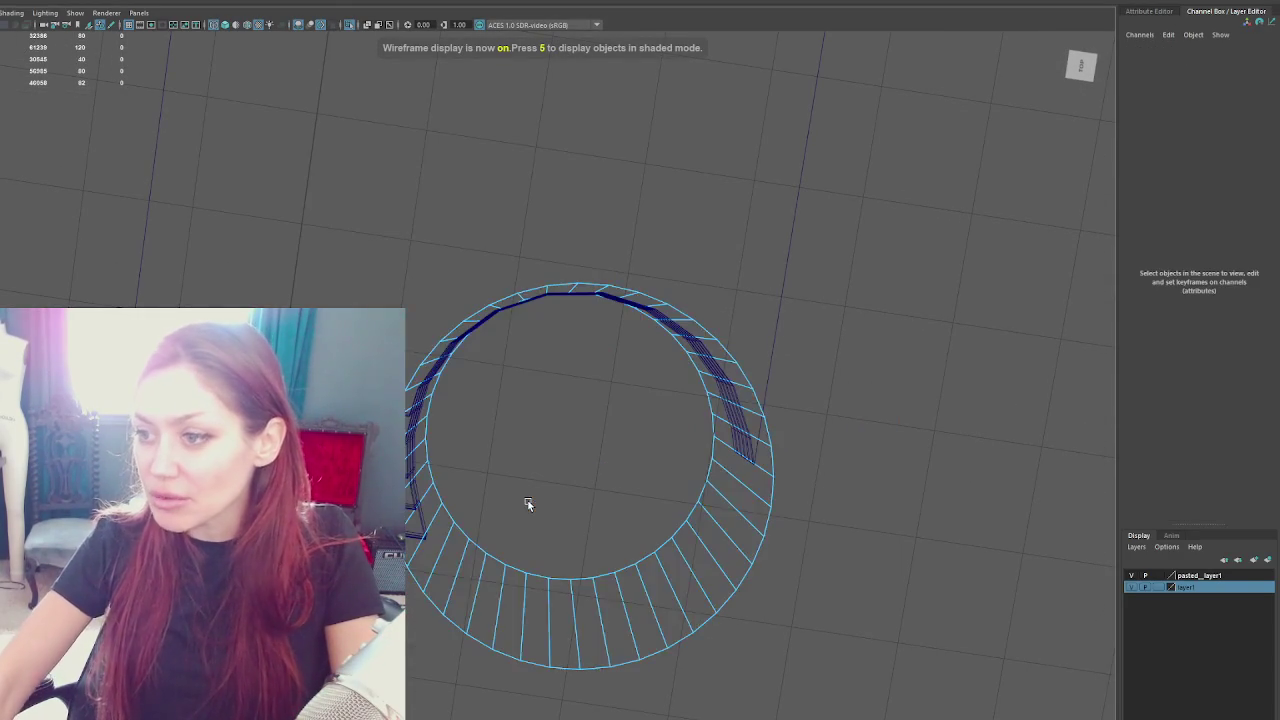
key("5")
key("7")
mouse_move(609, 531)
left_mouse_down()
mouse_move(557, 517)
mouse_move(595, 519)
mouse_move(680, 443)
mouse_move(740, 451)
mouse_move(778, 485)
mouse_move(701, 502)
mouse_move(771, 486)
mouse_move(760, 503)
mouse_move(776, 503)
mouse_move(771, 514)
left_mouse_up()
key("6")
right_click(851, 403)
left_click(657, 527)
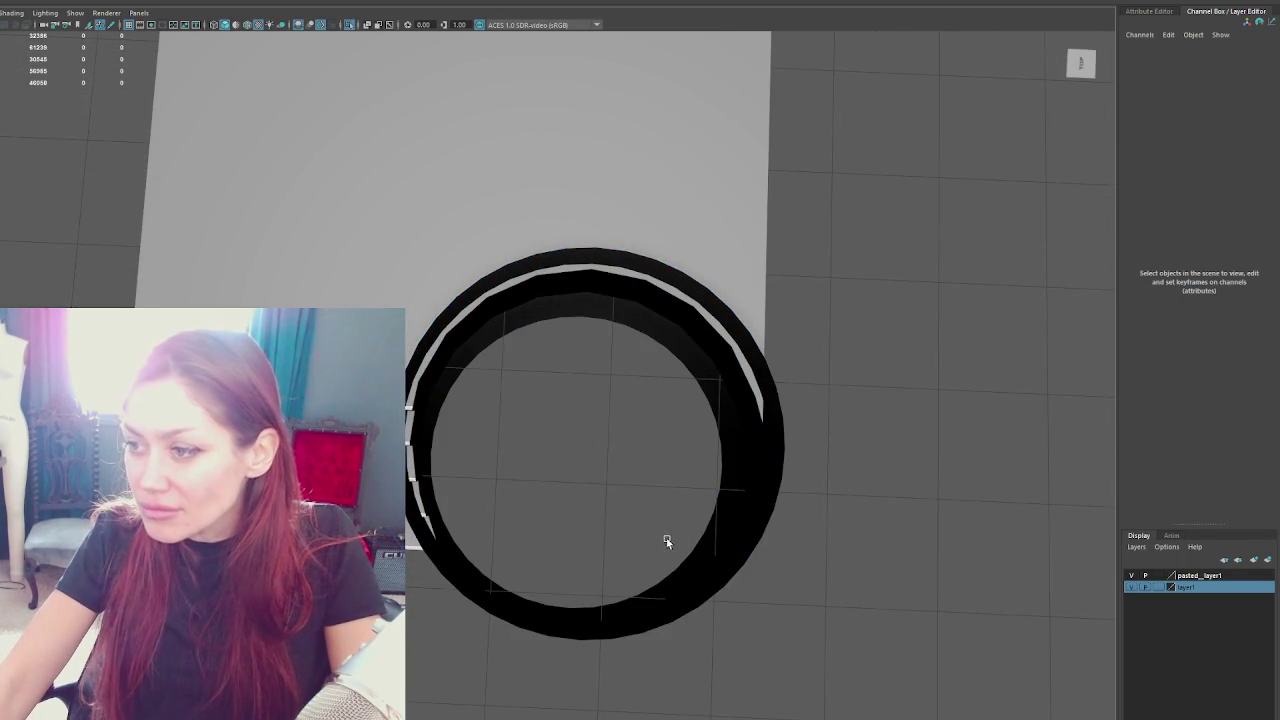
left_click(667, 541)
Raise the ring along Y and flatten the cylinder into a low ring
left_click_drag(586, 345, 586, 337)
left_click_drag(634, 400, 680, 351)
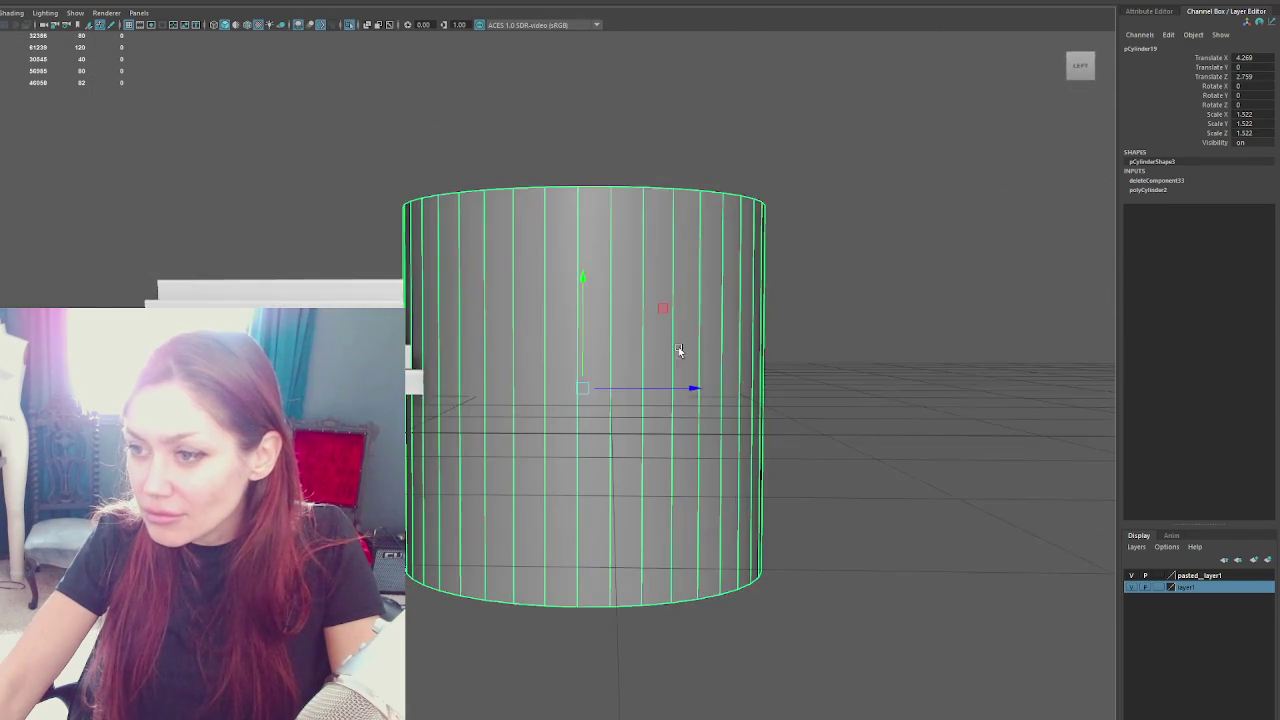
mouse_move(588, 307)
left_mouse_down()
mouse_move(590, 352)
mouse_move(595, 268)
left_mouse_up()
key("w")
scroll(566, 328, "up", 3)
Select the ring's bottom vertices, then select the top rim edge loop
right_click(943, 160)
left_click(885, 275)
scroll(885, 275, "down", 3)
key("4")
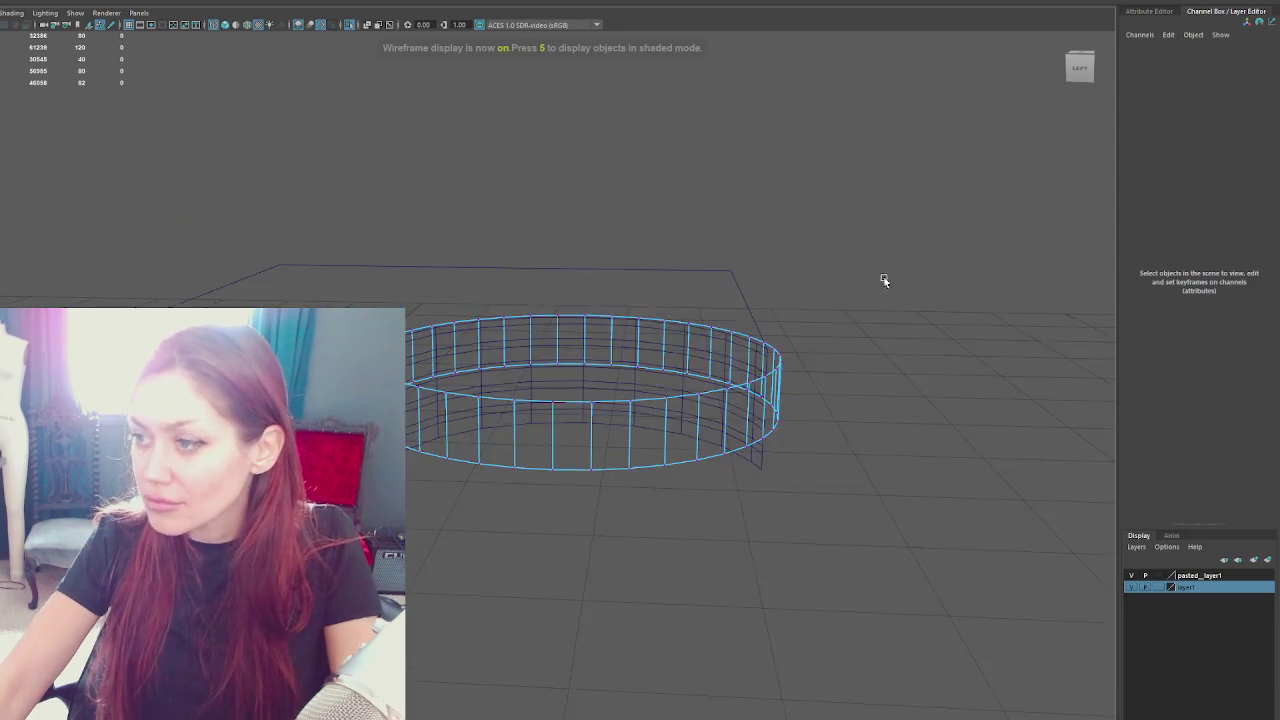
left_click_drag(876, 253, 883, 283)
left_click_drag(874, 357, 409, 486)
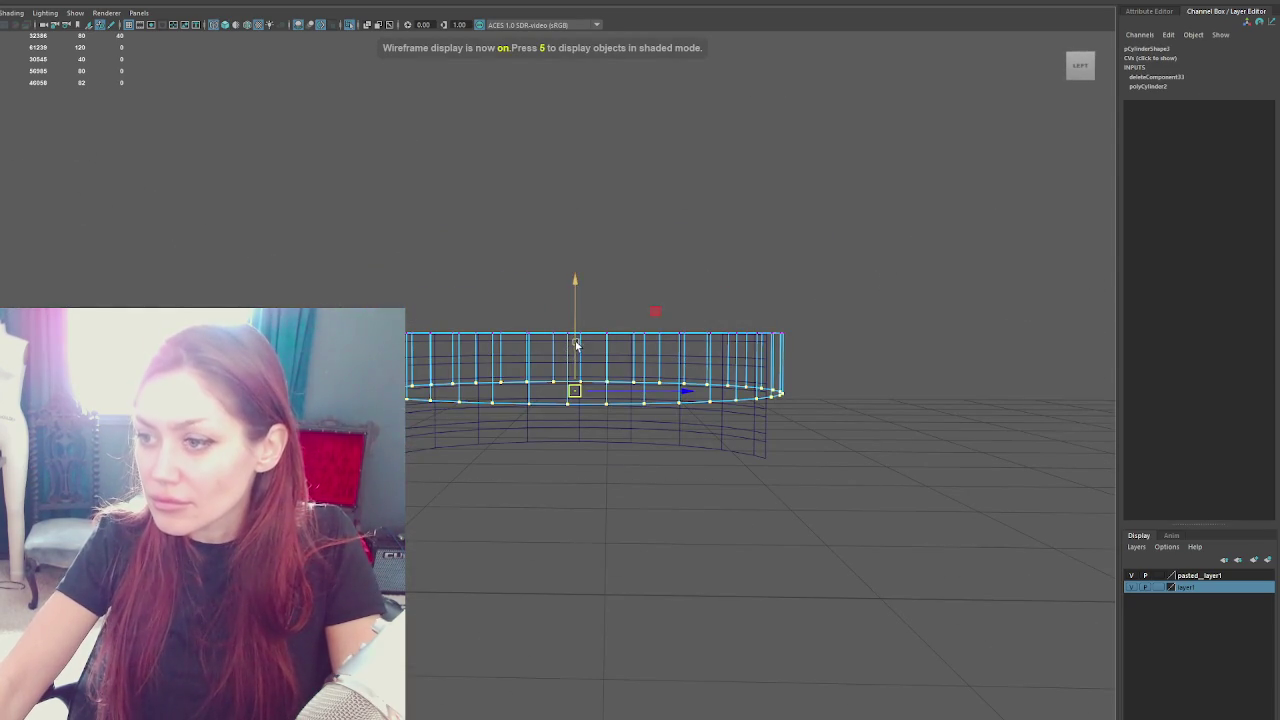
left_click_drag(565, 410, 565, 452)
key("5")
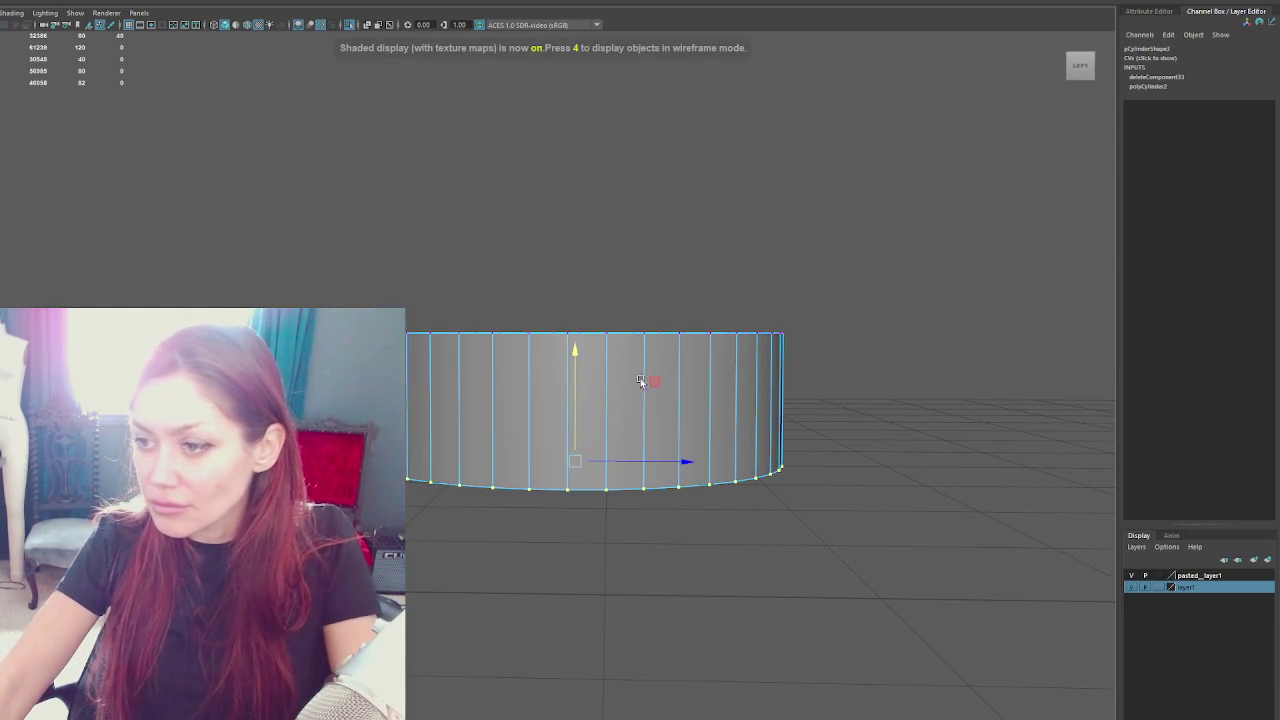
left_click_drag(883, 263, 680, 543)
right_click(830, 263)
right_click(834, 345)
double_click(721, 364)
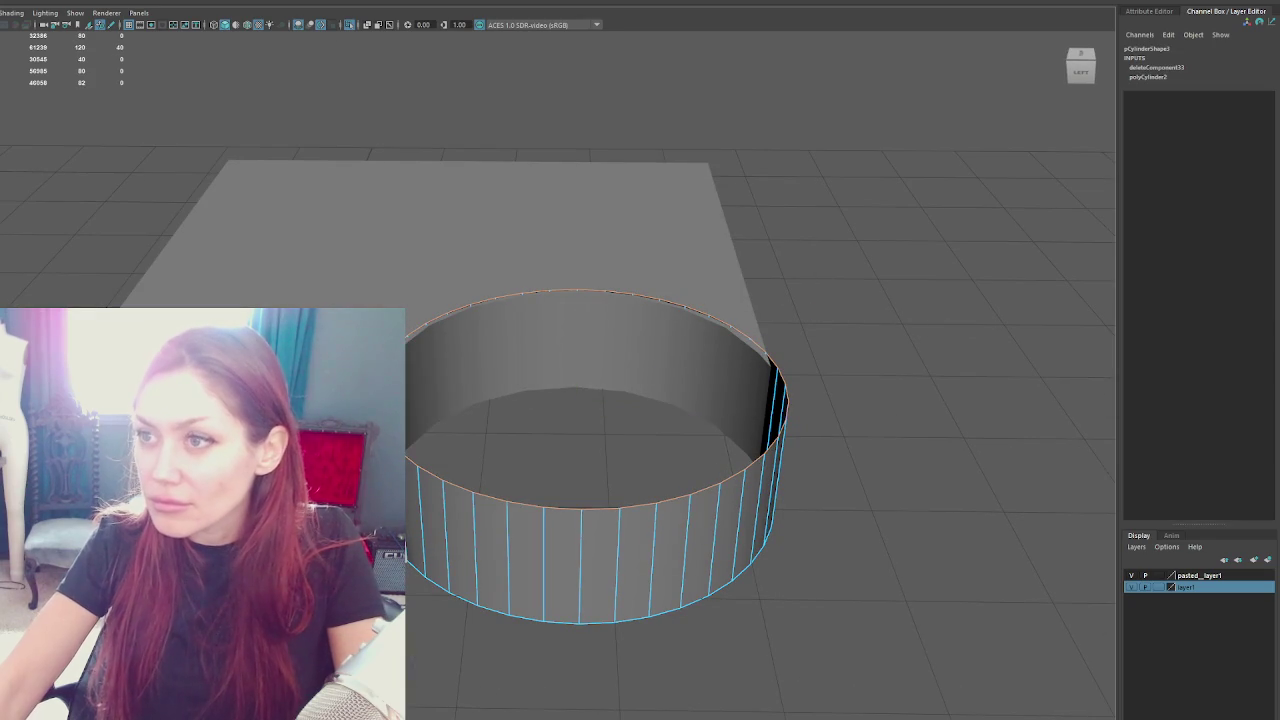
Extrude the rim edges twice and push the extrusion down inside the wall
key("ctrl+e")
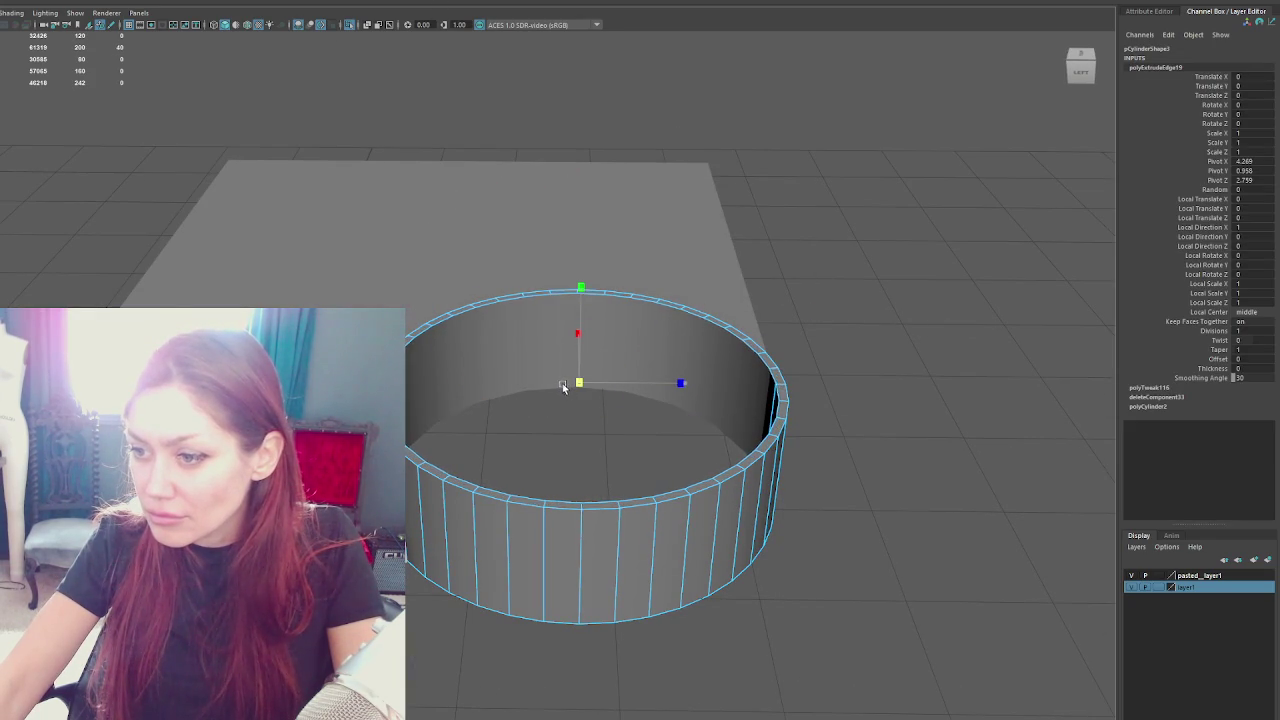
key("ctrl+e")
left_click_drag(577, 295, 577, 398)
key("q")
Bevel the top rim edge loop at fraction 0.17 and return to object selection
double_click(767, 366)
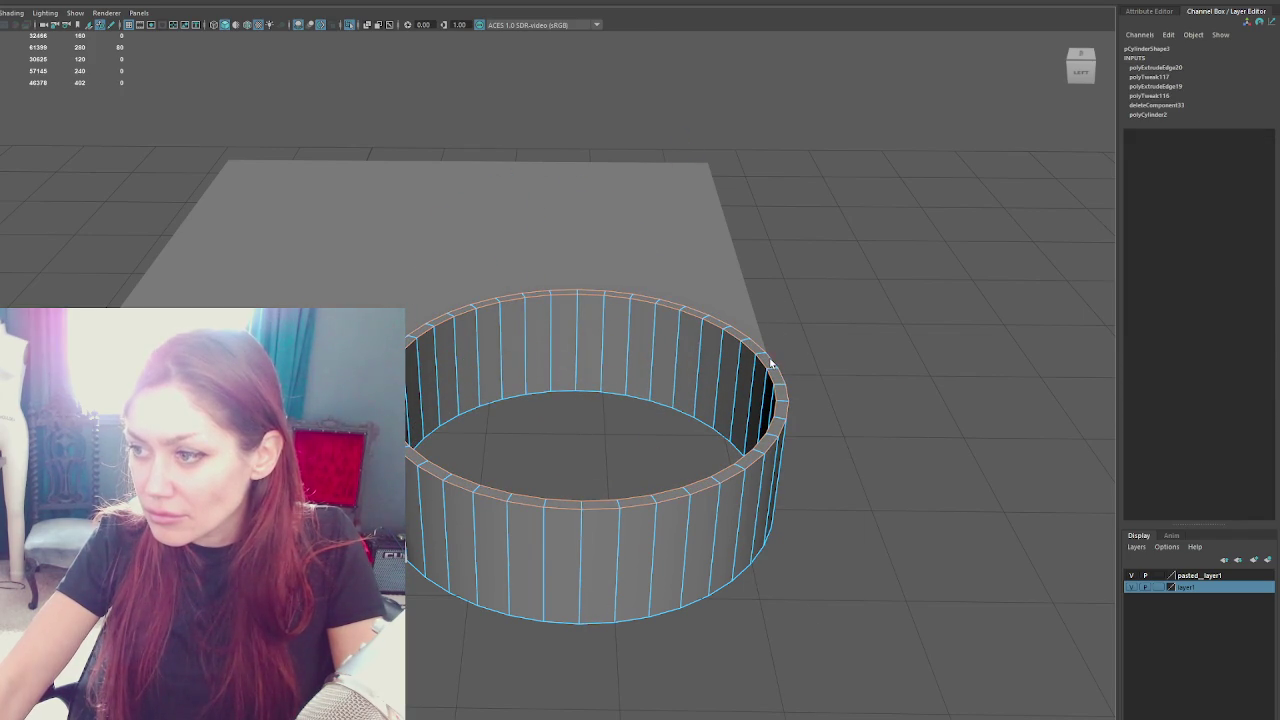
key("ctrl+b")
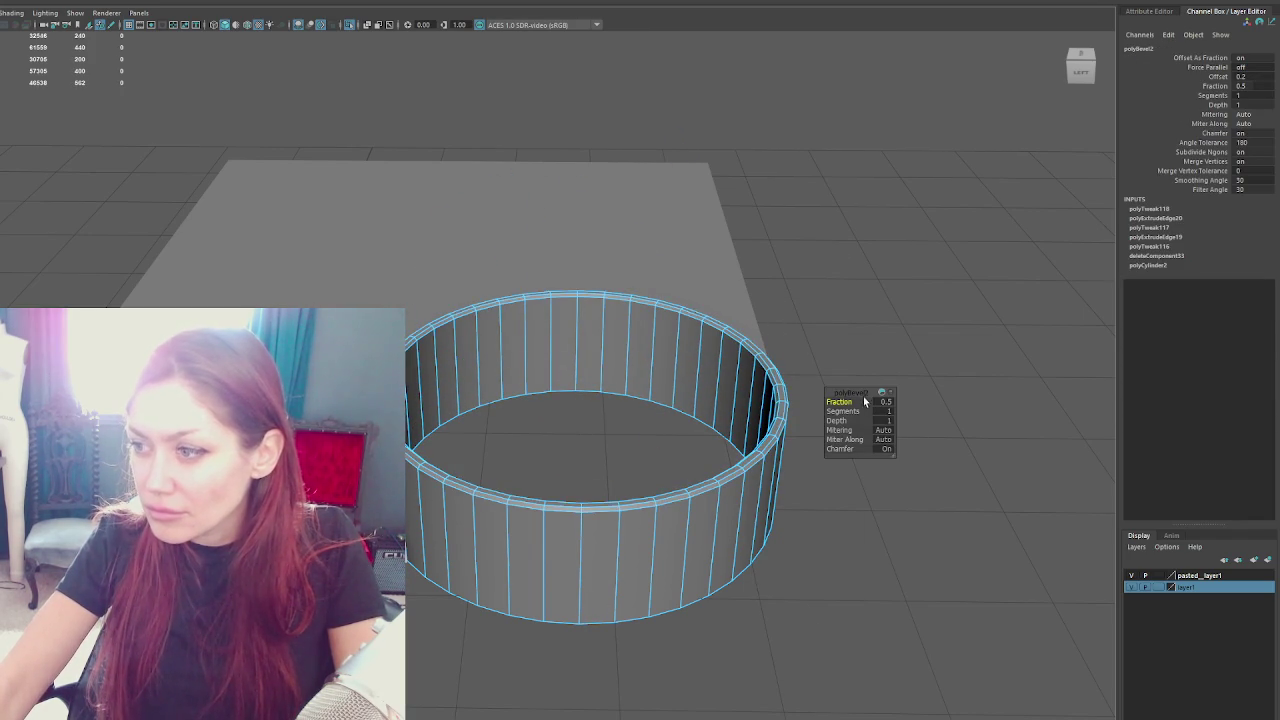
left_click_drag(838, 401, 846, 401)
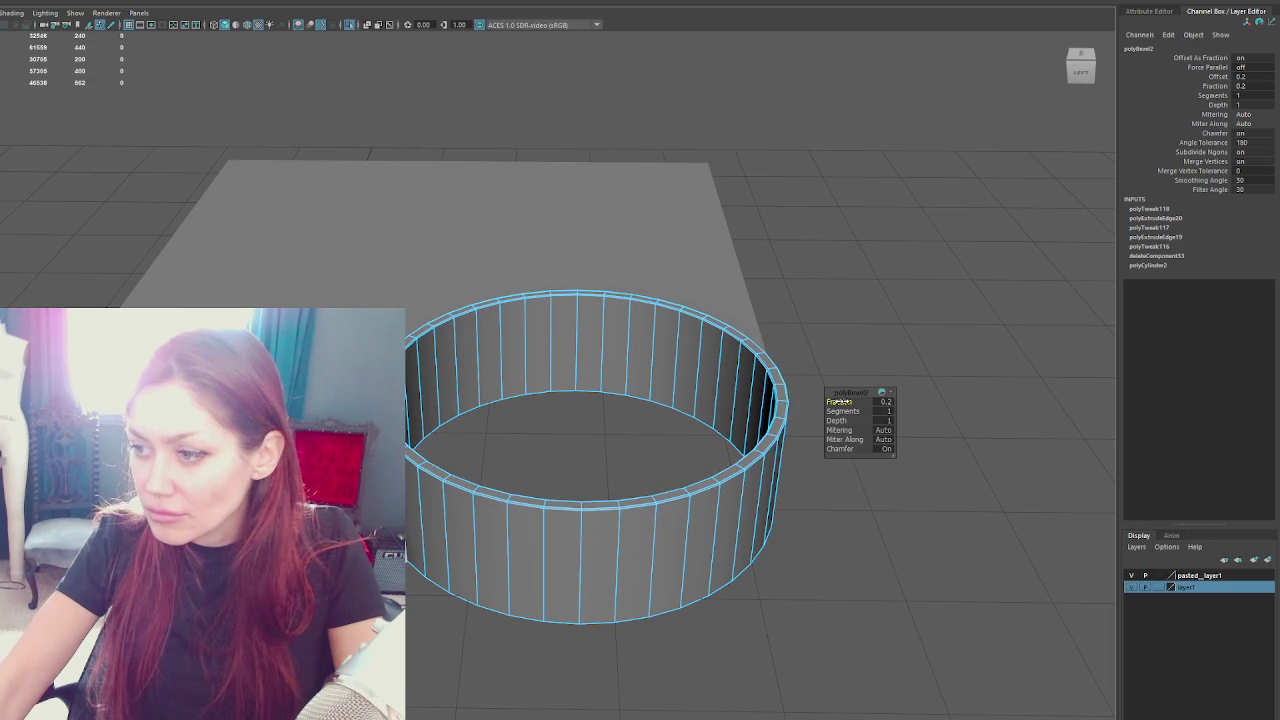
left_click(885, 402)
type("0.17")
key("Return")
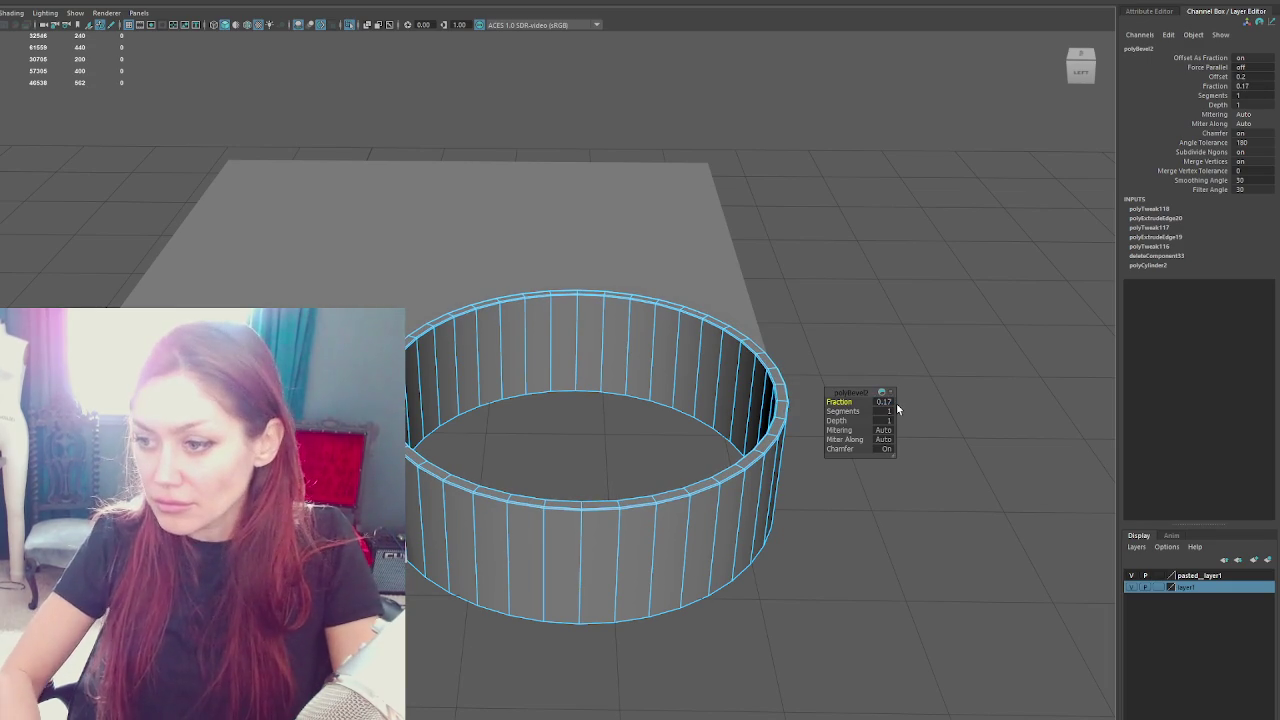
right_click(935, 201)
left_click(993, 183)
left_click_drag(960, 185, 932, 152)
right_click(829, 186)
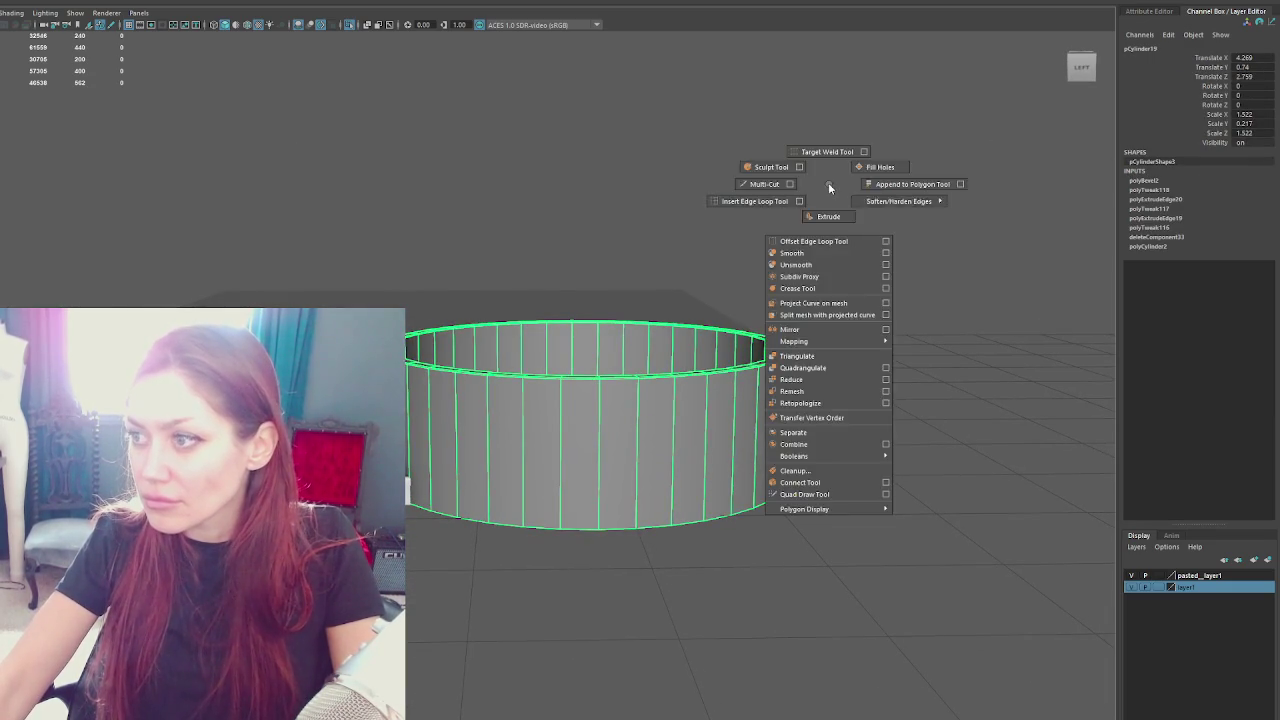
Inspect the ring from a top-down view with the top viewport enlarged
left_click(1029, 229)
left_click_drag(1029, 229, 908, 366)
left_click(706, 578)
key("space")
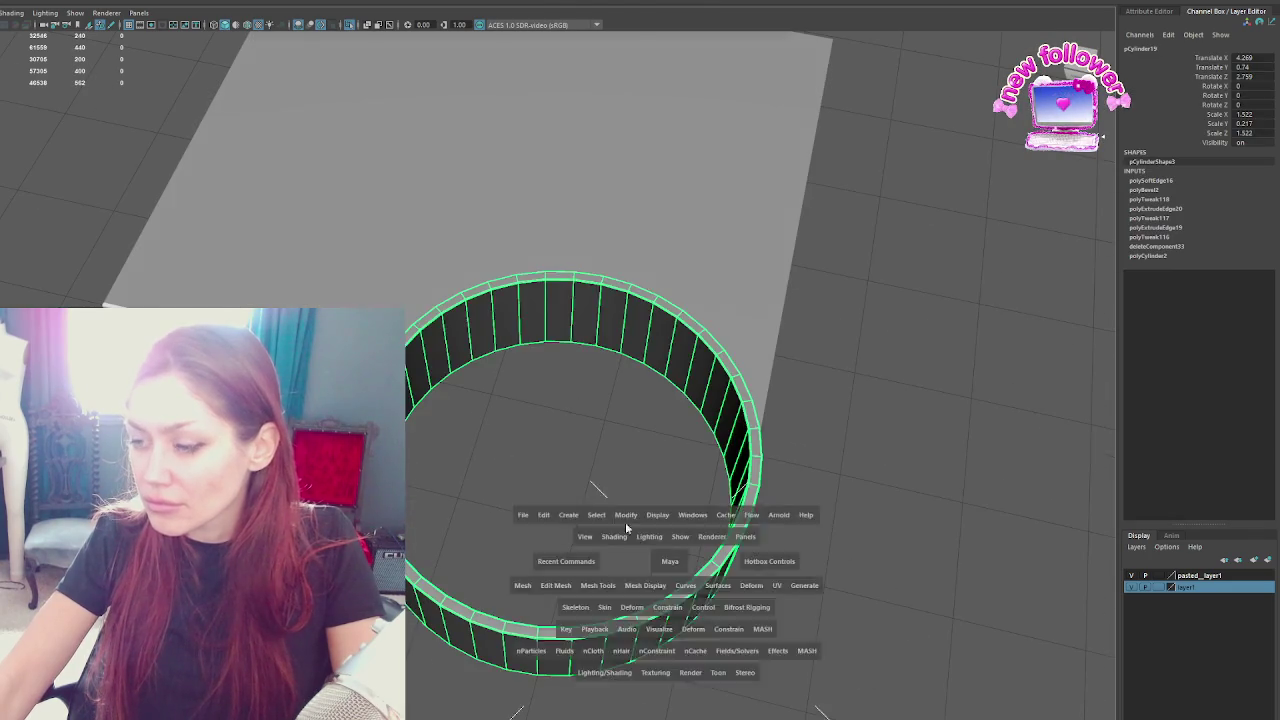
key("space")
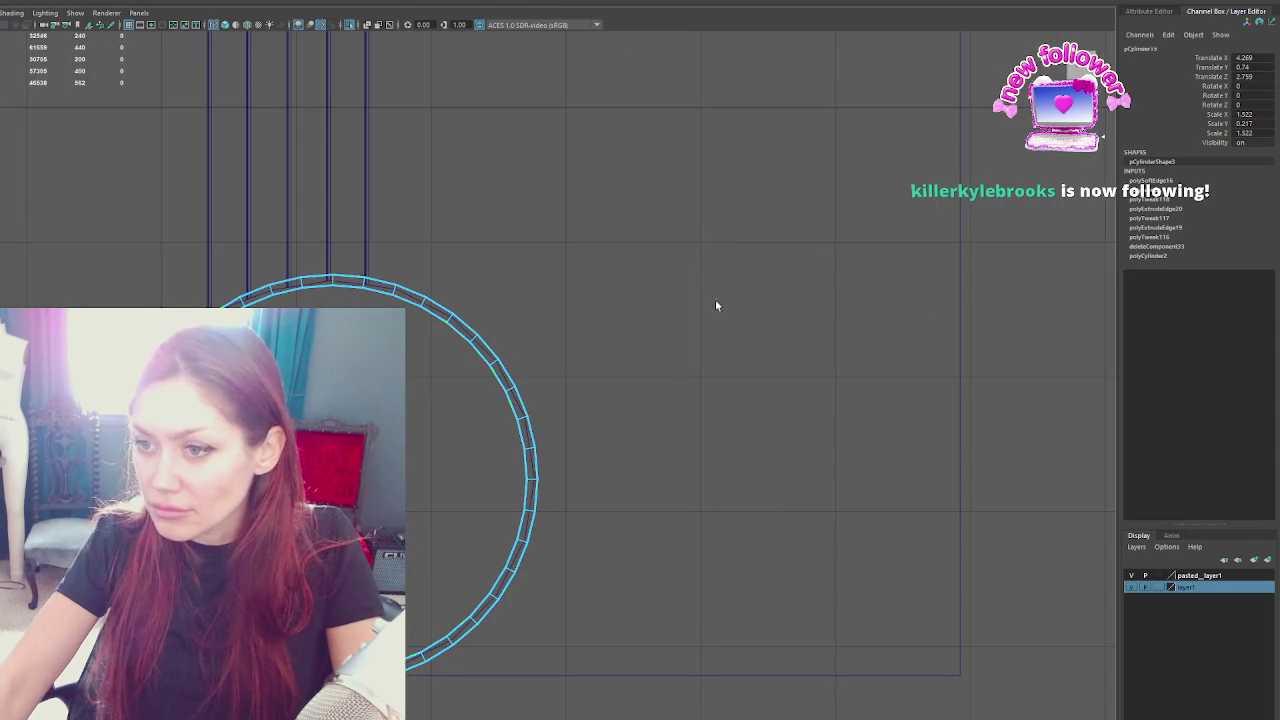
left_click(720, 303)
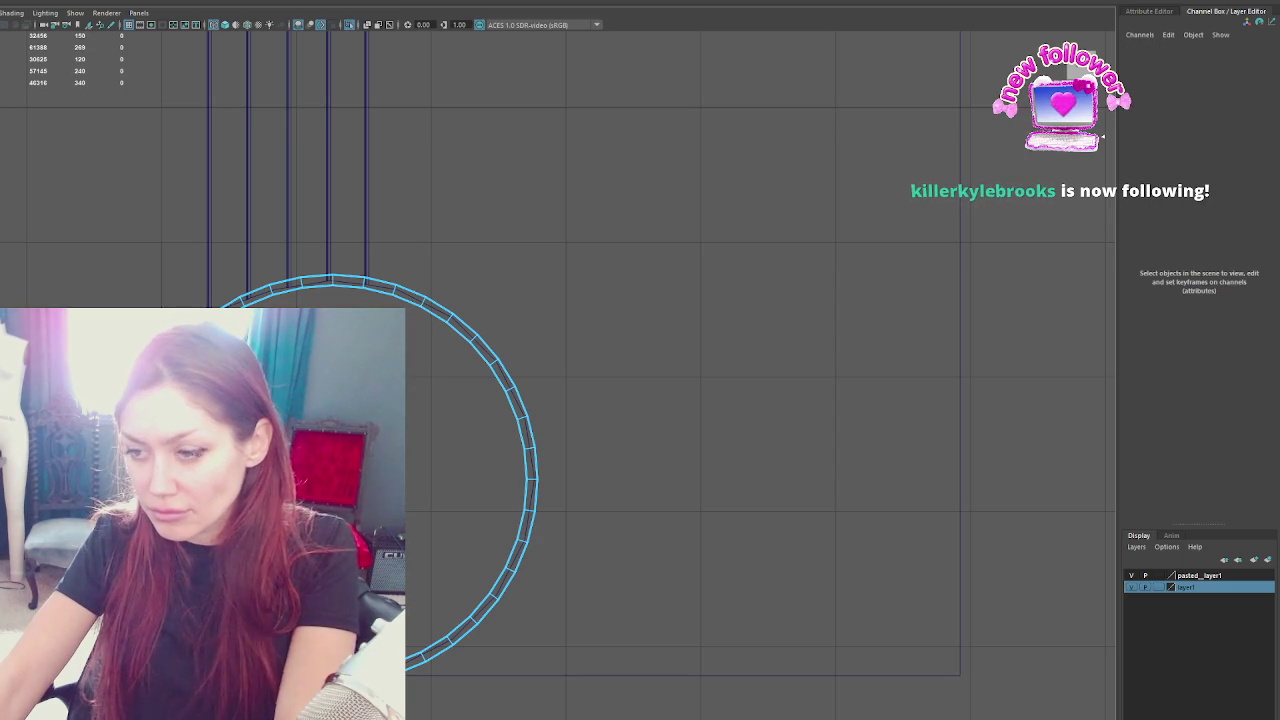
key("space")
key("space")
Orbit round to face the curved ring wall beside the stairs and select it
mouse_move(806, 314)
left_mouse_down()
mouse_move(897, 340)
mouse_move(909, 326)
left_mouse_up()
right_click(828, 250)
left_click(828, 250)
mouse_move(828, 250)
left_mouse_down()
mouse_move(849, 226)
mouse_move(743, 243)
mouse_move(780, 237)
mouse_move(686, 334)
mouse_move(537, 312)
left_mouse_up()
left_click(489, 385)
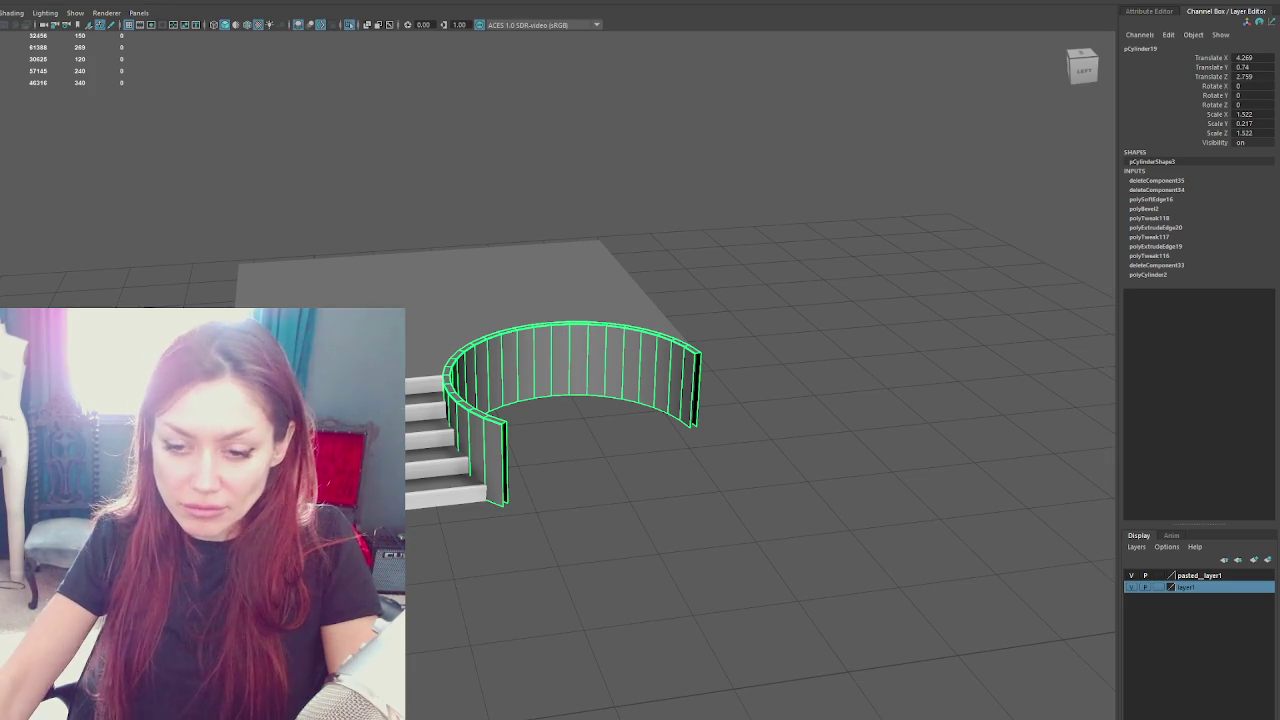
Rename the curved wall to StairBoarder
key("f")
type("Stair")
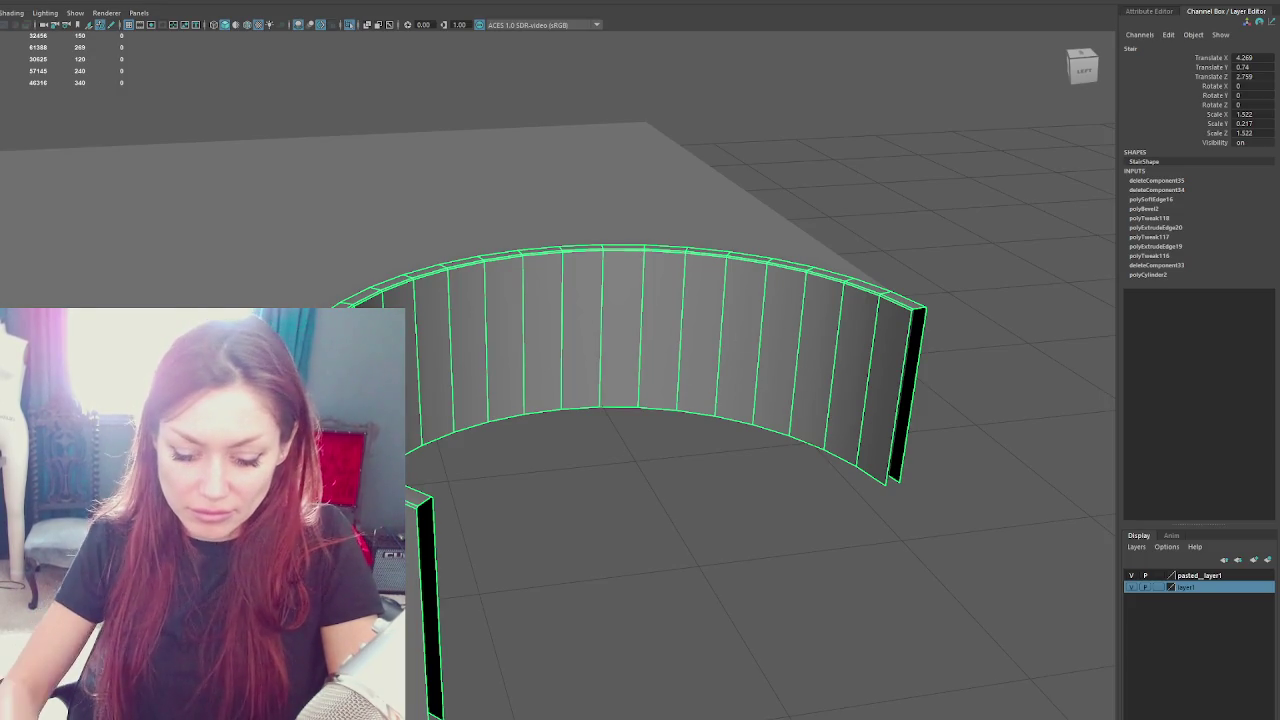
type("Sides")
key("Return")
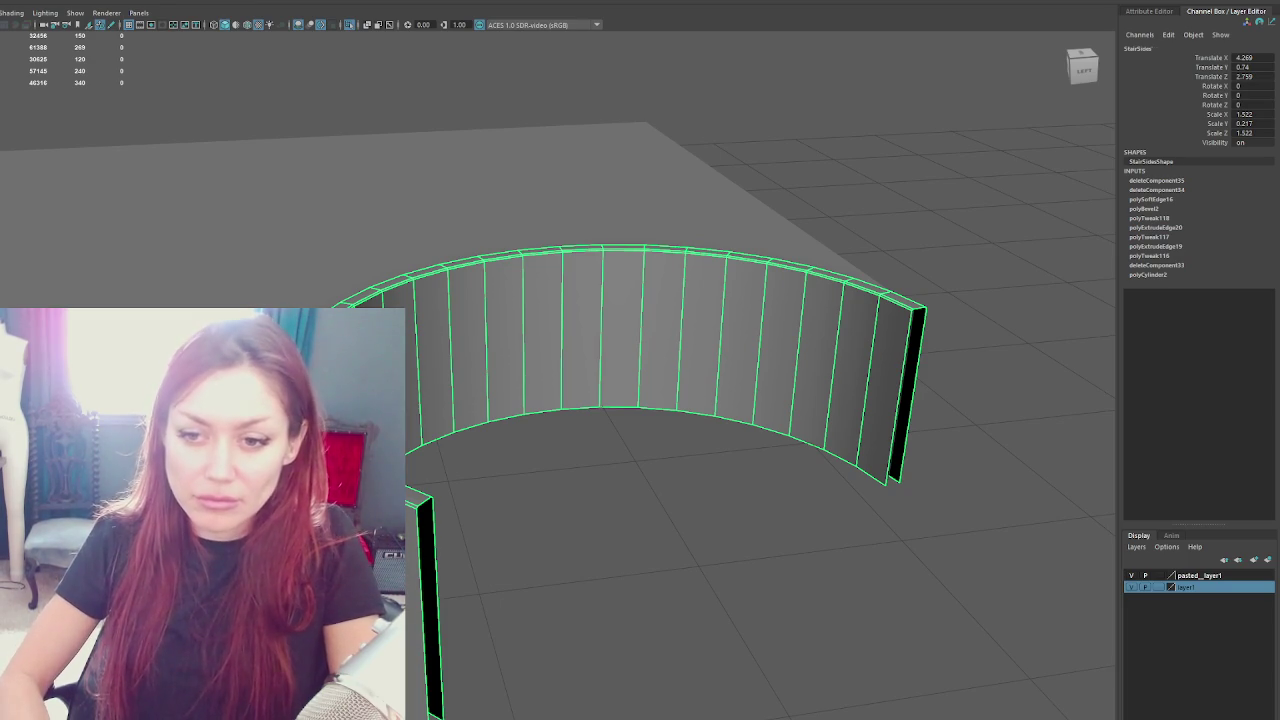
key("Return")
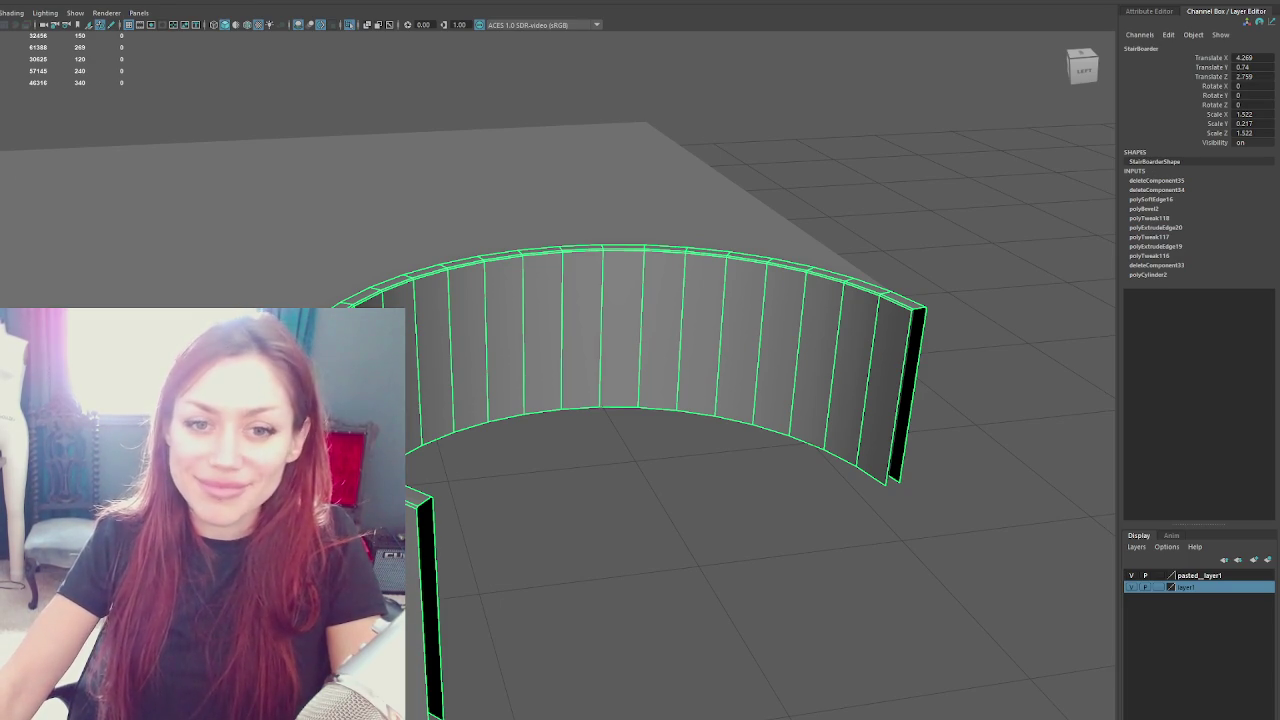
Export the parent Apothecary group, overwriting the existing Apothecary.fbx
key("Up")
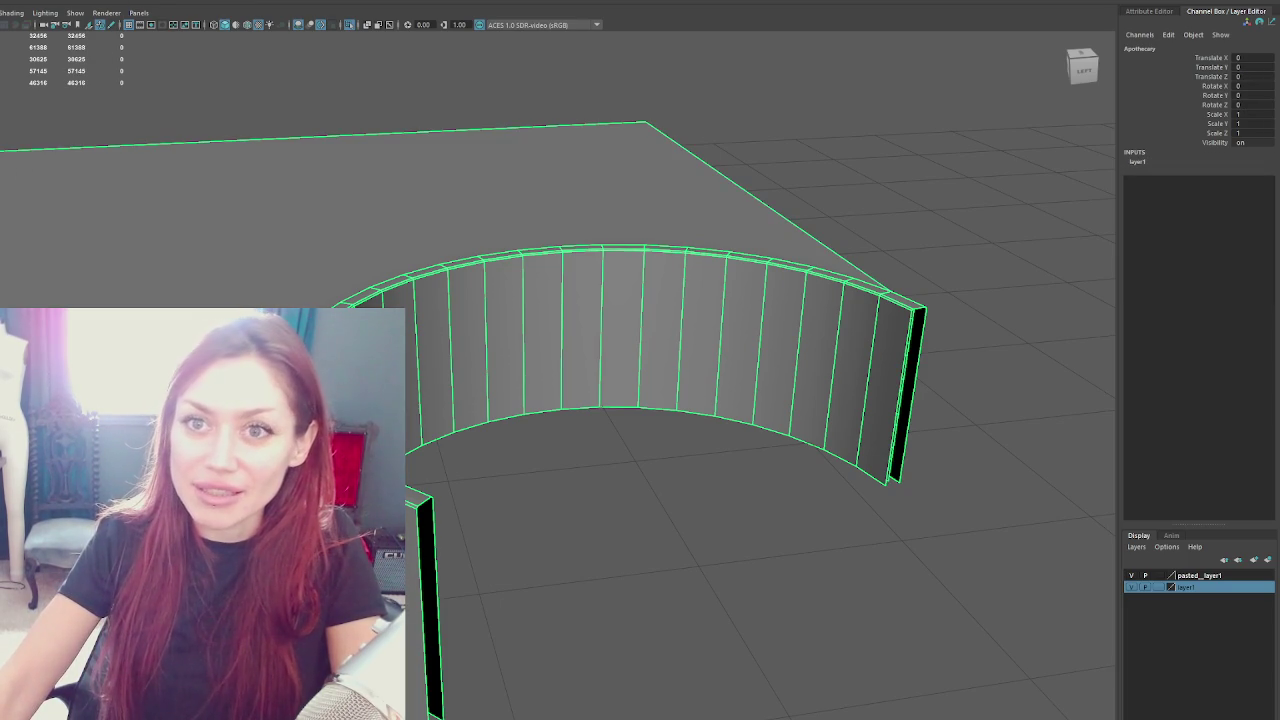
key("ctrl+alt+e")
double_click(96, 177)
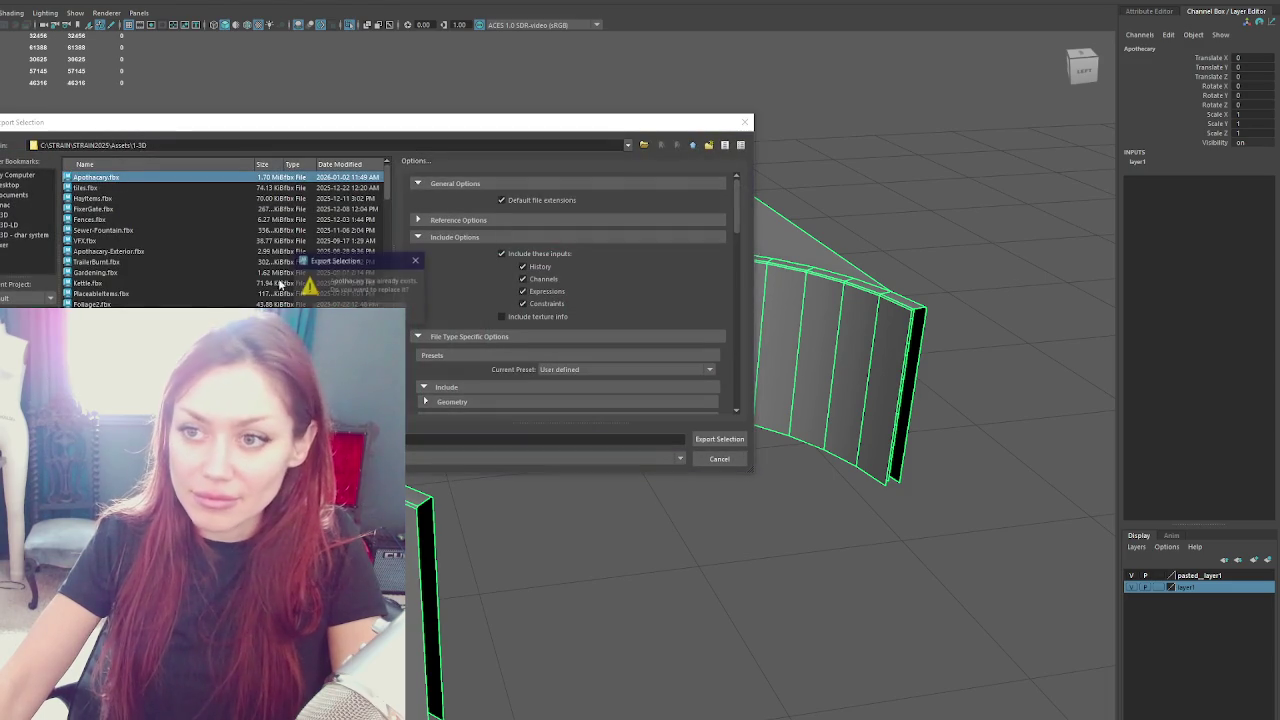
left_click(350, 306)
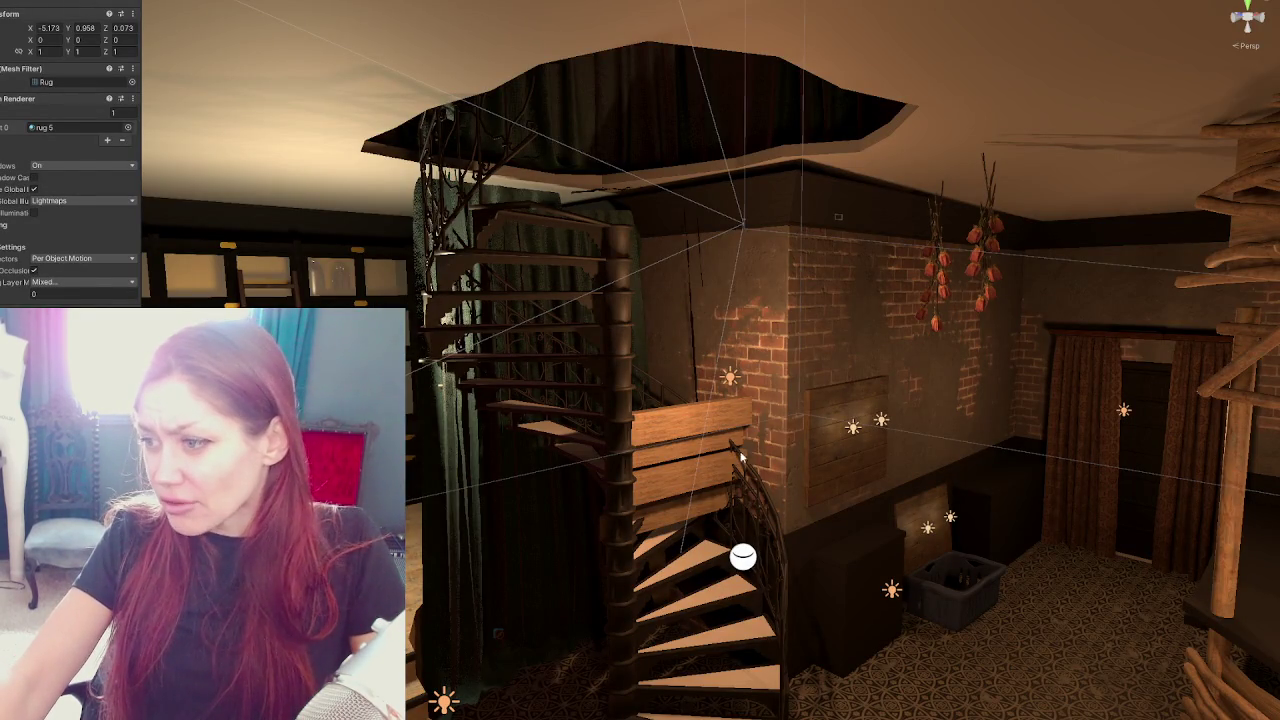
Fly to the platform stairs and inspect the imported StairBoarder wall from several angles
key("w")
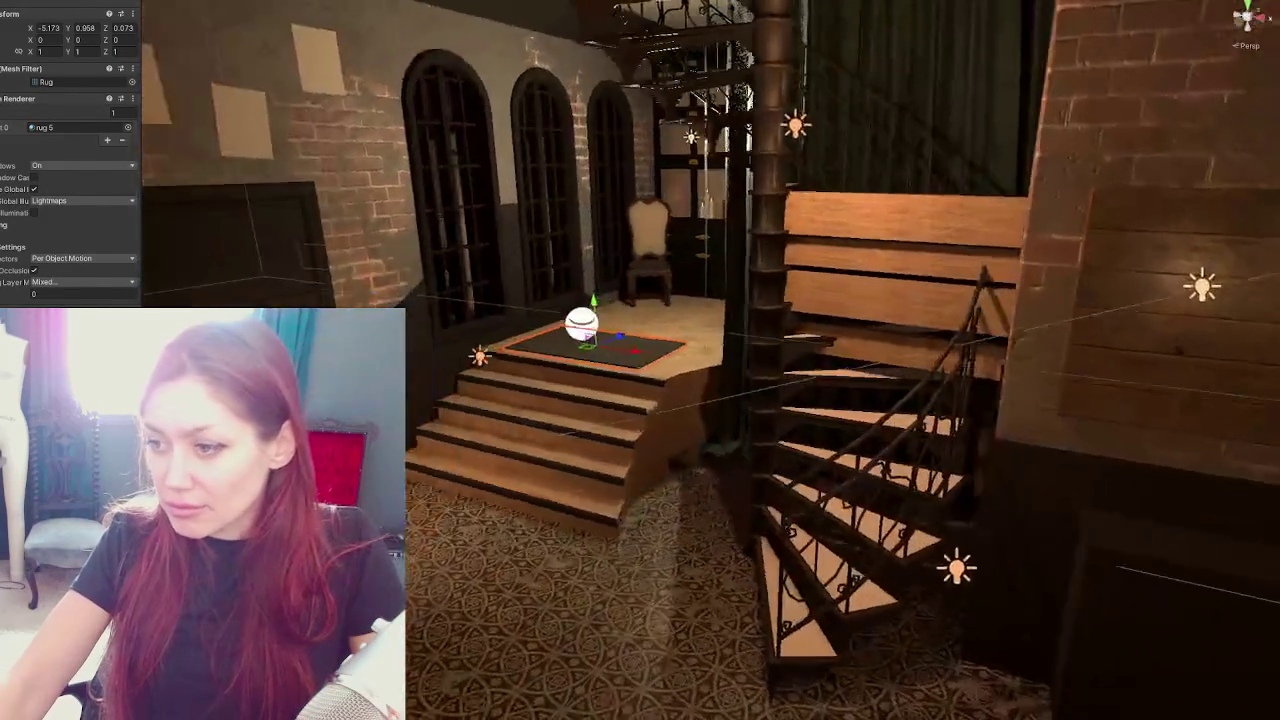
key("w")
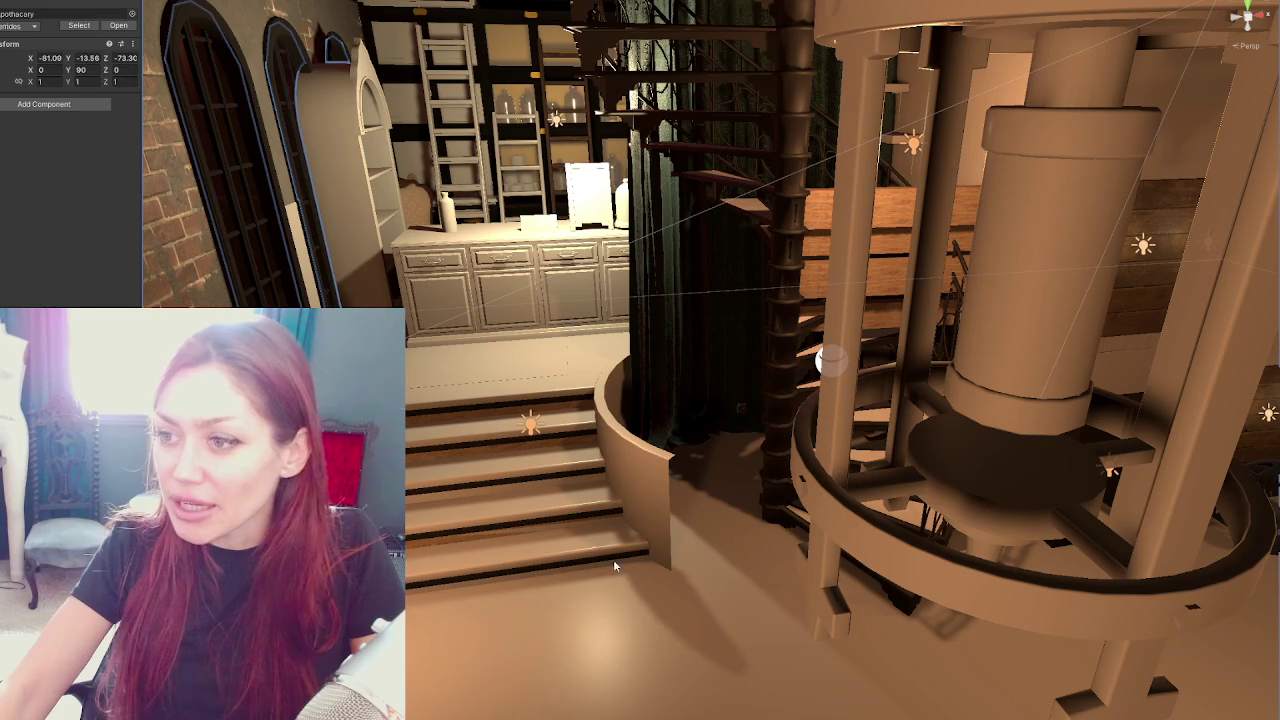
left_click(638, 475)
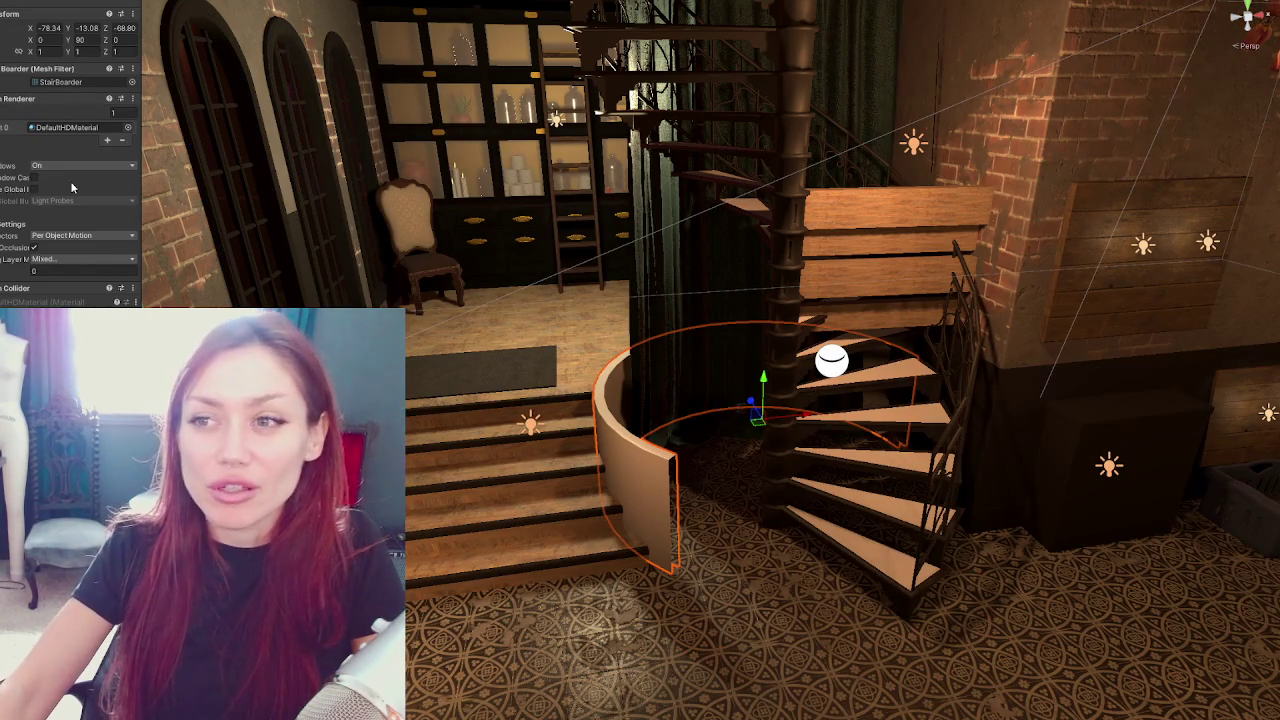
mouse_move(727, 424)
left_mouse_down()
mouse_move(721, 464)
mouse_move(551, 348)
mouse_move(572, 383)
mouse_move(669, 399)
mouse_move(560, 330)
left_mouse_up()
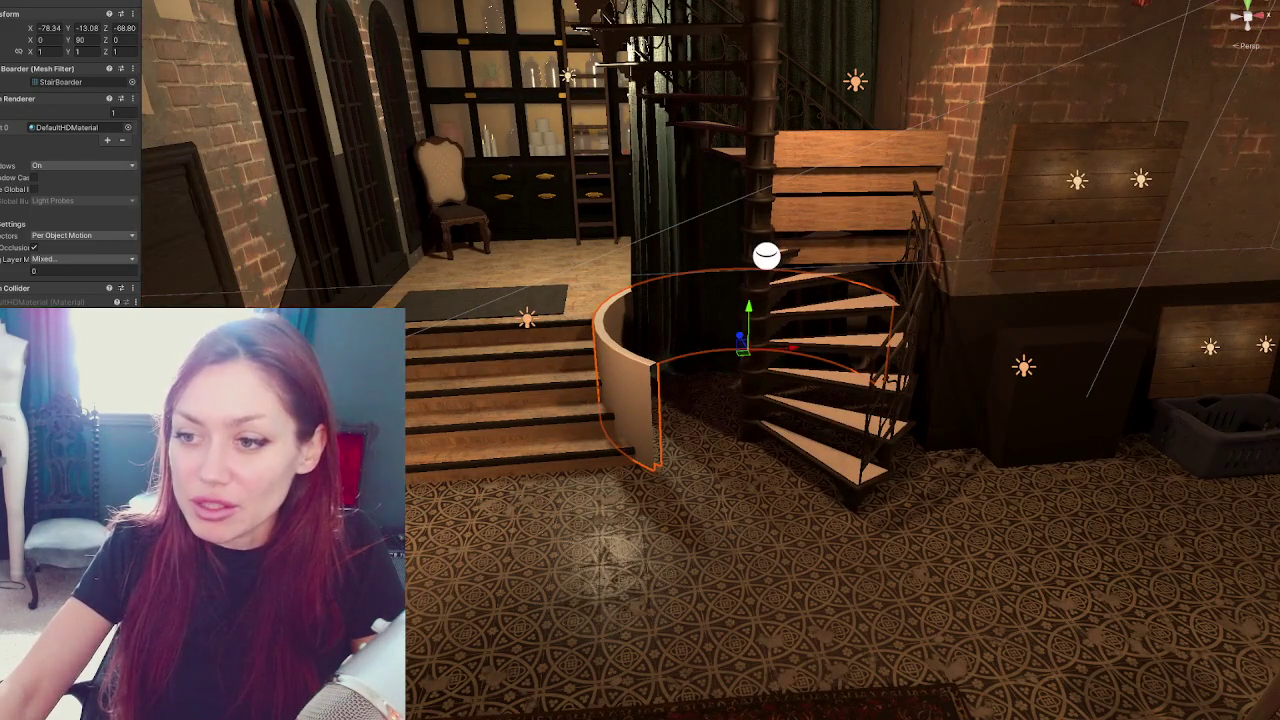
left_click(185, 230)
left_click_drag(628, 459, 757, 388)
left_click_drag(560, 470, 530, 479)
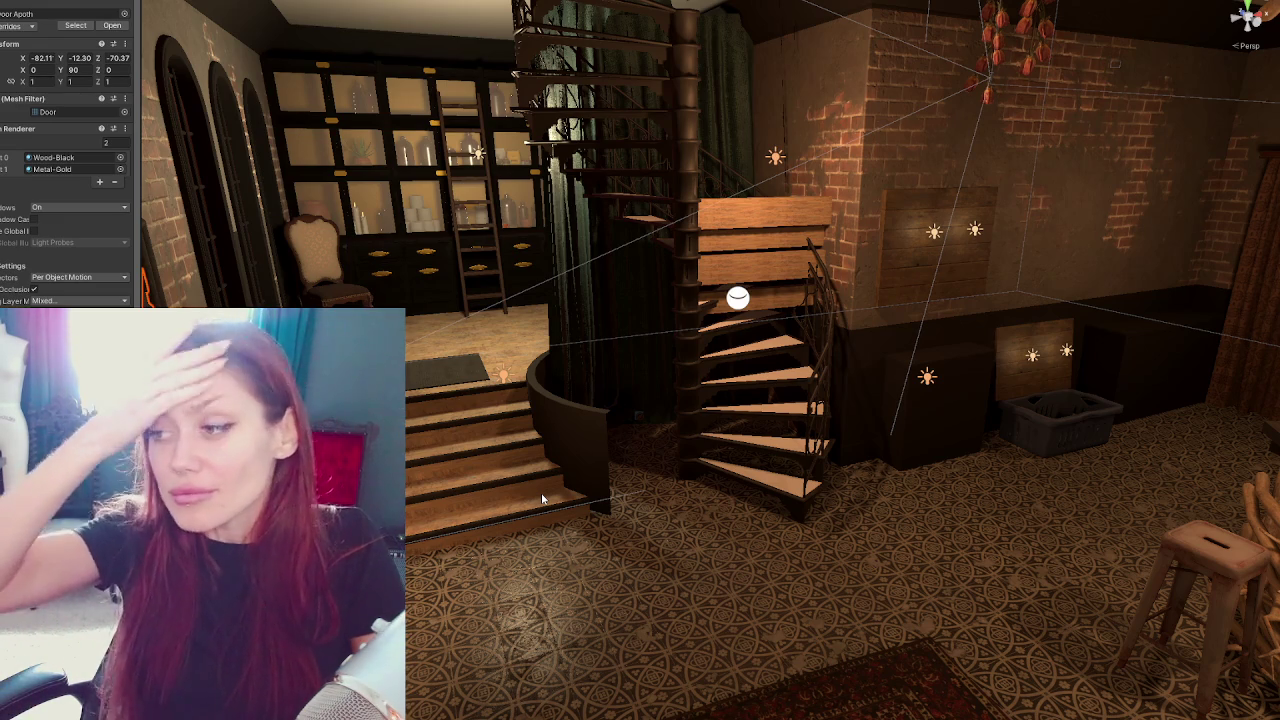
left_click_drag(549, 325, 467, 268)
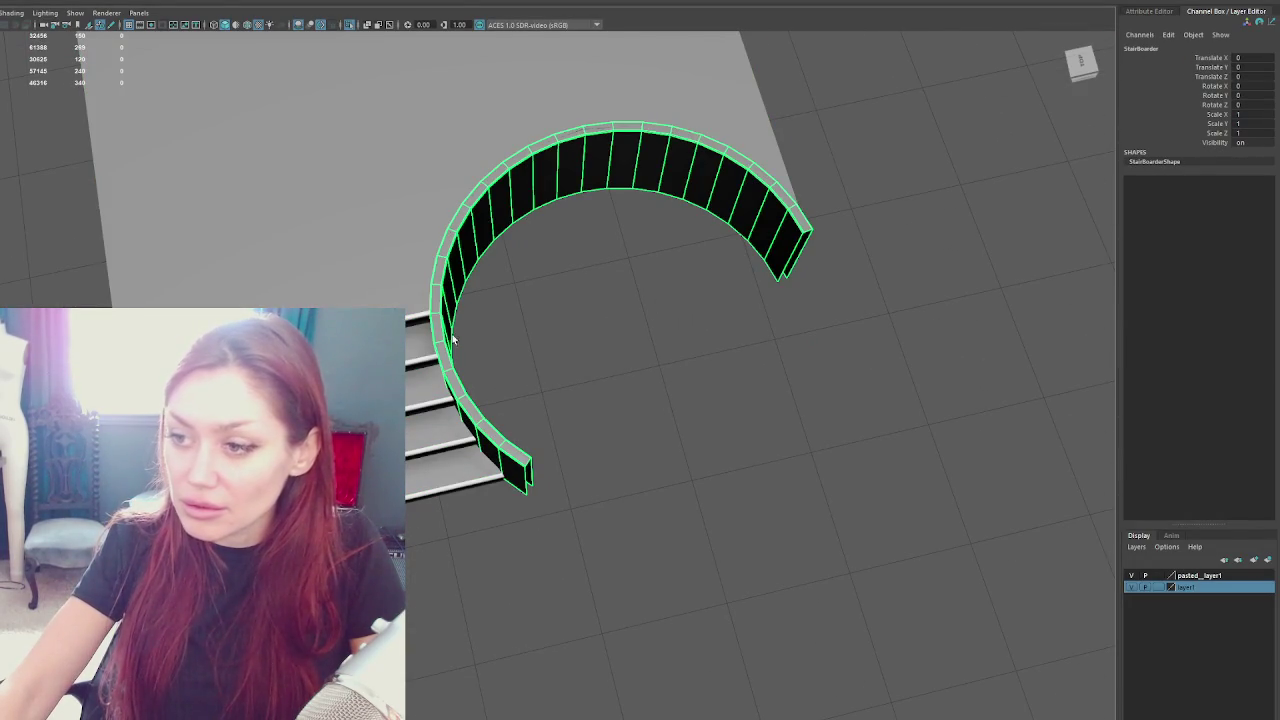
Undo the accidental Raised_Area duplicate and delete the faces at the ring's lower-left end
left_click(430, 372)
key("ctrl+d")
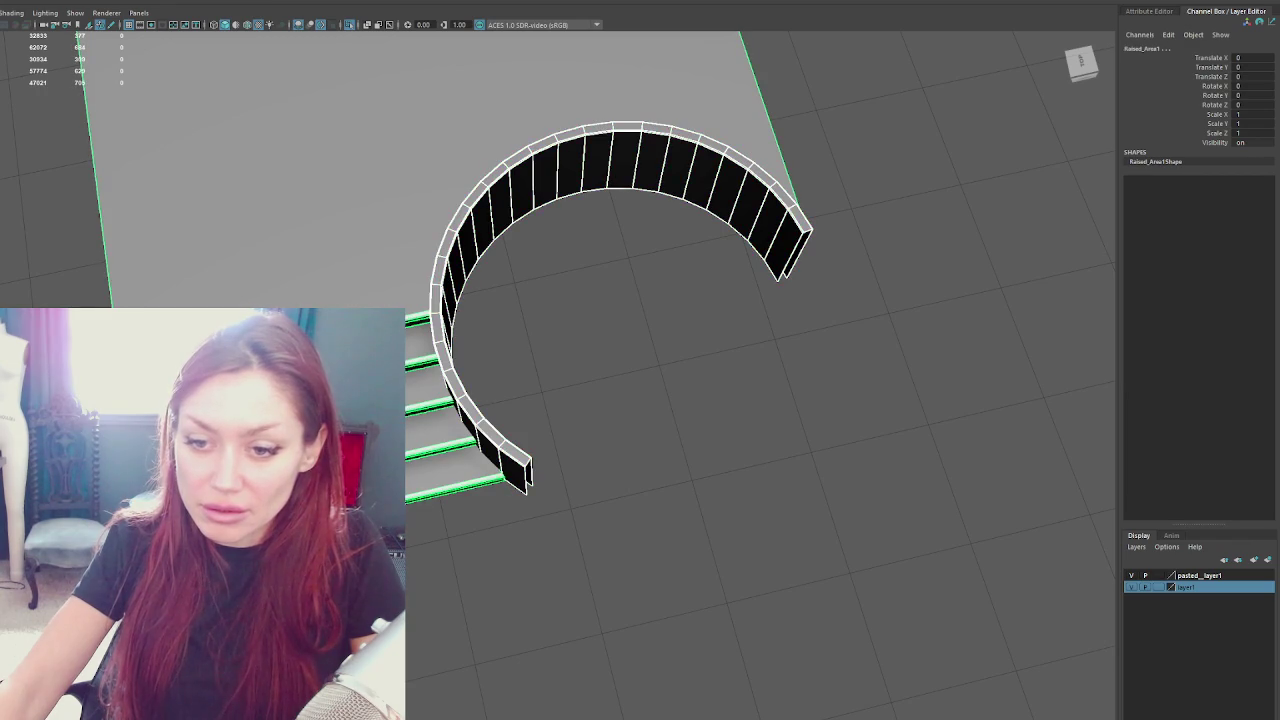
key("ctrl+z")
key("ctrl+z")
key("ctrl+z")
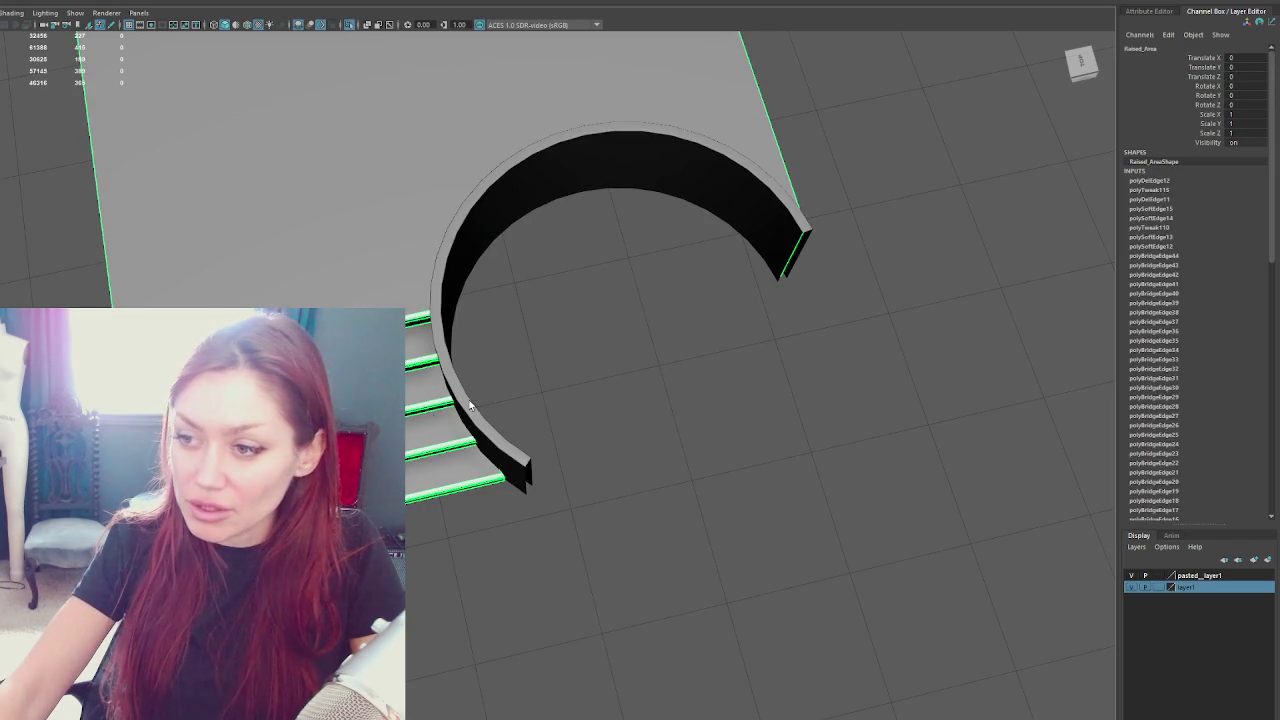
key("F11")
mouse_move(617, 354)
left_mouse_down("alt")
mouse_move(729, 323)
mouse_move(720, 331)
left_mouse_up("alt")
left_click_drag(750, 421, 417, 630)
key("Delete")
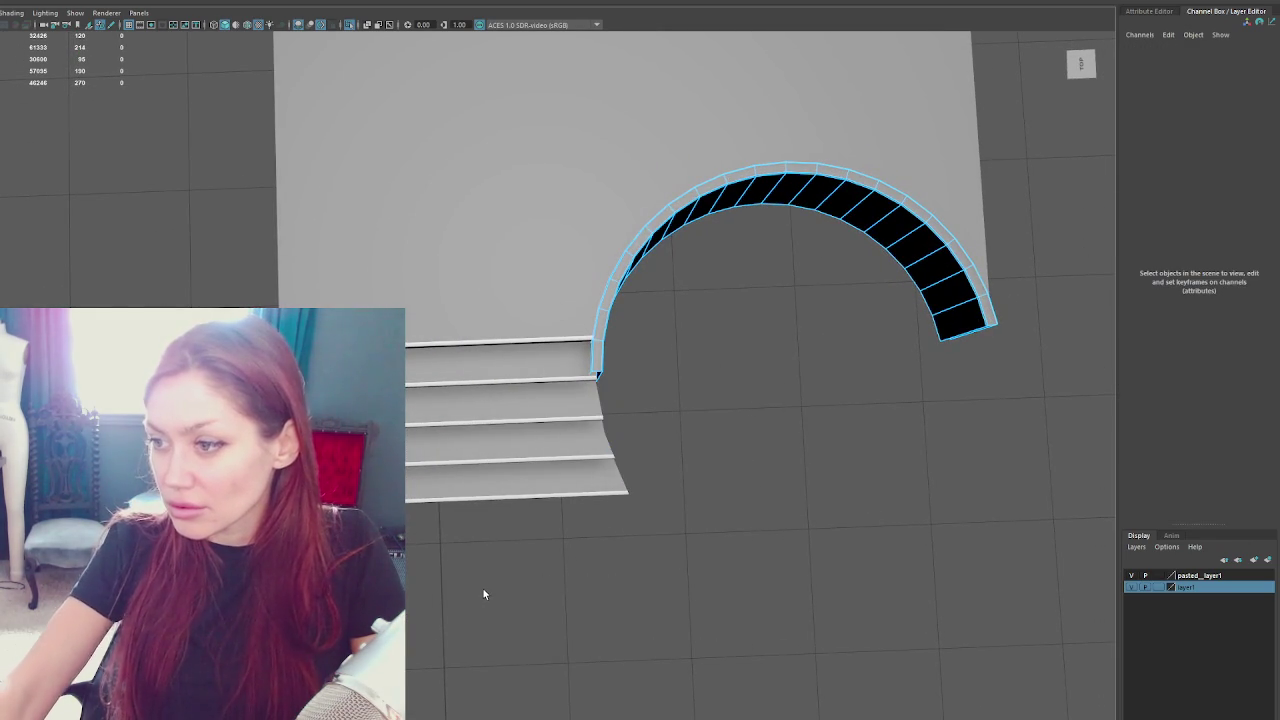
Extrude an edge loop at the ring's open end into a new section
double_click(597, 375)
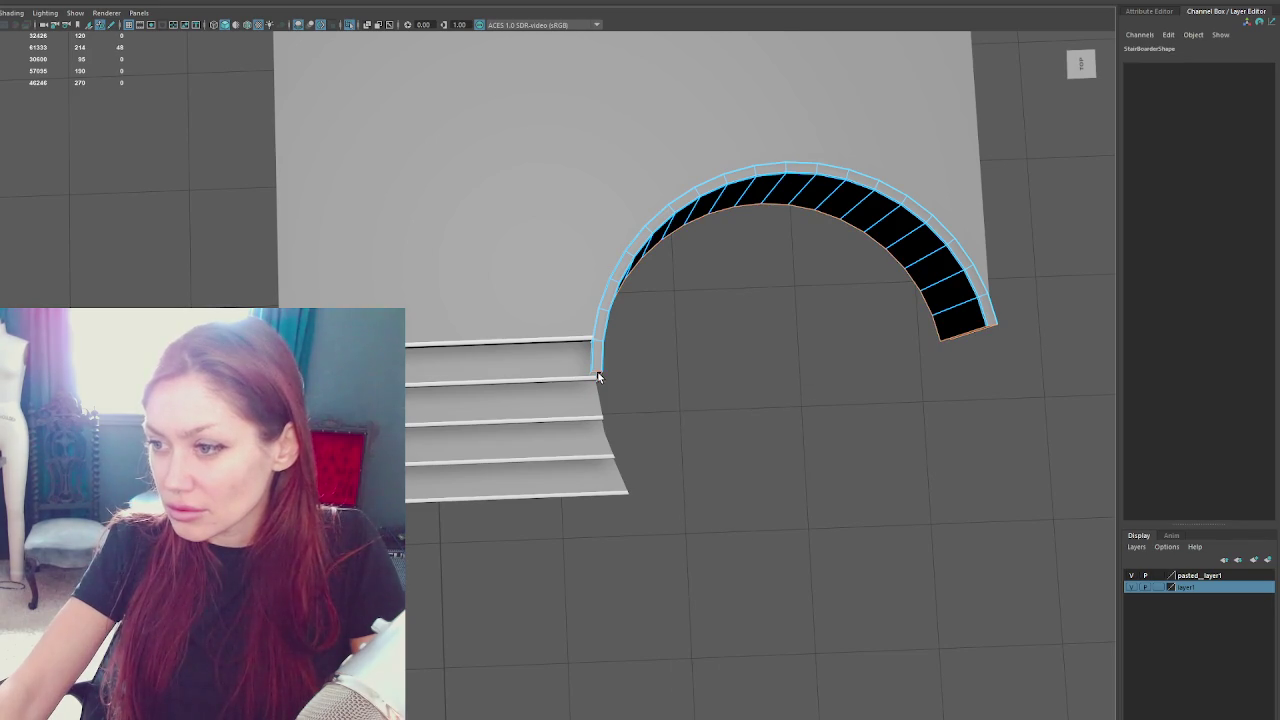
key("4")
mouse_move(631, 364)
left_mouse_down("alt")
mouse_move(527, 348)
mouse_move(533, 361)
mouse_move(570, 345)
mouse_move(519, 459)
left_mouse_up("alt")
key("ctrl+e")
key("w")
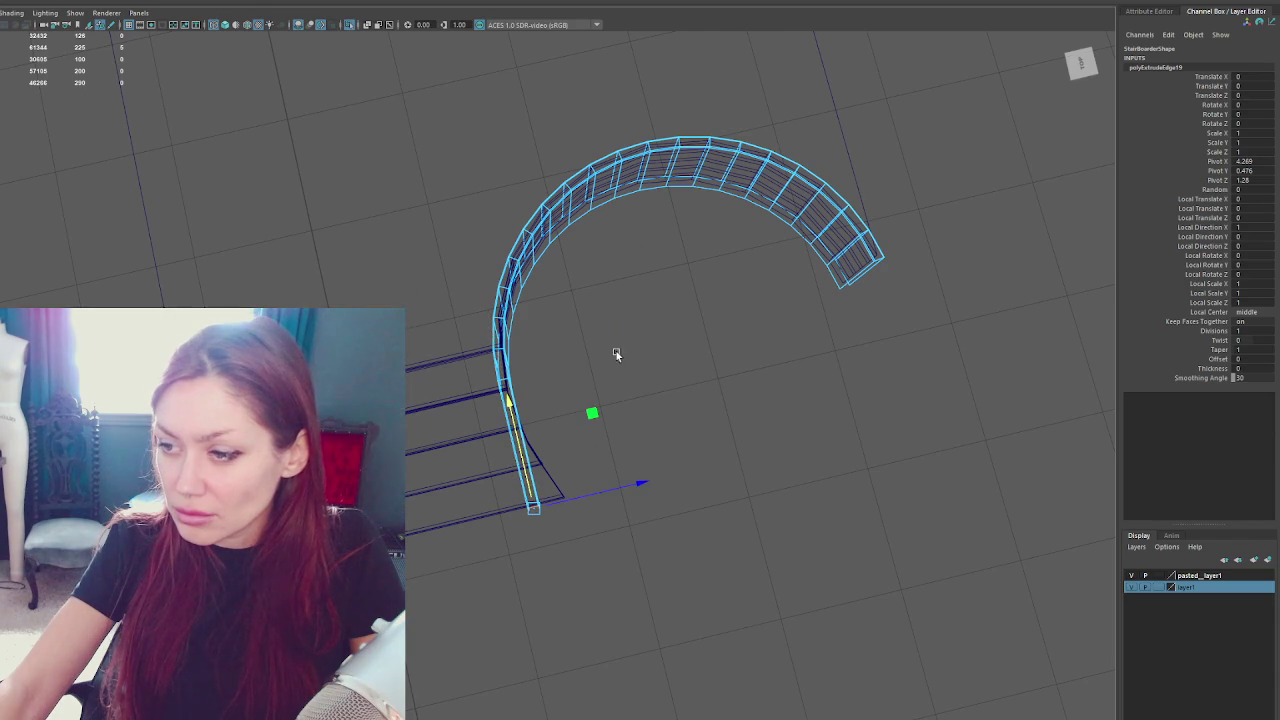
In wireframe, select the vertex column at the wall's extruded end
left_click(614, 358)
mouse_move(665, 325)
left_mouse_down("alt")
mouse_move(634, 297)
mouse_move(654, 294)
left_mouse_up("alt")
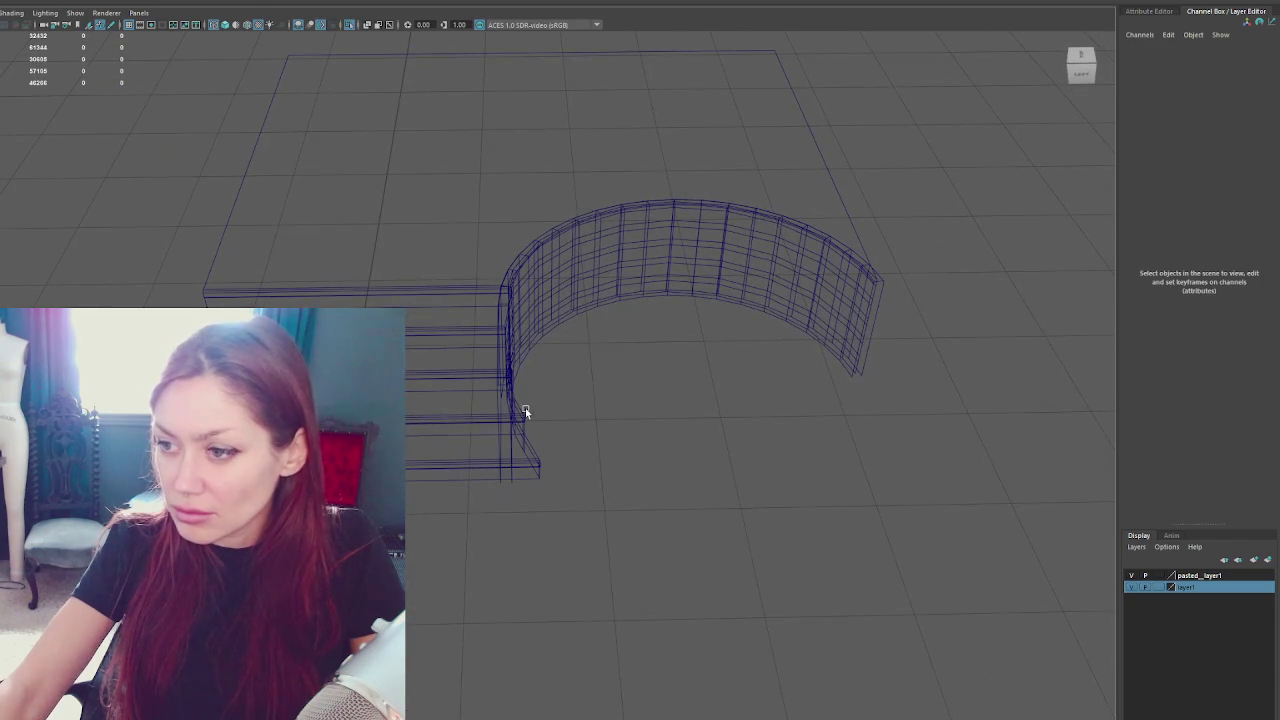
right_click(694, 374)
key("4")
mouse_move(573, 401)
left_mouse_down("alt")
mouse_move(604, 427)
mouse_move(543, 403)
mouse_move(594, 426)
mouse_move(999, 143)
mouse_move(284, 279)
left_mouse_up("alt")
mouse_move(971, 129)
left_mouse_down()
mouse_move(758, 284)
mouse_move(400, 256)
left_mouse_up()
mouse_move(700, 530)
left_mouse_down("alt")
mouse_move(604, 521)
mouse_move(680, 550)
left_mouse_up("alt")
left_click(604, 521)
right_click(600, 451)
mouse_move(586, 397)
left_mouse_down("alt")
mouse_move(618, 402)
mouse_move(434, 552)
left_mouse_up("alt")
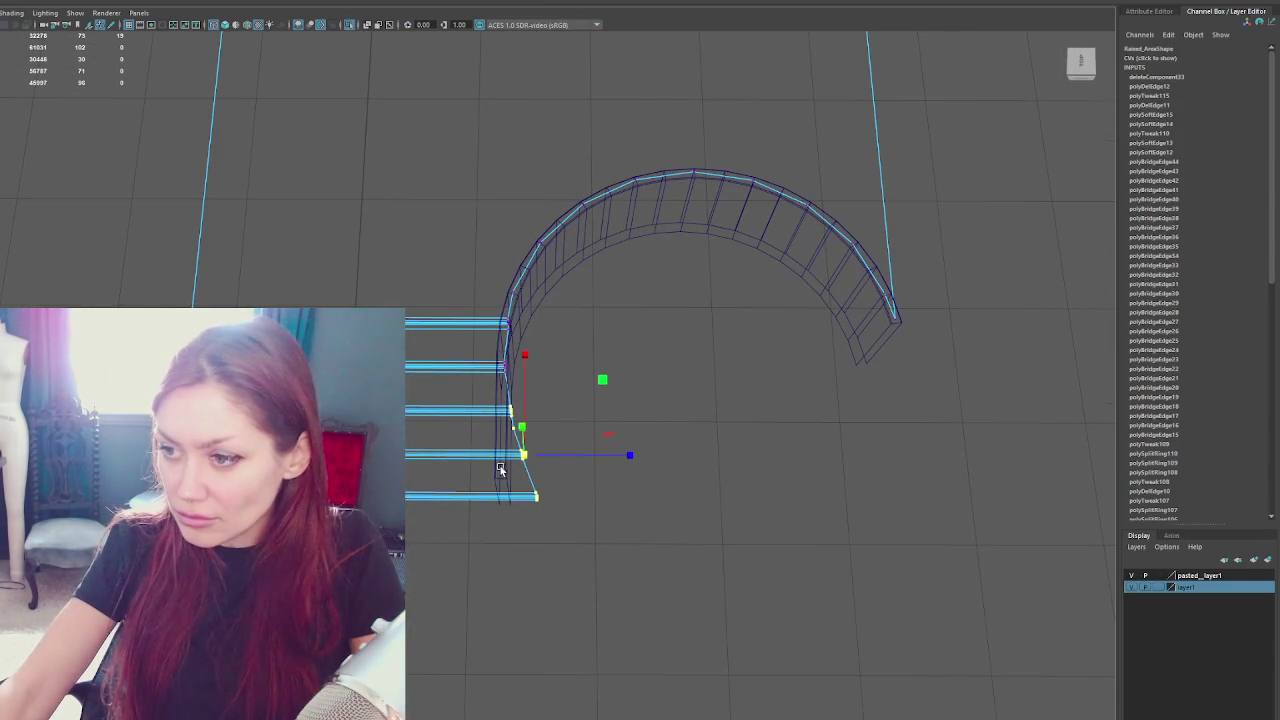
Slide the vertex column along X flush with the step edges and return to shaded display
left_click_drag(595, 455, 507, 454)
left_click_drag(620, 455, 502, 377)
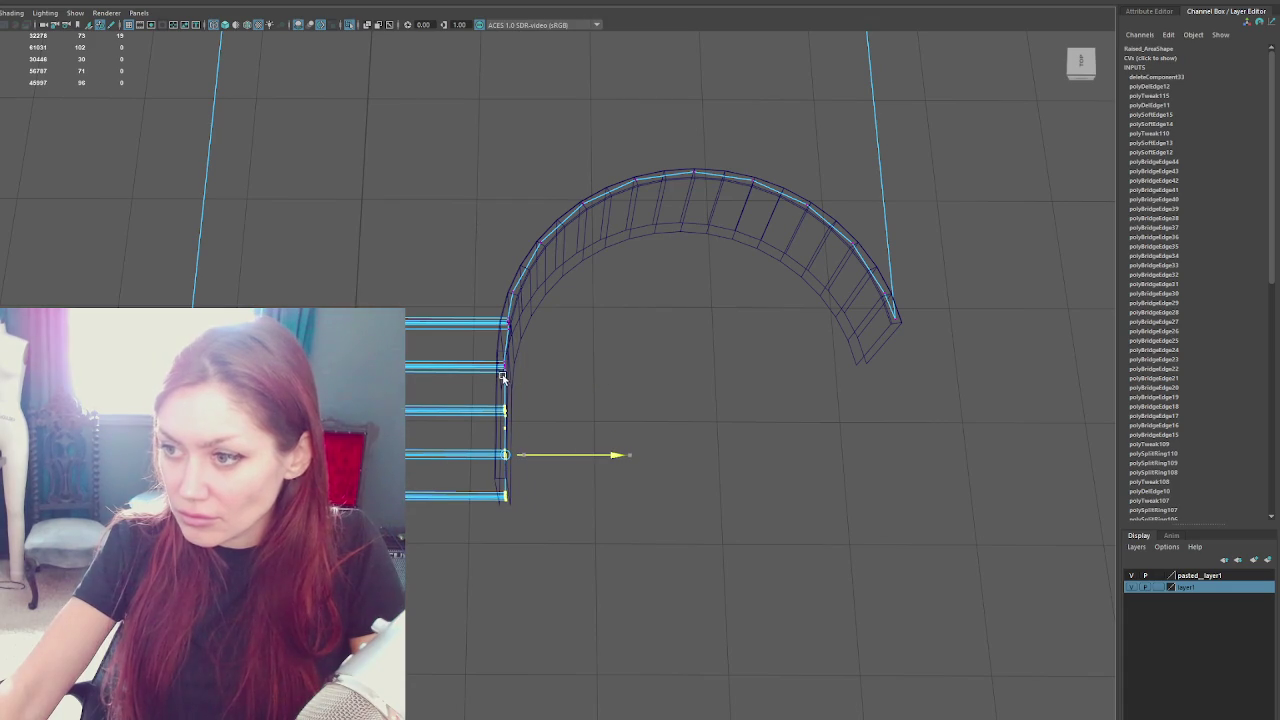
key("5")
left_click(106, 244)
mouse_move(106, 244)
left_mouse_down()
mouse_move(139, 214)
mouse_move(84, 207)
mouse_move(260, 228)
mouse_move(171, 217)
mouse_move(506, 344)
mouse_move(717, 381)
mouse_move(751, 348)
left_mouse_up()
left_click(506, 344)
right_click(820, 245)
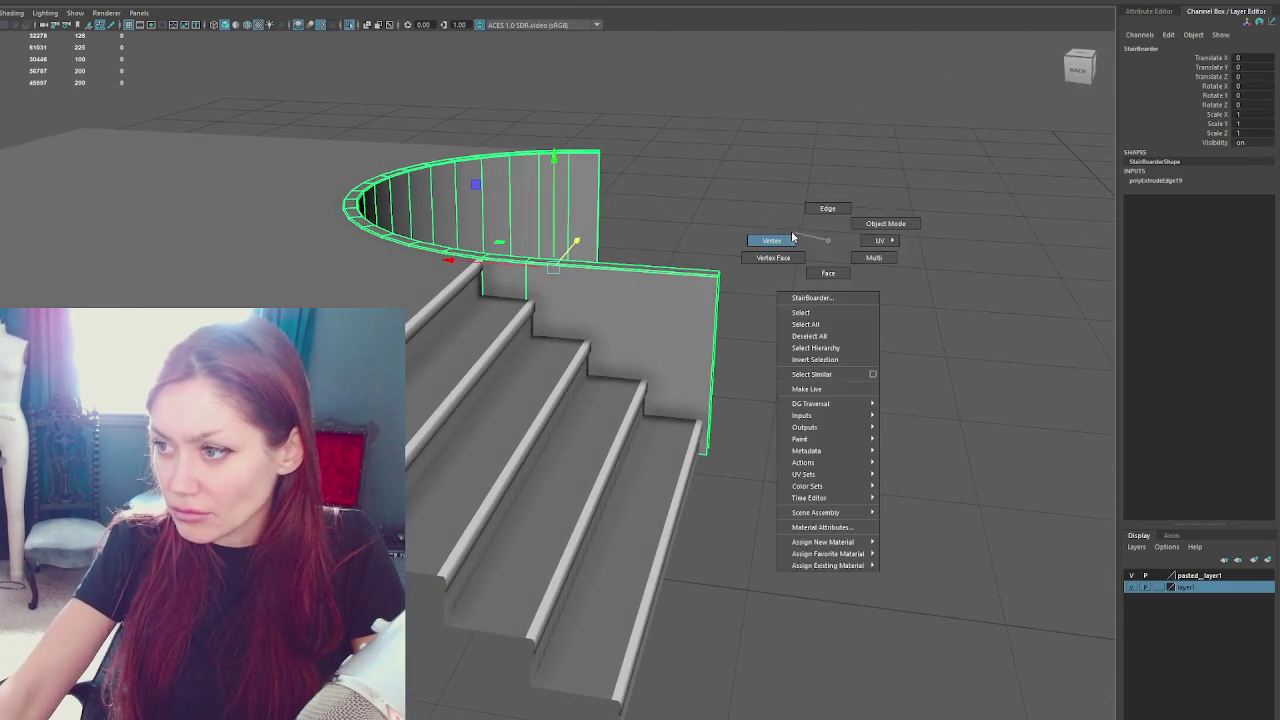
Slide the wall's corner vertices along X to line up with the stair rail
left_click(704, 264)
mouse_move(728, 238)
left_mouse_down()
mouse_move(708, 390)
mouse_move(571, 229)
mouse_move(570, 250)
left_mouse_up()
left_click(545, 268)
key("f")
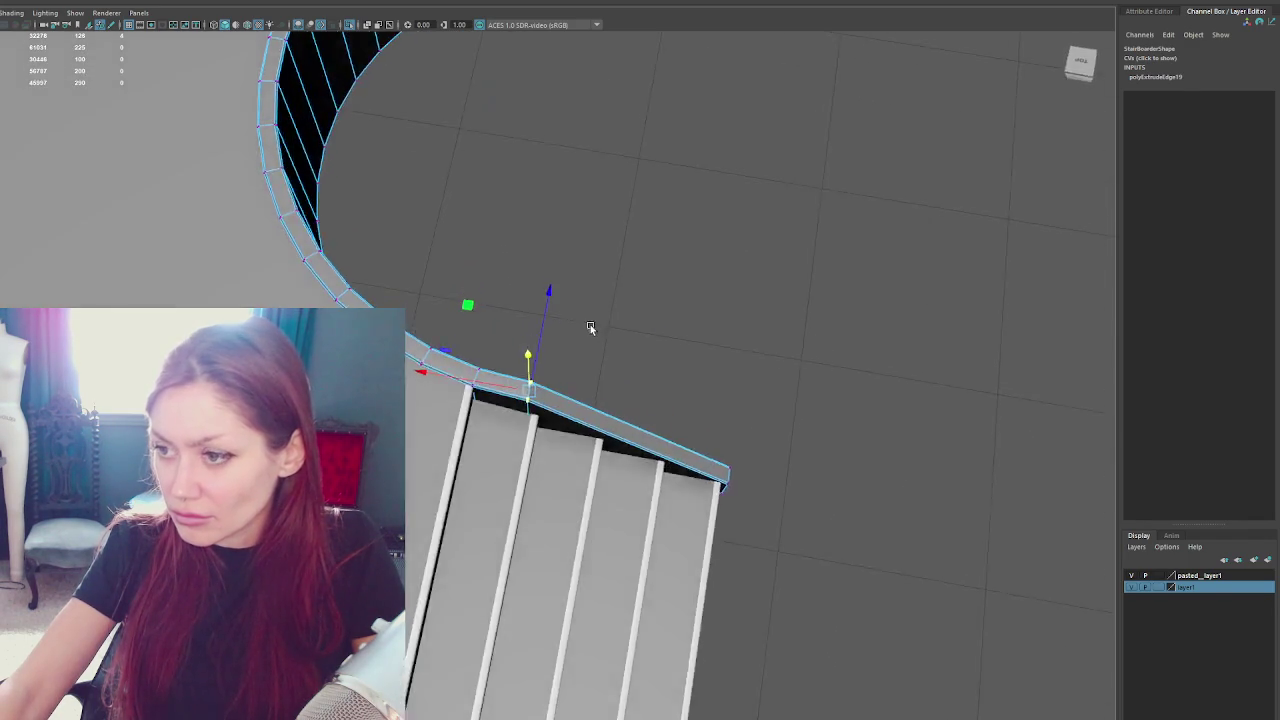
scroll(606, 291, "down", 5)
key("4")
left_click_drag(578, 384, 532, 498)
key("5")
left_click_drag(508, 391, 455, 384)
left_click_drag(720, 334, 777, 414)
Bridge the open ends of the stair rail and the wall closed
mouse_move(757, 370)
left_mouse_down("alt")
mouse_move(886, 357)
mouse_move(797, 343)
left_mouse_up("alt")
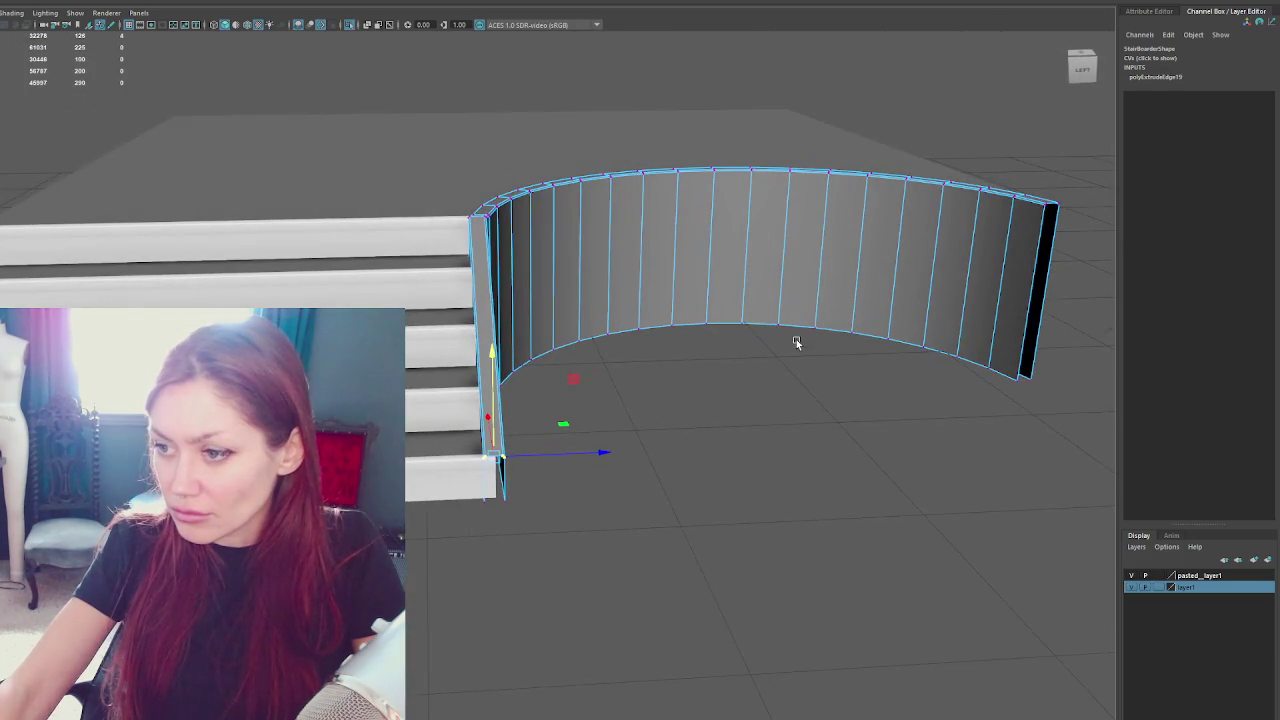
right_click(587, 428)
left_click_drag(587, 428, 617, 477, "alt")
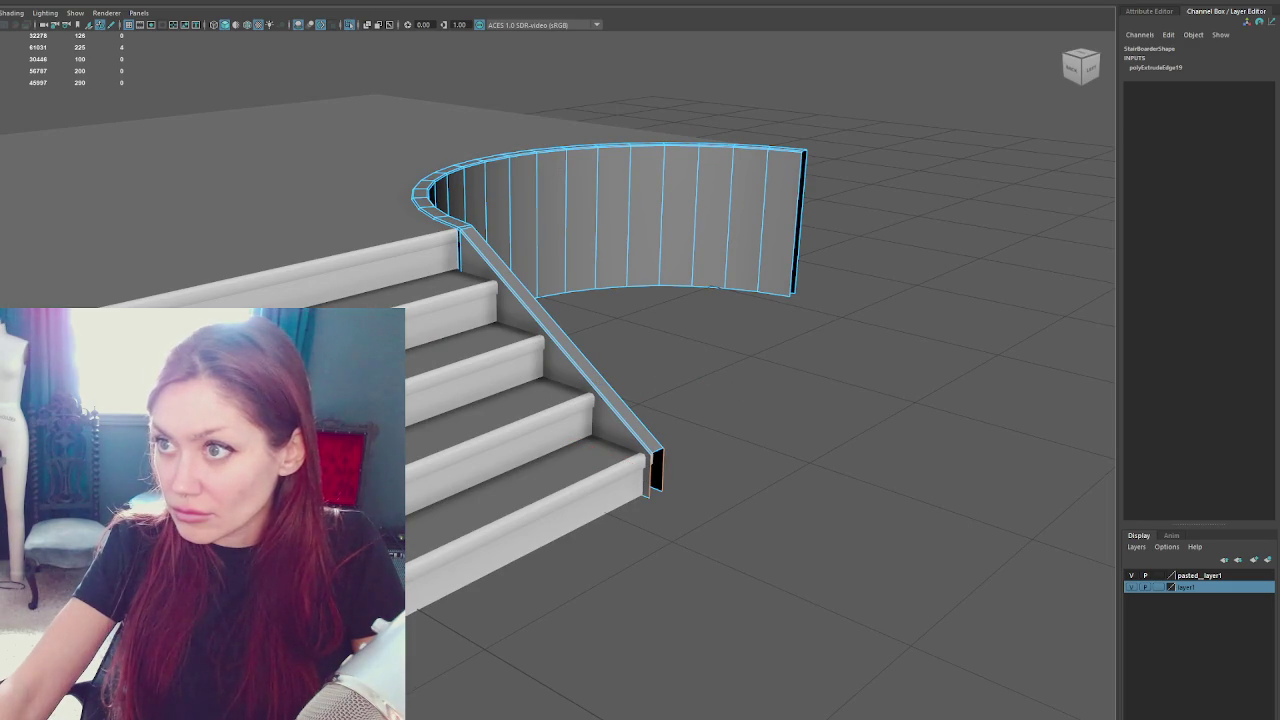
right_click(876, 465, "shift")
left_click_drag(810, 170, 806, 176)
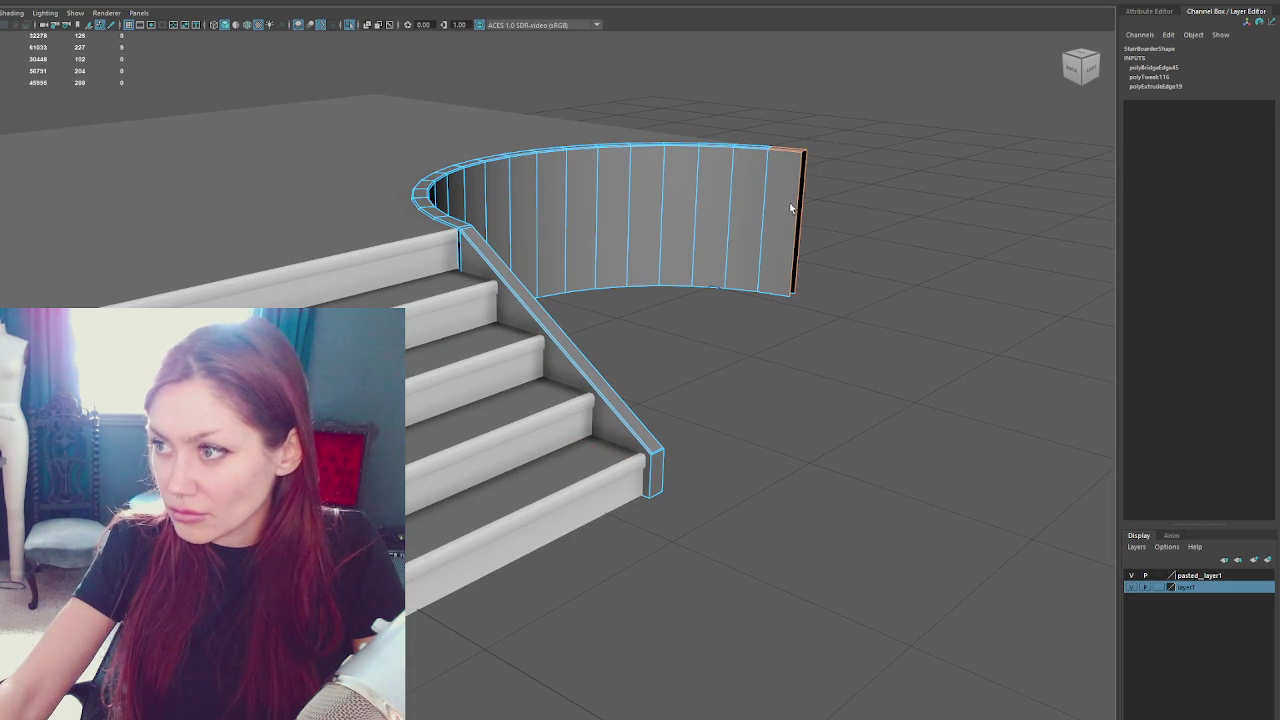
scroll(806, 176, "up", 5)
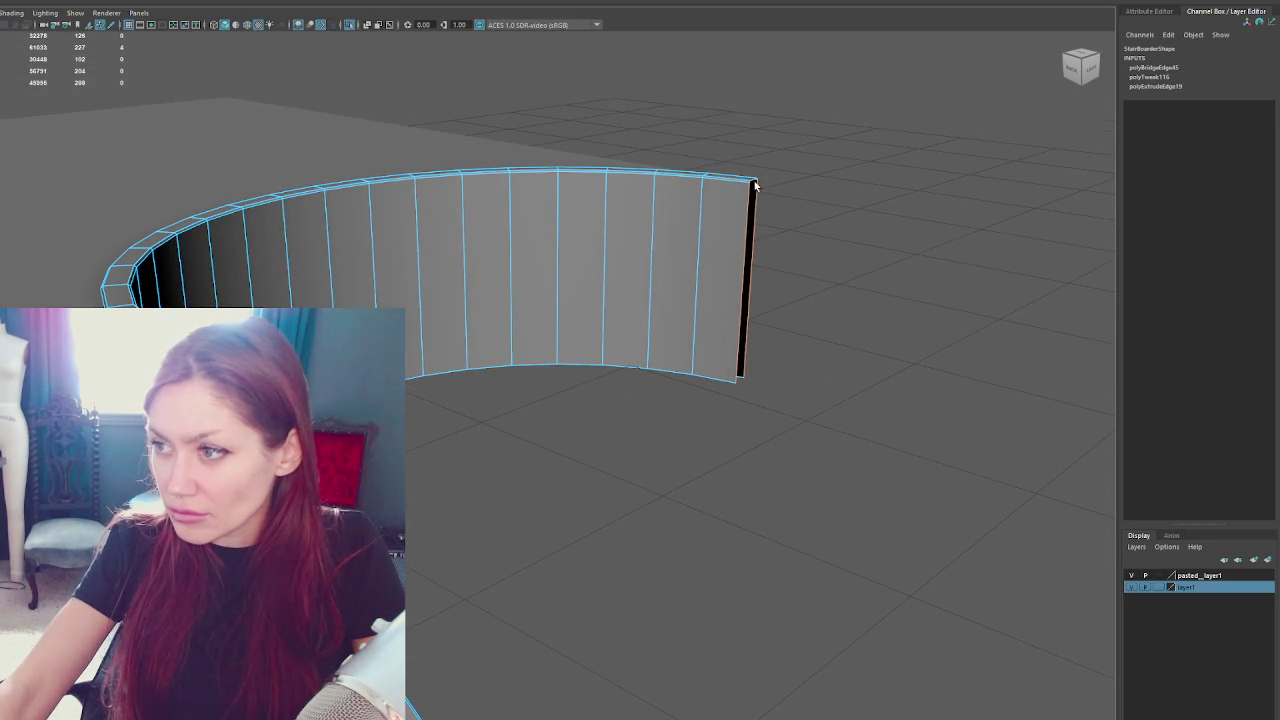
scroll(558, 360, "up", 2)
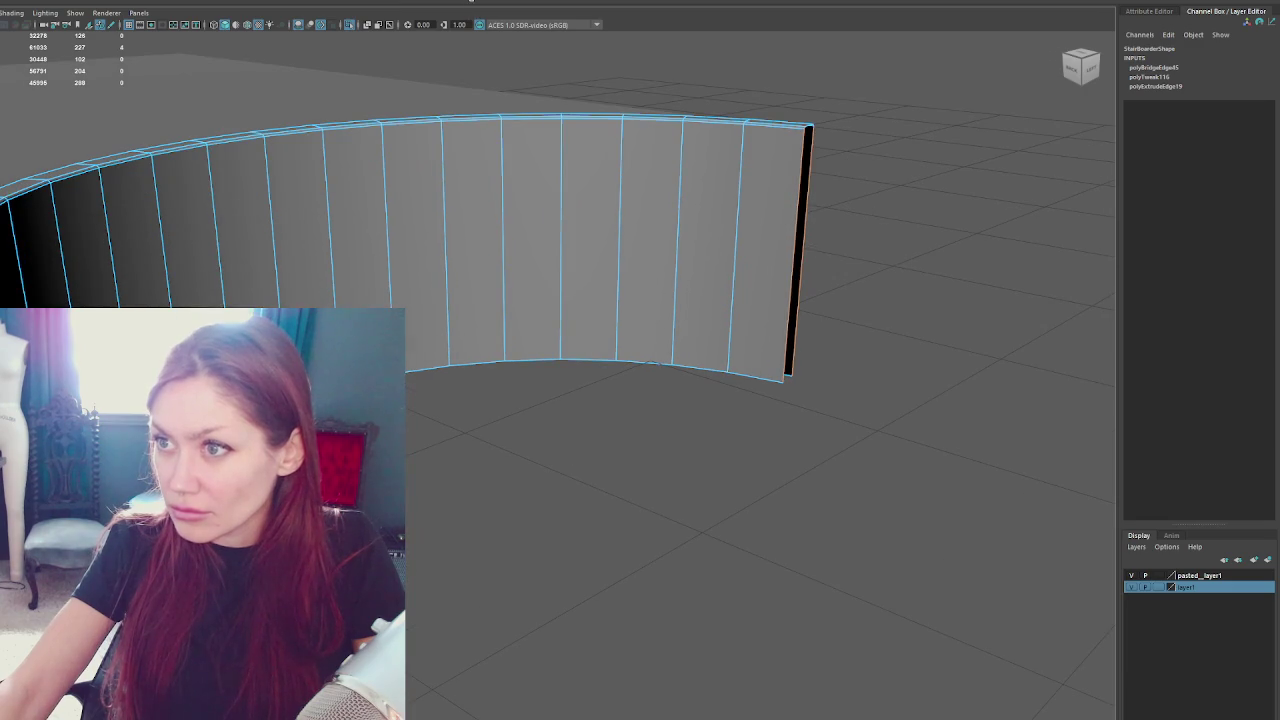
key("g")
scroll(831, 189, "down", 2)
mouse_move(766, 94)
left_mouse_down()
mouse_move(686, 243)
mouse_move(608, 300)
mouse_move(618, 252)
left_mouse_up()
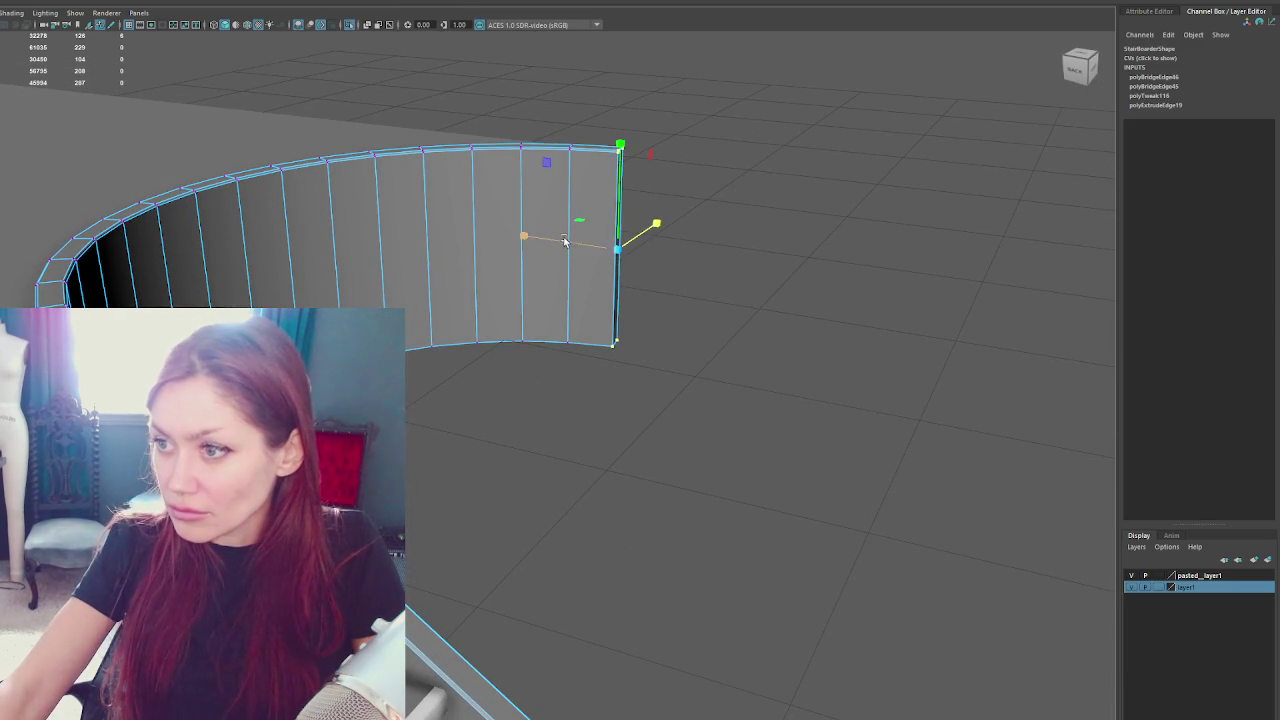
Select an edge and a corner vertex on the curved wall near the stair junction
left_click(760, 254)
mouse_move(760, 254)
left_mouse_down()
mouse_move(751, 126)
mouse_move(486, 213)
mouse_move(534, 206)
mouse_move(529, 294)
mouse_move(400, 265)
mouse_move(566, 391)
mouse_move(340, 160)
mouse_move(493, 262)
left_mouse_up()
left_click(392, 262)
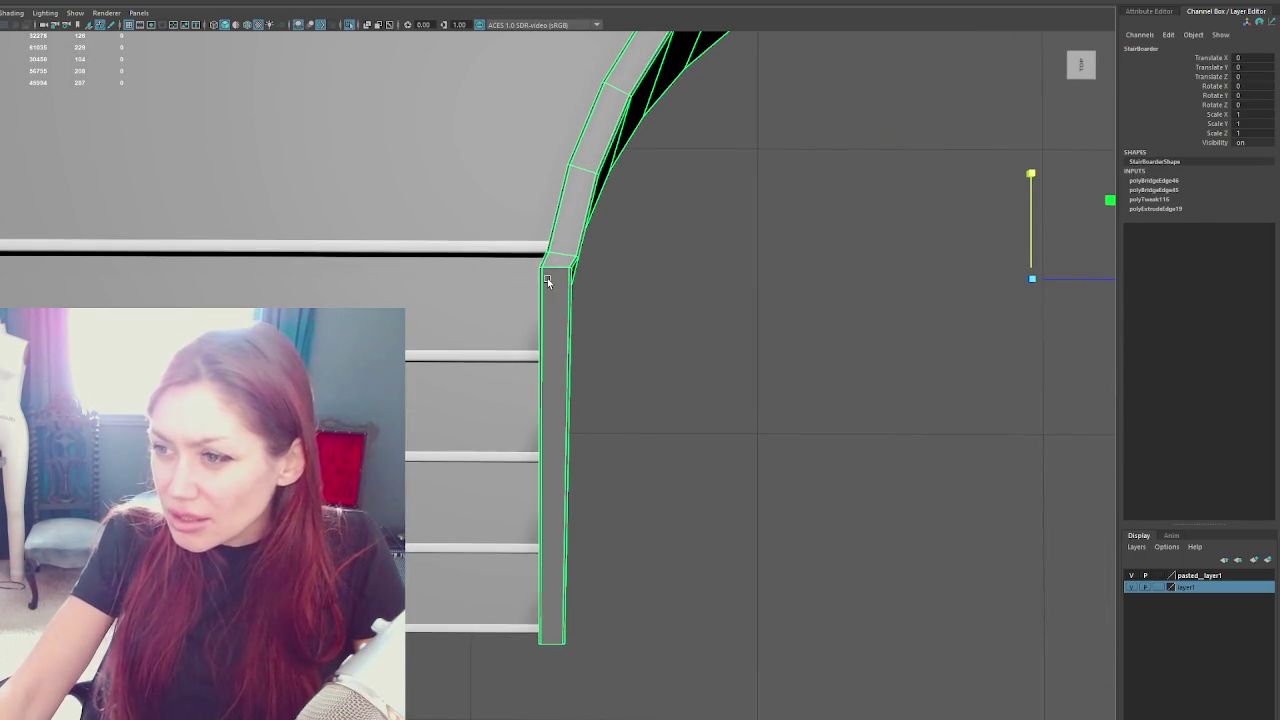
left_click_drag(603, 334, 399, 237)
right_click(428, 246)
left_click(440, 212)
left_click(430, 198)
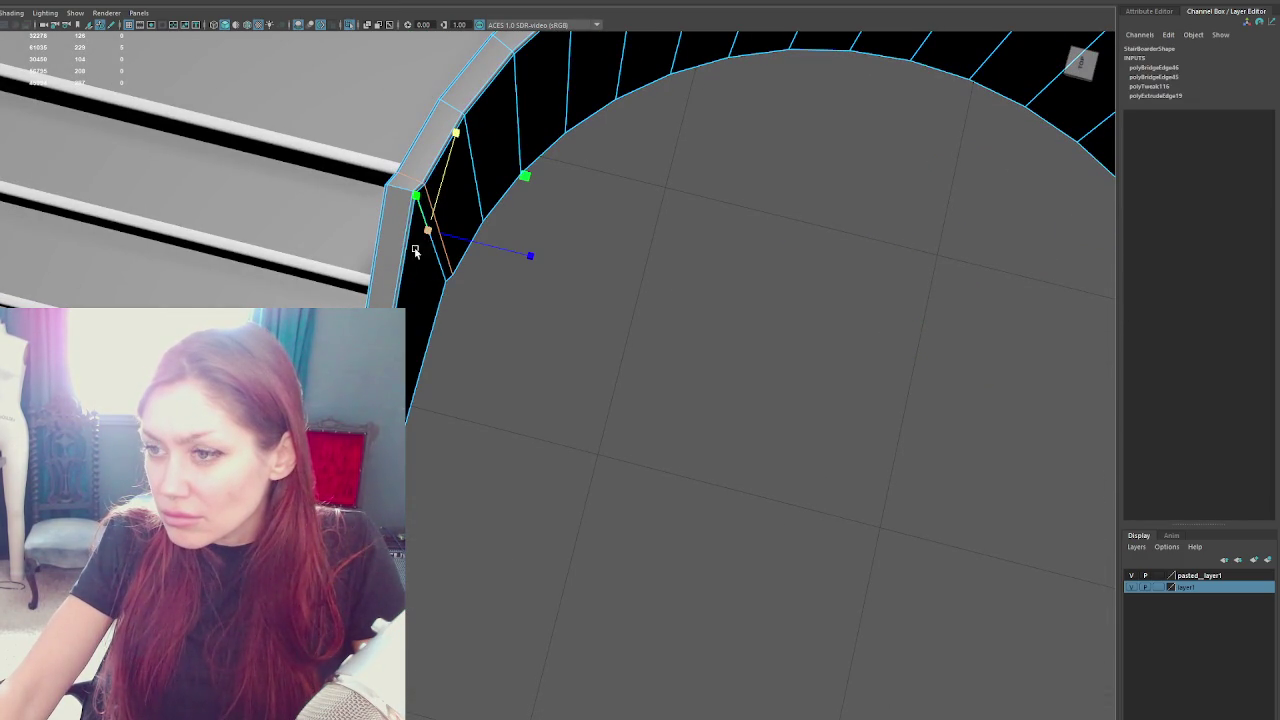
right_click(579, 288)
left_click(535, 282)
left_click(441, 250)
mouse_move(438, 255)
left_mouse_down()
mouse_move(451, 300)
mouse_move(440, 309)
left_mouse_up()
Grow the junction face selection to the adjacent strip and push it slightly outward on Z
left_click(441, 318)
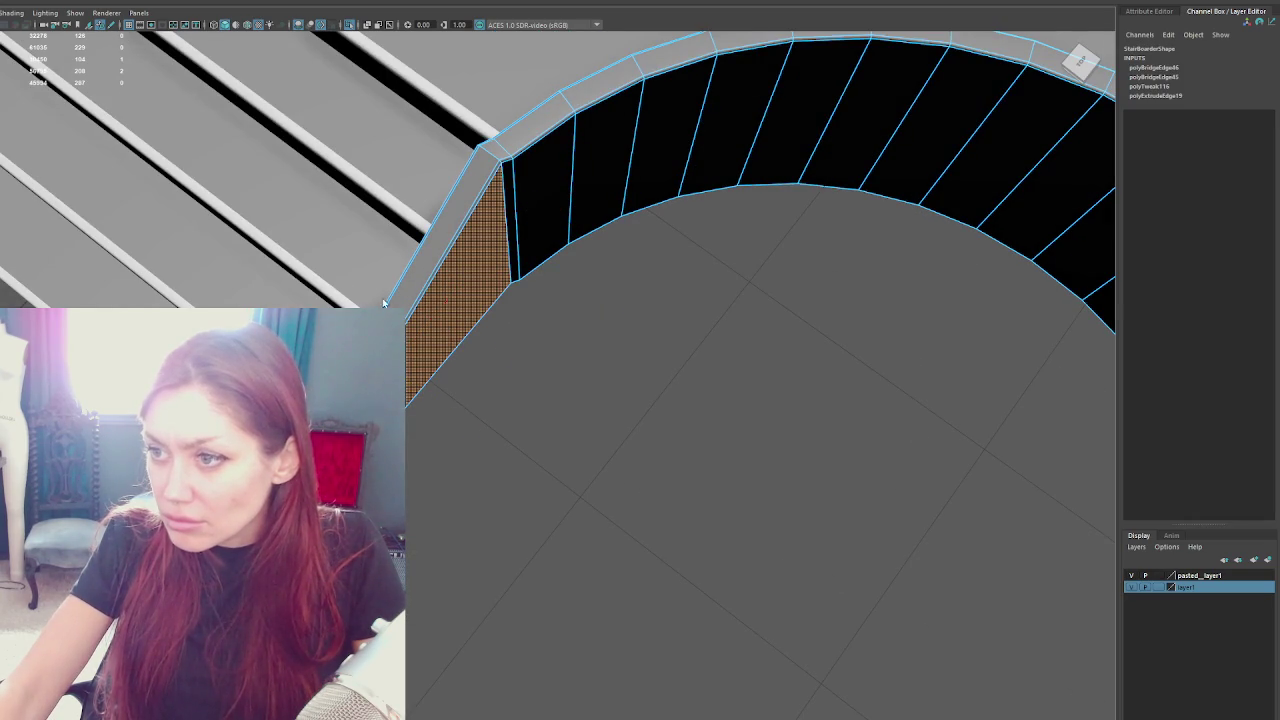
key("shift+period")
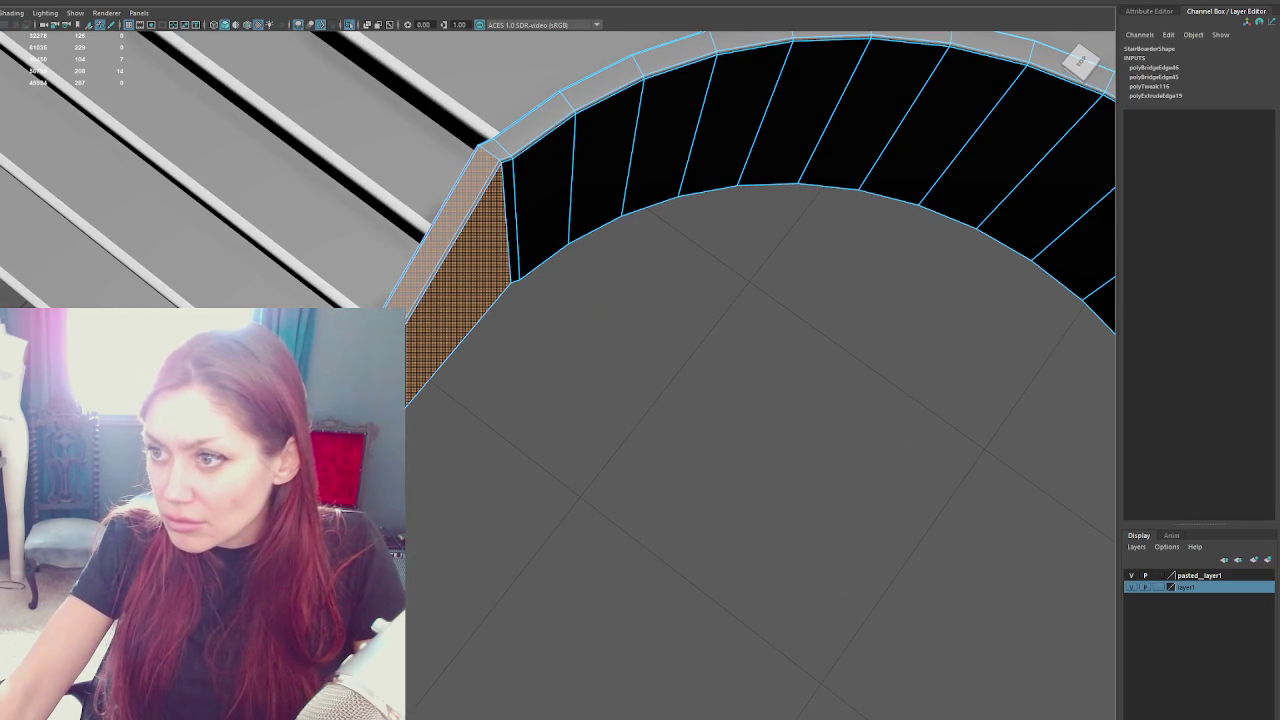
left_click_drag(416, 397, 430, 398)
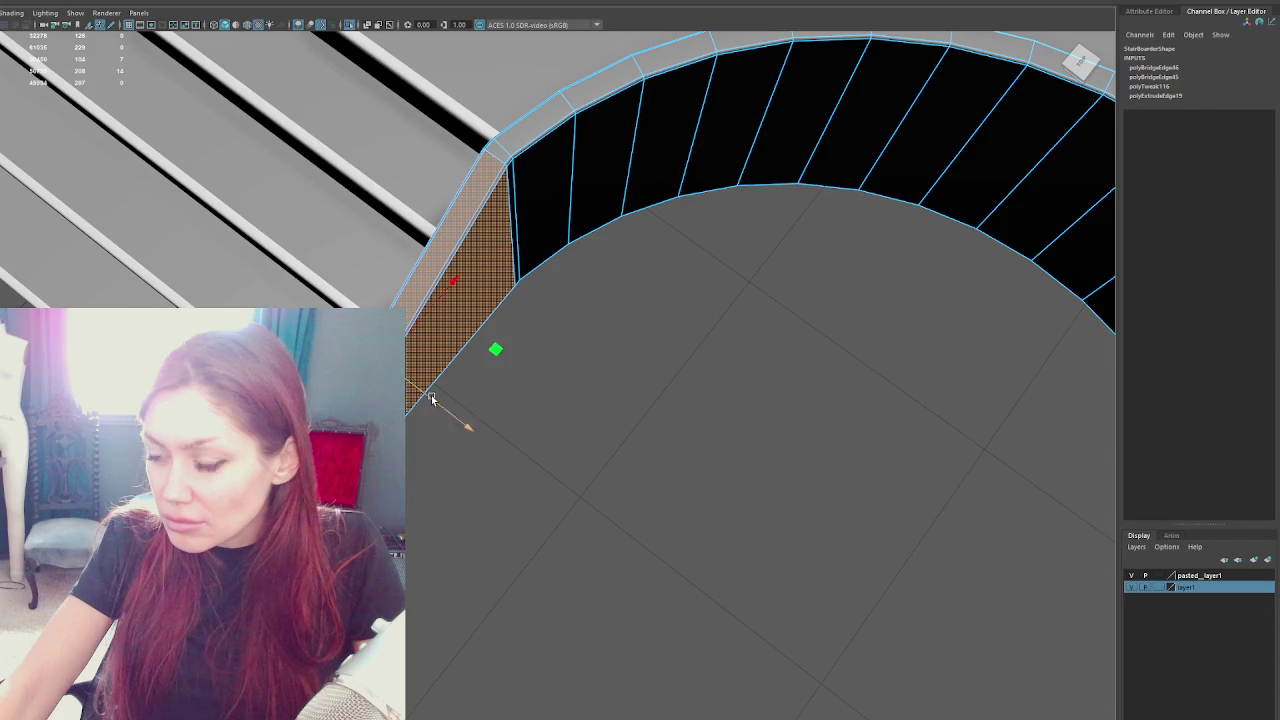
scroll(543, 360, "down", 5)
Shift a vertical edge of the wall along X near the stair junction
right_click(554, 350)
left_click(606, 343)
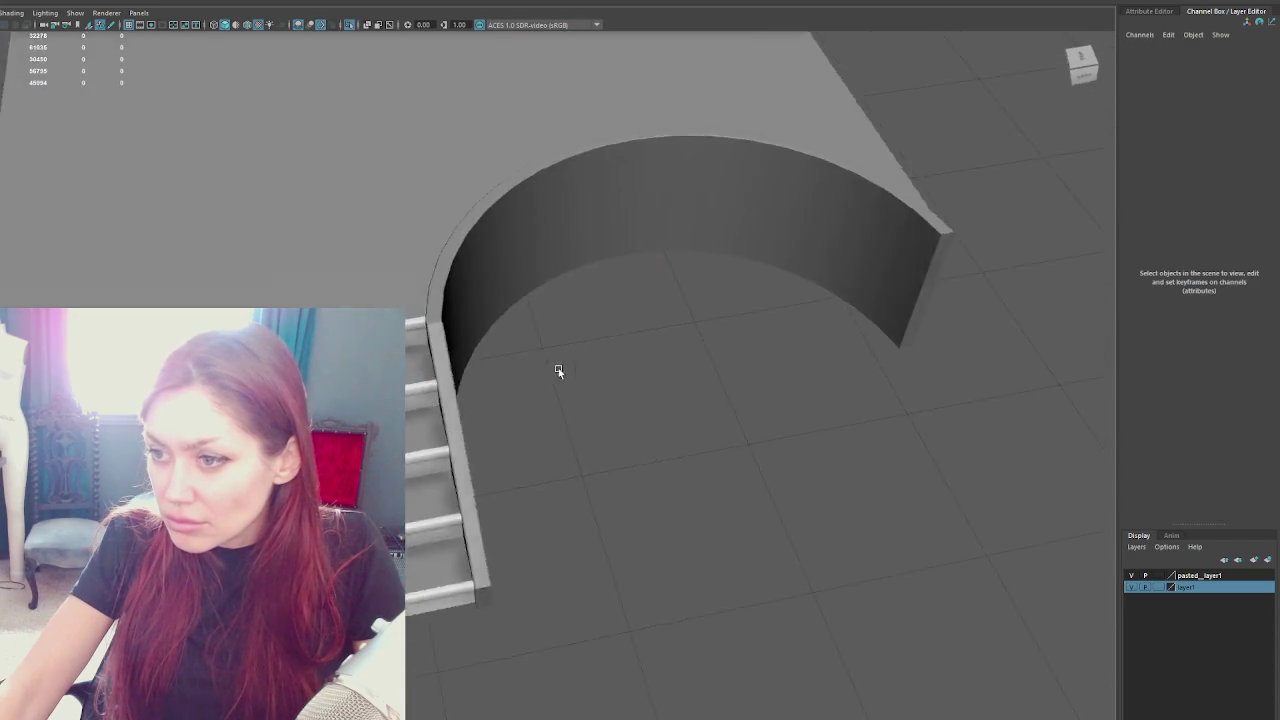
scroll(523, 354, "up", 5)
left_click(414, 294)
right_click(693, 303)
left_click(791, 321)
scroll(726, 394, "down", 5)
scroll(740, 402, "up", 5)
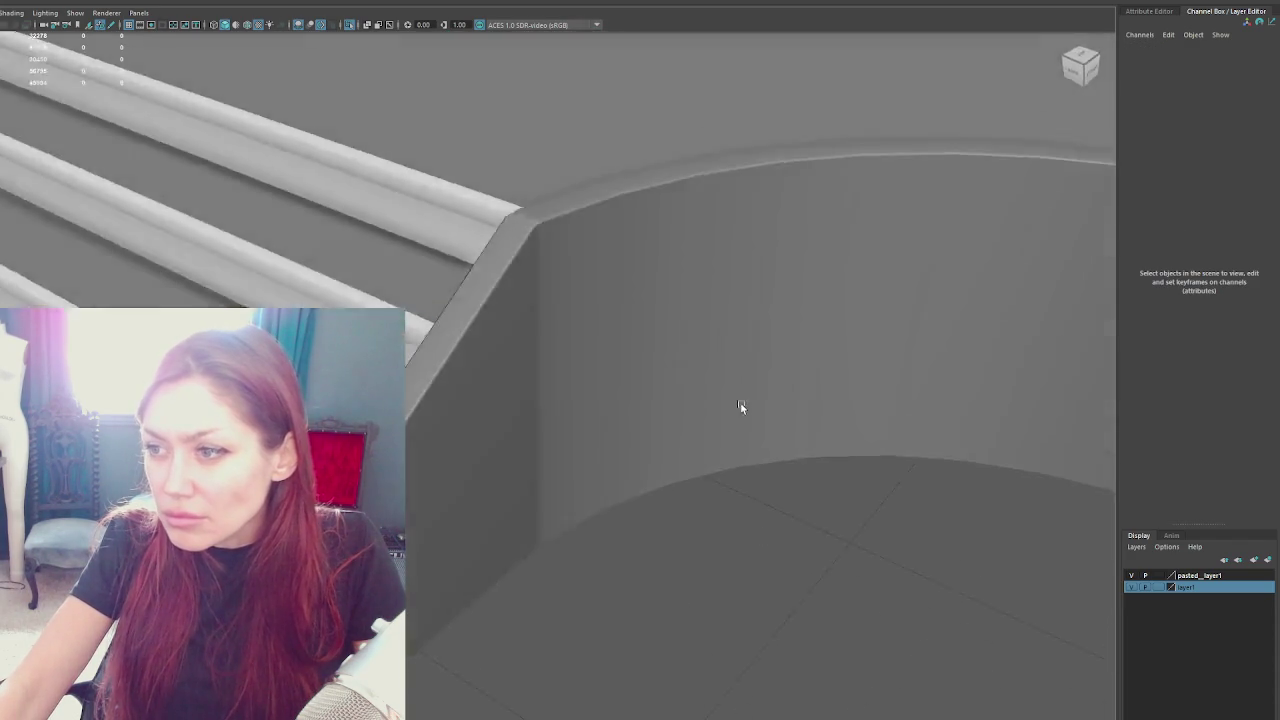
scroll(507, 411, "down", 3)
right_click(520, 289)
left_click(520, 265)
scroll(500, 330, "up", 3)
left_click(514, 330)
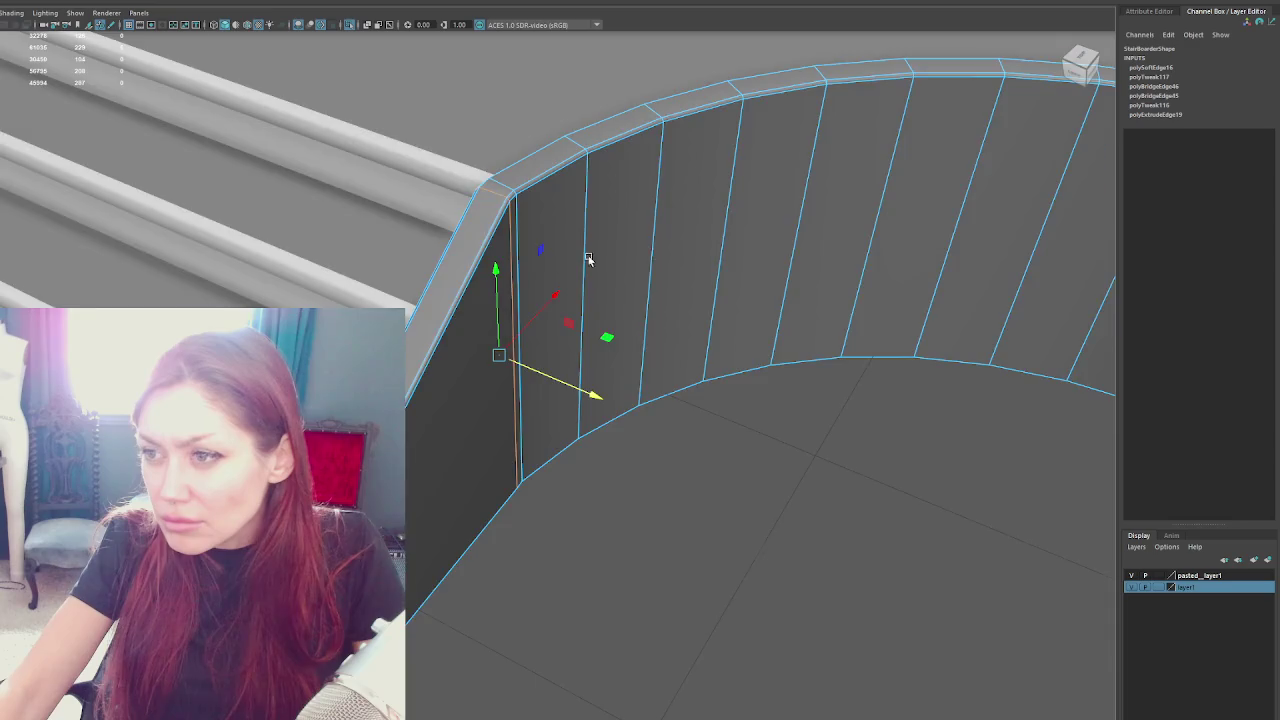
left_click_drag(576, 259, 518, 250)
left_click_drag(712, 391, 729, 391)
left_click(690, 389)
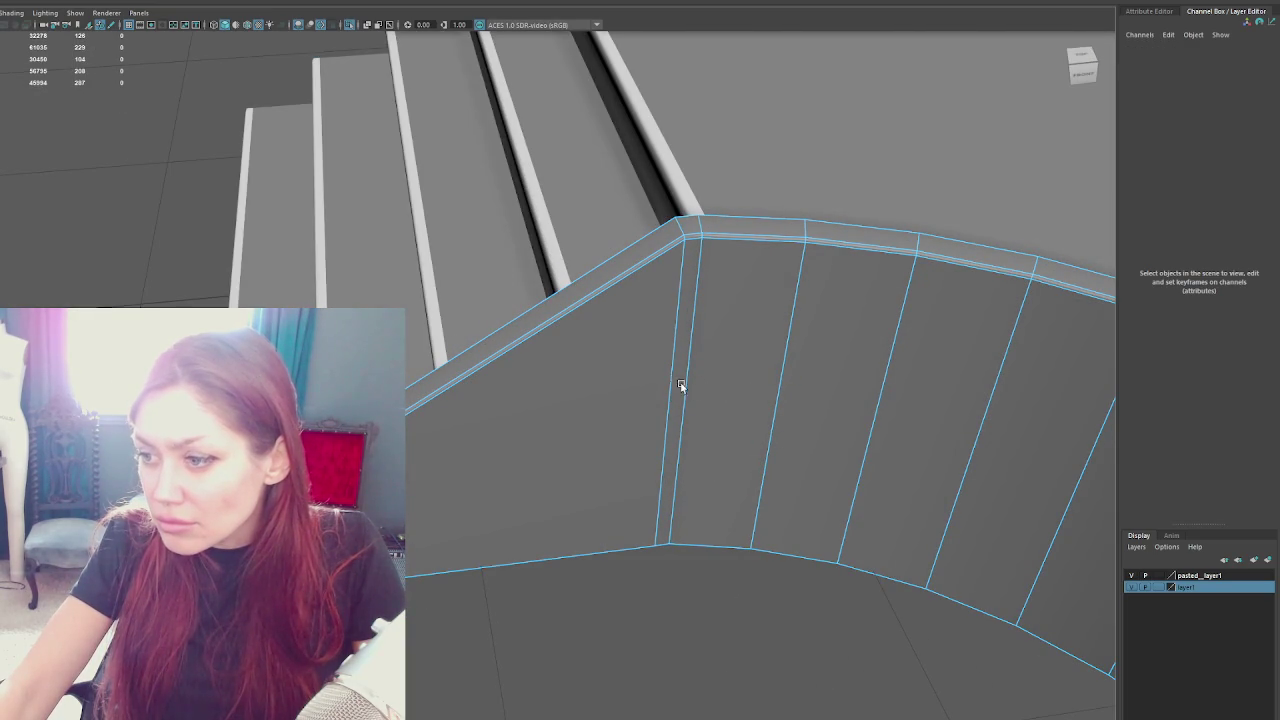
left_click(686, 305)
key("F8")
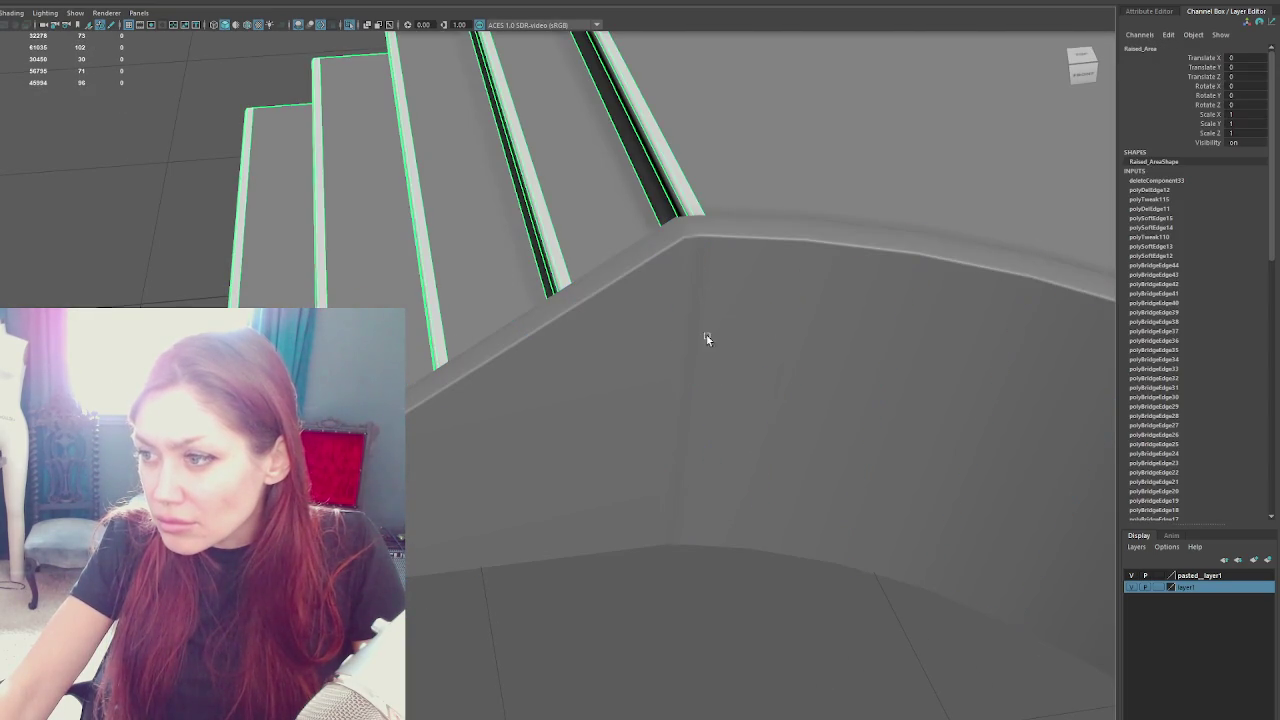
Slide the stair-corner vertical edge and its top vertex along the diagonal axis
mouse_move(725, 361)
left_mouse_down()
mouse_move(786, 400)
mouse_move(554, 266)
mouse_move(579, 396)
left_mouse_up()
left_click(579, 396)
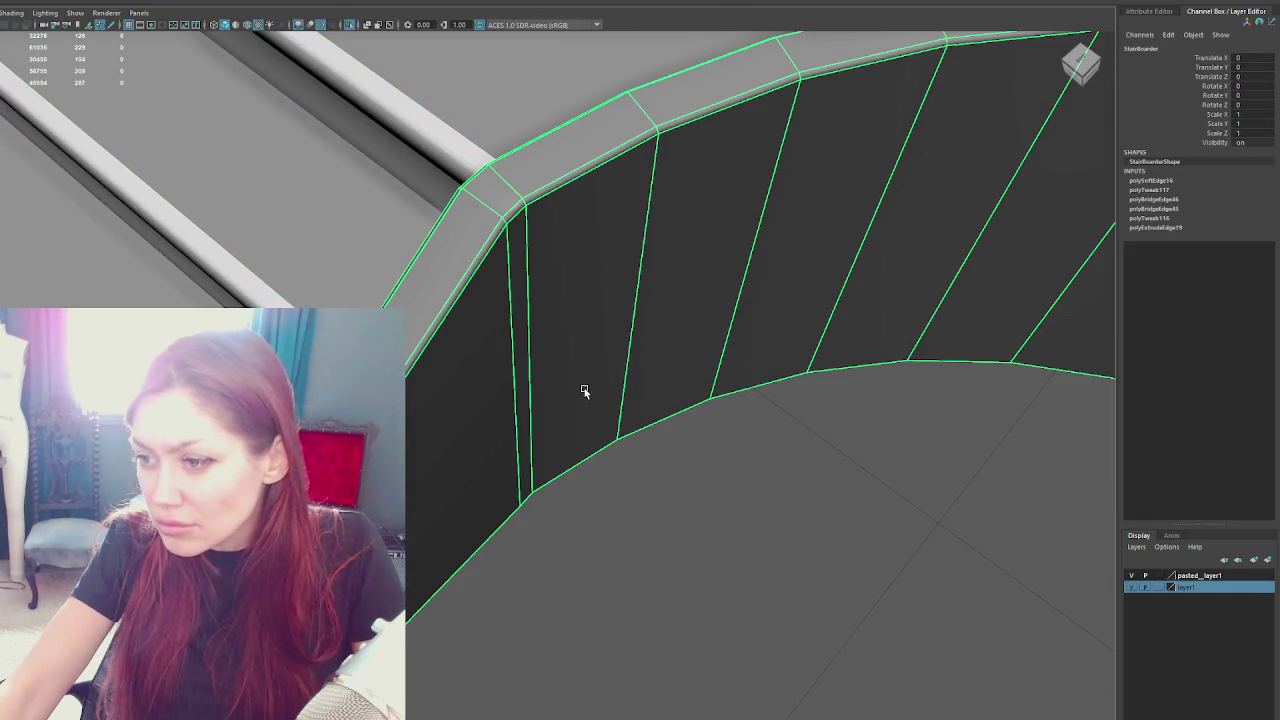
key("F10")
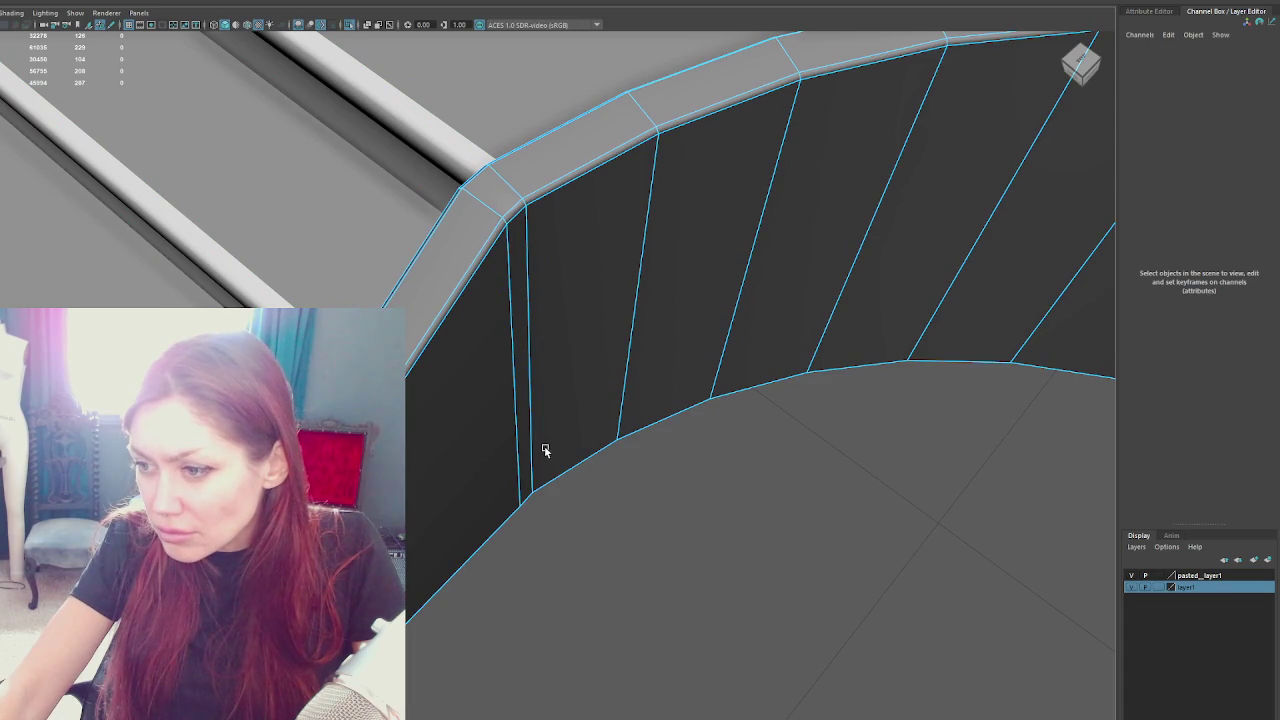
left_click(531, 432)
left_click_drag(584, 421, 586, 421)
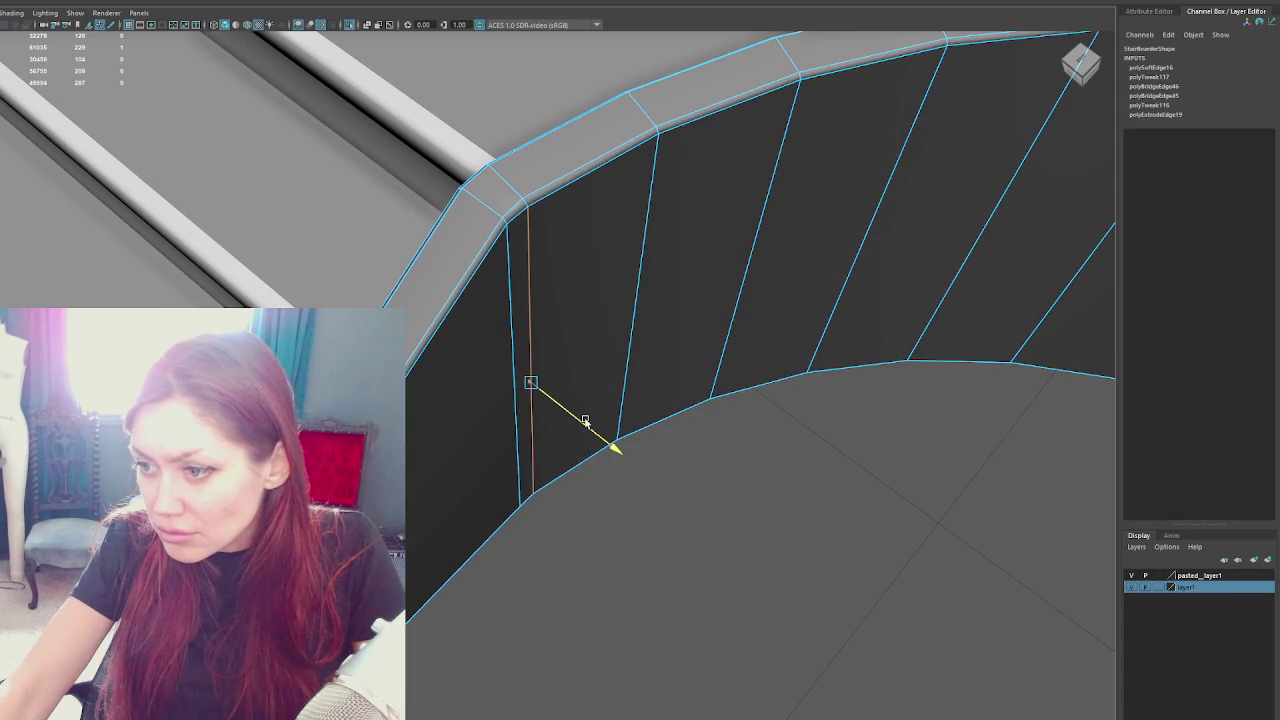
left_click(530, 212)
left_click_drag(548, 220, 557, 226)
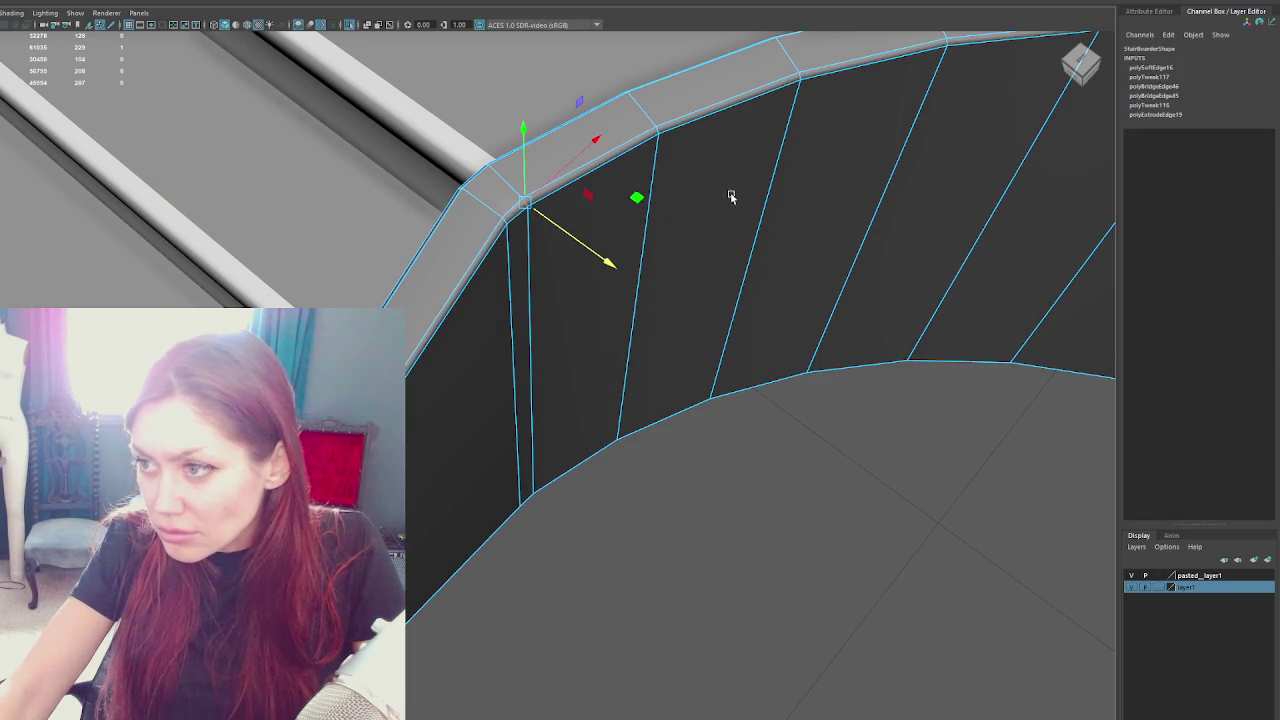
key("F8")
mouse_move(746, 434)
left_mouse_down()
mouse_move(746, 457)
mouse_move(802, 411)
left_mouse_up()
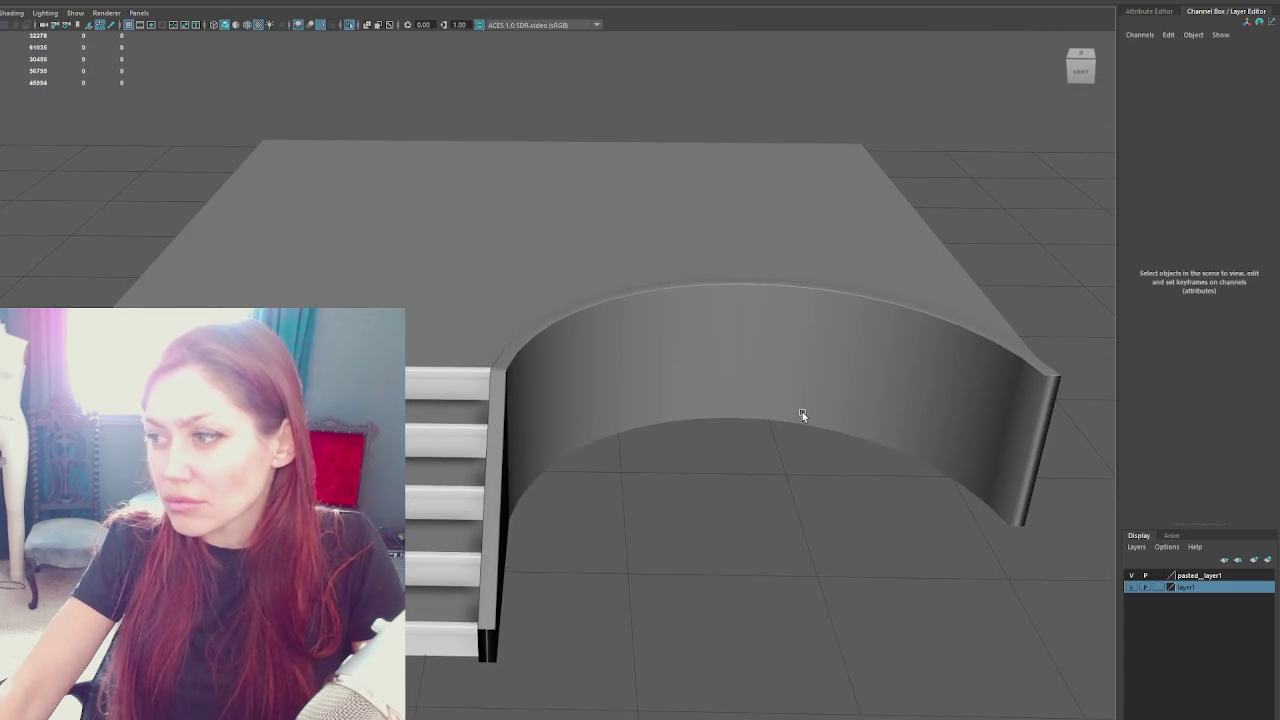
Extrude the wall's end face outward into a narrow post
left_click(802, 411)
left_click_drag(940, 371, 606, 357)
scroll(917, 380, "up", 5)
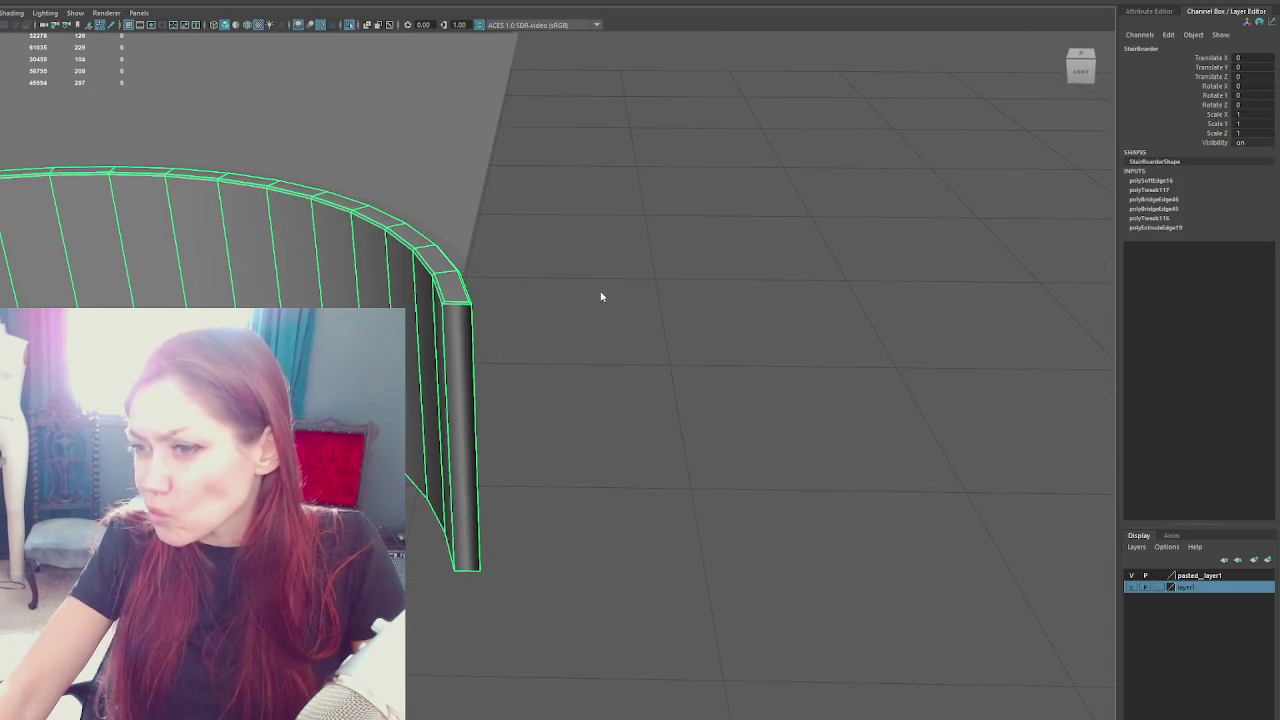
key("F11")
scroll(486, 307, "up", 3)
left_click(410, 283)
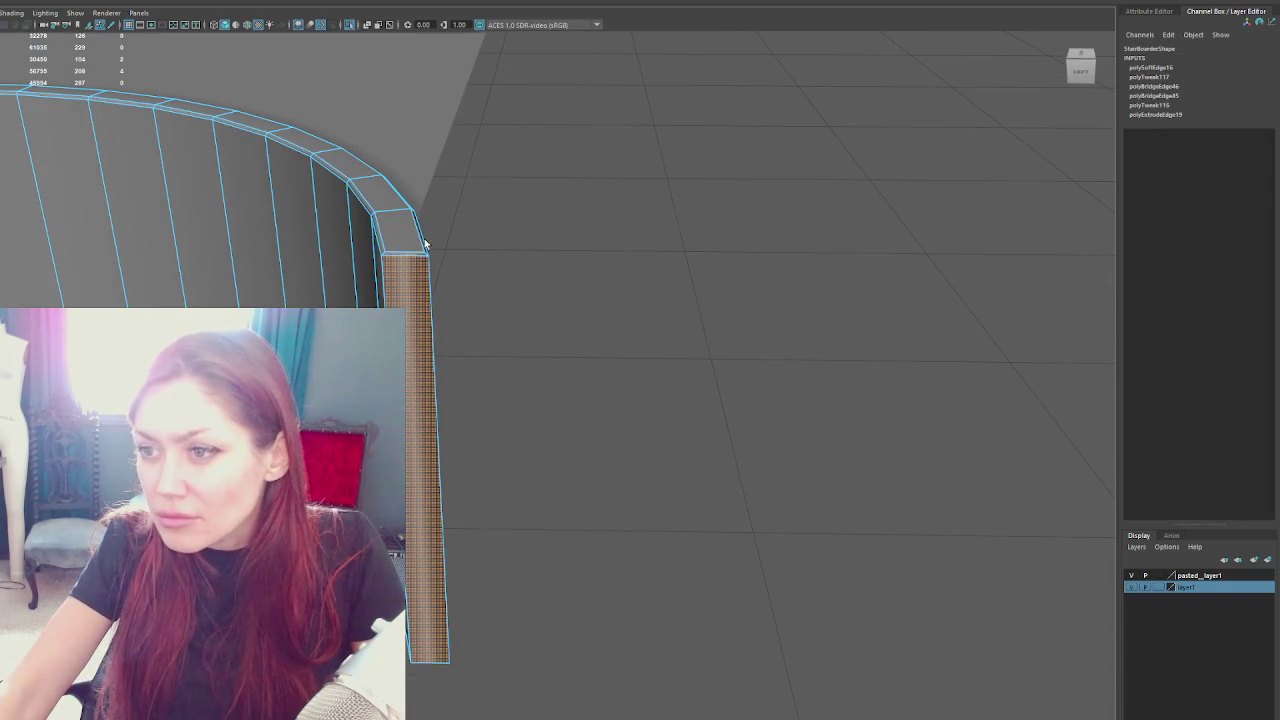
key("ctrl+e")
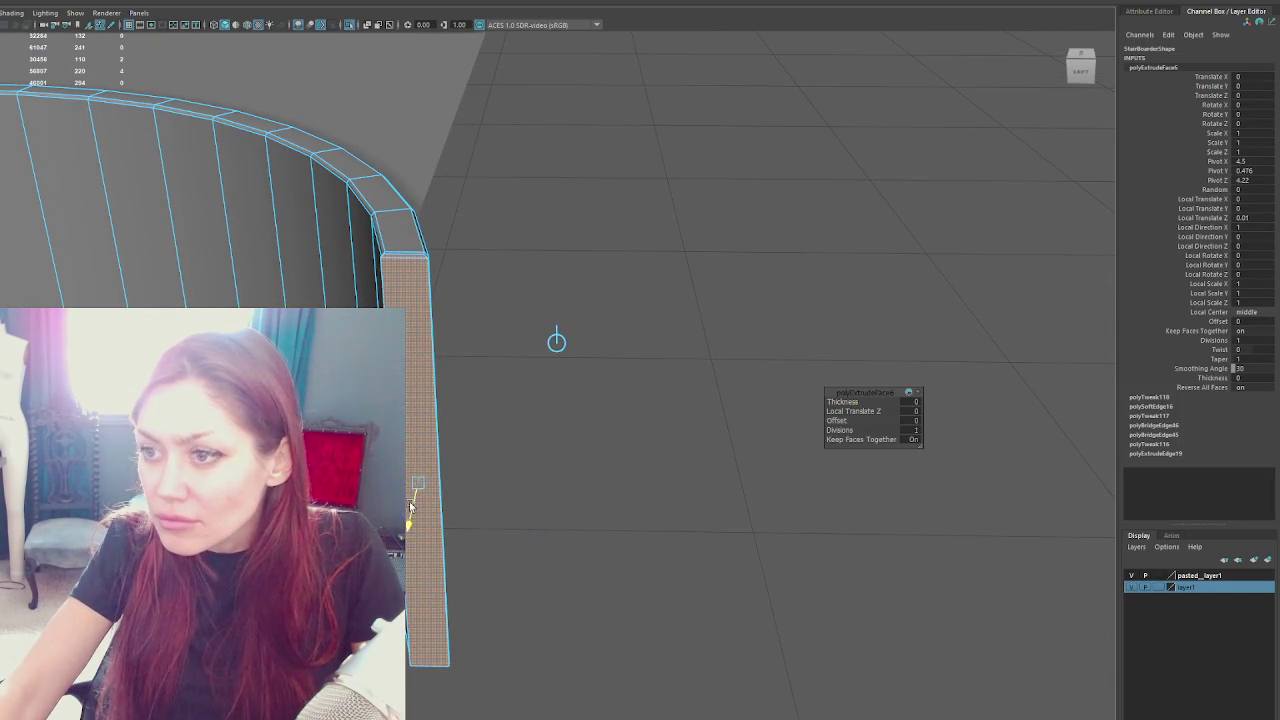
mouse_move(419, 484)
left_mouse_down()
mouse_move(457, 480)
mouse_move(439, 482)
mouse_move(424, 450)
left_mouse_up()
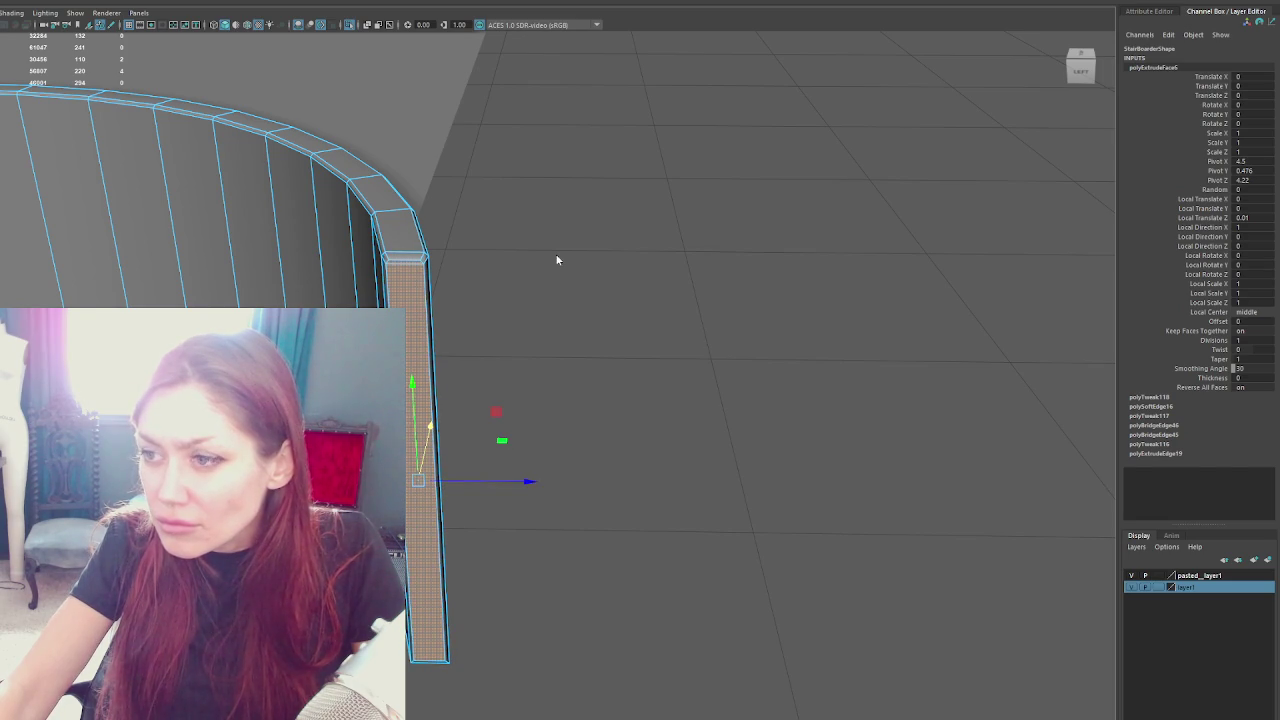
Raise the post's top face slightly on Y
left_click(403, 262)
key("f")
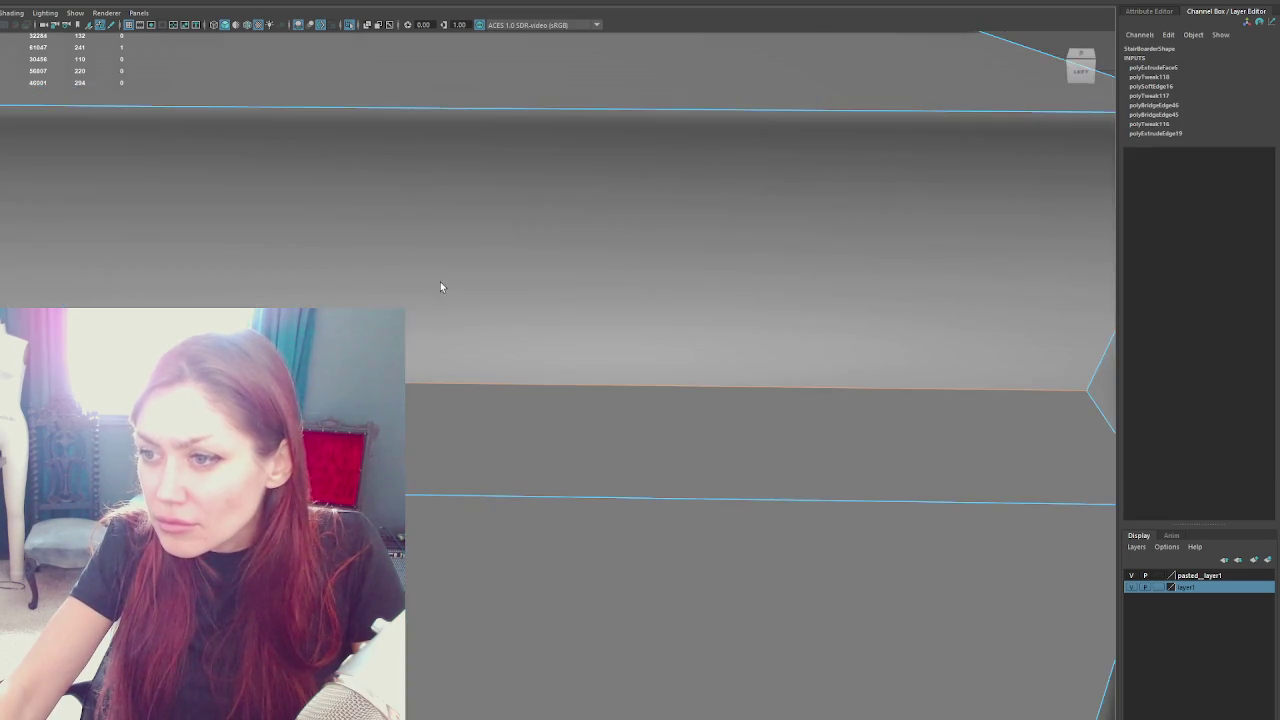
left_click_drag(424, 272, 695, 275)
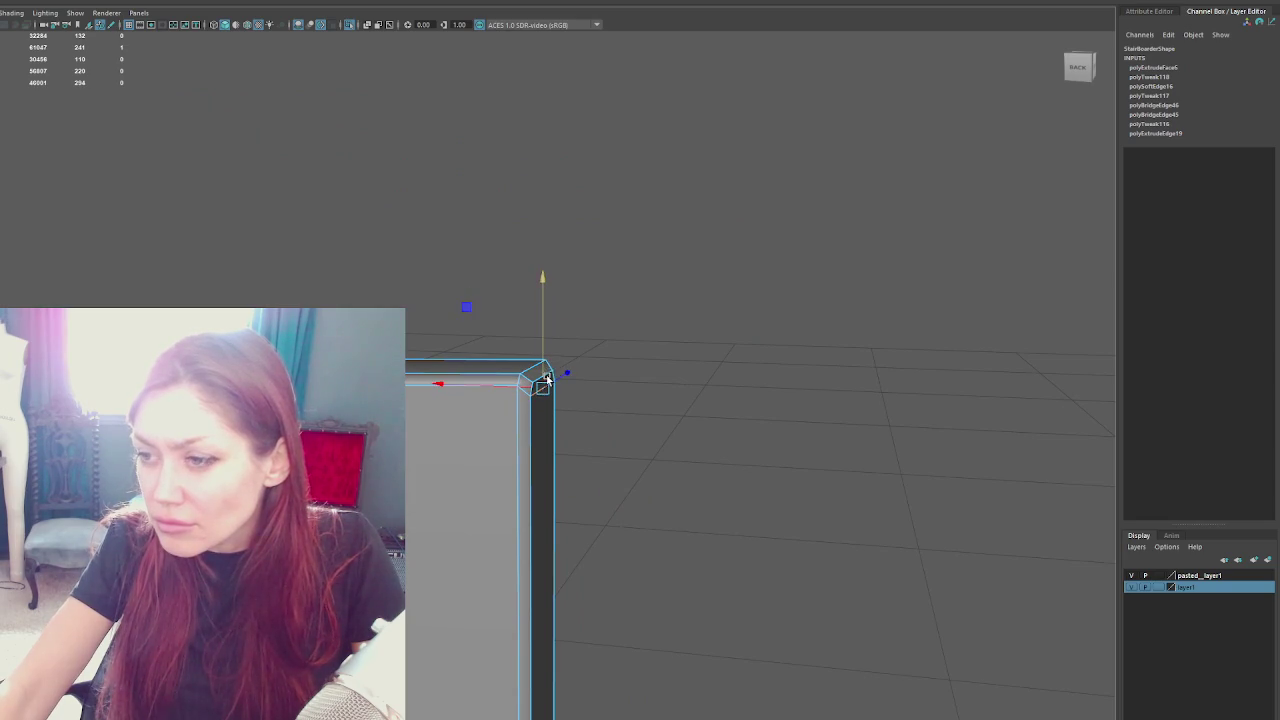
mouse_move(545, 353)
left_mouse_down()
mouse_move(594, 263)
mouse_move(623, 331)
mouse_move(563, 120)
left_mouse_up()
right_click(677, 370)
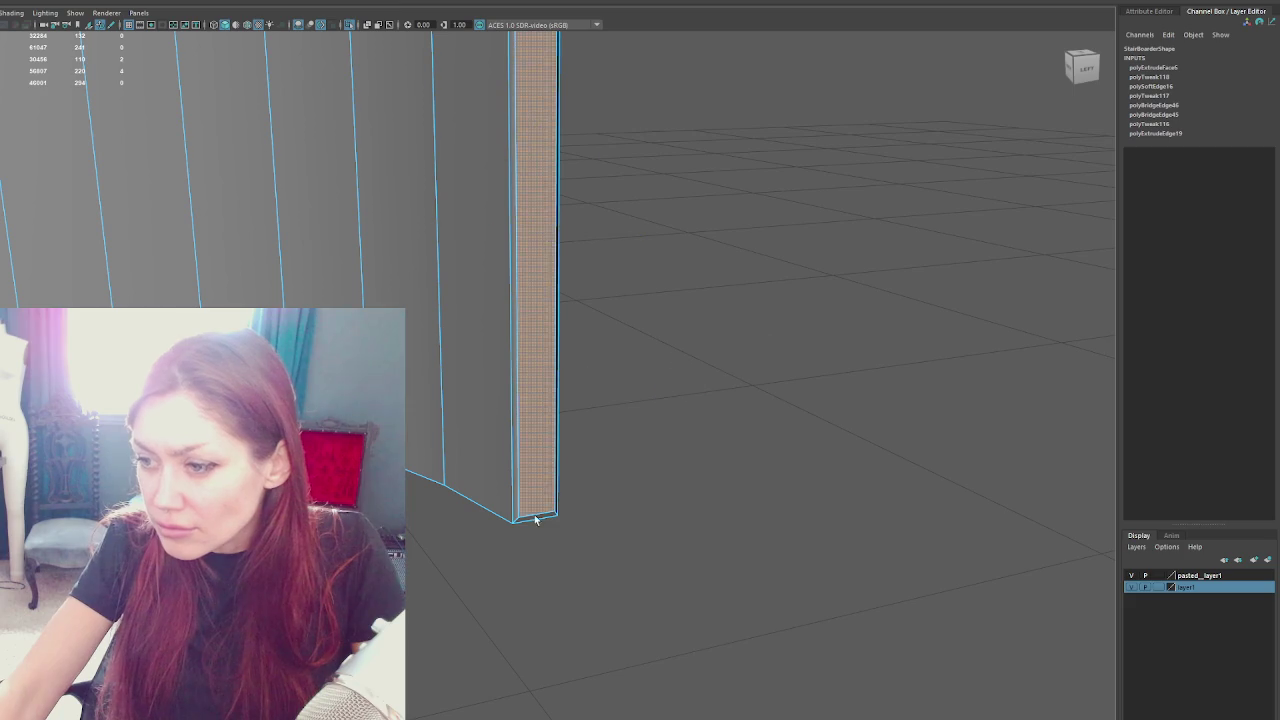
left_click(606, 511)
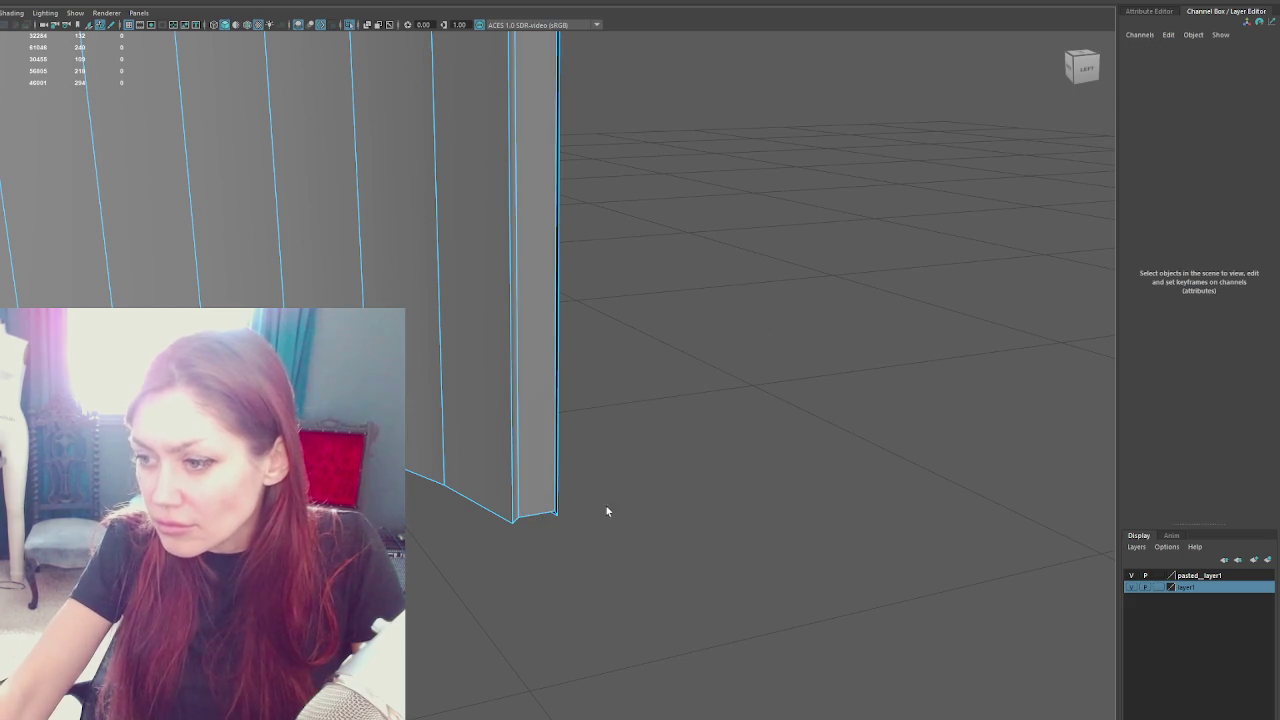
left_click(539, 513)
left_click_drag(537, 502, 700, 386)
scroll(700, 386, "up", 5)
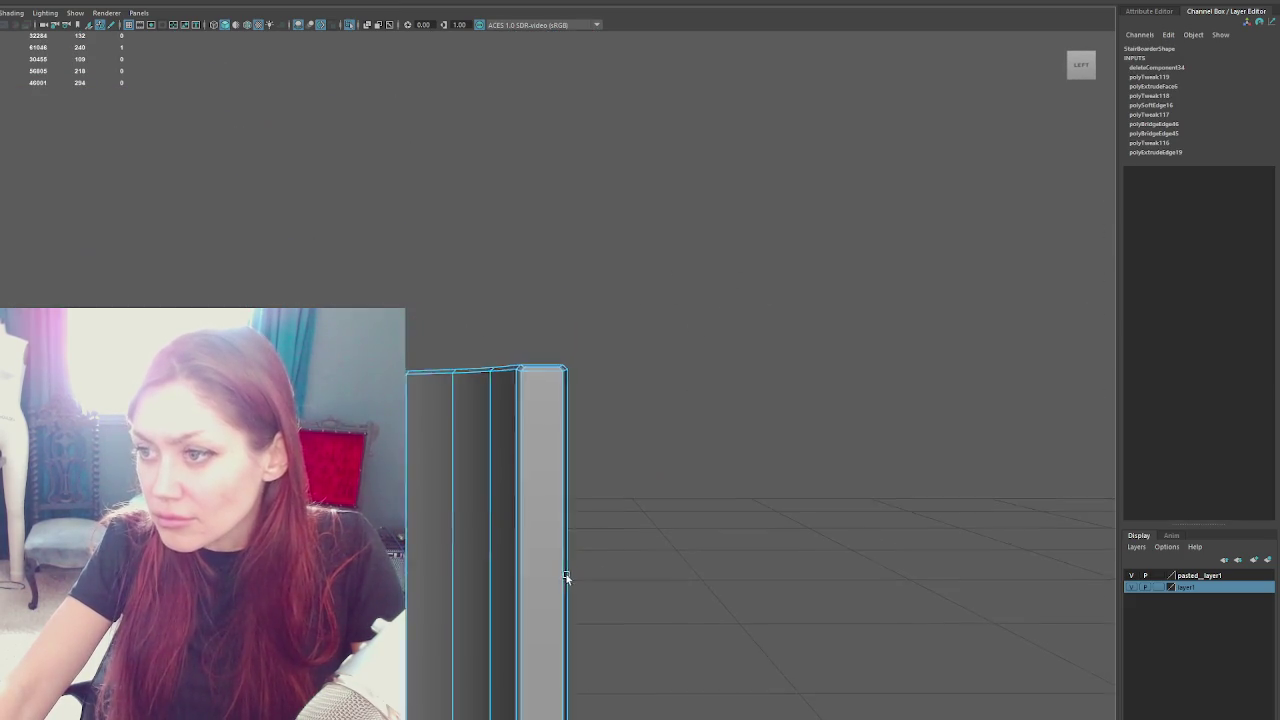
Combine the curved StairBoarder wall and its end pillar into a single mesh
left_click(751, 294)
scroll(594, 372, "down", 3)
right_click(740, 269, "shift")
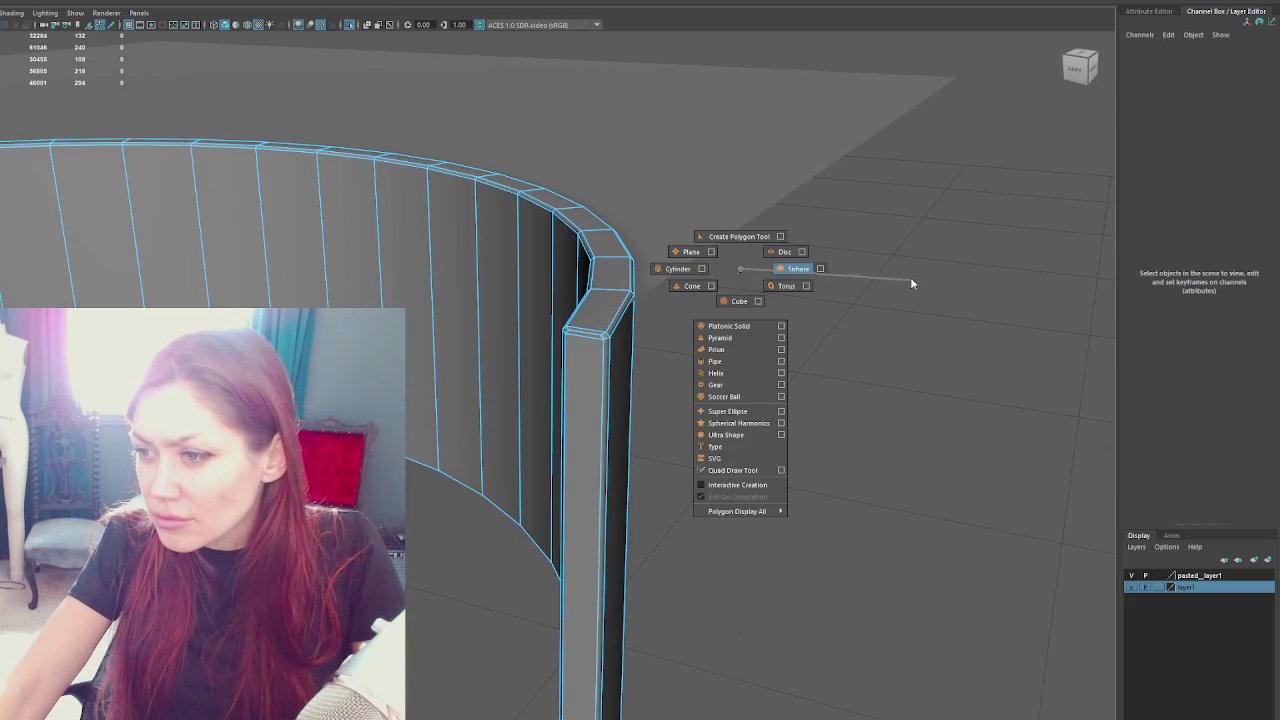
key("Escape")
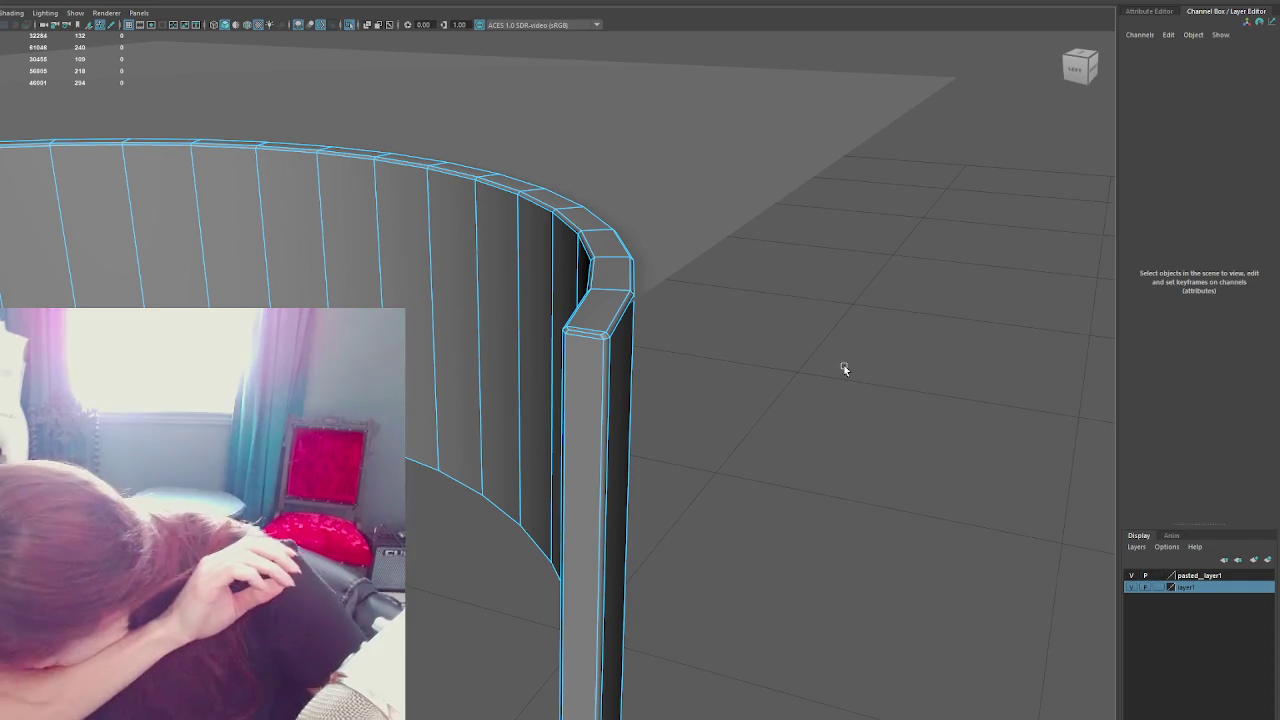
left_click(619, 371)
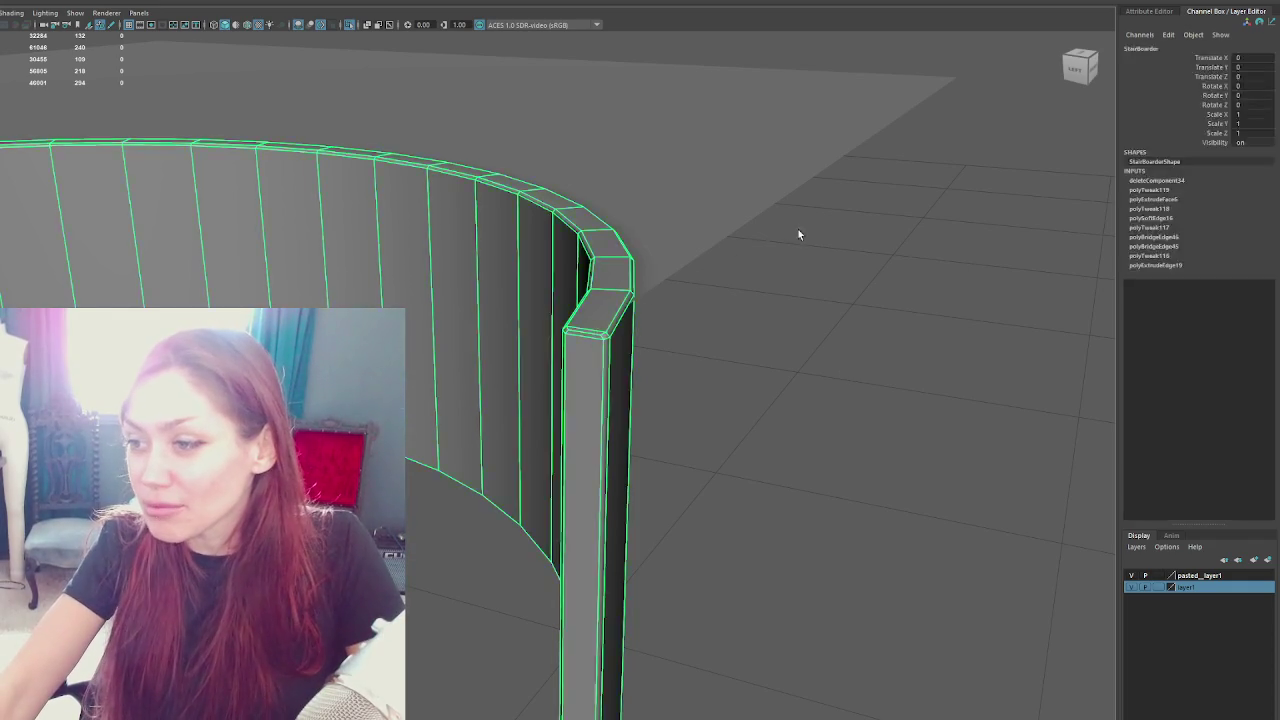
right_click(857, 290, "shift")
left_click(1090, 334)
Frame the combined StairBoarder wall and orbit to face the pillar end
scroll(776, 321, "down", 3)
left_click_drag(740, 423, 554, 363)
scroll(554, 363, "up", 3)
left_click(417, 436)
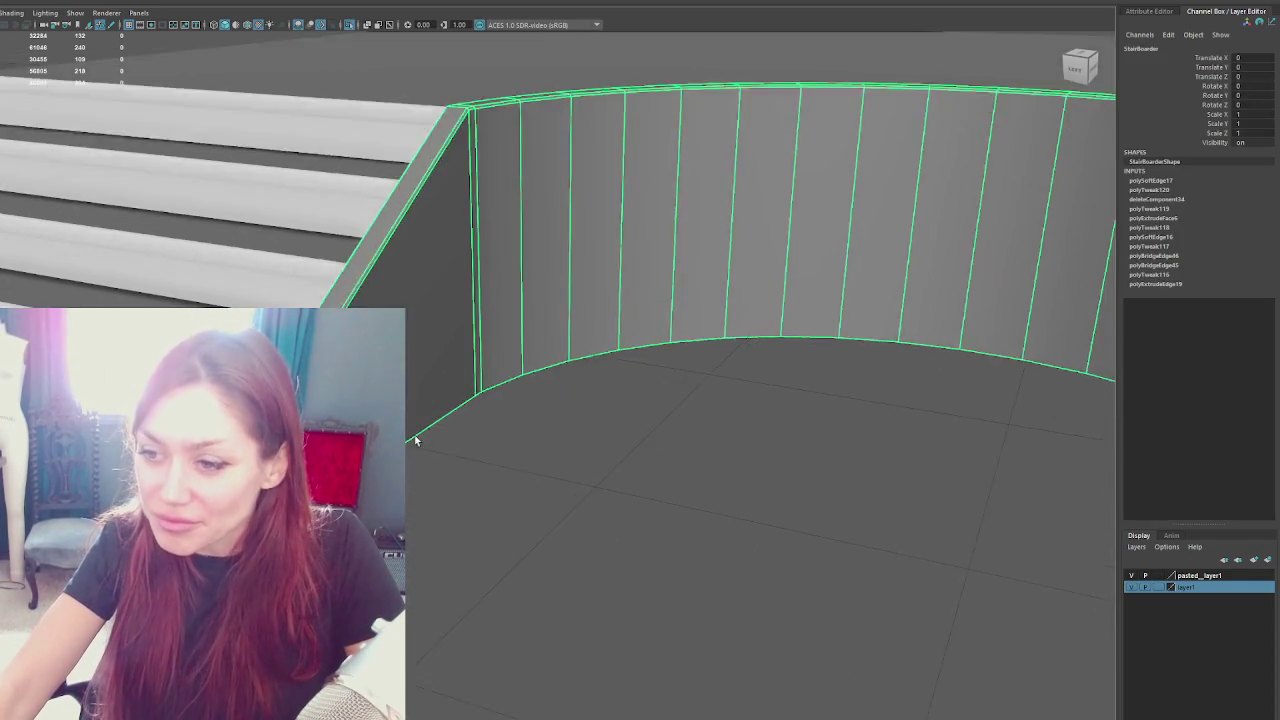
key("f")
left_click_drag(417, 436, 606, 349)
scroll(580, 400, "up", 3)
mouse_move(585, 407)
left_mouse_down()
mouse_move(457, 282)
mouse_move(484, 297)
left_mouse_up()
Select the pillar's end face and extrude it outward
key("F11")
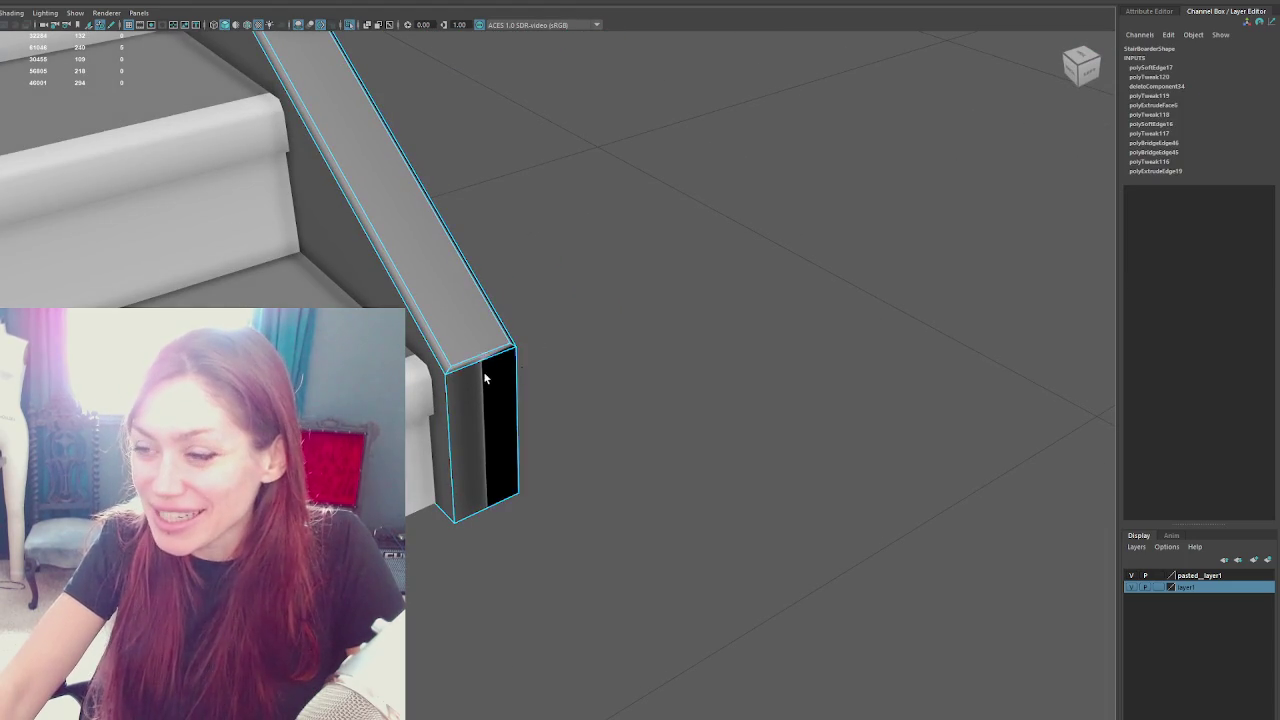
left_click(512, 352)
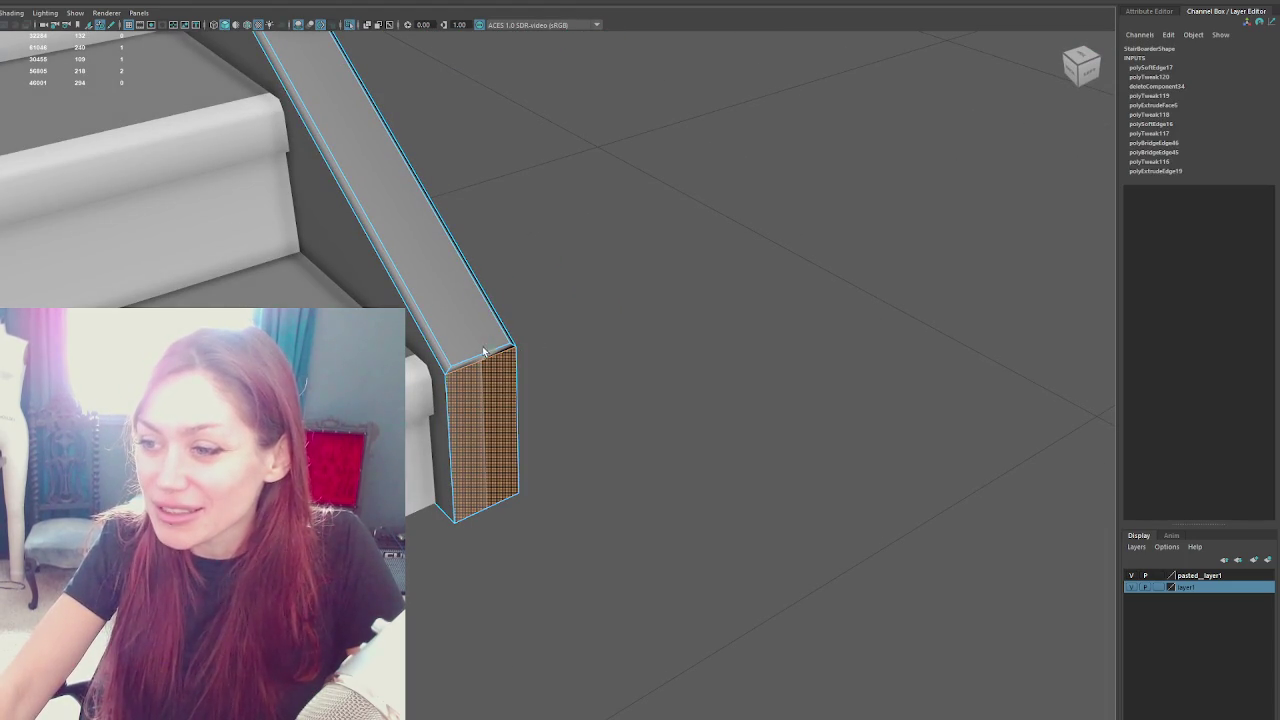
key("Delete")
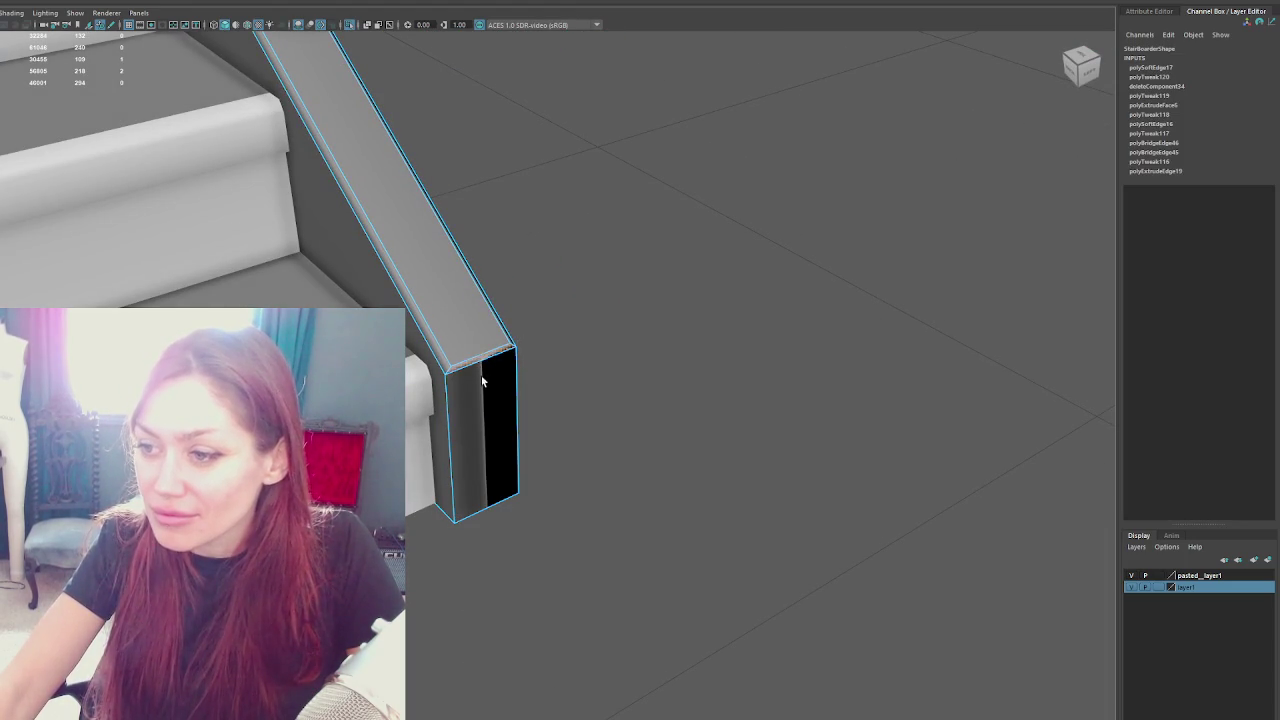
key("ctrl+z")
key("ctrl+e")
mouse_move(463, 420)
left_mouse_down()
mouse_move(500, 430)
mouse_move(574, 403)
mouse_move(485, 440)
left_mouse_up()
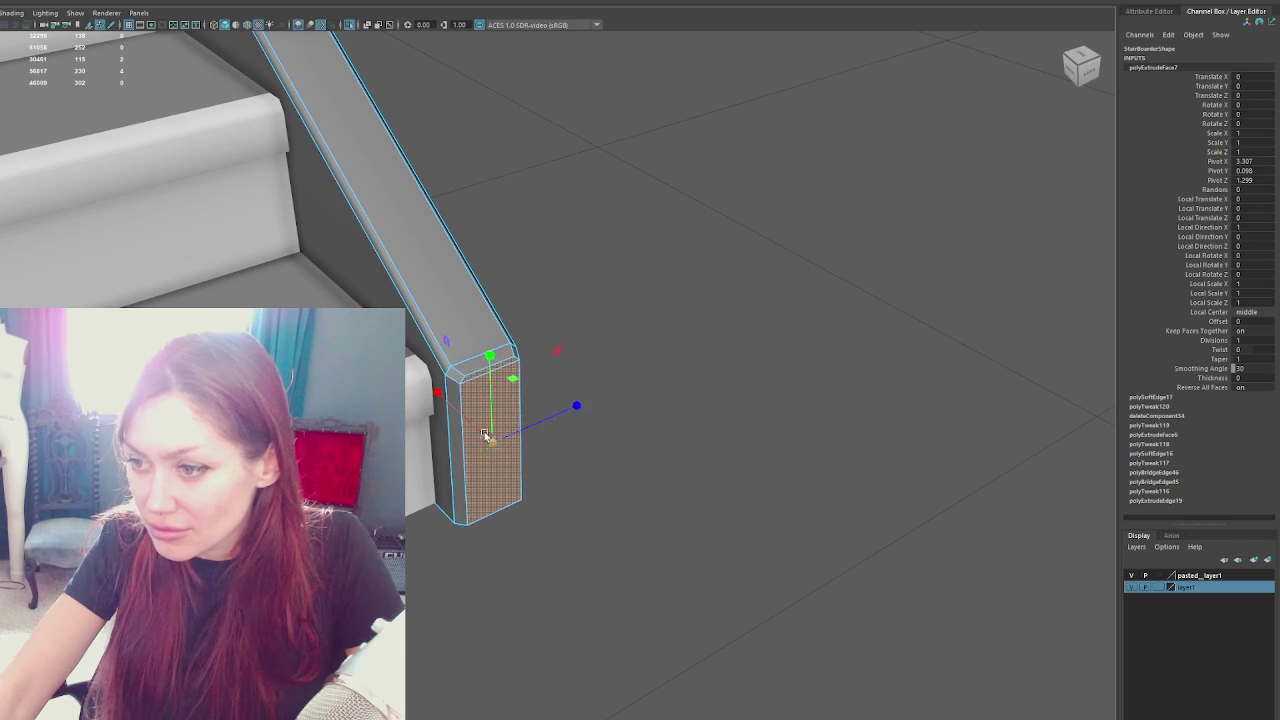
Soften the edges along the pillar's bottom
mouse_move(634, 334)
left_mouse_down()
mouse_move(603, 314)
mouse_move(472, 430)
left_mouse_up()
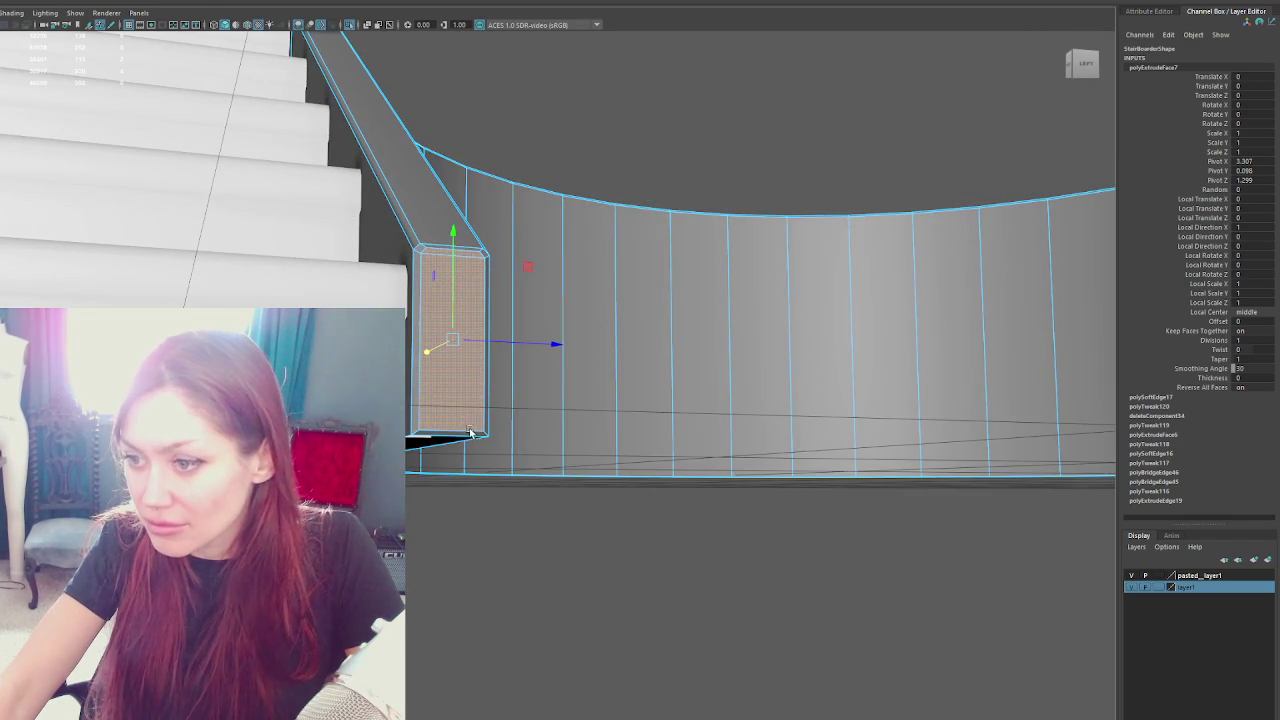
left_click(472, 432)
right_click(438, 428)
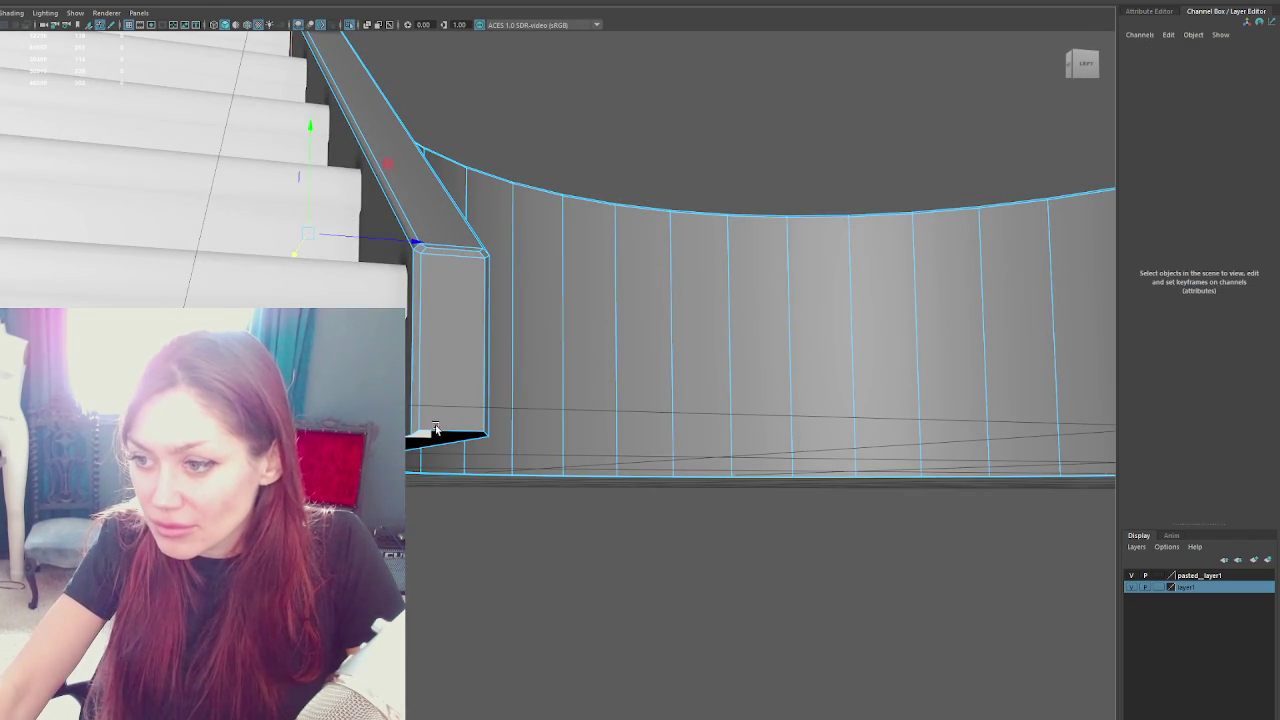
left_click(441, 430)
left_click(442, 432)
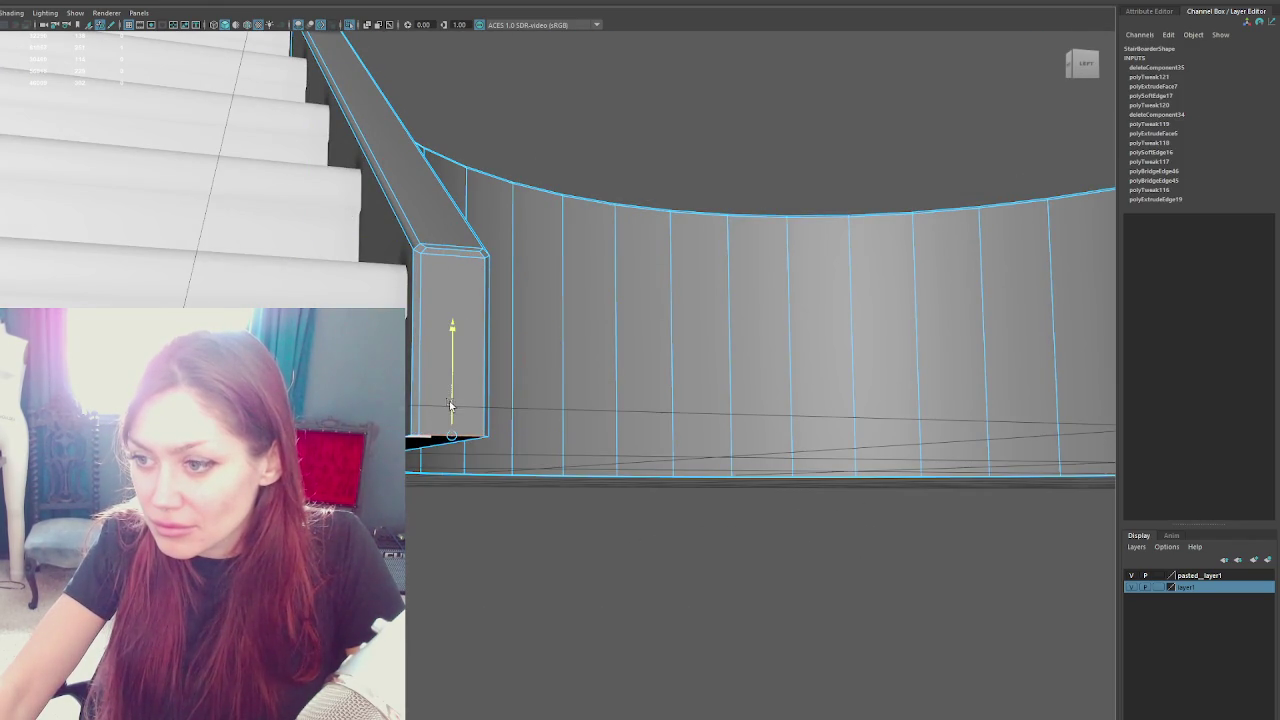
key("F8")
left_click_drag(458, 283, 508, 249)
right_click(508, 249)
mouse_move(731, 263)
left_mouse_down()
mouse_move(774, 426)
mouse_move(671, 443)
mouse_move(761, 409)
left_mouse_up()
Select every face of the curved StairBoarder wall
left_click(774, 426)
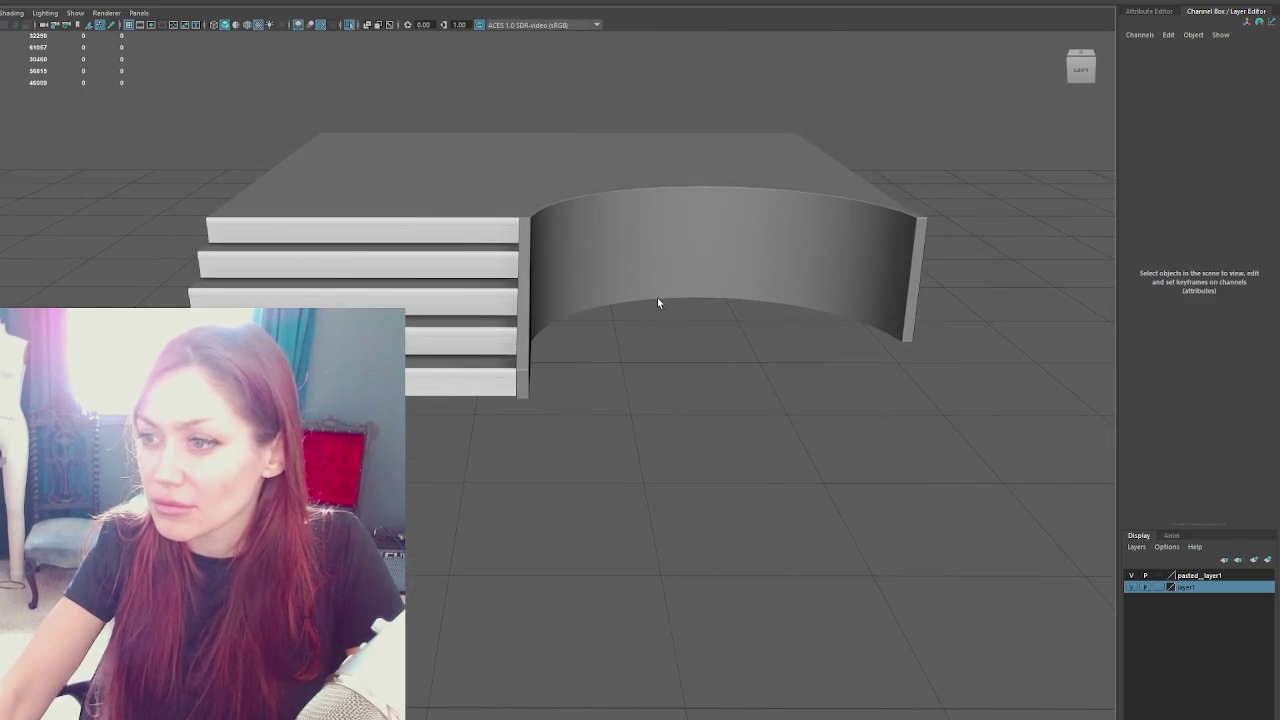
left_click(639, 188)
key("F11")
left_click_drag(446, 94, 926, 492)
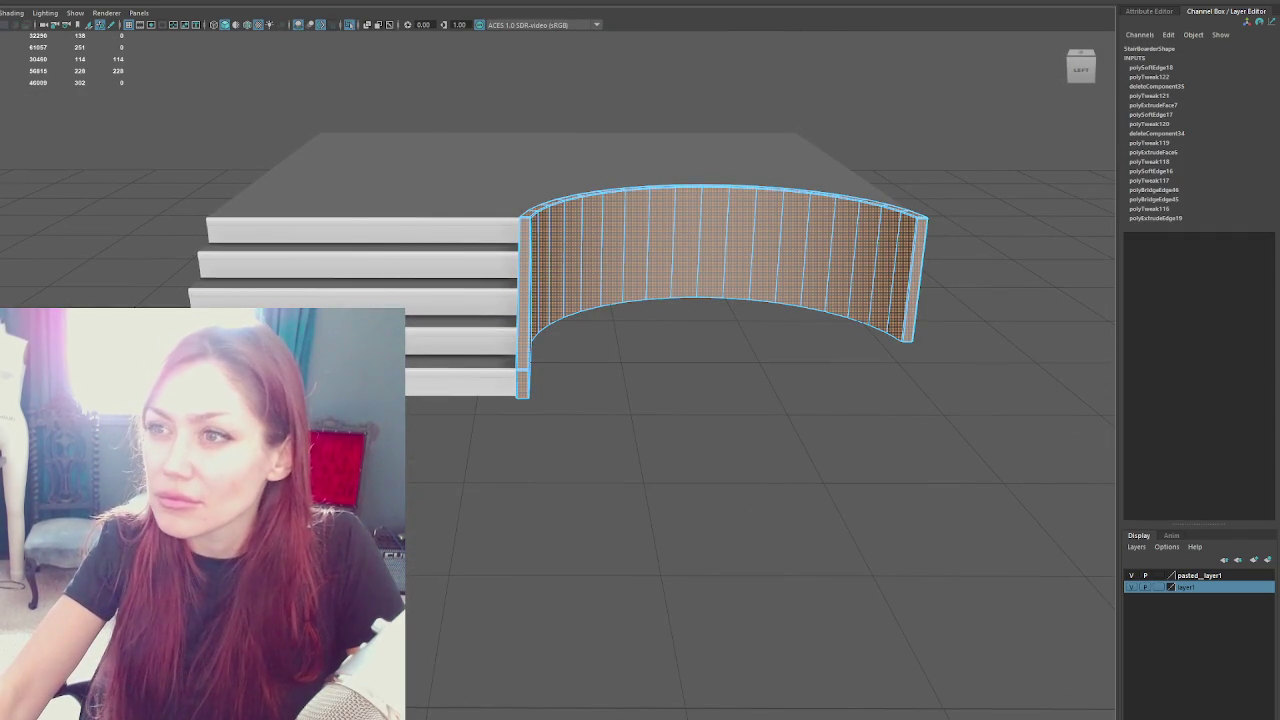
Apply a planar UV projection to the StairBoarder wall's faces
left_click(228, 2)
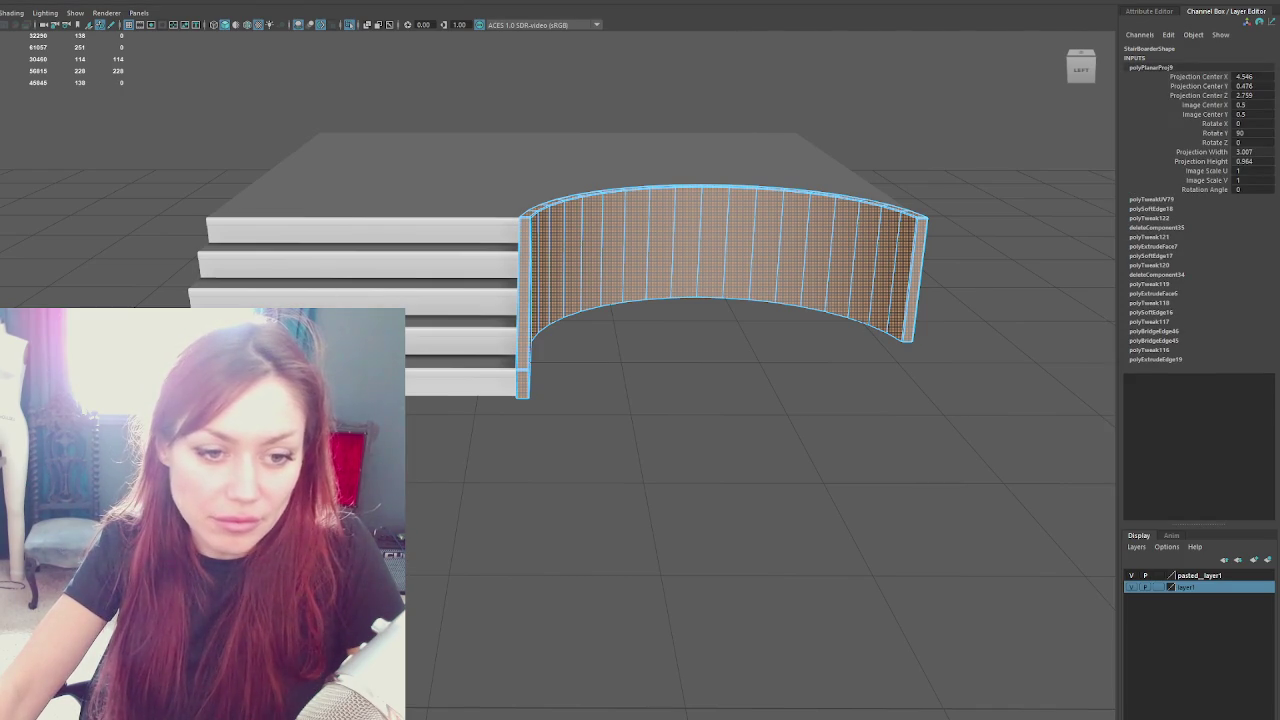
key("F8")
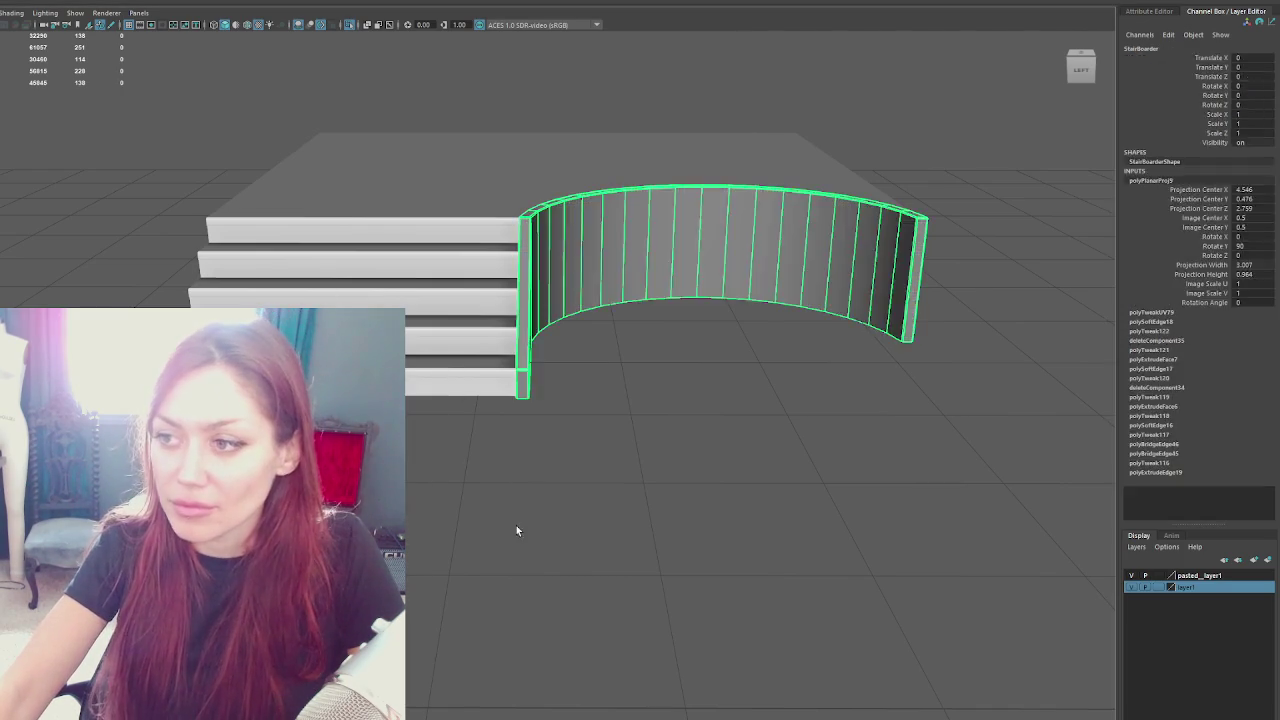
left_click(517, 529)
Select the whole Apothecary group and export it over Apothecary.fbx
left_click(646, 220)
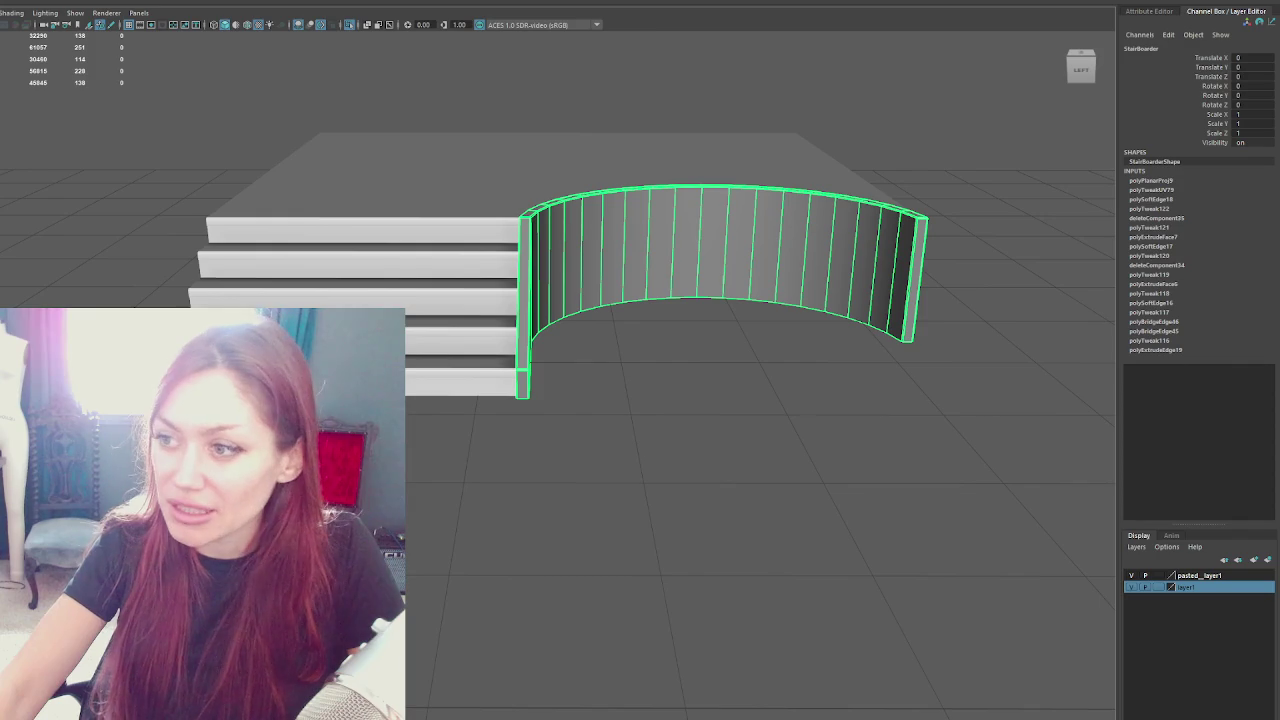
key("Up")
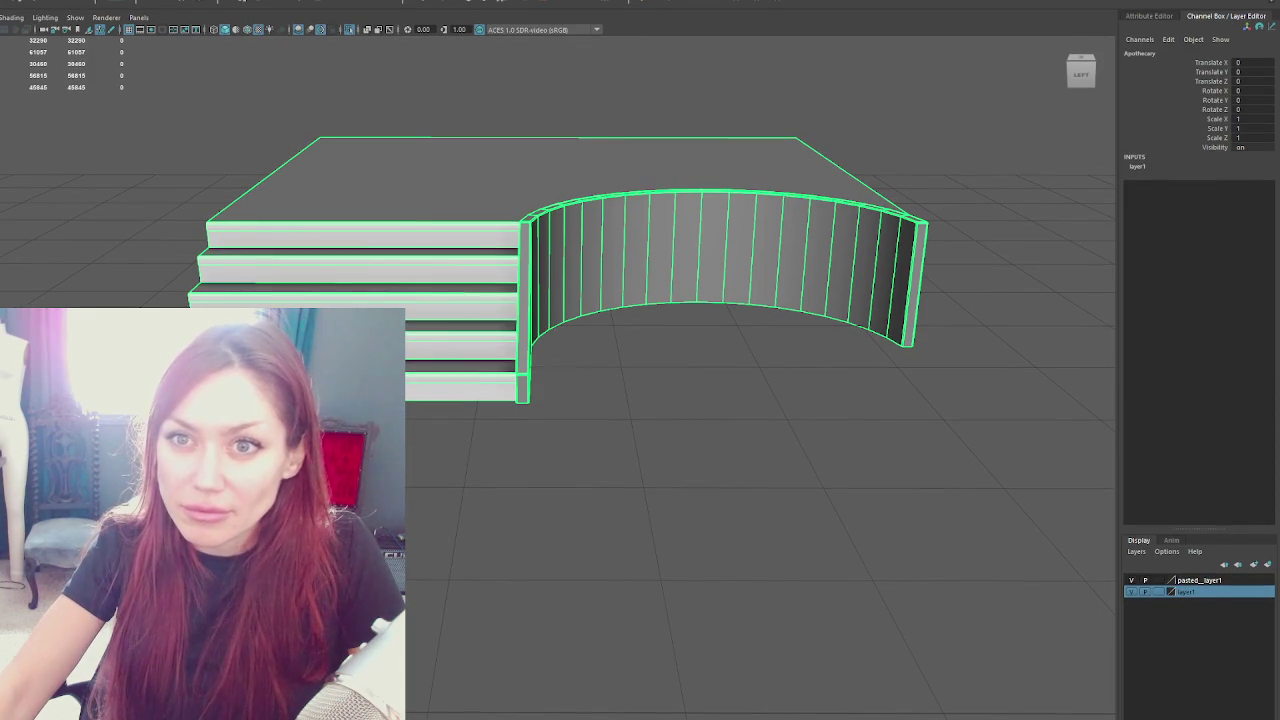
key("ctrl+alt+e")
key("Return")
key("Return")
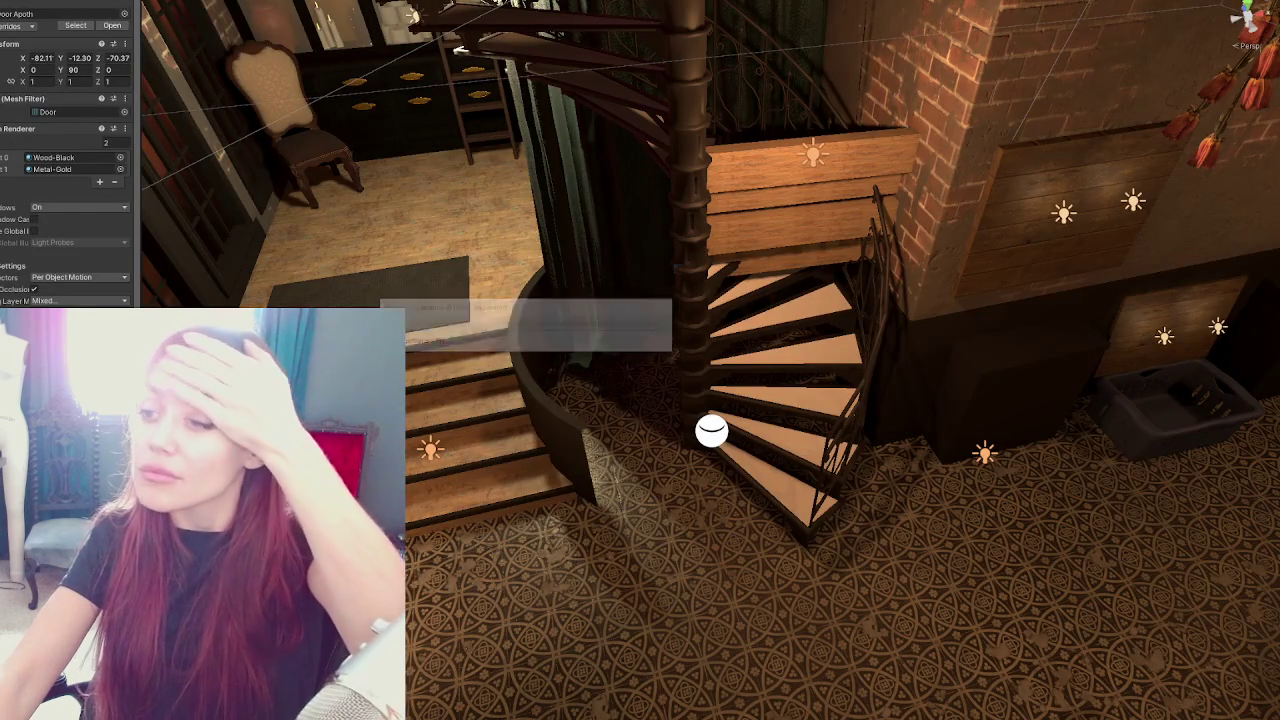
Frame and orbit around the re-imported StairBoarder wall beside the spiral staircase
left_click_drag(620, 326, 689, 288)
scroll(689, 288, "down", 5)
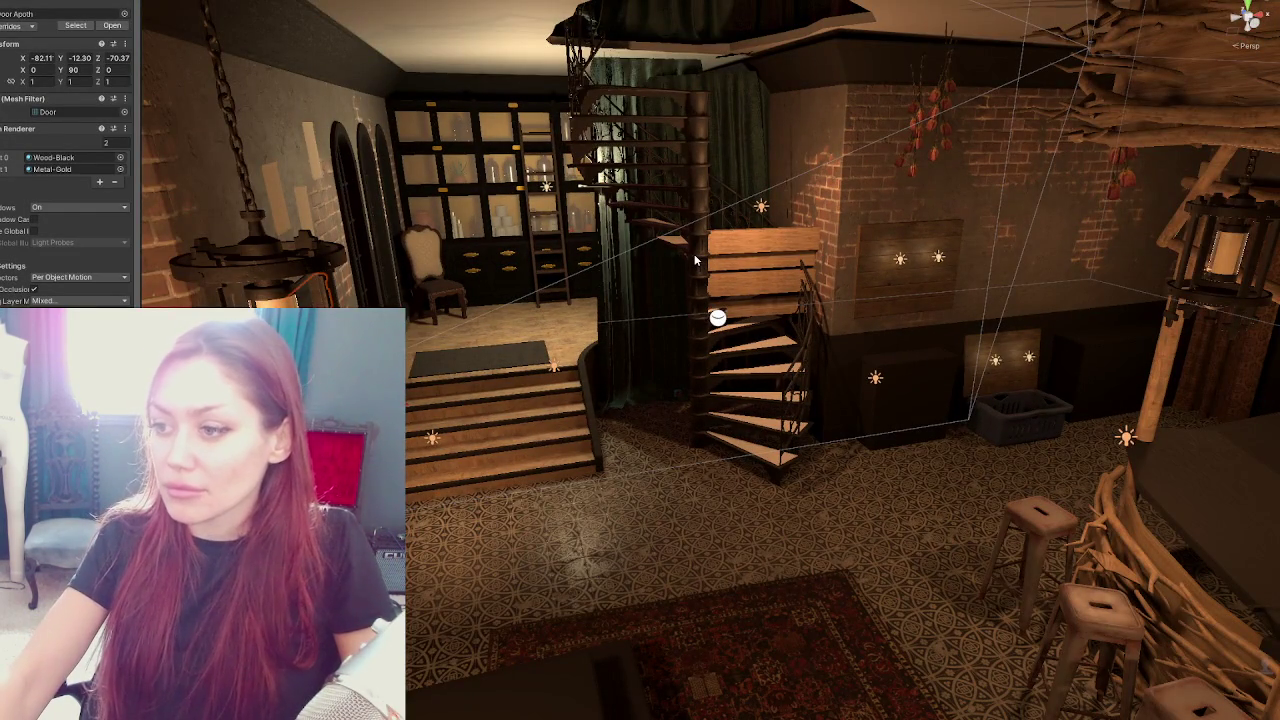
scroll(650, 296, "up", 1)
left_click(580, 352)
key("f")
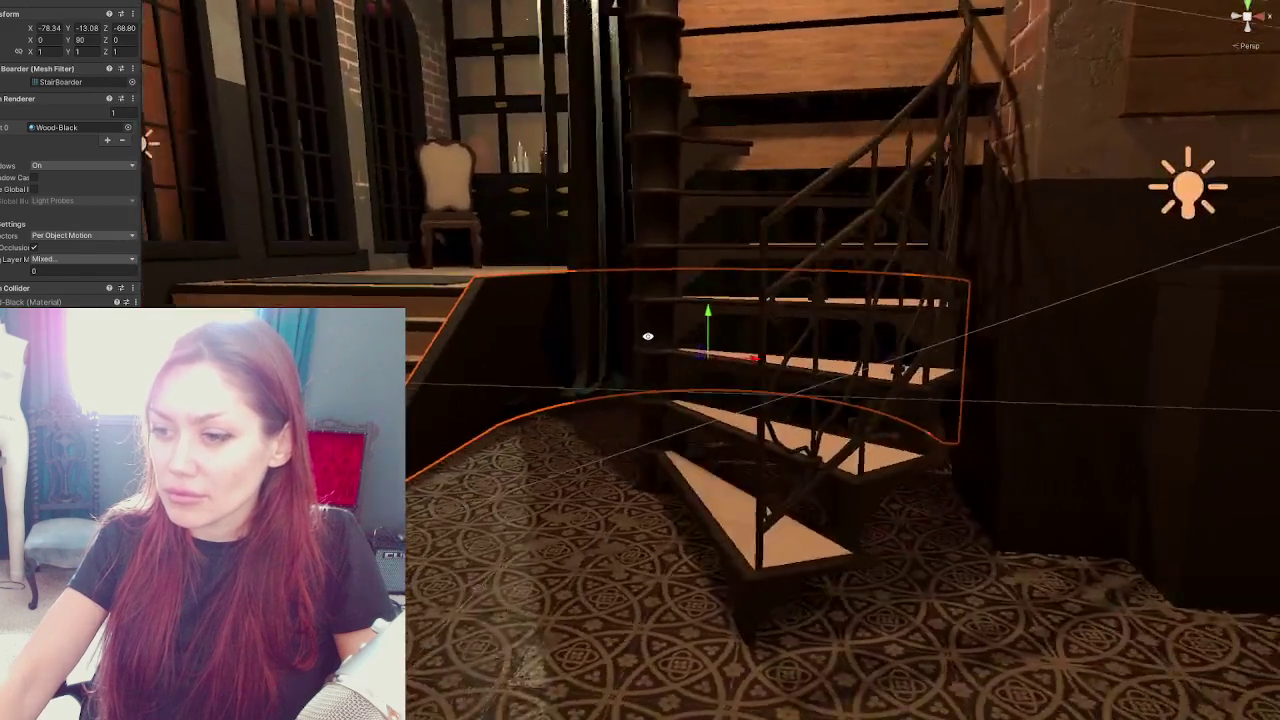
mouse_move(648, 336)
left_mouse_down()
mouse_move(755, 326)
mouse_move(714, 318)
left_mouse_up()
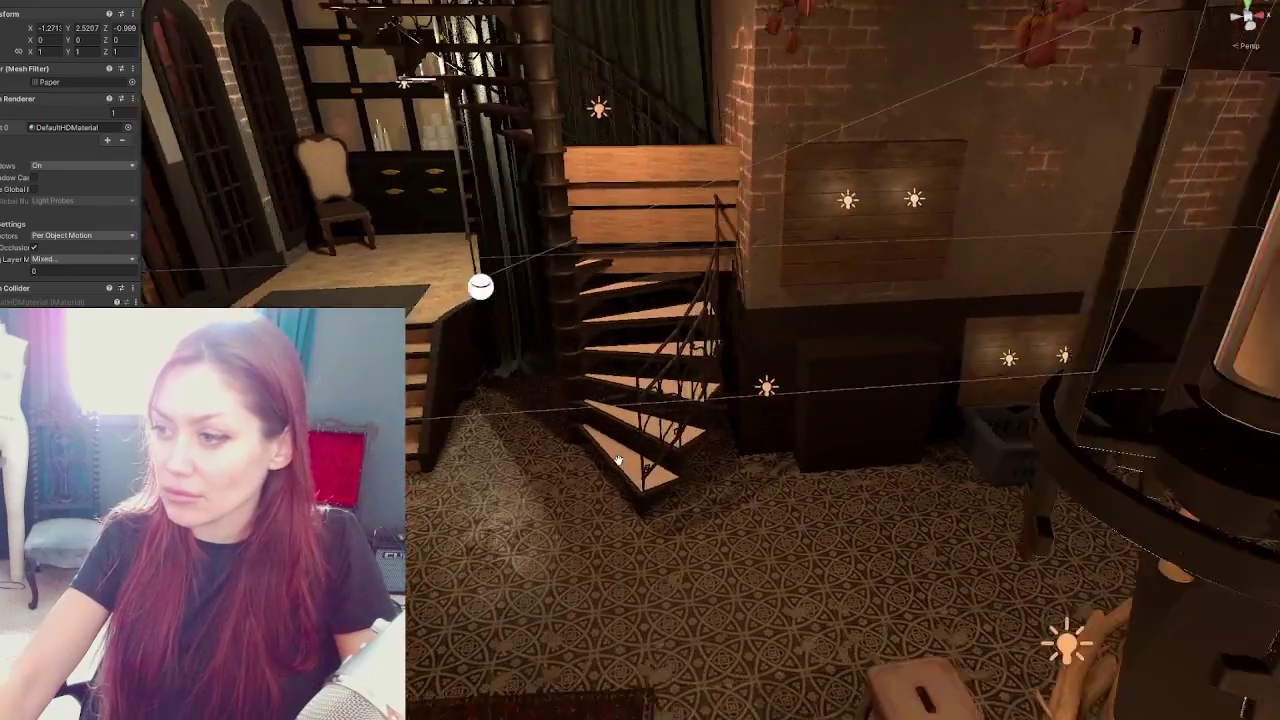
left_click_drag(618, 459, 682, 439)
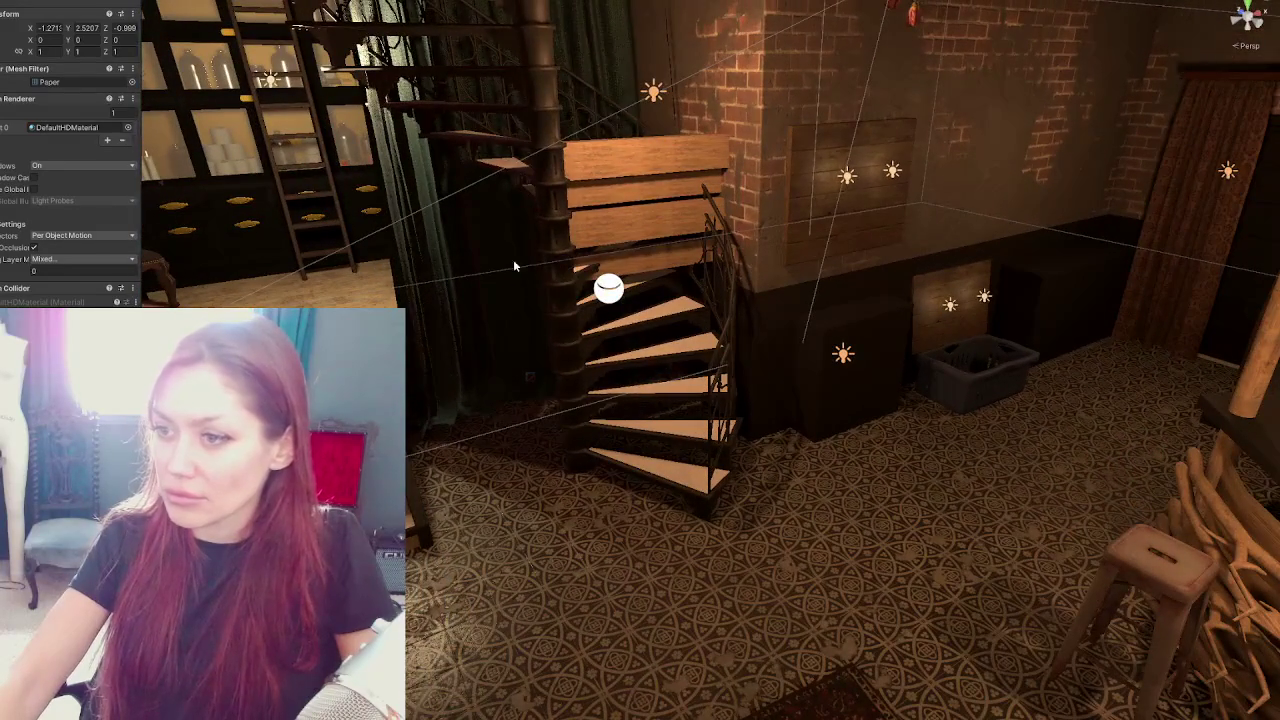
Inspect the curtains and the curved Raised_Area platform from new angles
left_click(514, 266)
left_click(600, 200)
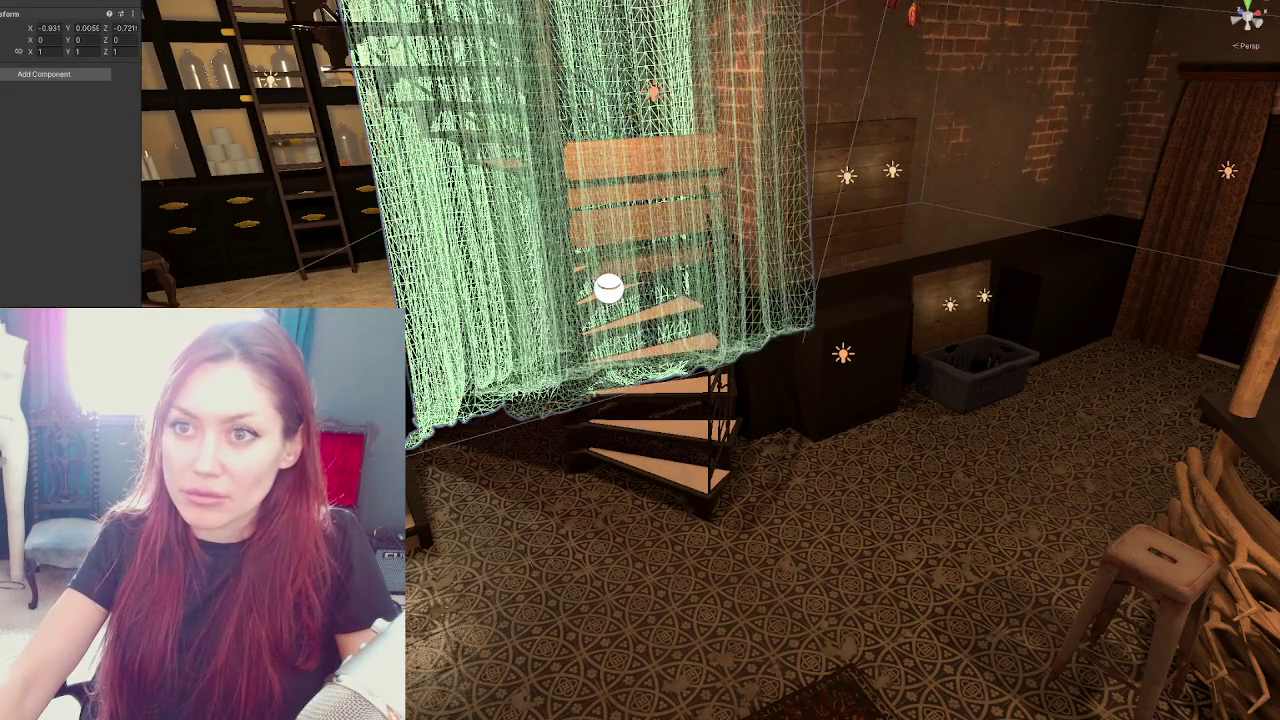
scroll(720, 262, "down", 3)
mouse_move(659, 242)
left_mouse_down()
mouse_move(768, 258)
mouse_move(632, 260)
mouse_move(847, 118)
left_mouse_up()
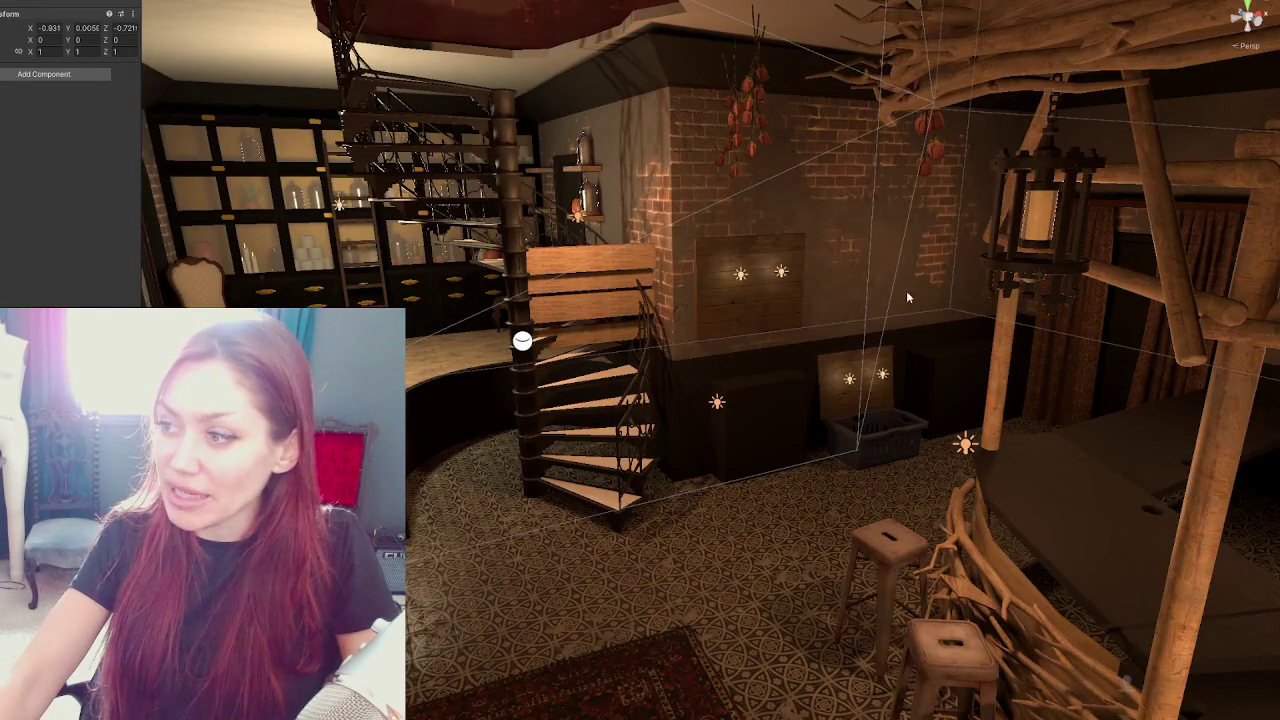
left_click_drag(921, 258, 744, 223)
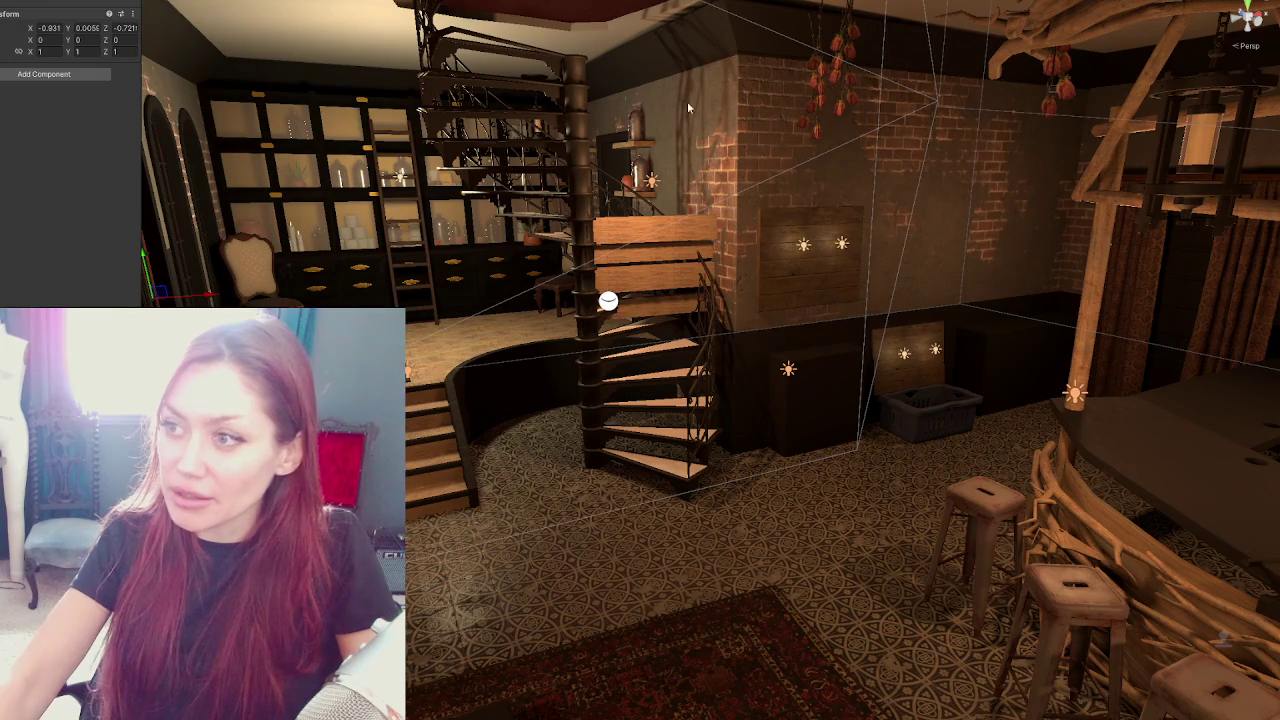
left_click(510, 335)
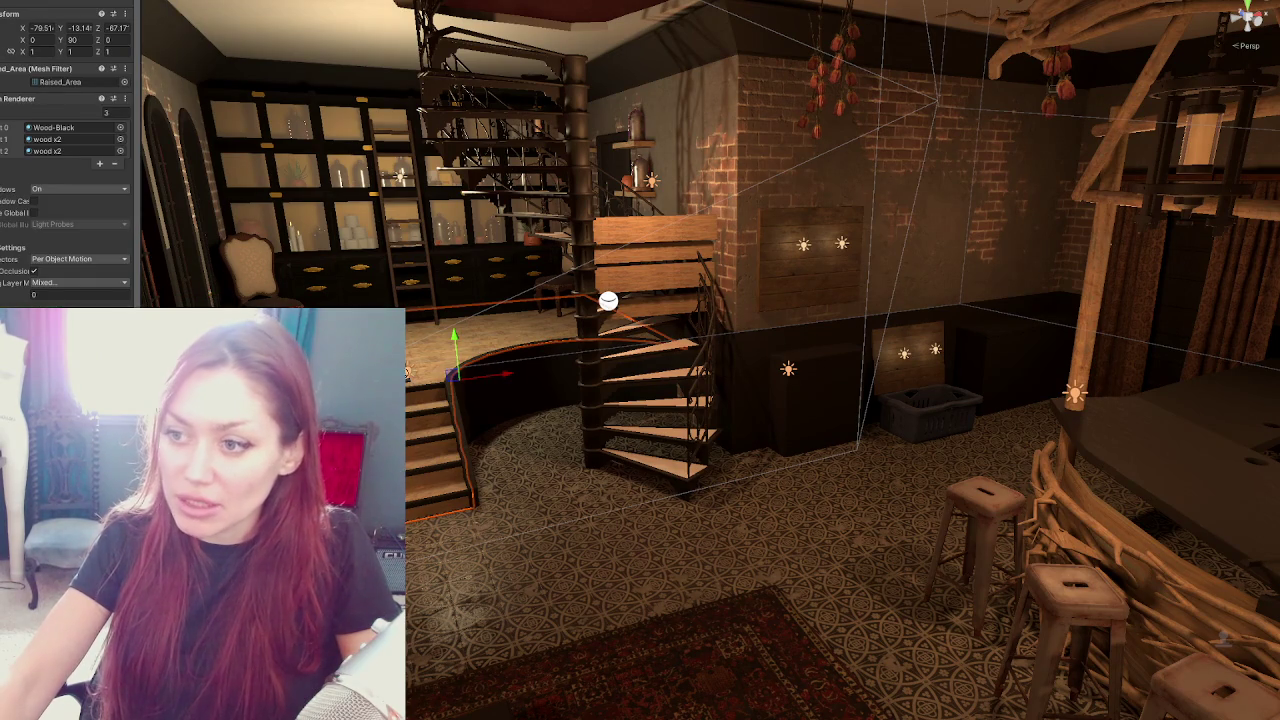
left_click_drag(840, 400, 690, 400)
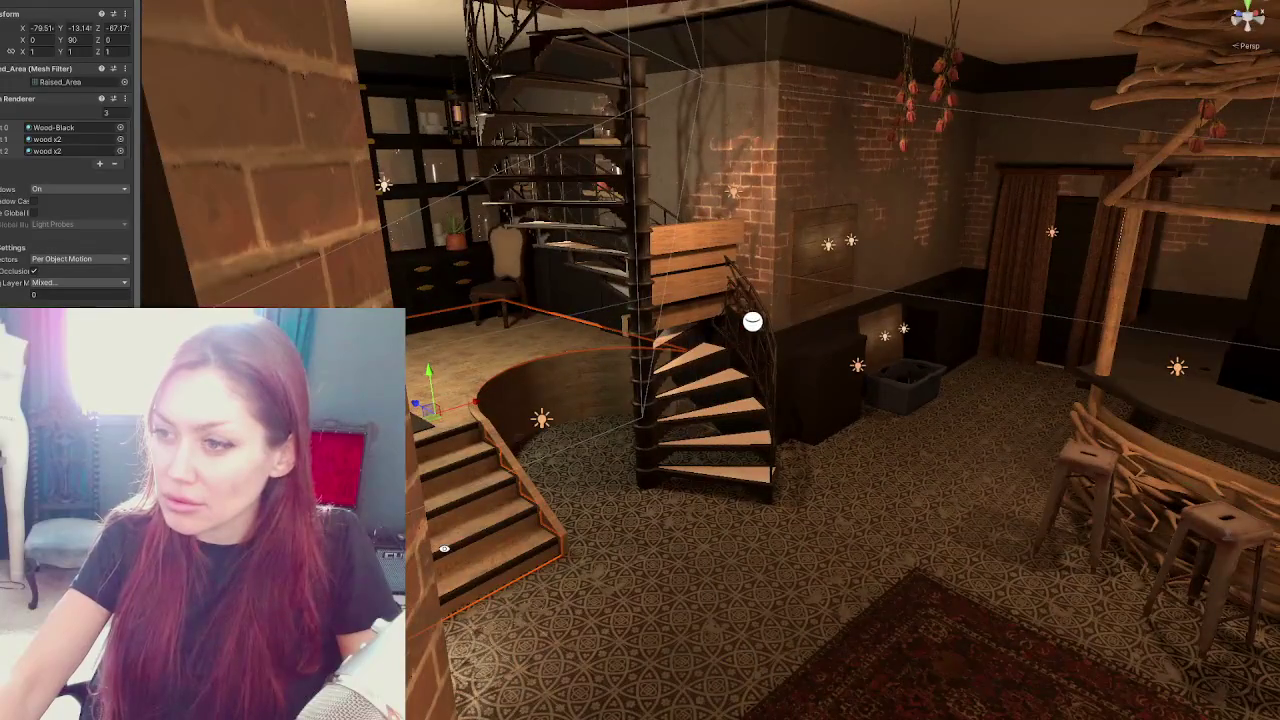
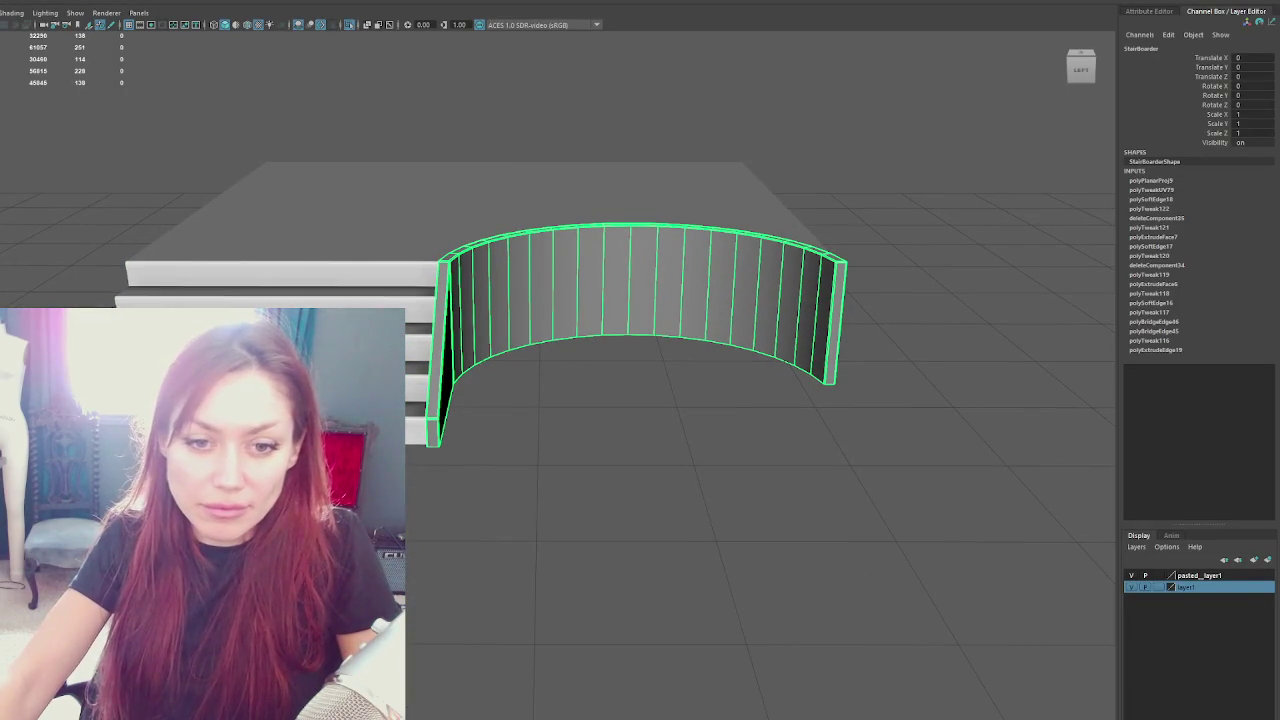
In wireframe face mode, select all of the curved wall's faces and apply a planar UV projection
right_click(951, 77)
left_click(952, 107)
mouse_move(944, 106)
left_mouse_down()
mouse_move(880, 234)
mouse_move(892, 225)
left_mouse_up()
left_click_drag(921, 407, 423, 543)
key("4")
mouse_move(629, 517)
left_mouse_down()
mouse_move(809, 560)
mouse_move(866, 543)
mouse_move(1010, 431)
mouse_move(408, 548)
left_mouse_up()
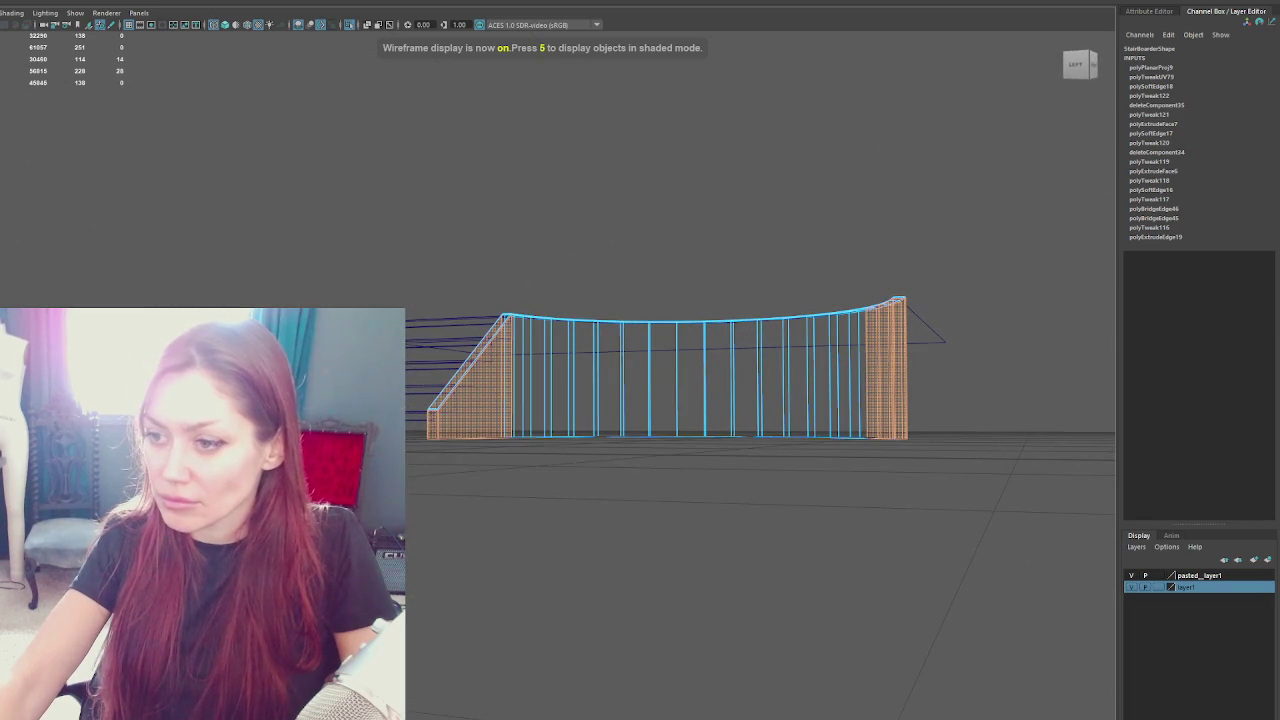
left_click_drag(1012, 420, 404, 560)
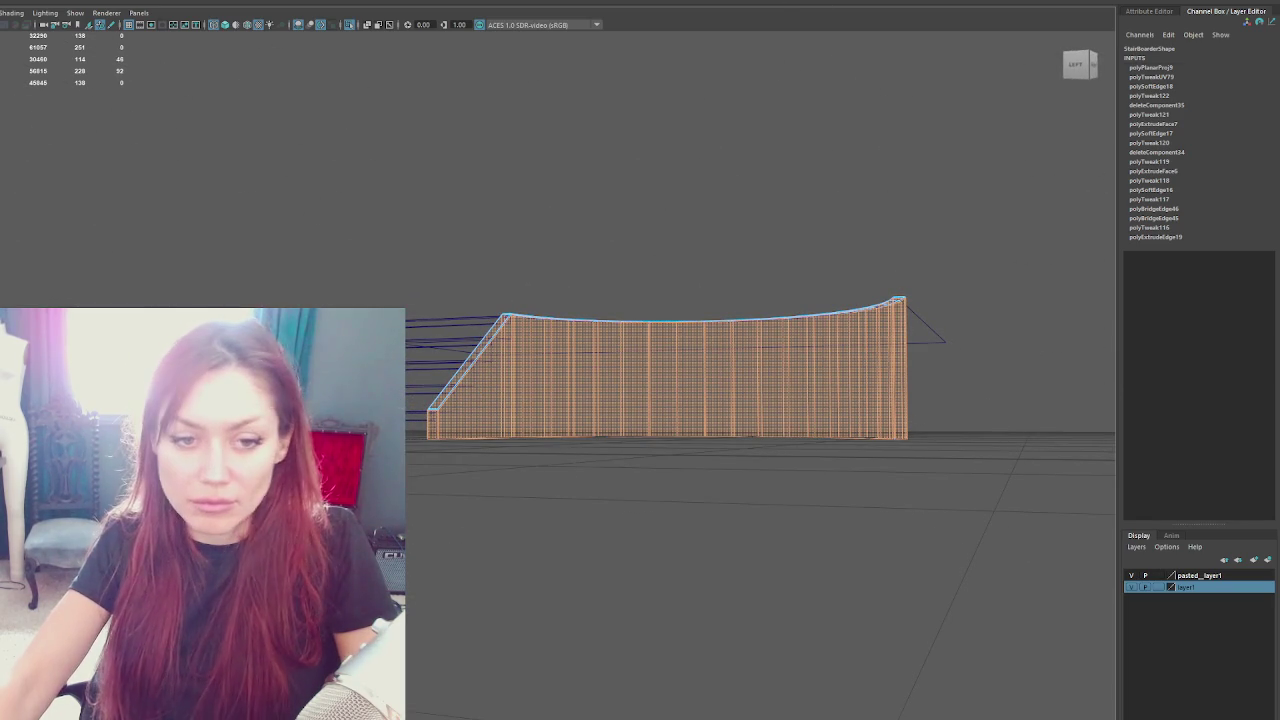
key("g")
Apply a second planar projection from the UV mapping menu and orbit around the curved stair
left_click(987, 596)
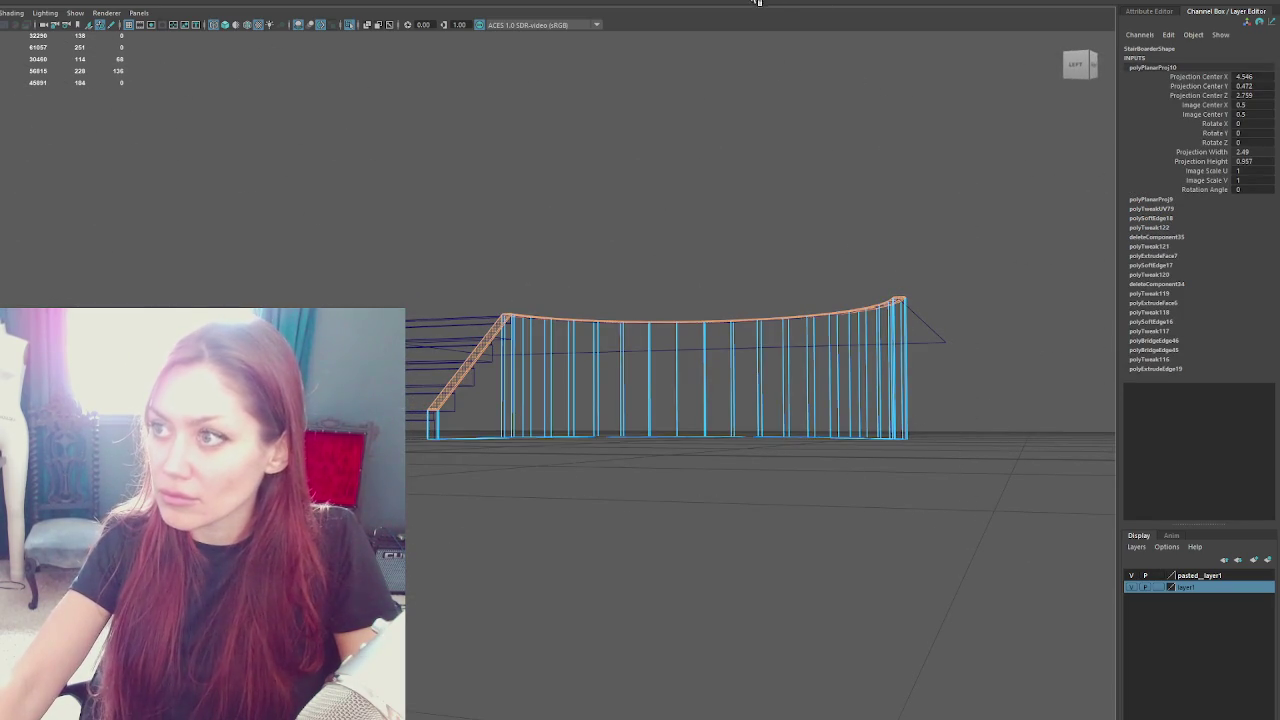
right_click(777, 190, "shift")
left_click(777, 150)
left_click_drag(940, 360, 663, 617)
left_click(663, 617)
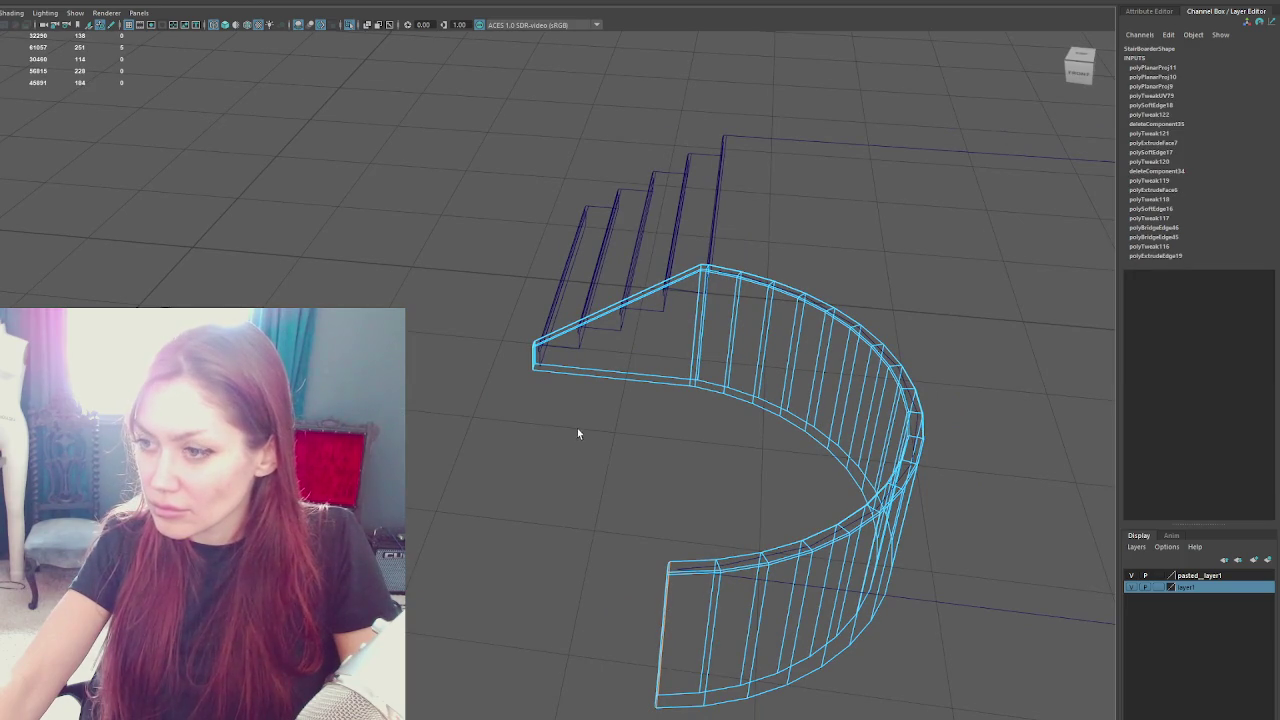
mouse_move(542, 374)
left_mouse_down()
mouse_move(517, 364)
mouse_move(537, 409)
mouse_move(671, 409)
left_mouse_up()
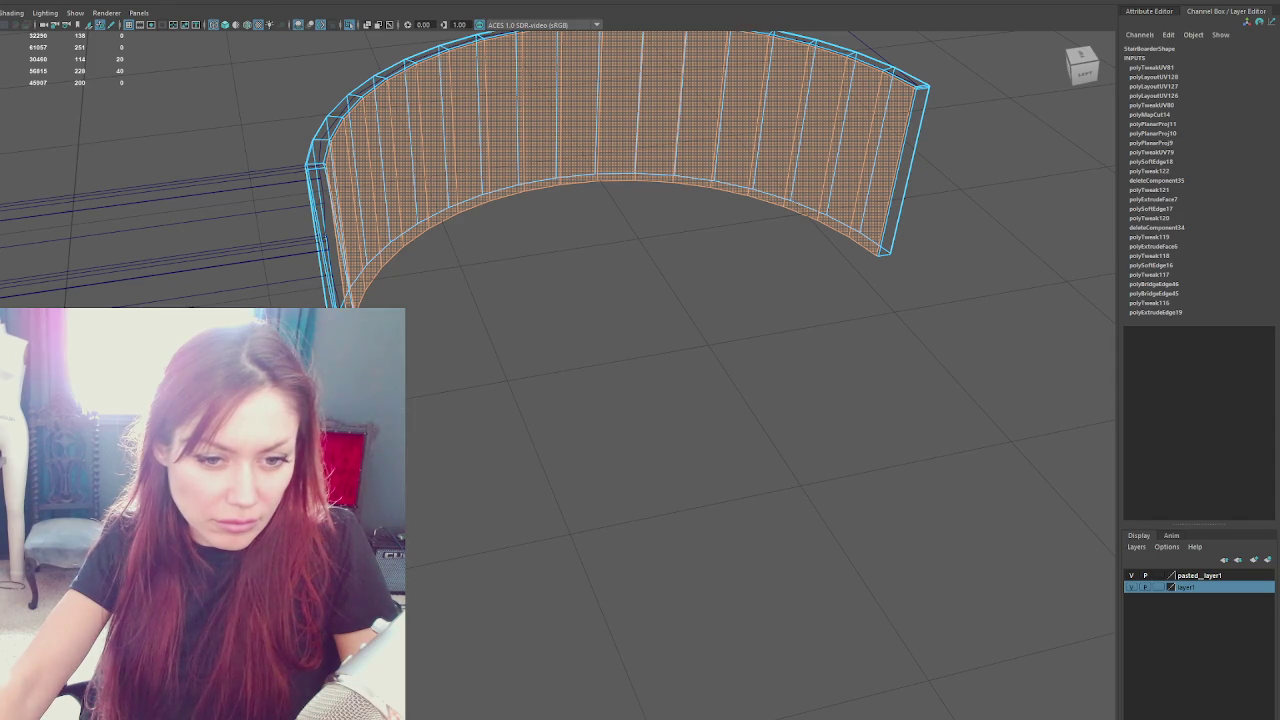
Cut the wall's UVs along its top-left corner edge
left_click(380, 80)
key("w")
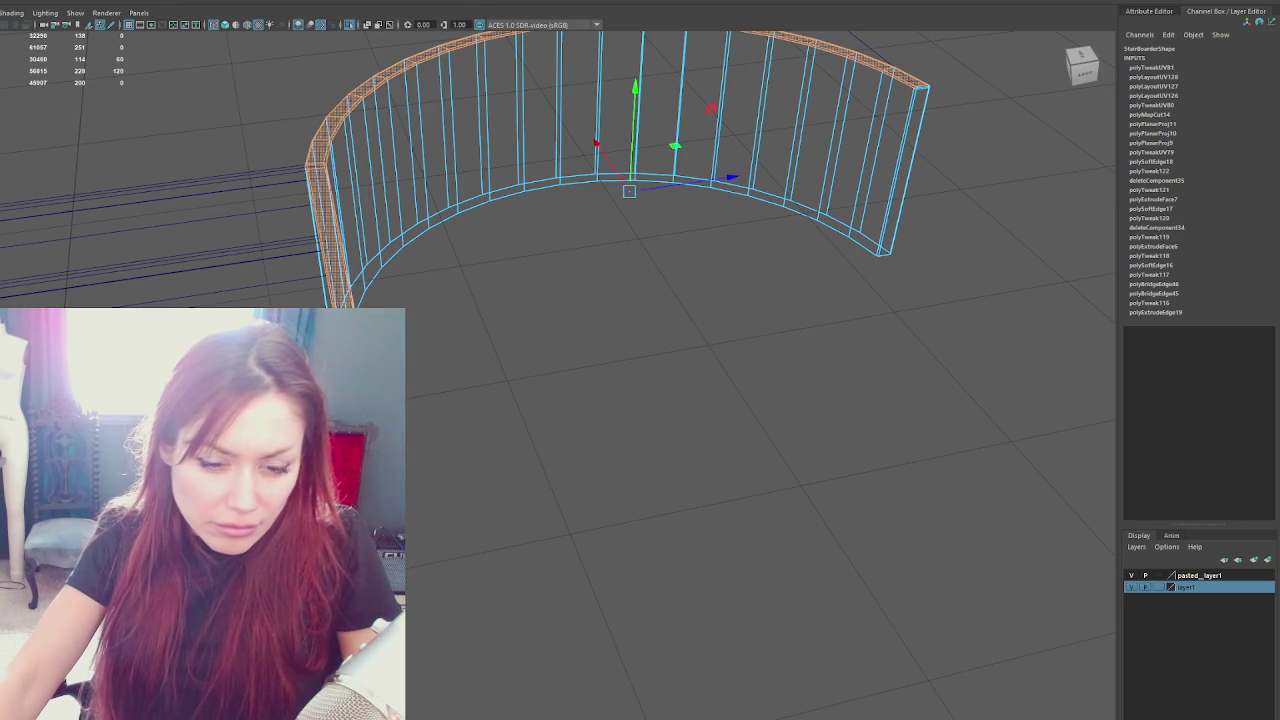
left_click(320, 215)
left_click(315, 160)
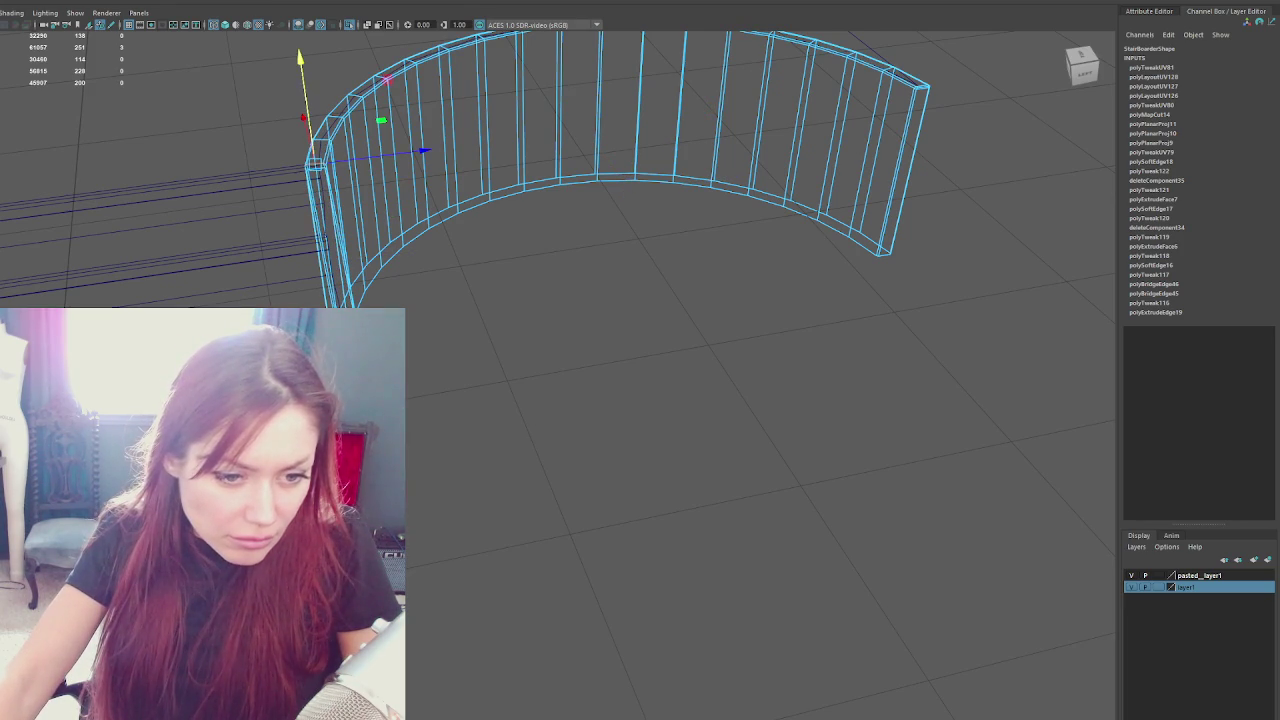
key("q")
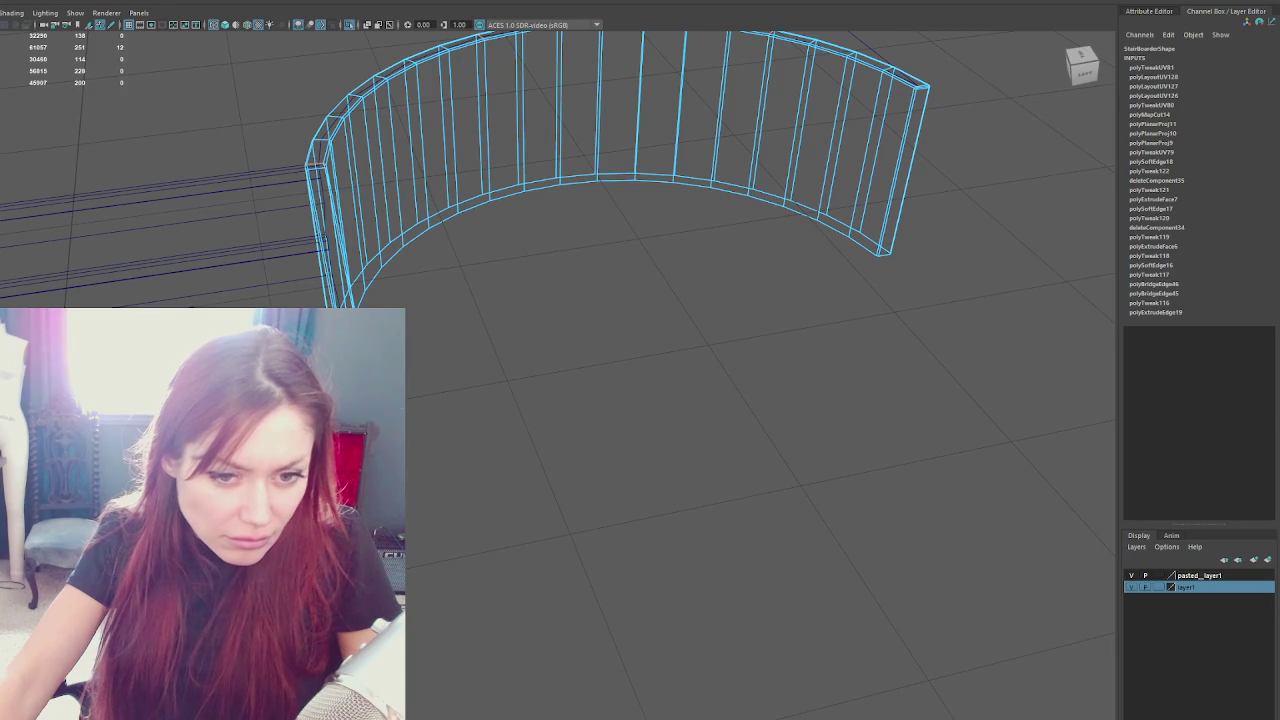
key("ctrl+x")
Switch to shaded display and select the Raised_Area stairs object
scroll(453, 447, "up", 5)
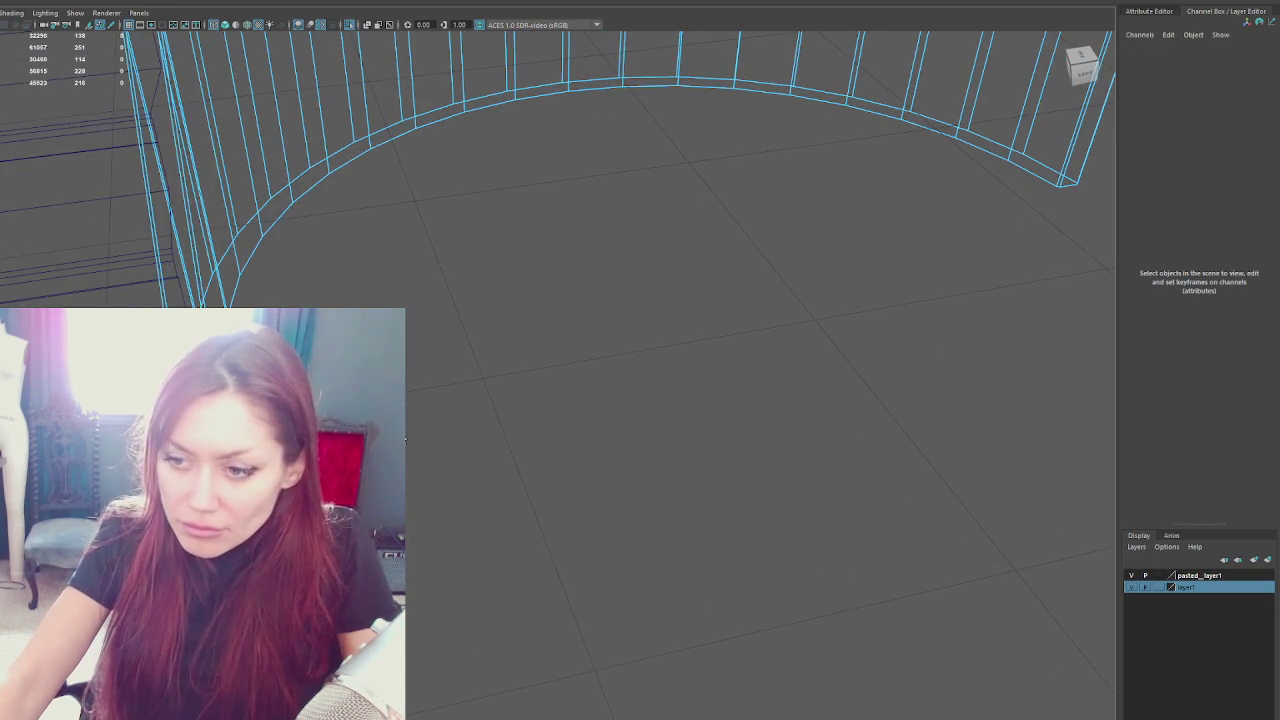
key("5")
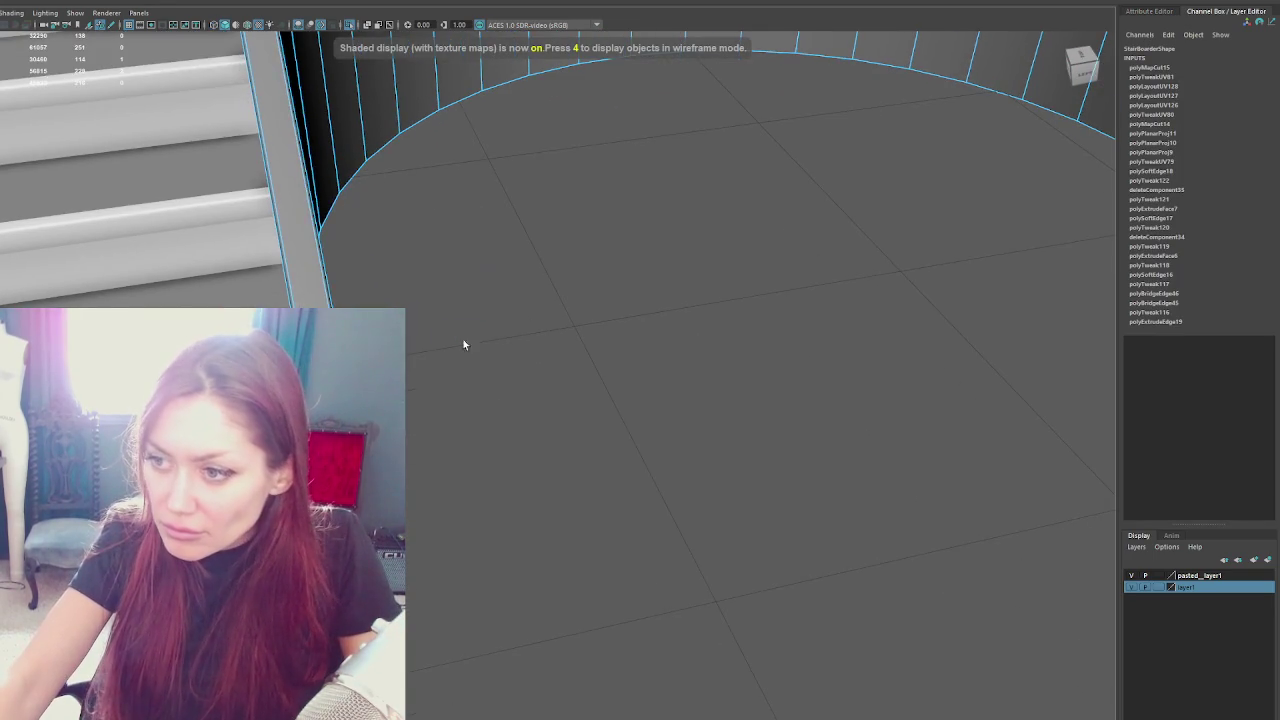
scroll(500, 360, "down", 5)
right_click(440, 370)
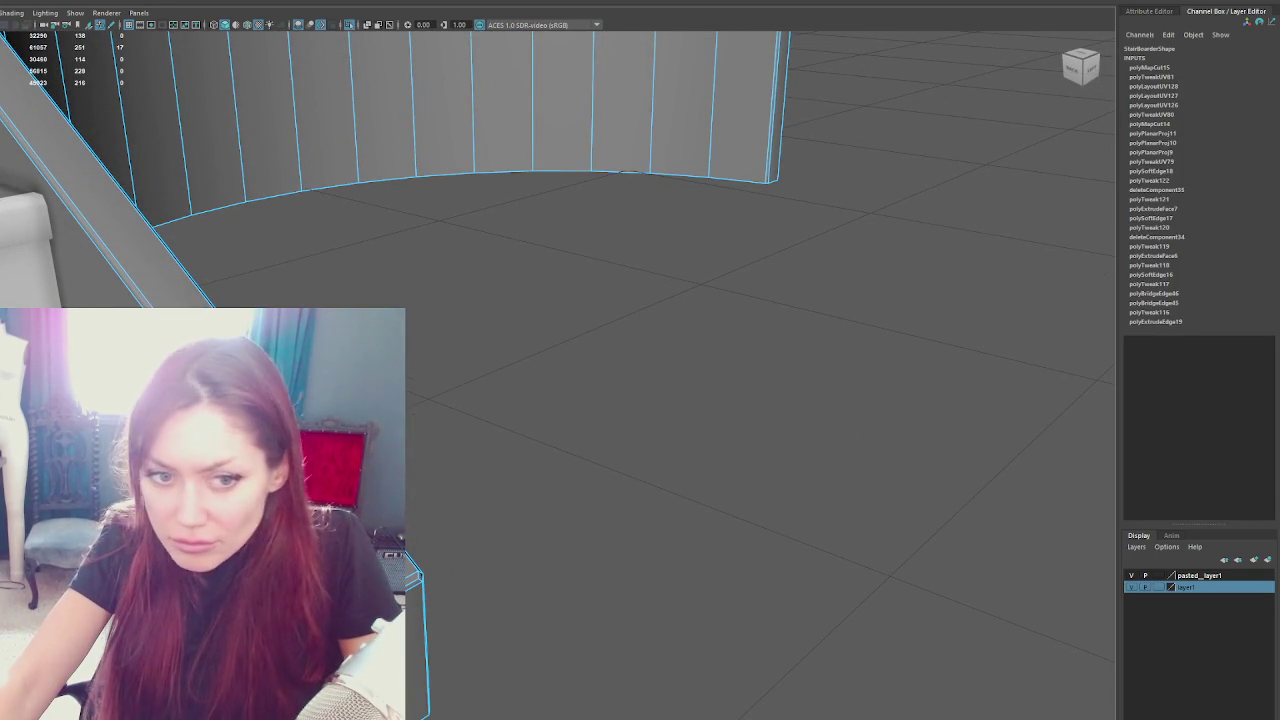
left_click(439, 366)
scroll(439, 366, "up", 3)
key("ctrl+z")
key("shift+z")
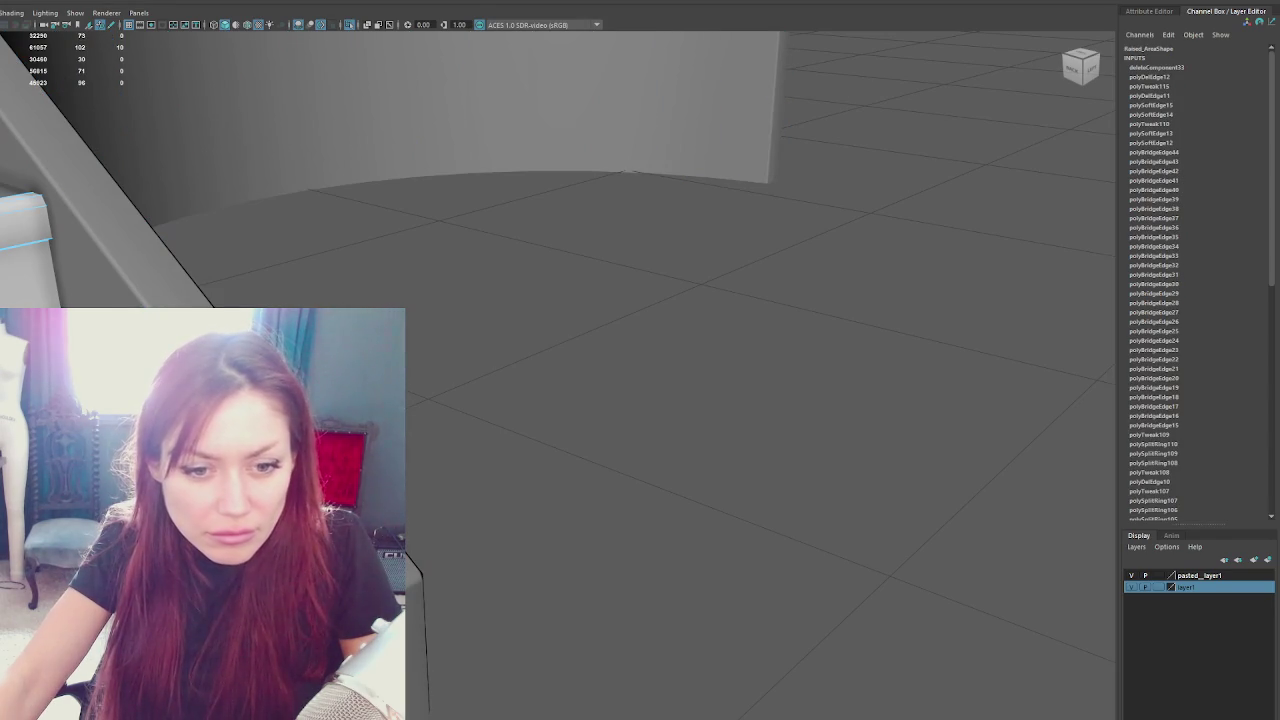
Step back through the undo history, then redo the stairs' planar projection, UV tweak and layout
key("ctrl+z")
key("ctrl+z")
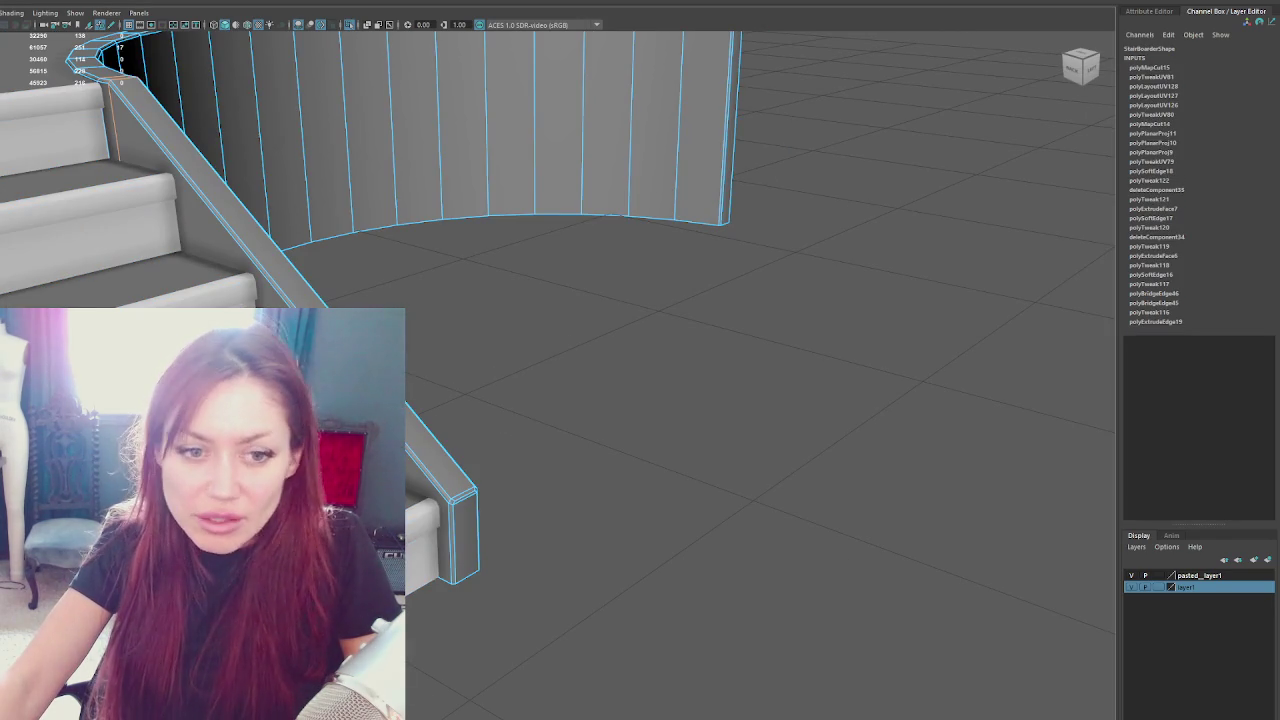
key("ctrl+z")
key("ctrl+z")
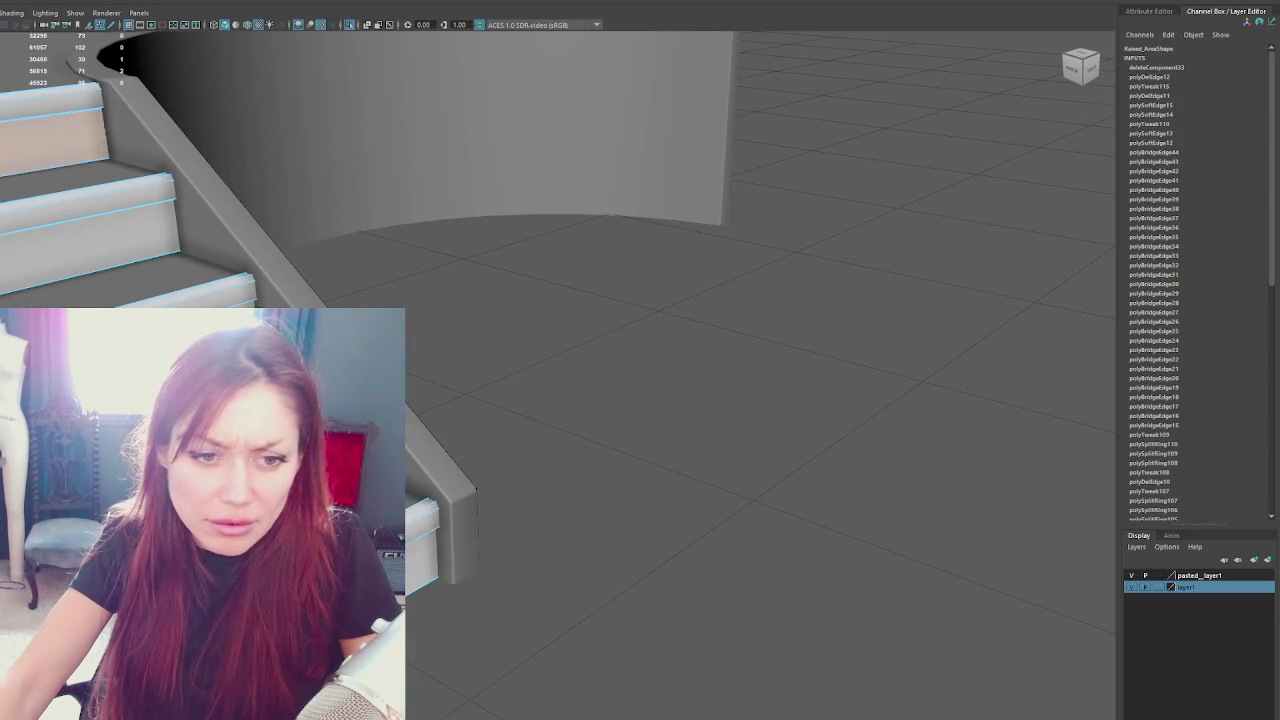
key("ctrl+z")
key("4")
key("ctrl+z")
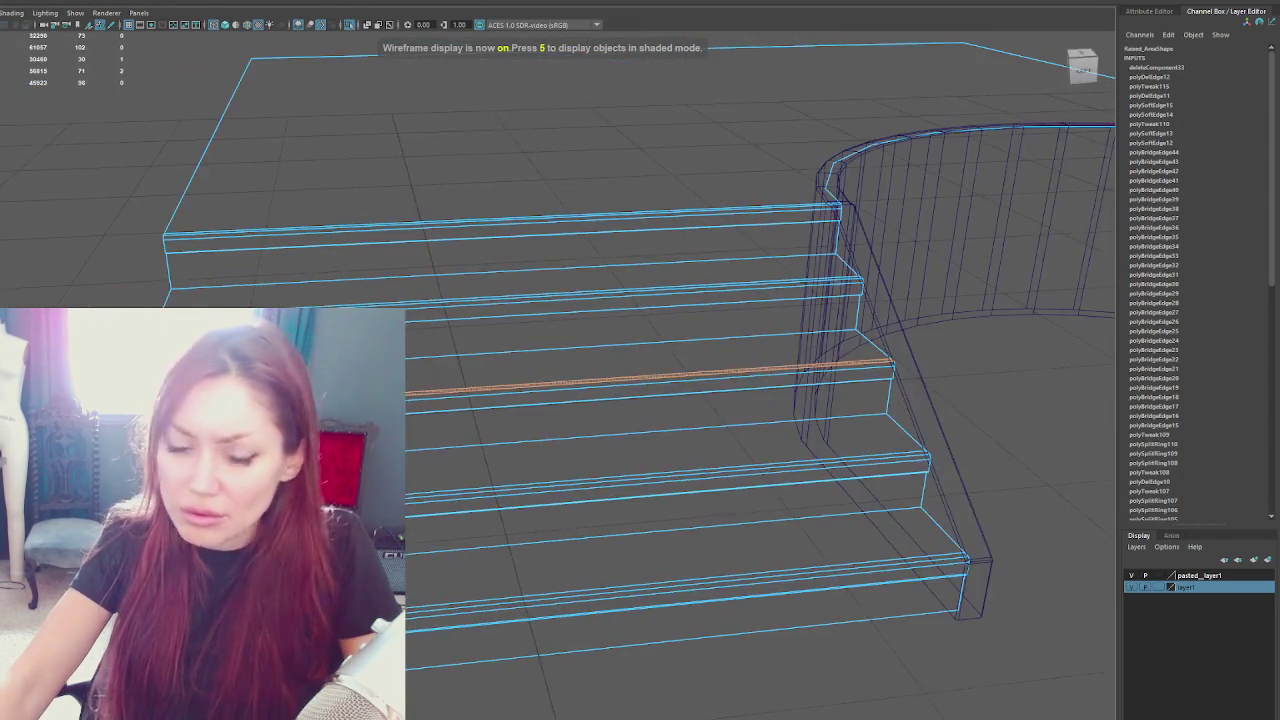
key("ctrl+z")
key("ctrl+z")
key("ctrl+z")
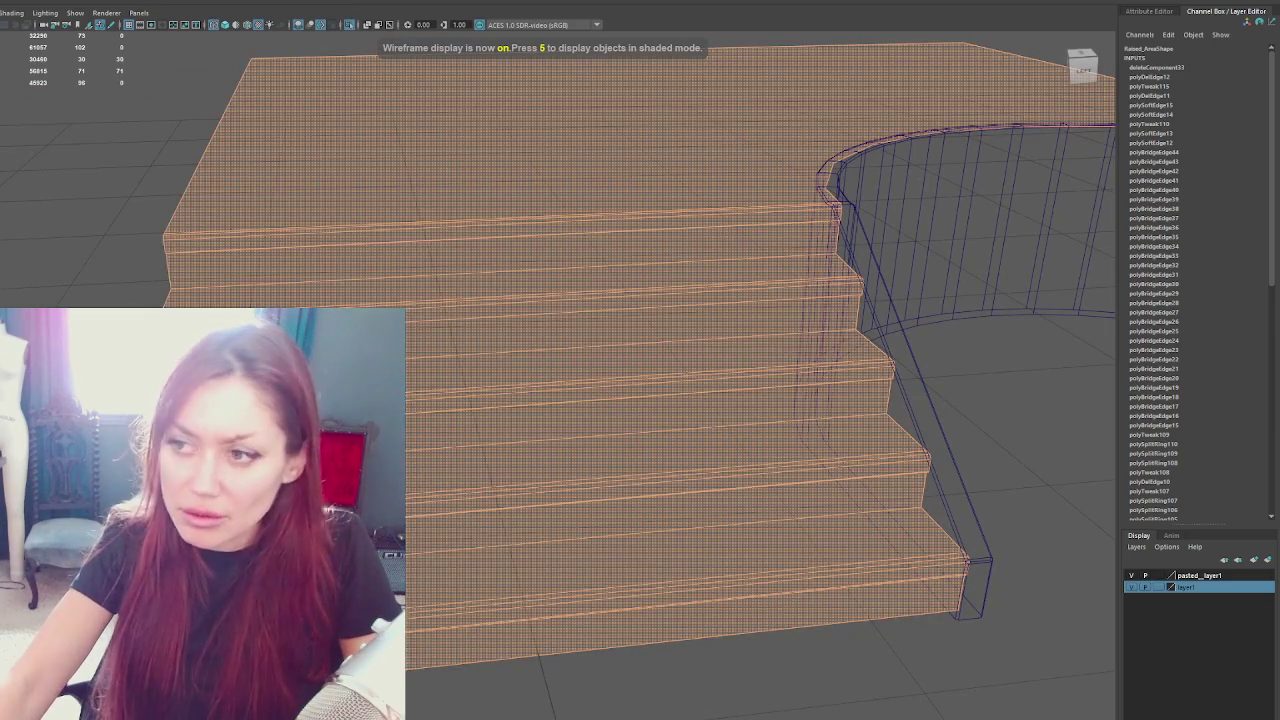
key("shift+z")
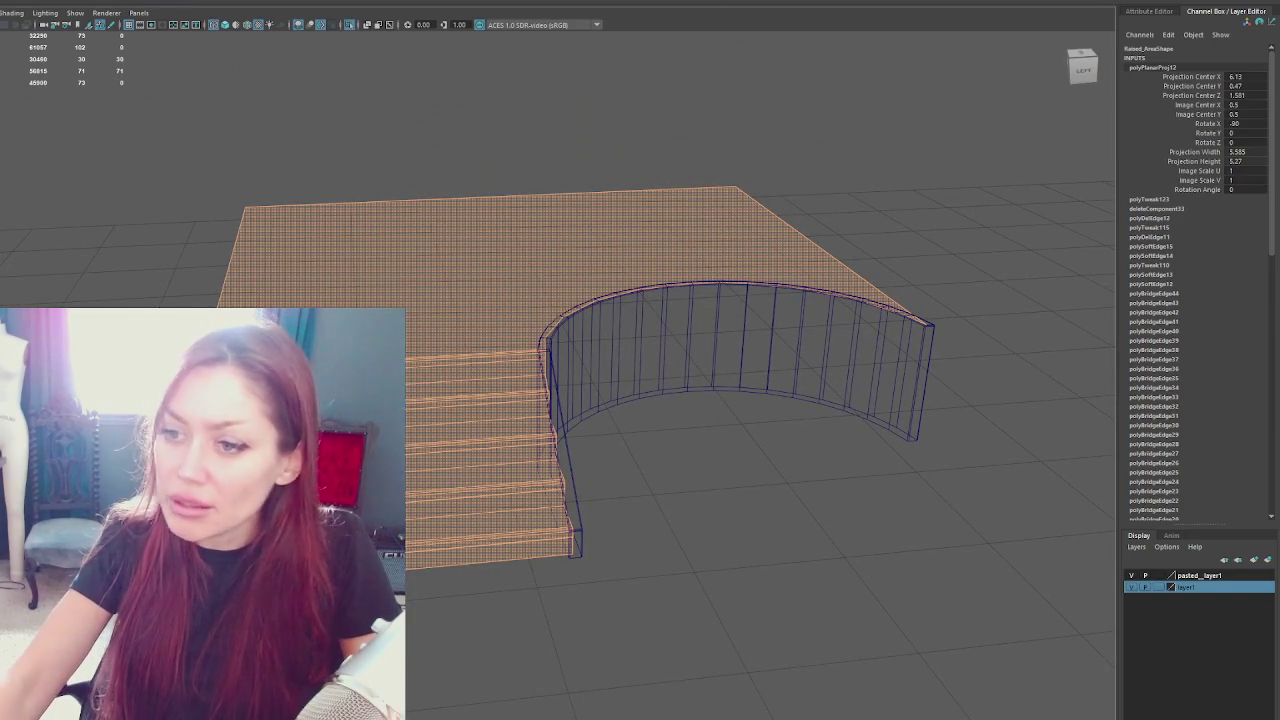
key("shift+z")
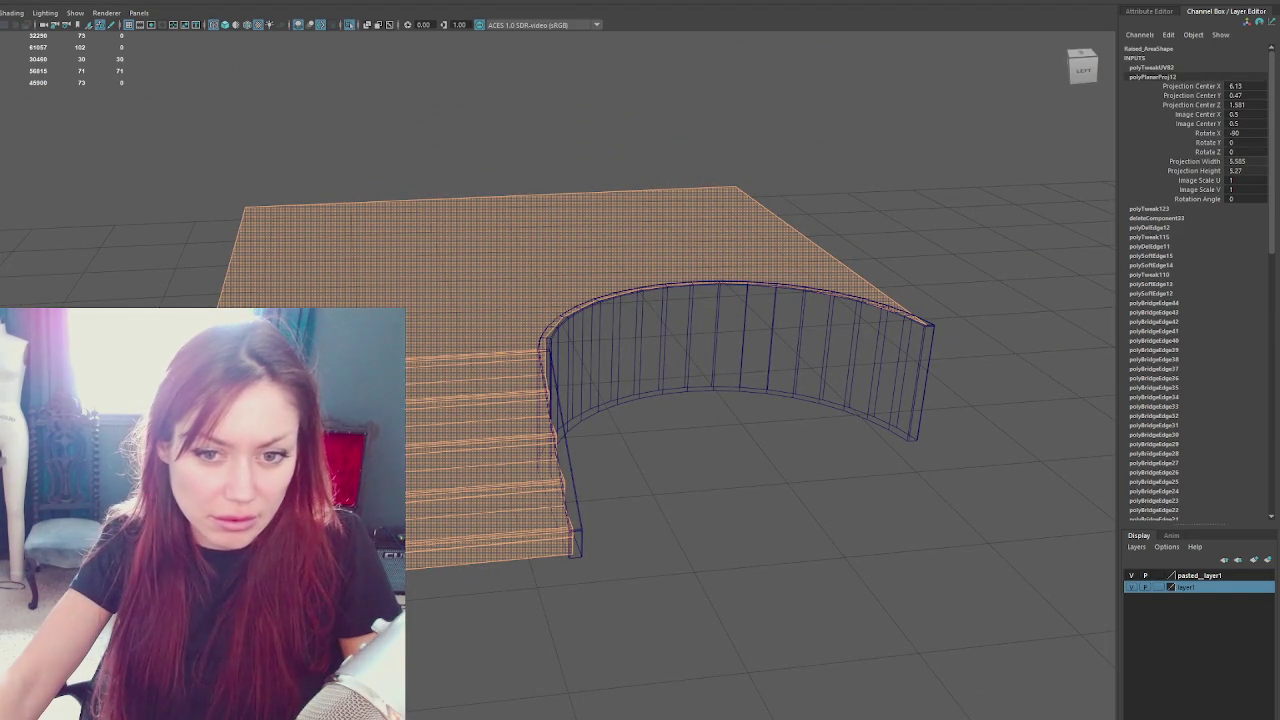
key("shift+z")
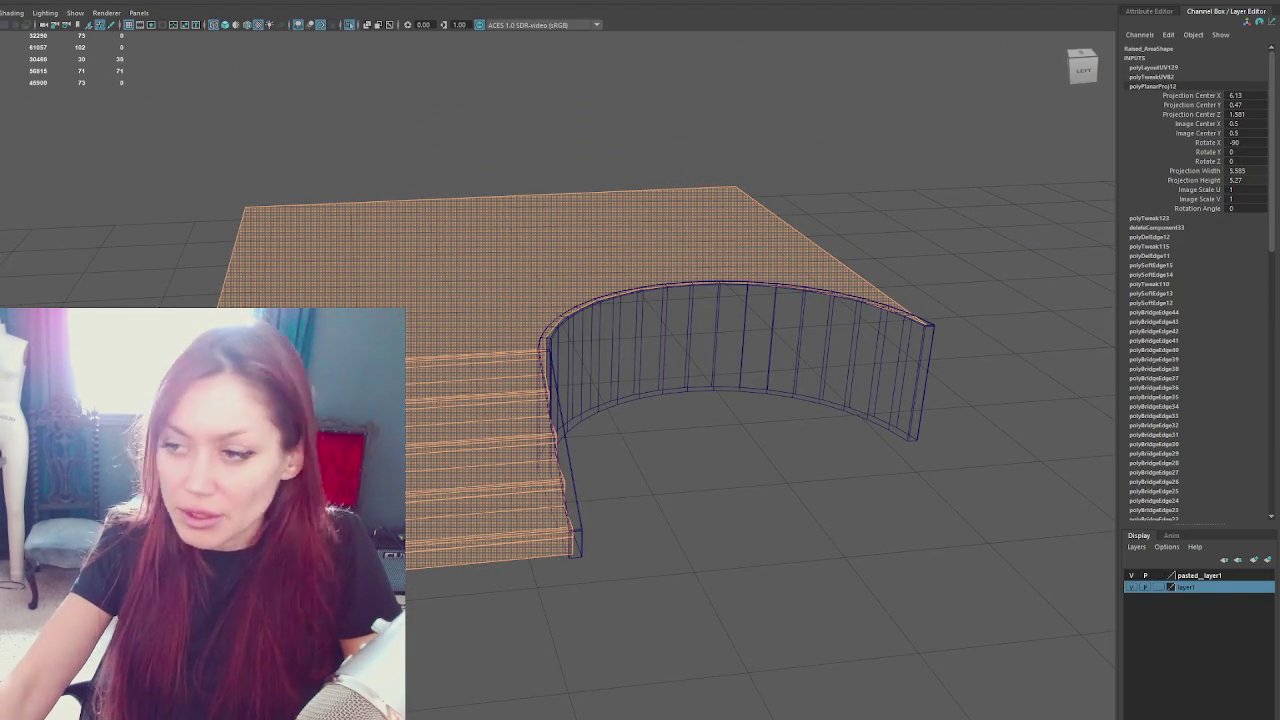
key("shift+z")
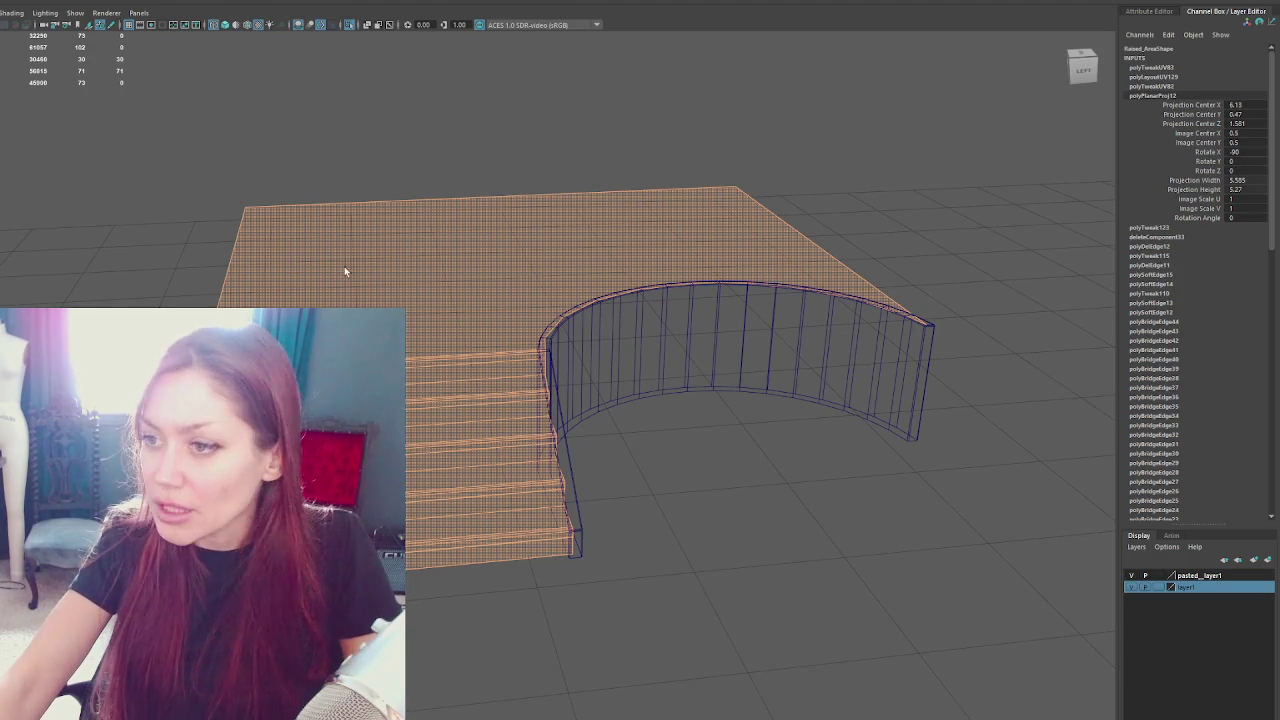
Switch to textured shaded display and select the curved StairBoarder wall
left_click(477, 110)
key("6")
left_click(607, 452)
Frame the curved wall and inspect the four faces at its right end
key("f")
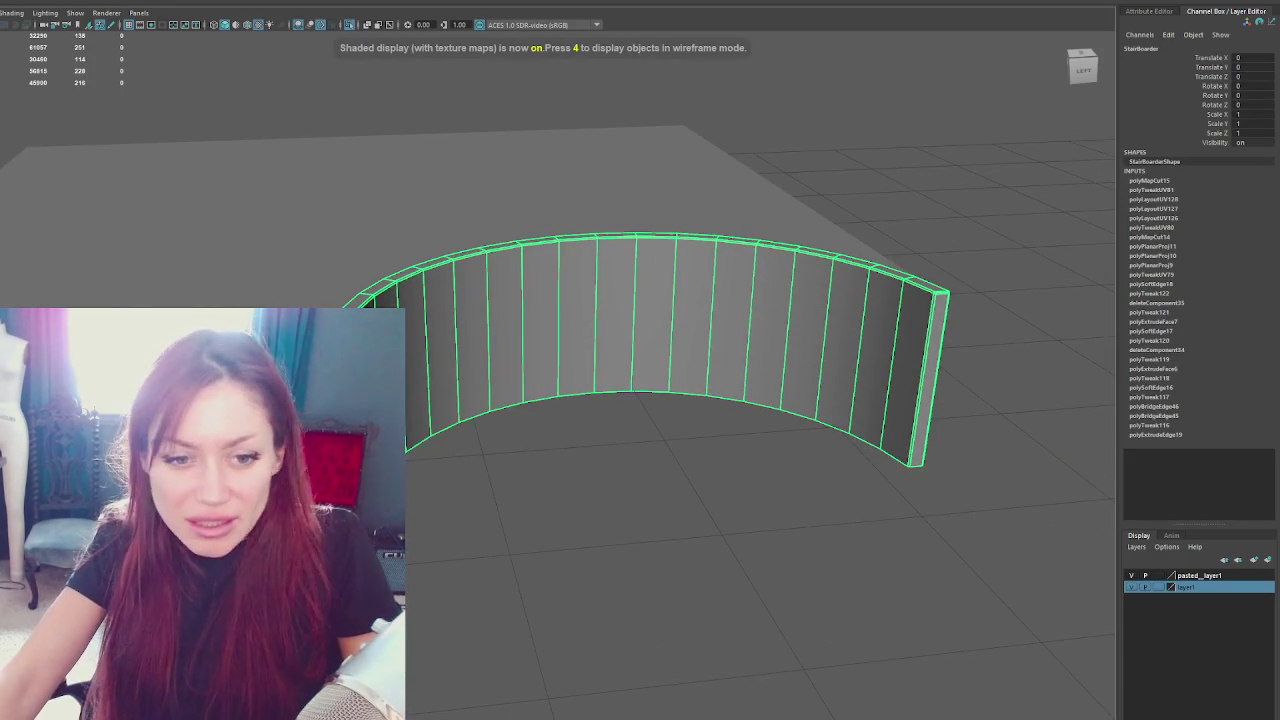
key("ctrl+F11")
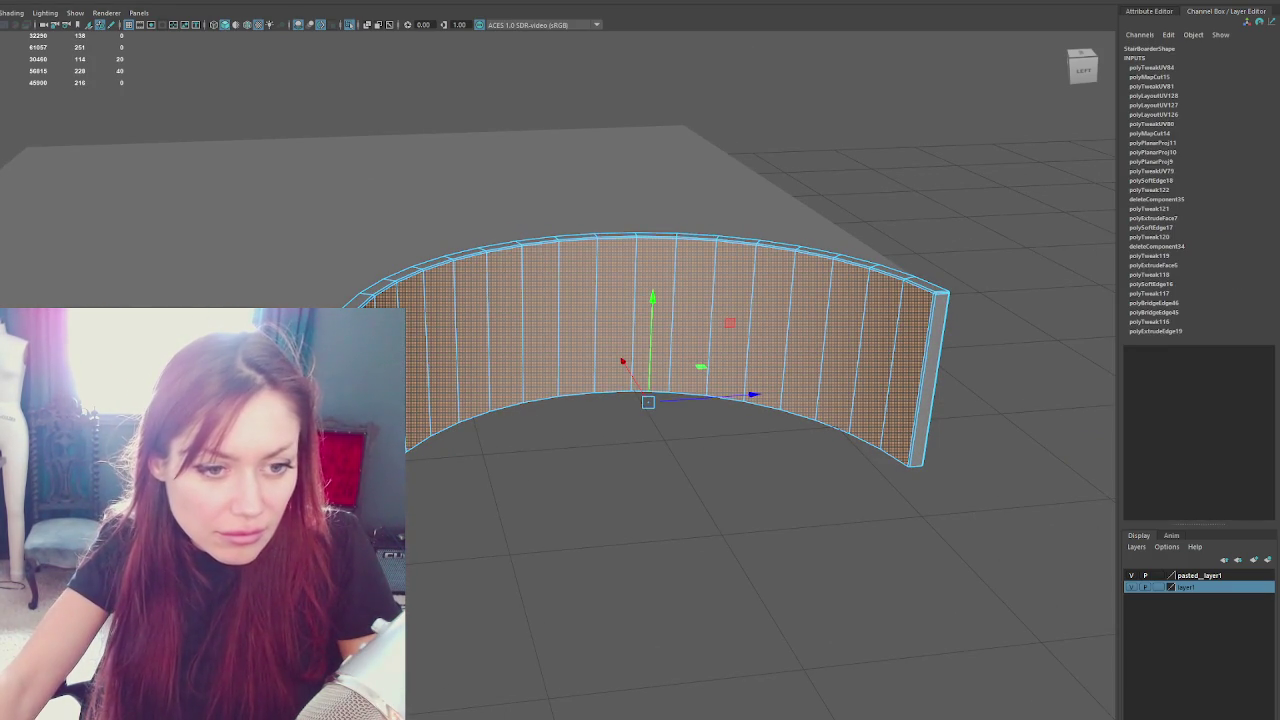
left_click(940, 300)
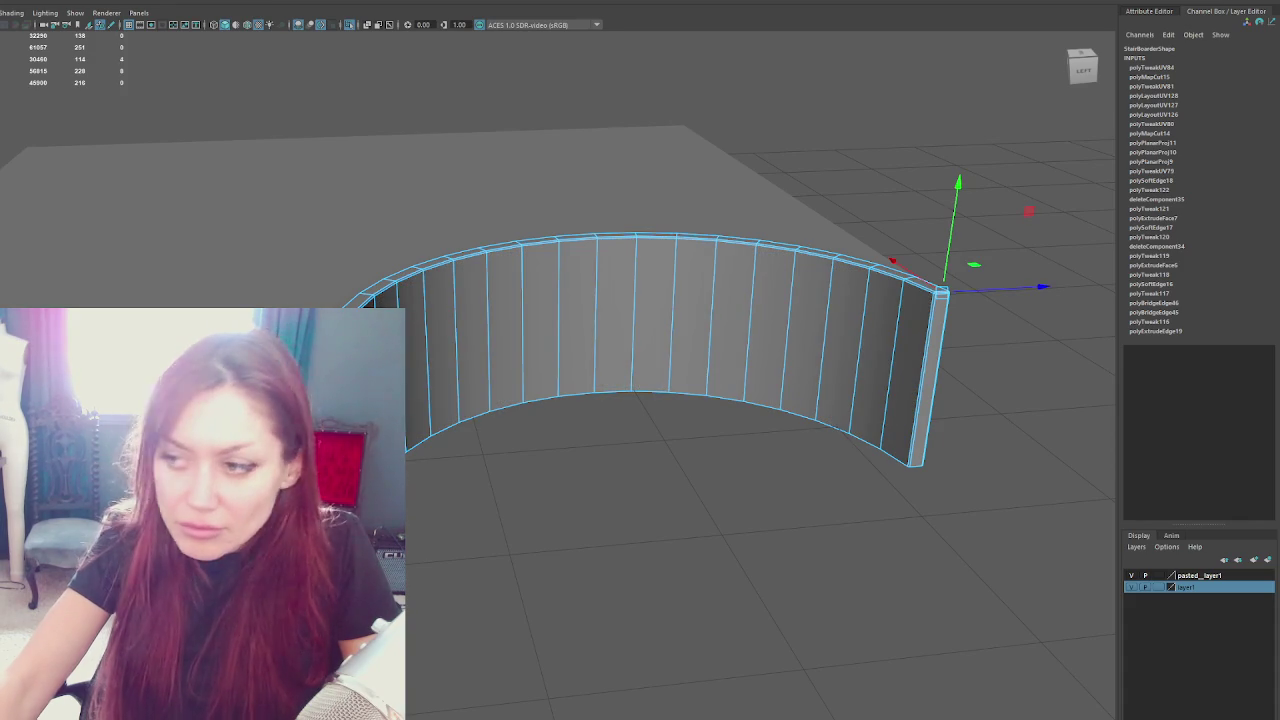
key("f")
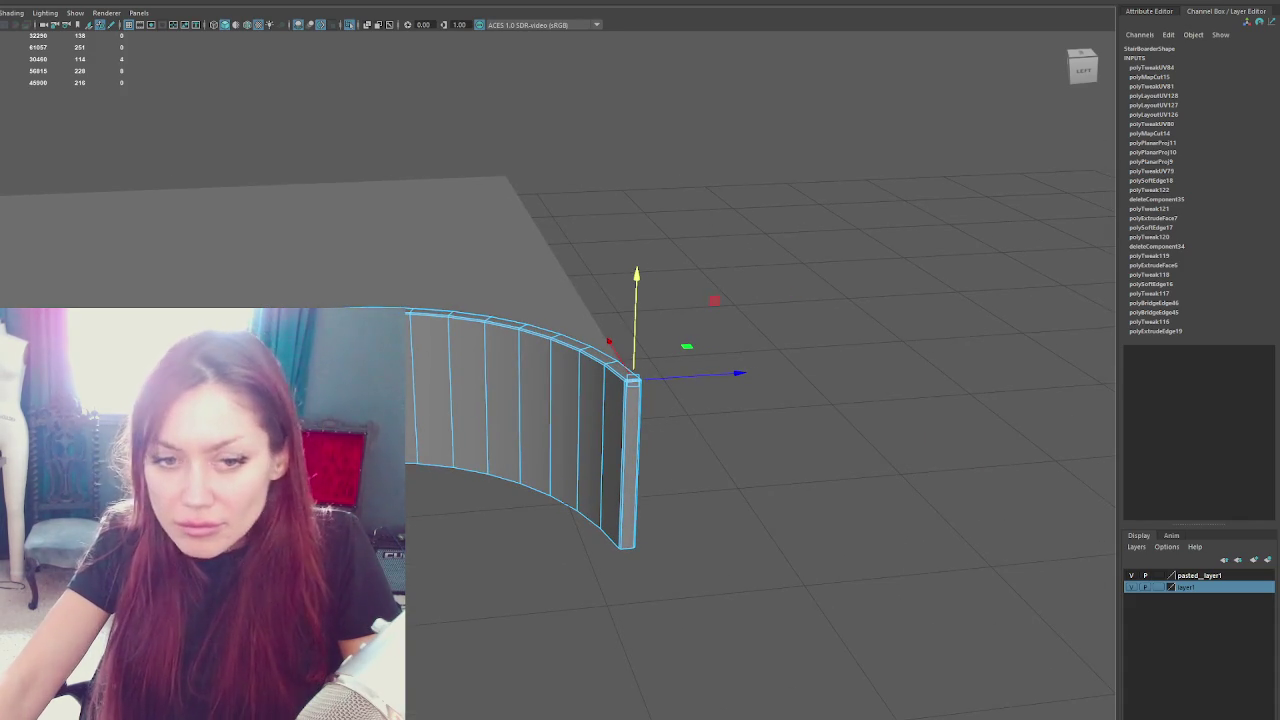
scroll(860, 329, "up", 4)
mouse_move(843, 330)
left_mouse_down()
mouse_move(620, 317)
mouse_move(680, 337)
mouse_move(449, 334)
mouse_move(695, 300)
left_mouse_up()
left_click(695, 300)
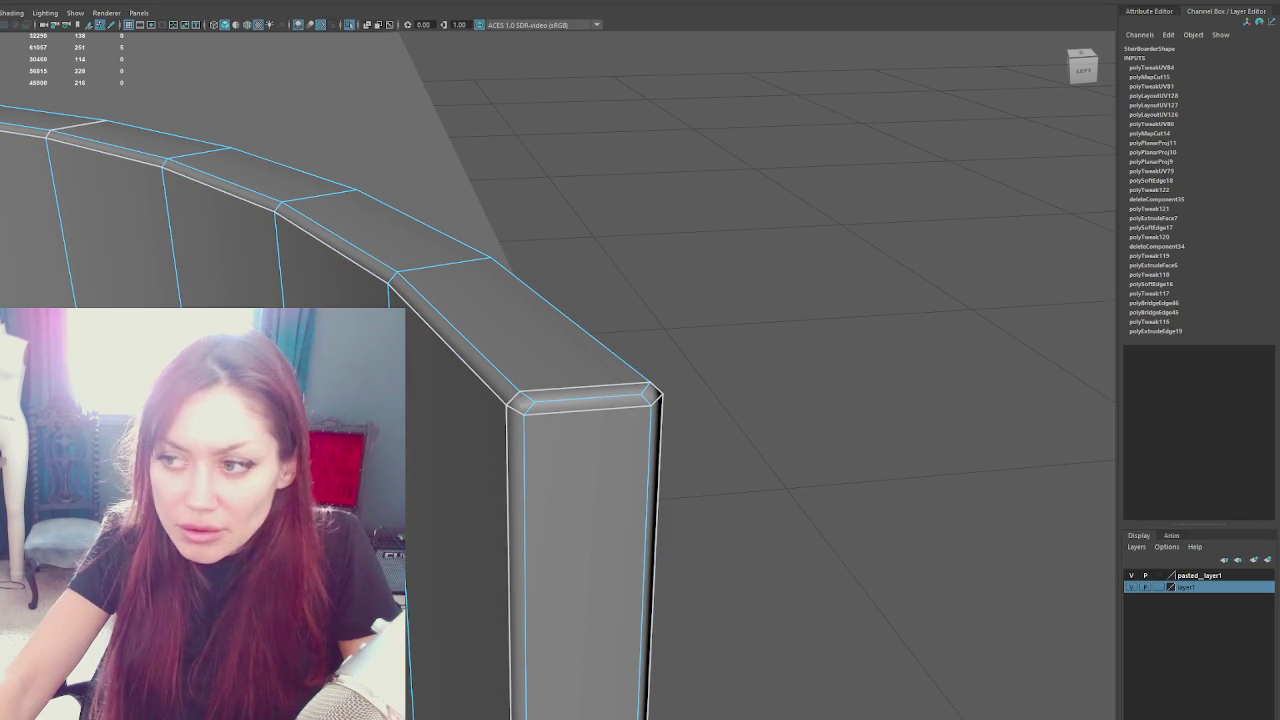
Select the wall end's top edge and corner bevel edge, then frame them
left_click(583, 385)
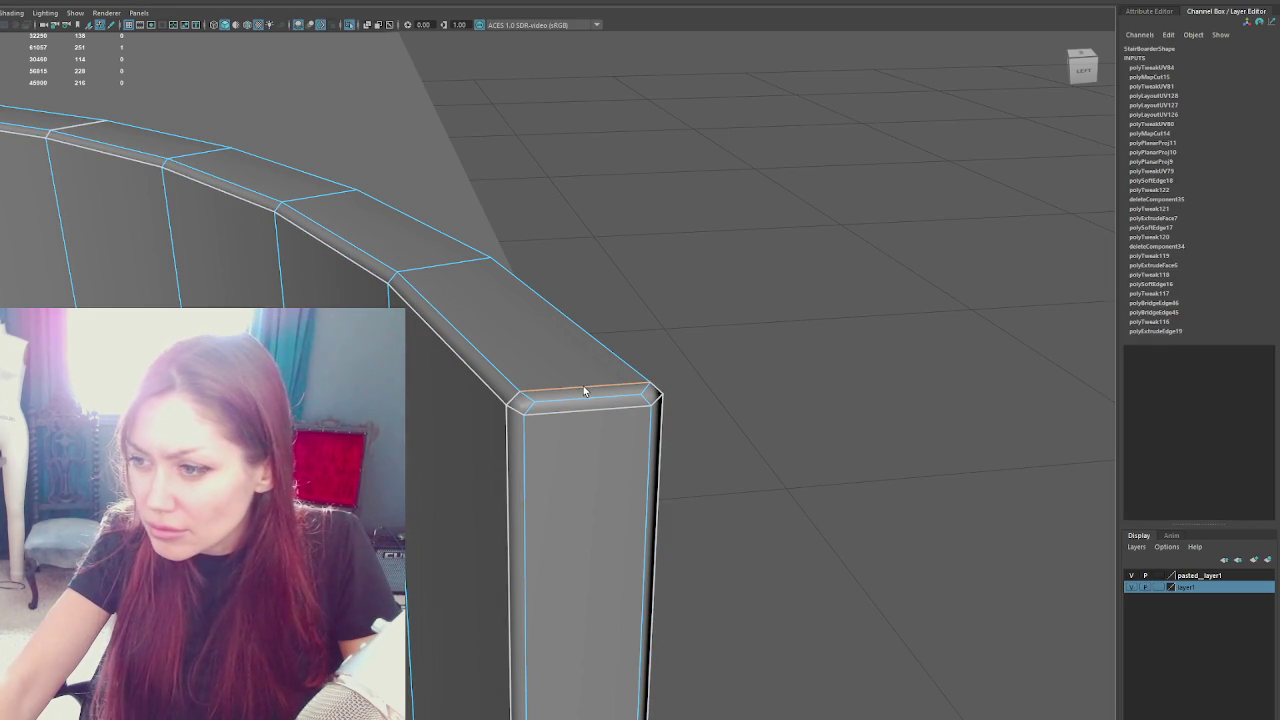
left_click(516, 399, "shift")
mouse_move(728, 409)
left_mouse_down("alt")
mouse_move(906, 414)
mouse_move(720, 422)
left_mouse_up("alt")
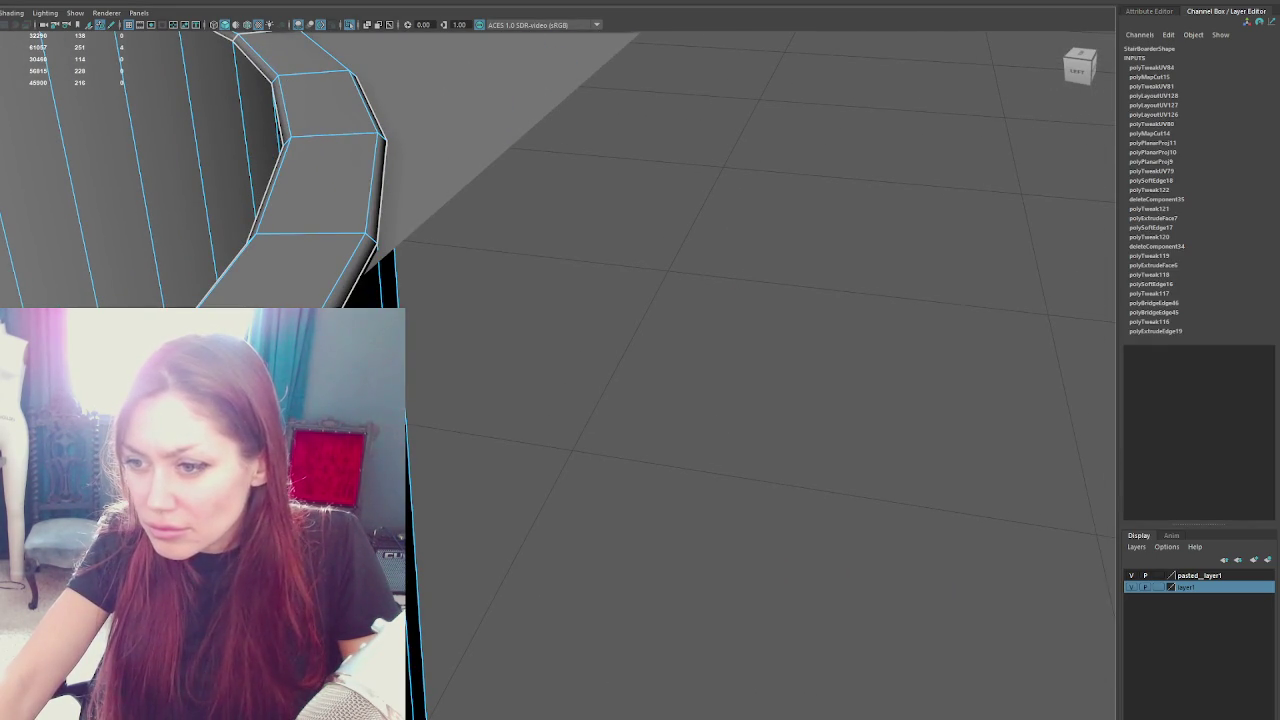
mouse_move(480, 420)
left_mouse_down()
mouse_move(488, 411)
mouse_move(514, 449)
mouse_move(415, 388)
left_mouse_up()
key("f")
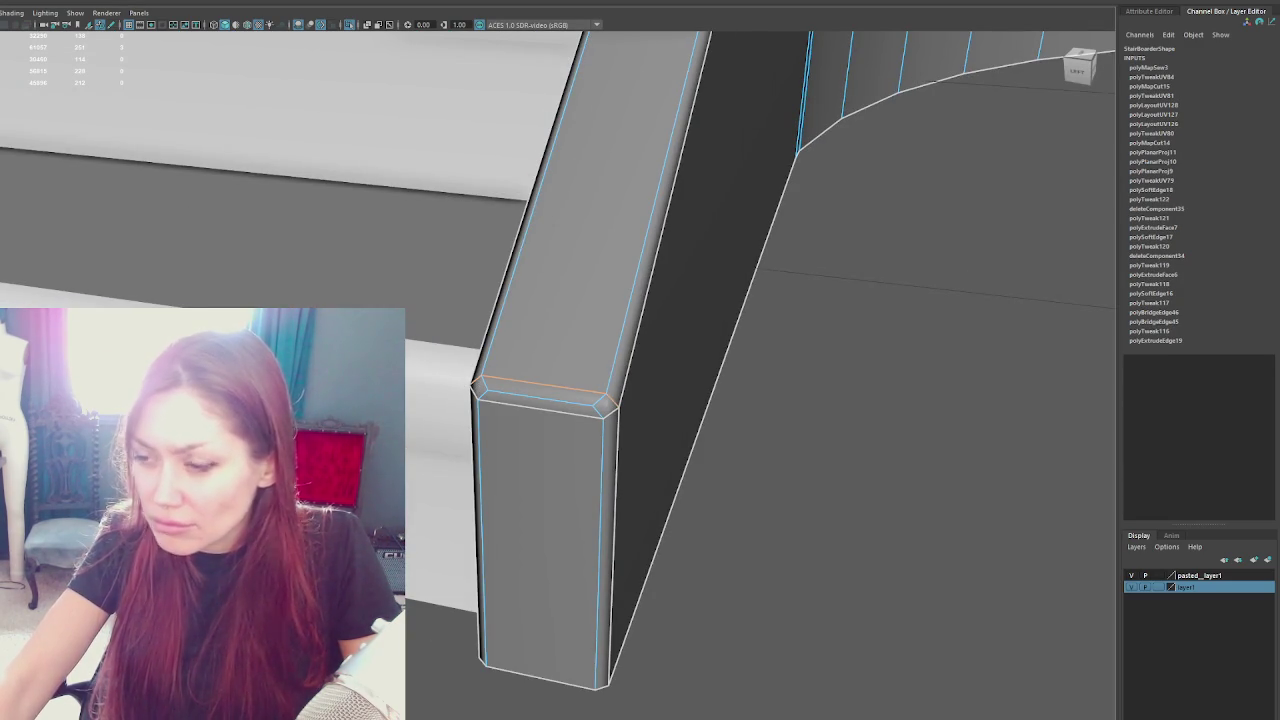
Sew the UVs along the board's left vertical edge
scroll(847, 397, "down", 3)
scroll(847, 397, "down", 2)
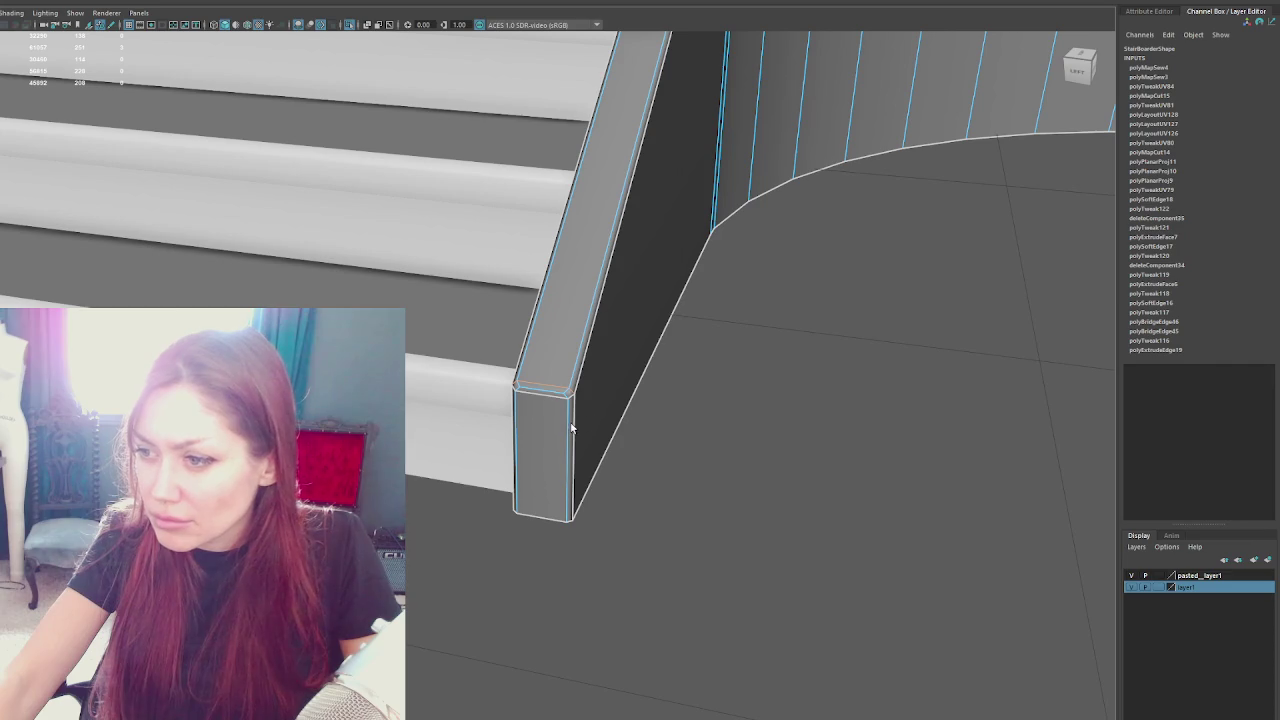
mouse_move(993, 360)
left_mouse_down("alt")
mouse_move(1031, 360)
mouse_move(490, 380)
left_mouse_up("alt")
left_click(582, 385)
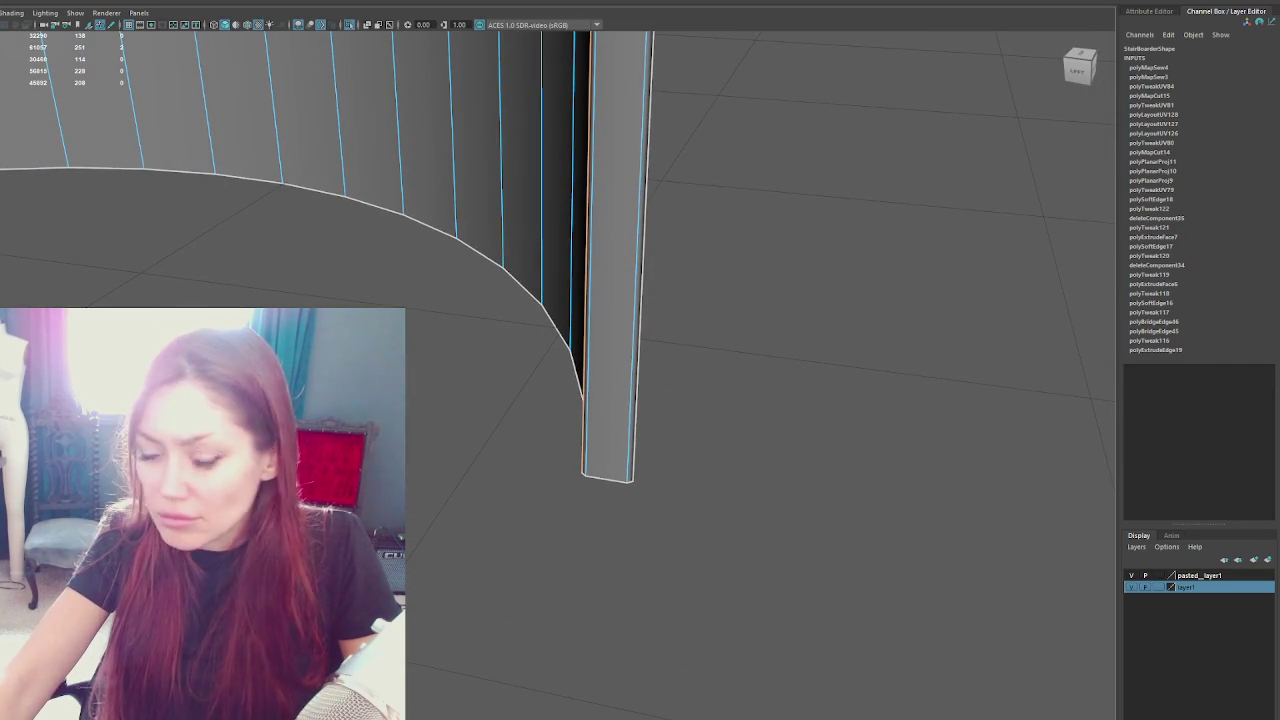
key("g")
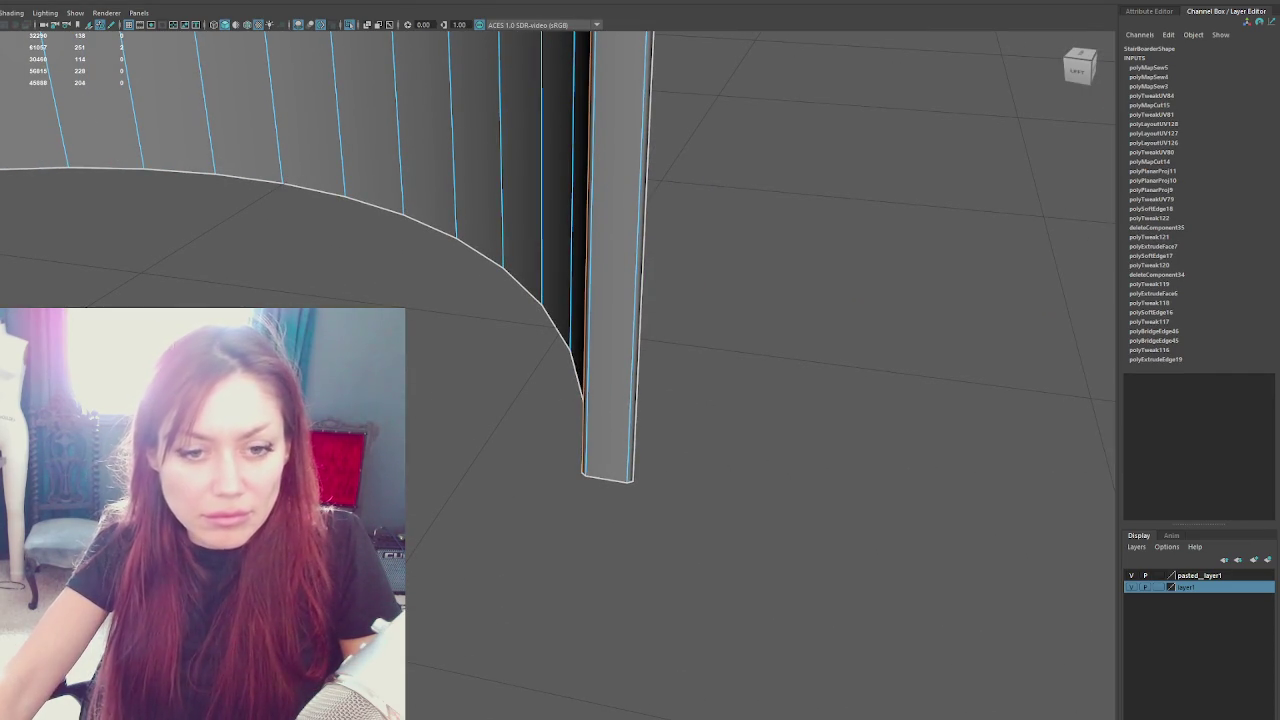
Lay out all of the board's UV shells and rotate the upright shell 90° to horizontal
key("ctrl+F11")
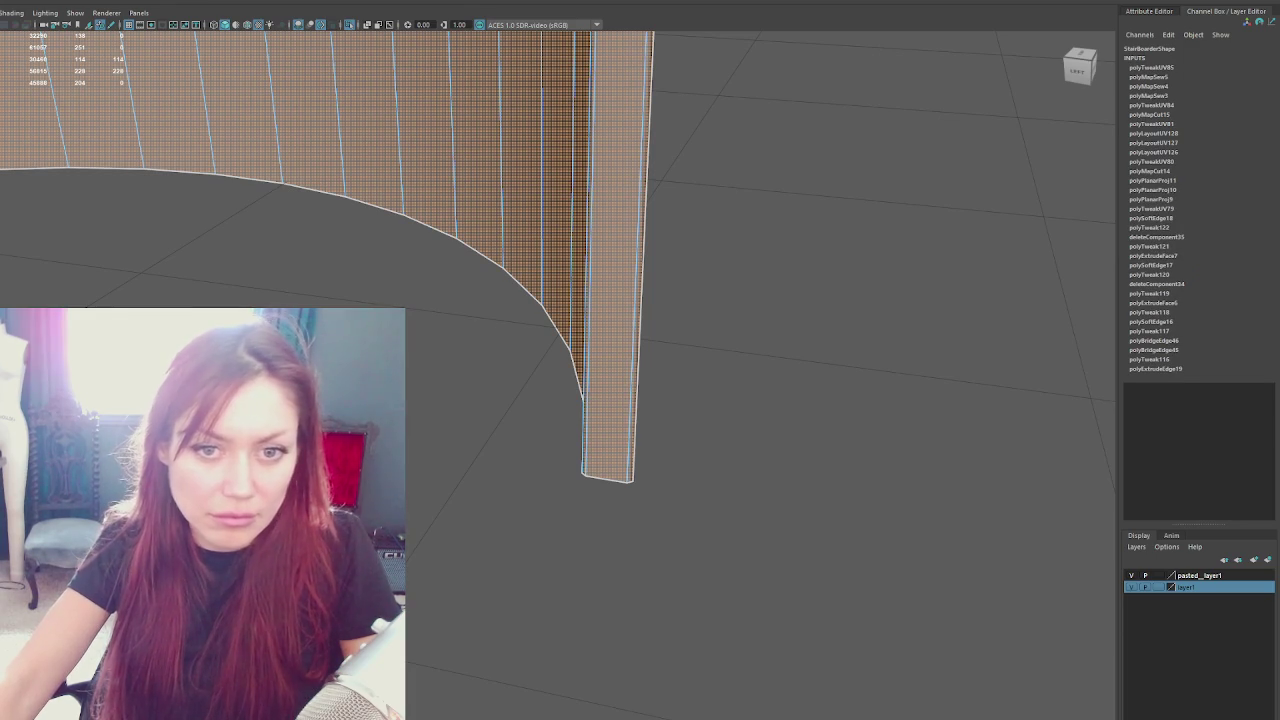
left_click(775, 503)
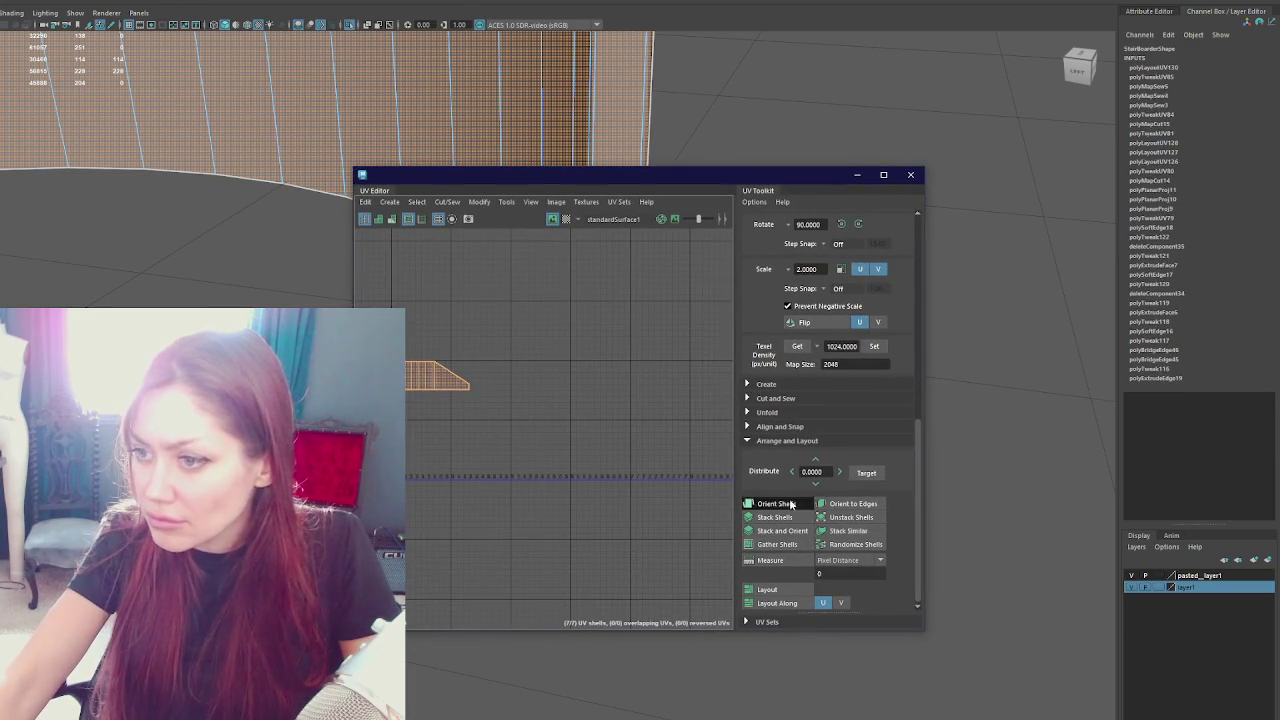
left_click(775, 503)
left_click(572, 423)
left_click(857, 224)
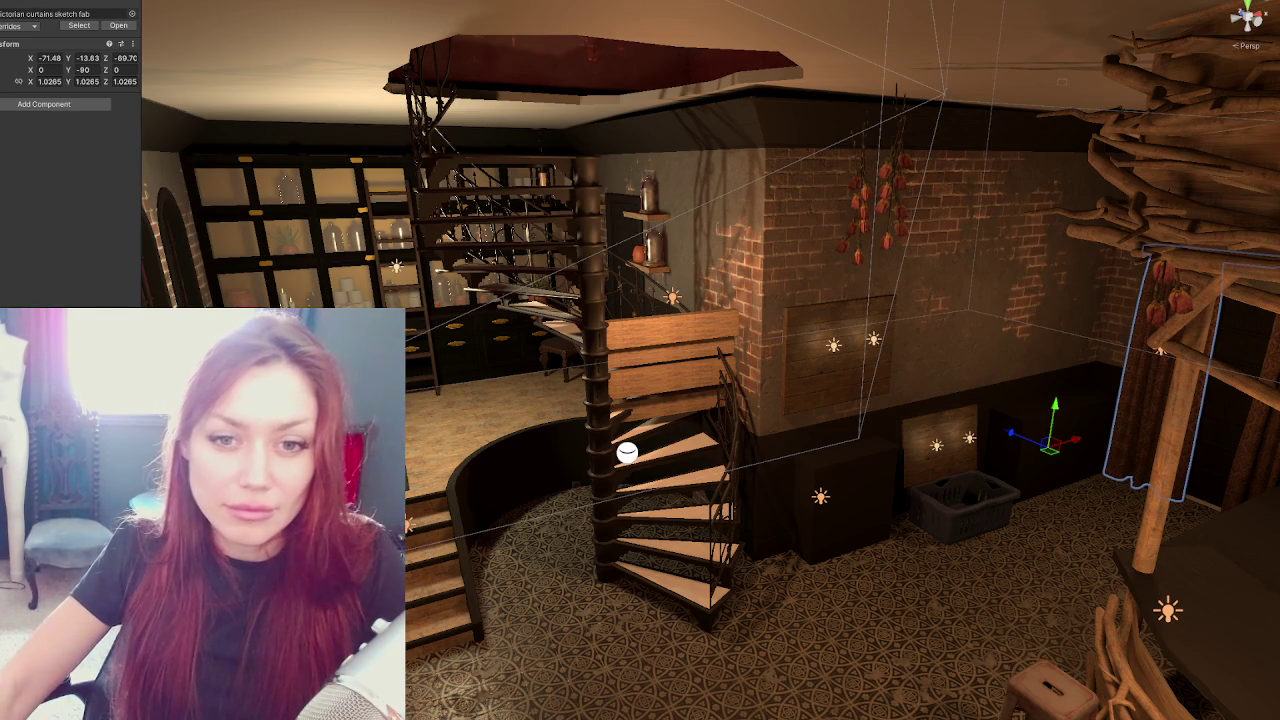
Fly through the Unity scene and frame the Wall_Shelf_Small shelf
mouse_move(480, 300)
left_mouse_down()
mouse_move(610, 293)
mouse_move(673, 326)
mouse_move(617, 256)
left_mouse_up()
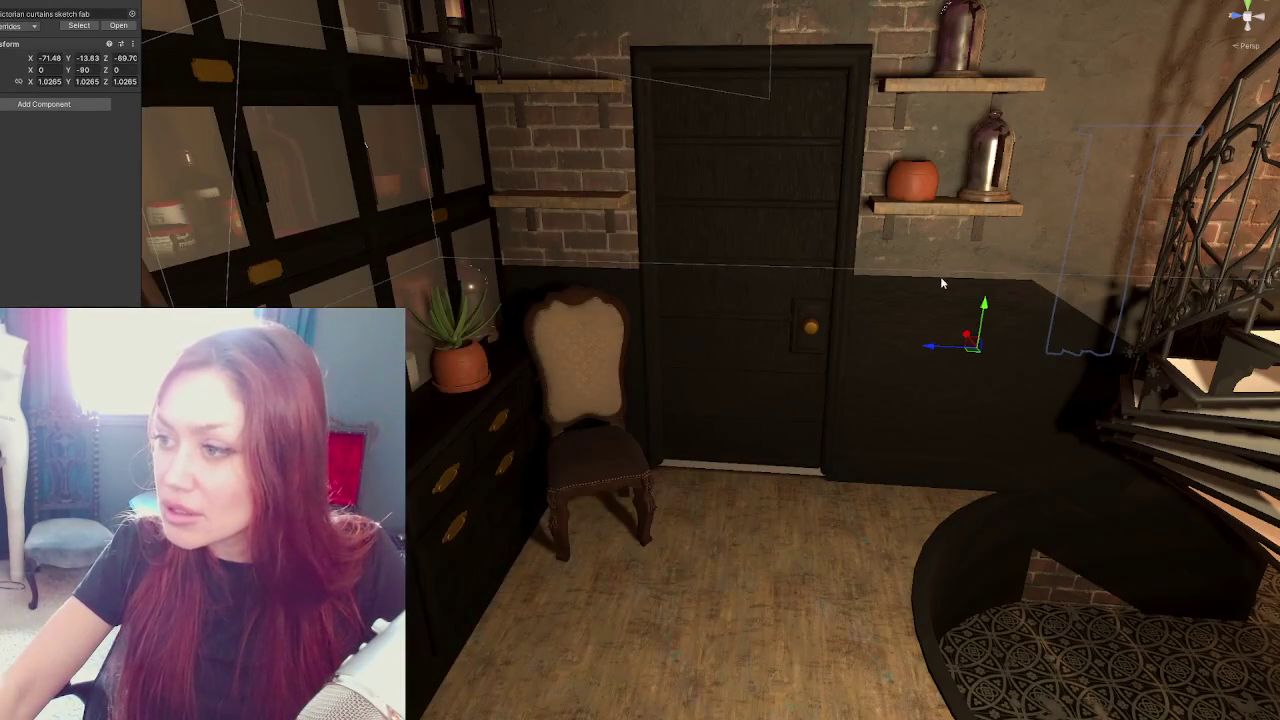
left_click_drag(1163, 211, 727, 313)
left_click(698, 248)
left_click(695, 246)
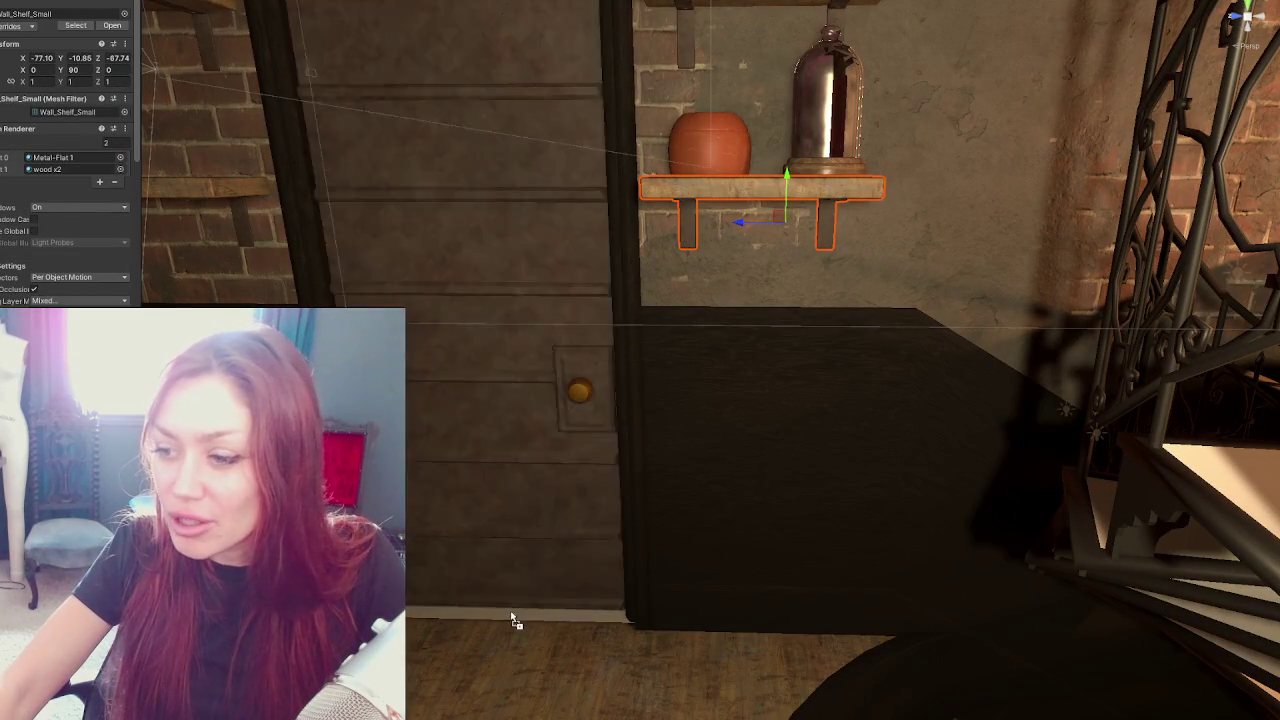
mouse_move(606, 570)
left_mouse_down()
mouse_move(714, 500)
mouse_move(620, 340)
left_mouse_up()
mouse_move(552, 378)
left_mouse_down()
mouse_move(606, 363)
mouse_move(660, 320)
left_mouse_up()
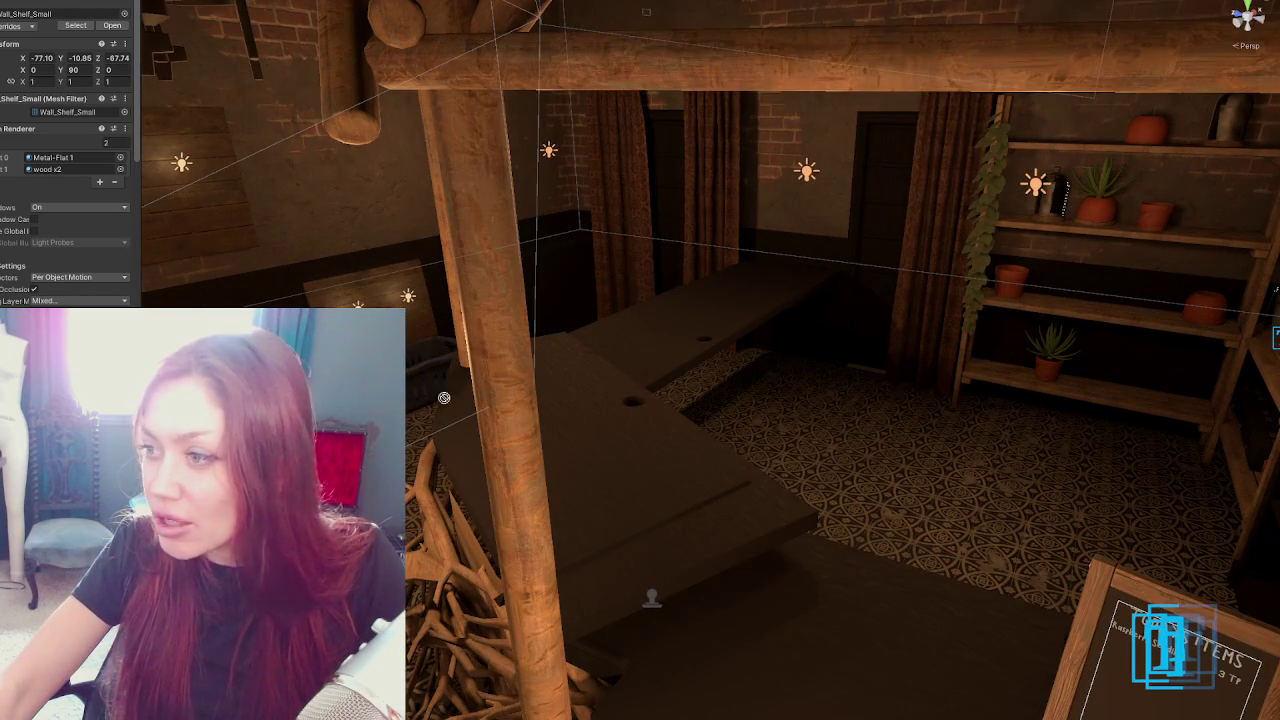
key("f")
Select the door and frame it close up
left_click_drag(417, 296, 450, 302)
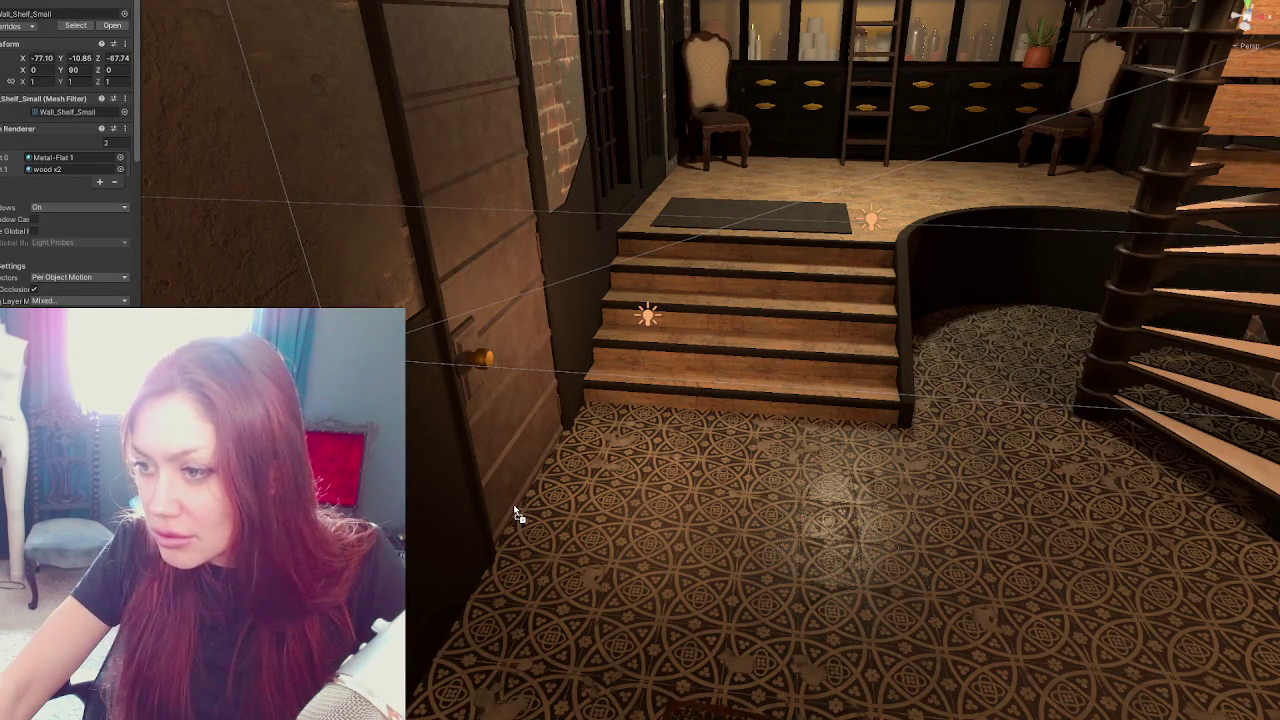
left_click(469, 435)
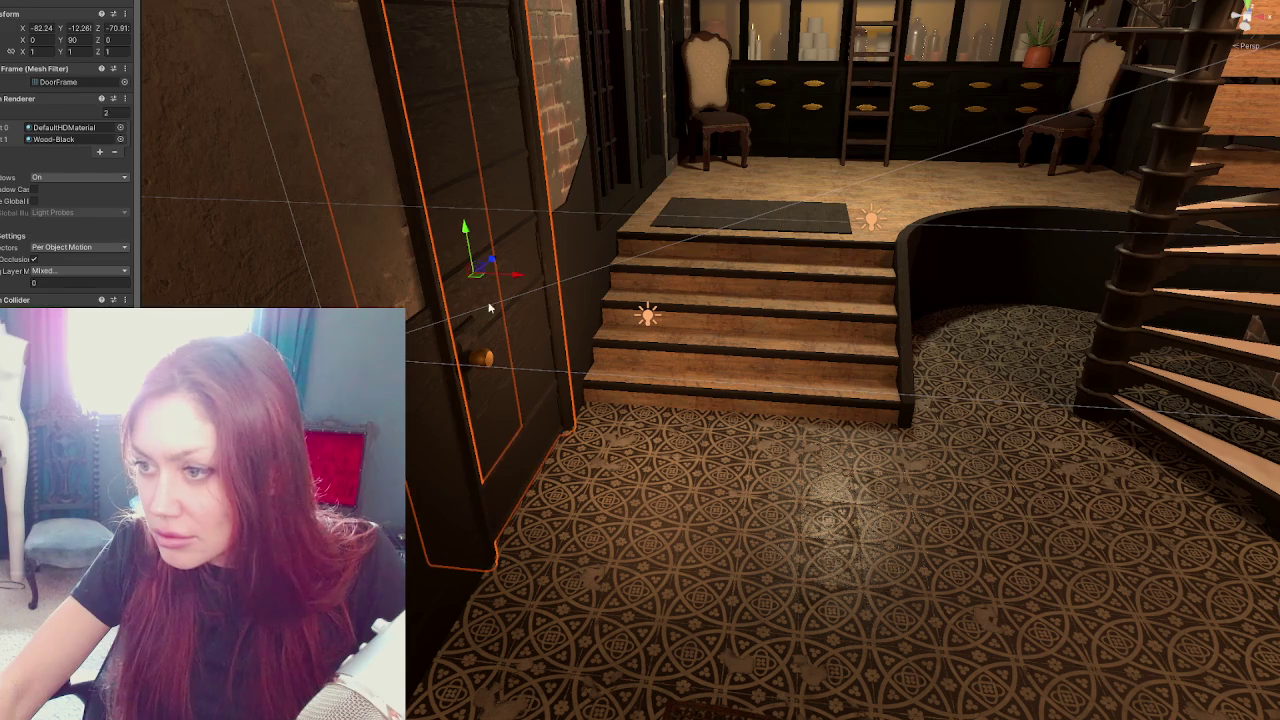
left_click(463, 232)
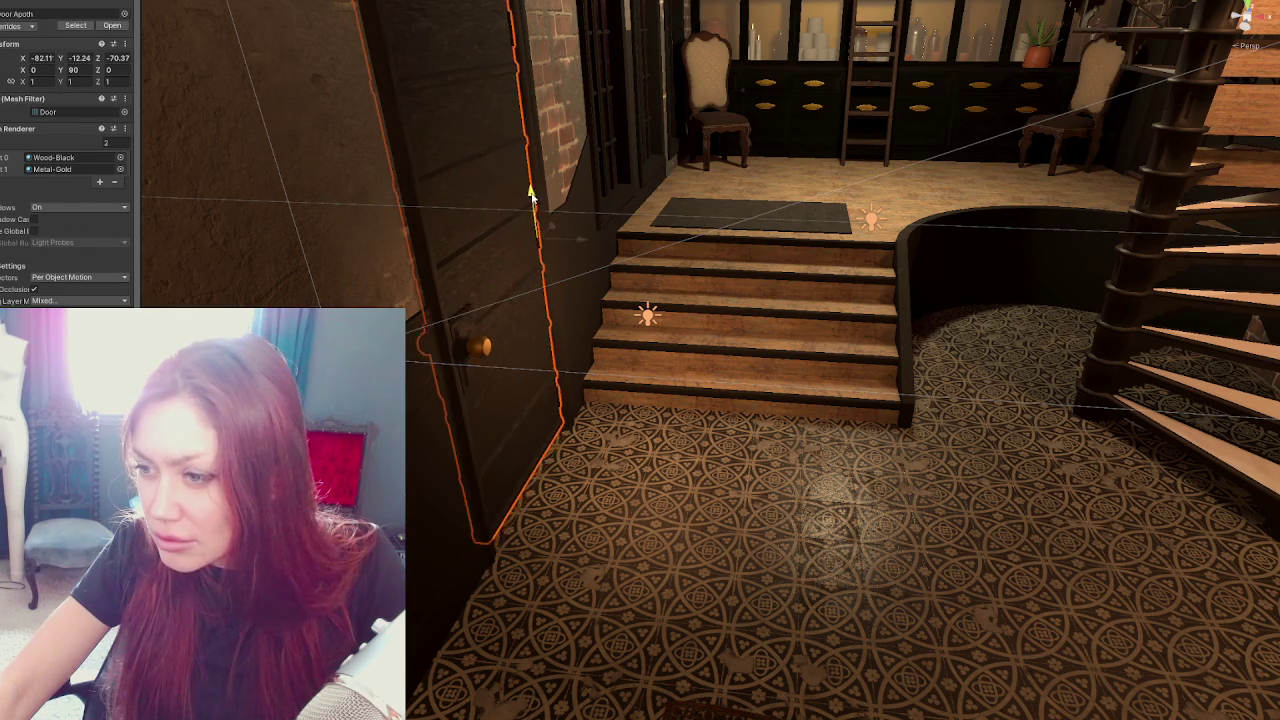
key("f")
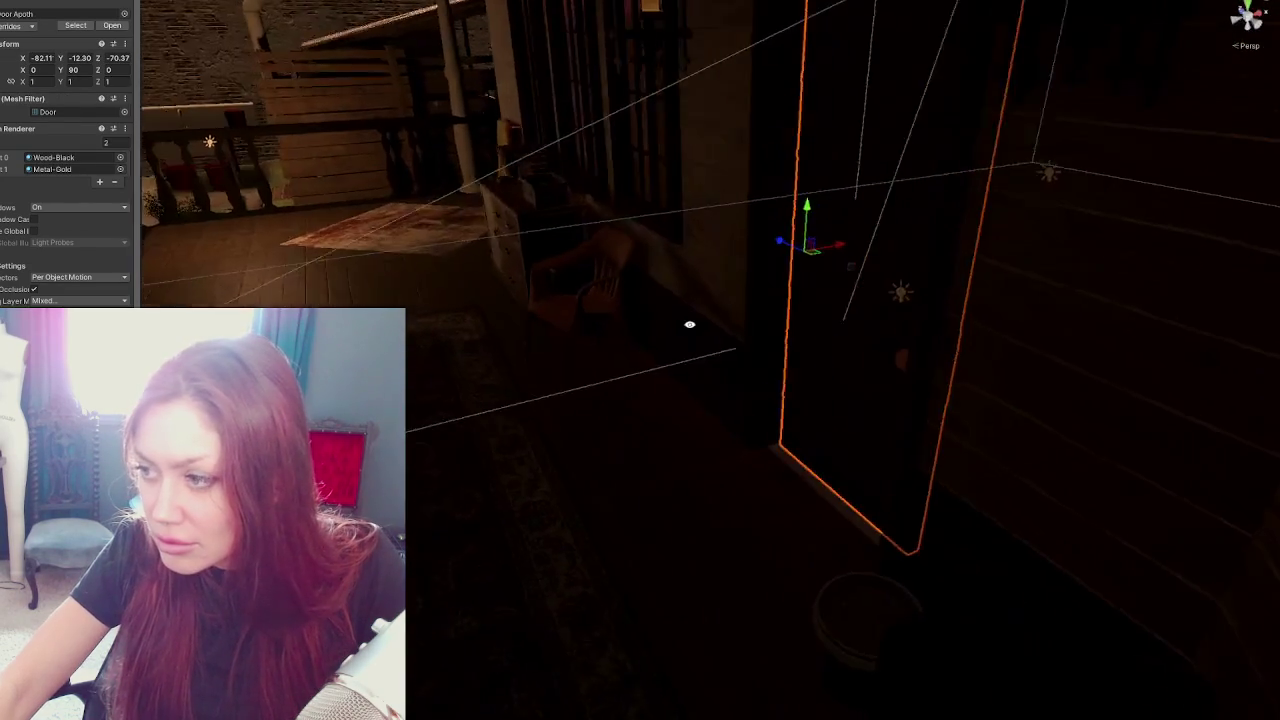
scroll(957, 347, "down", 5)
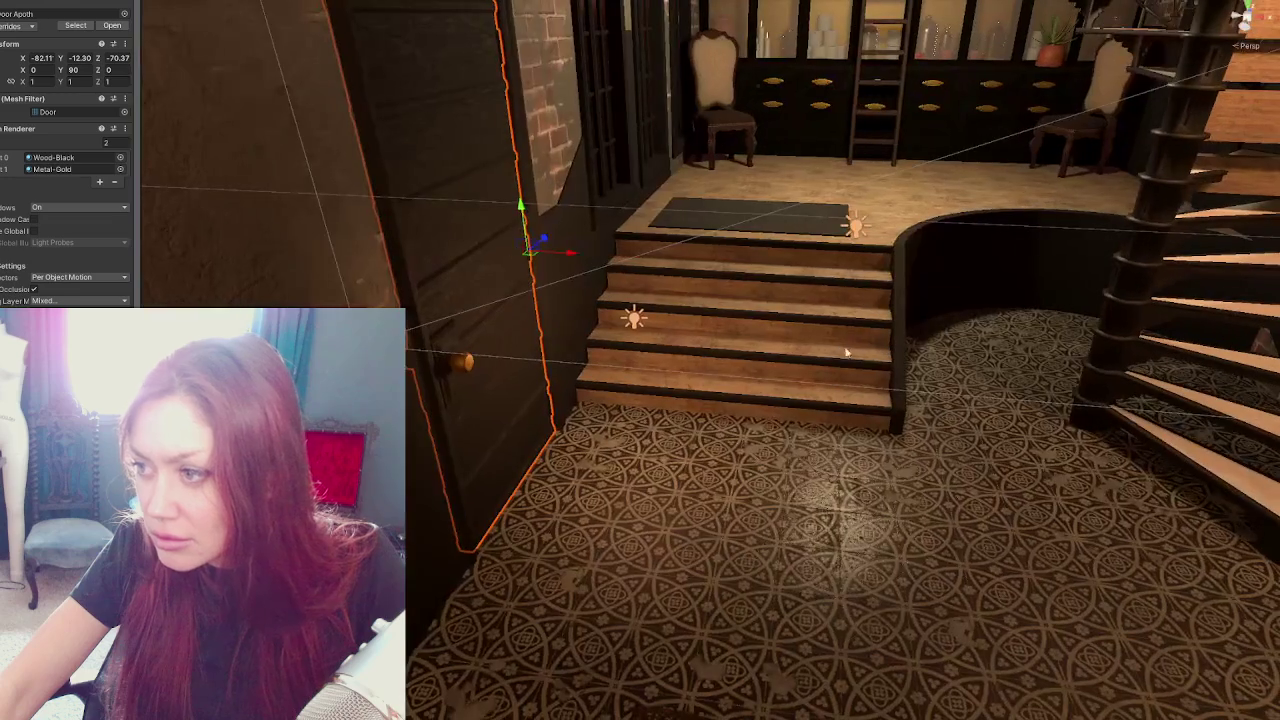
Swing around the room to the spiral staircase, reselecting Wall_Shelf_Small along the way
left_click_drag(874, 191, 815, 258)
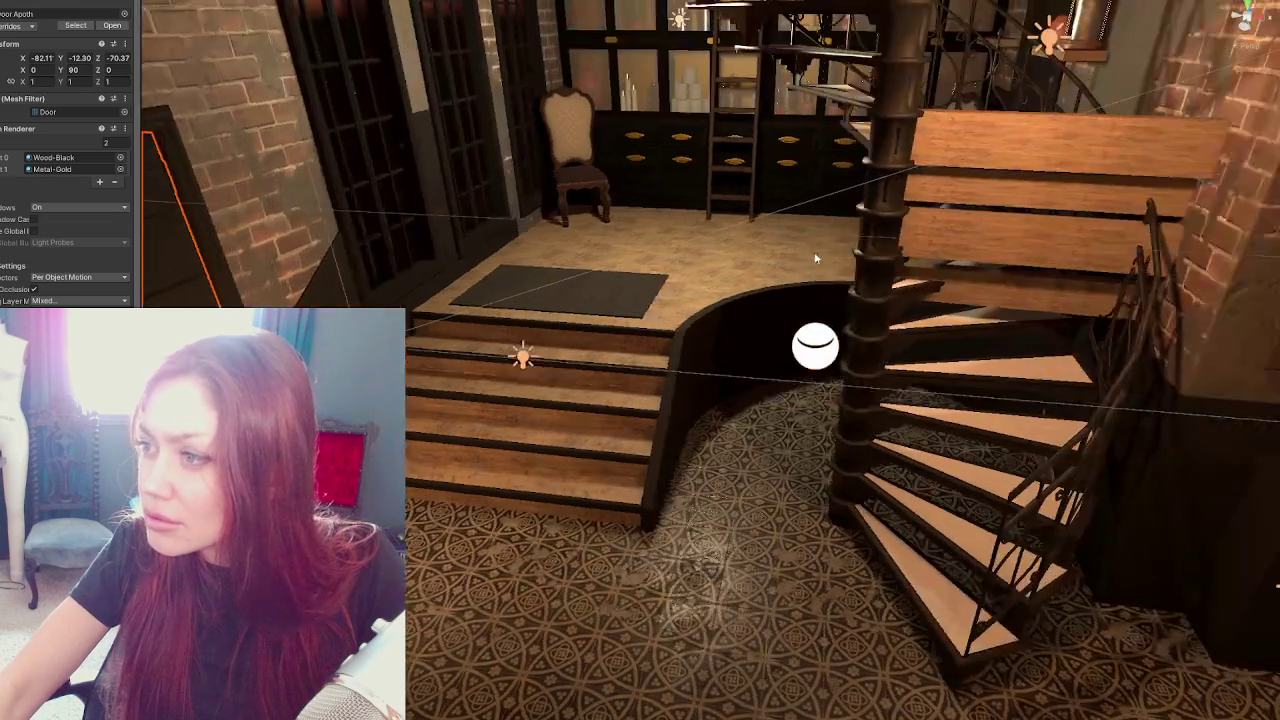
left_click(1097, 62)
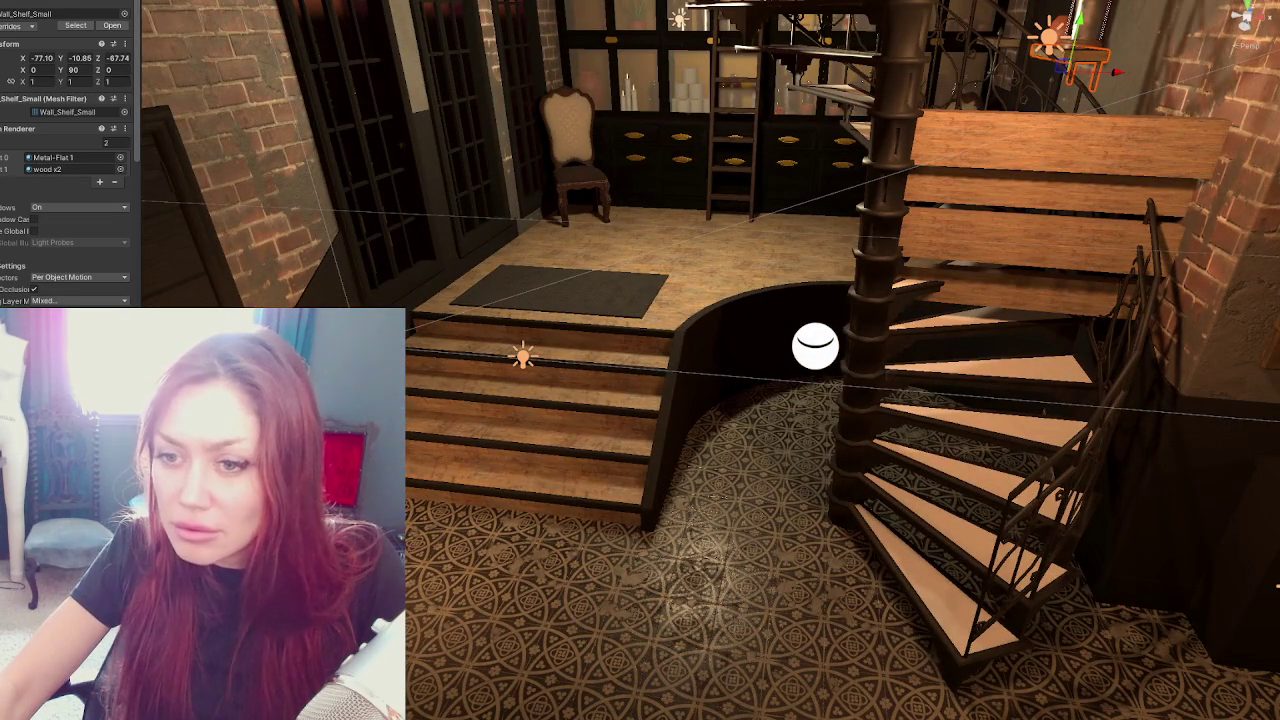
left_click_drag(815, 345, 1262, 143)
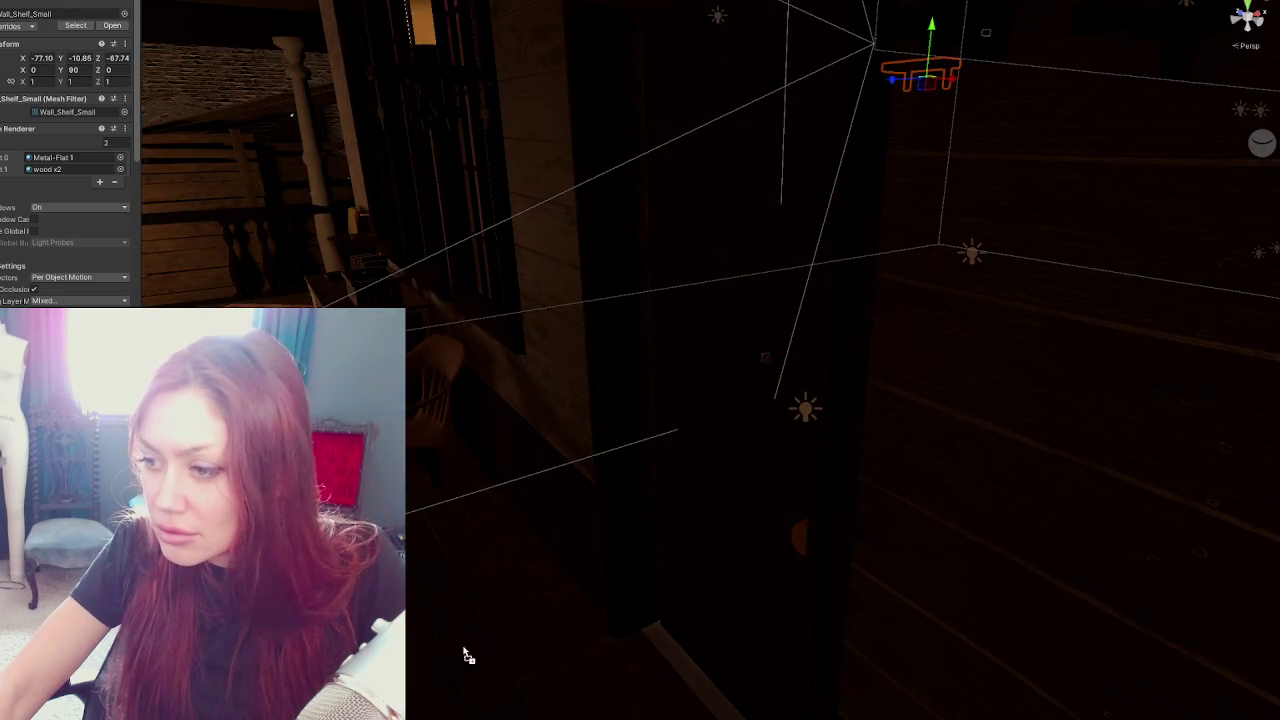
left_click_drag(1097, 516, 577, 546)
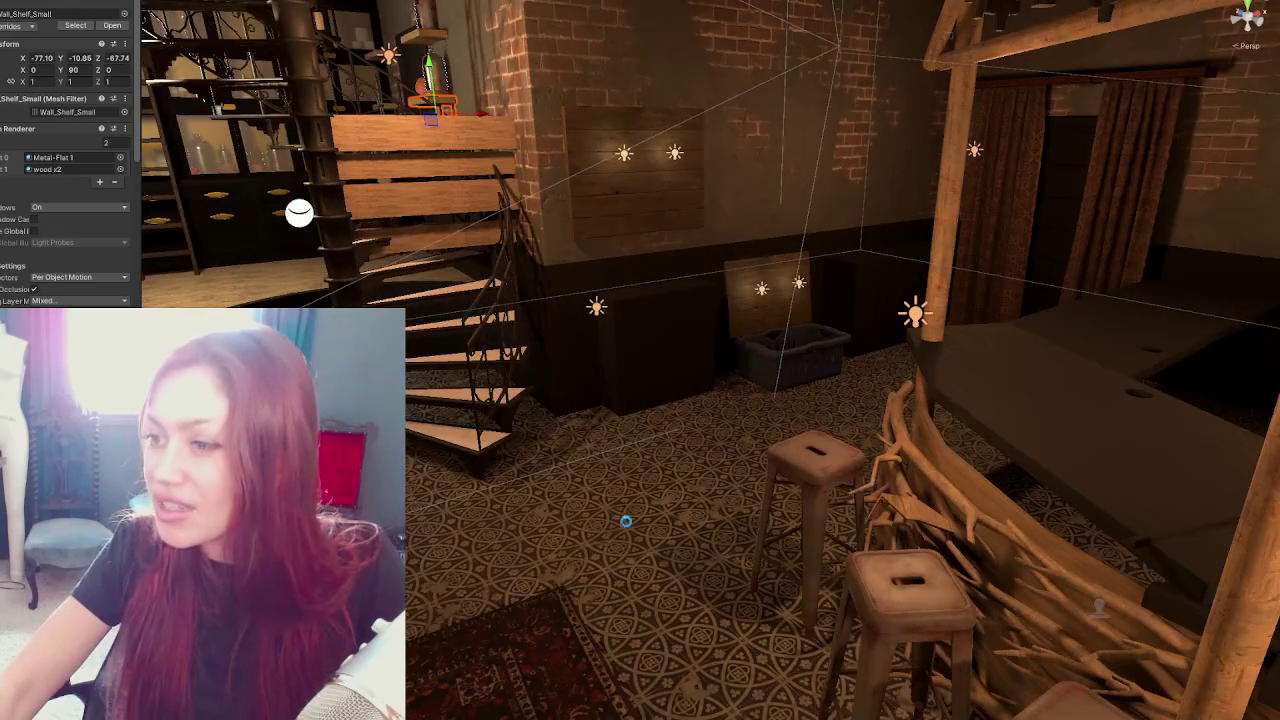
mouse_move(690, 540)
left_mouse_down()
mouse_move(701, 371)
mouse_move(658, 357)
mouse_move(637, 317)
mouse_move(650, 230)
left_mouse_up()
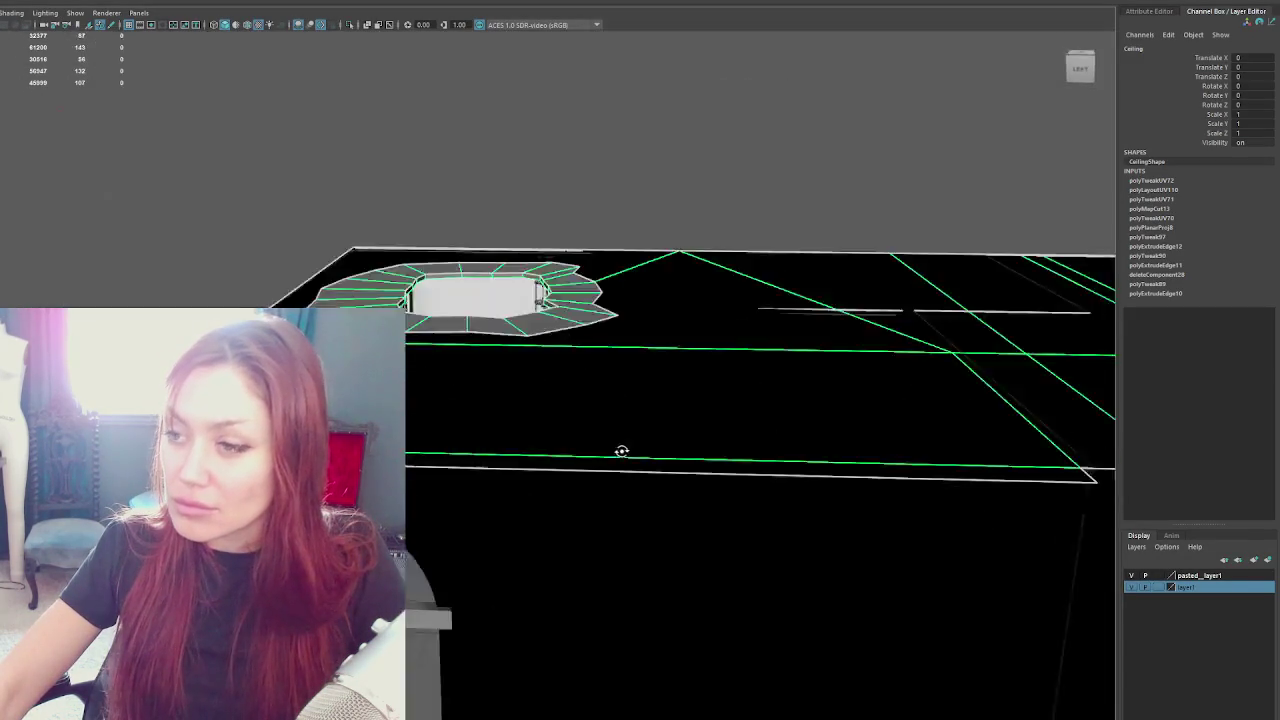
Inspect the Maya ceiling ring and Ceiling_Trim1, moving through the room toward the lantern
left_click(594, 401)
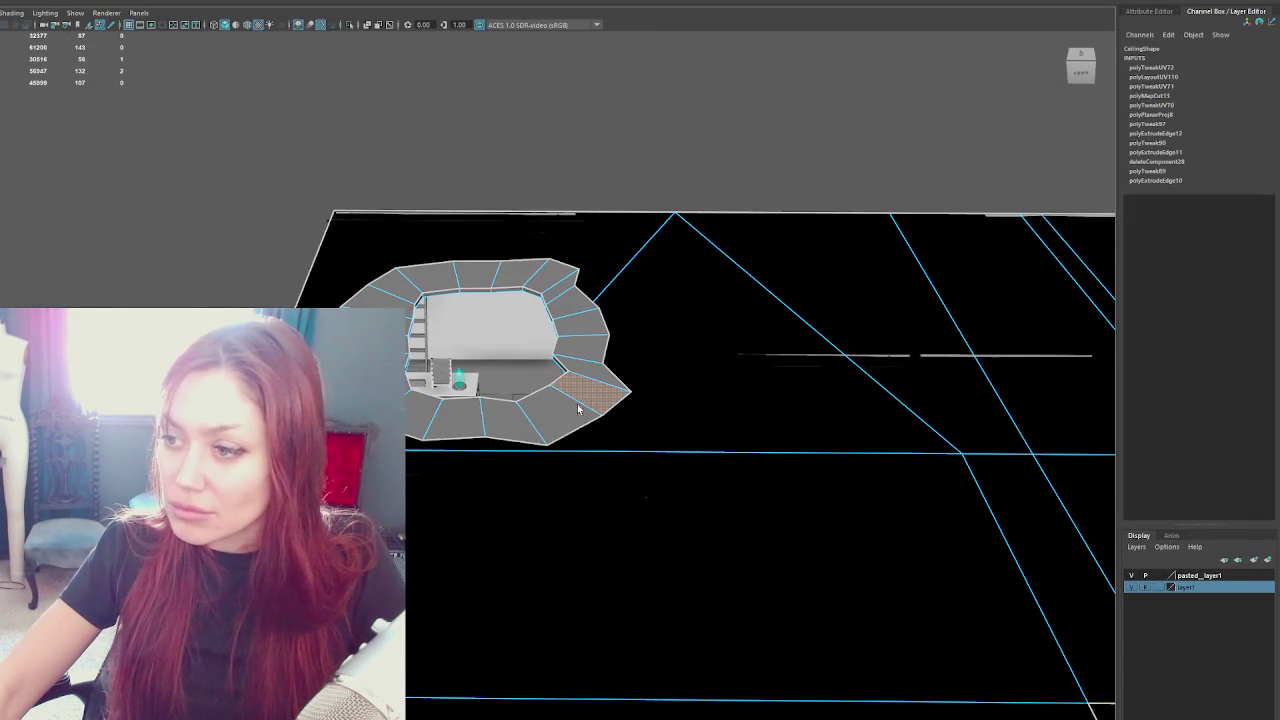
mouse_move(571, 414)
left_mouse_down()
mouse_move(686, 401)
mouse_move(529, 337)
mouse_move(509, 401)
left_mouse_up()
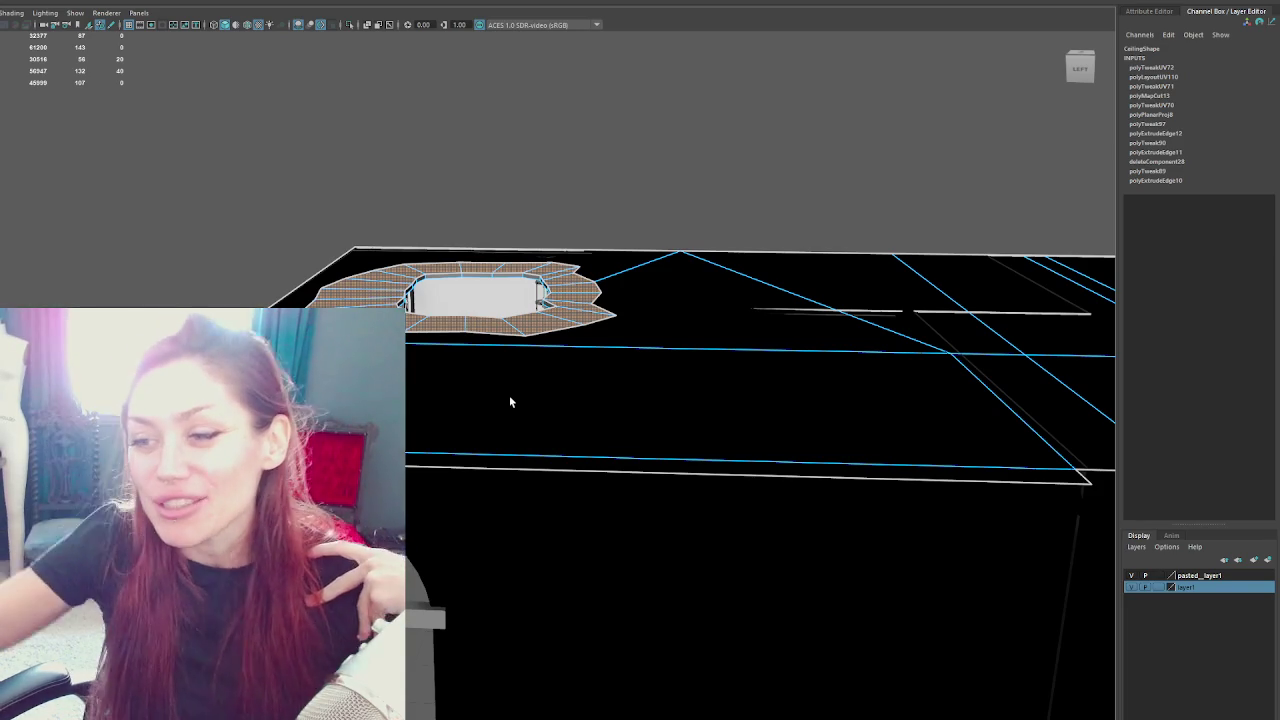
mouse_move(509, 401)
left_mouse_down()
mouse_move(437, 296)
mouse_move(374, 297)
mouse_move(469, 299)
mouse_move(460, 233)
mouse_move(606, 251)
mouse_move(400, 208)
left_mouse_up()
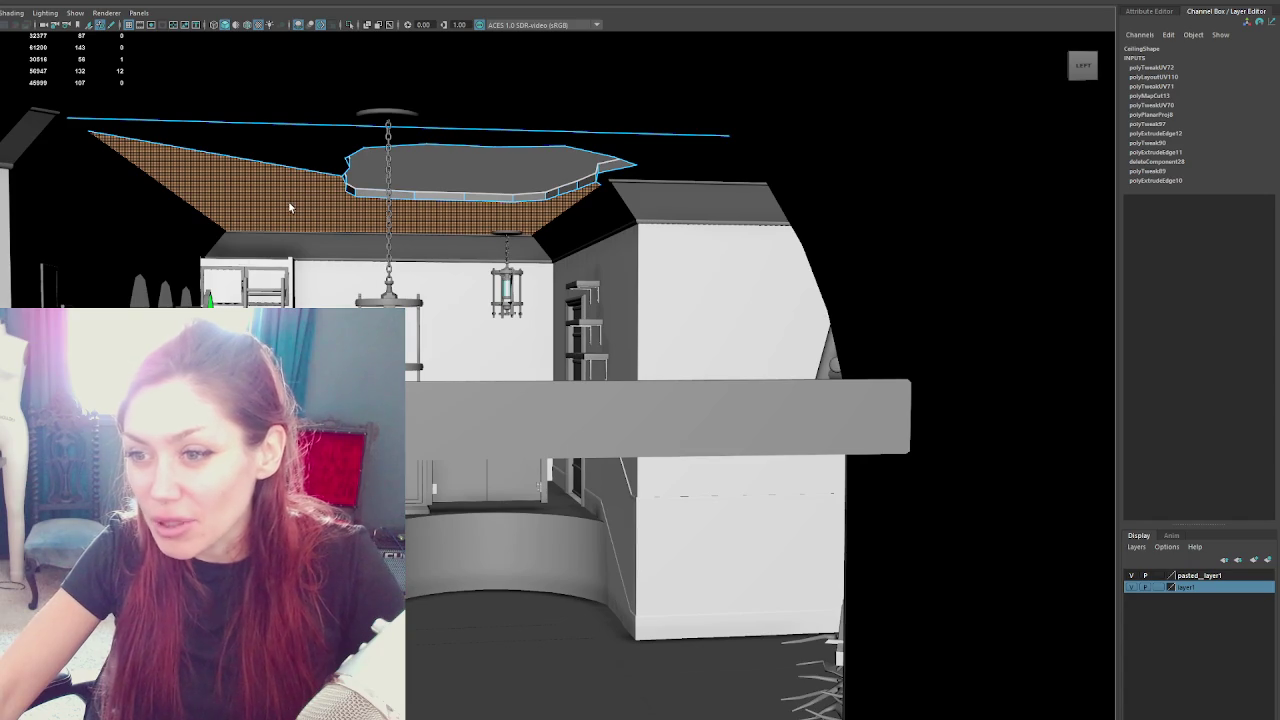
scroll(288, 208, "up", 3)
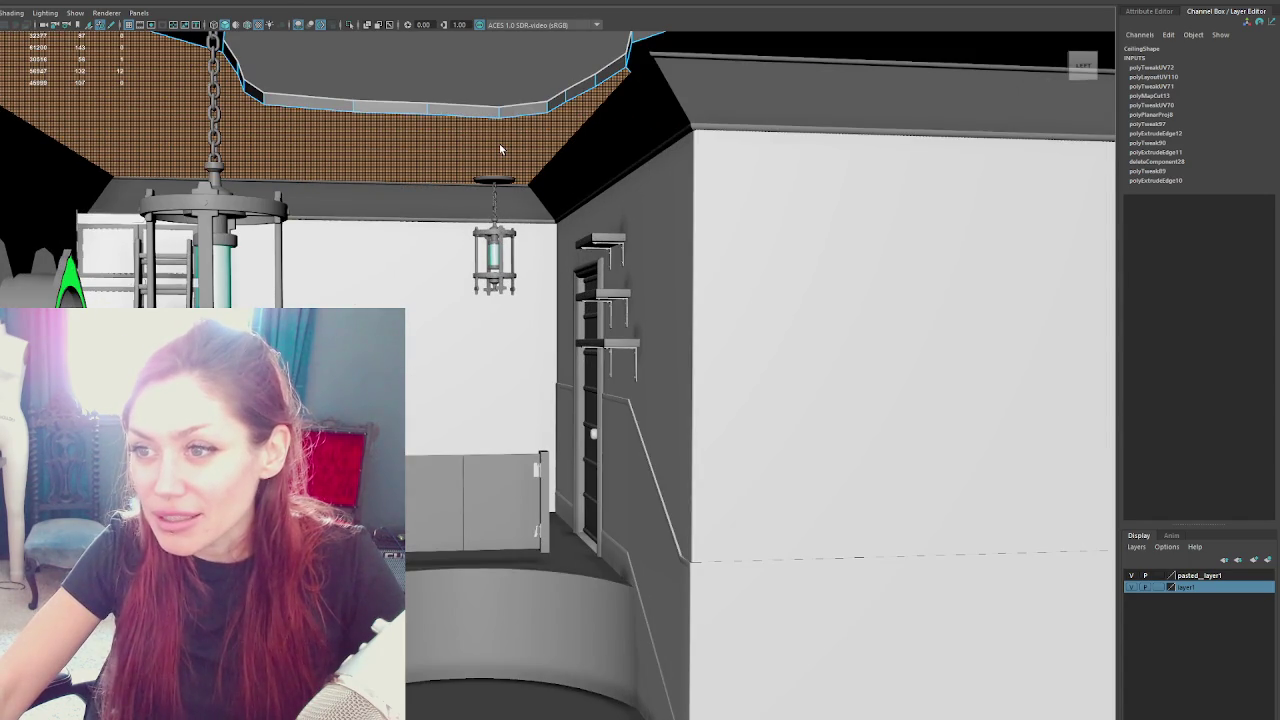
scroll(499, 143, "down", 5)
scroll(436, 206, "up", 2)
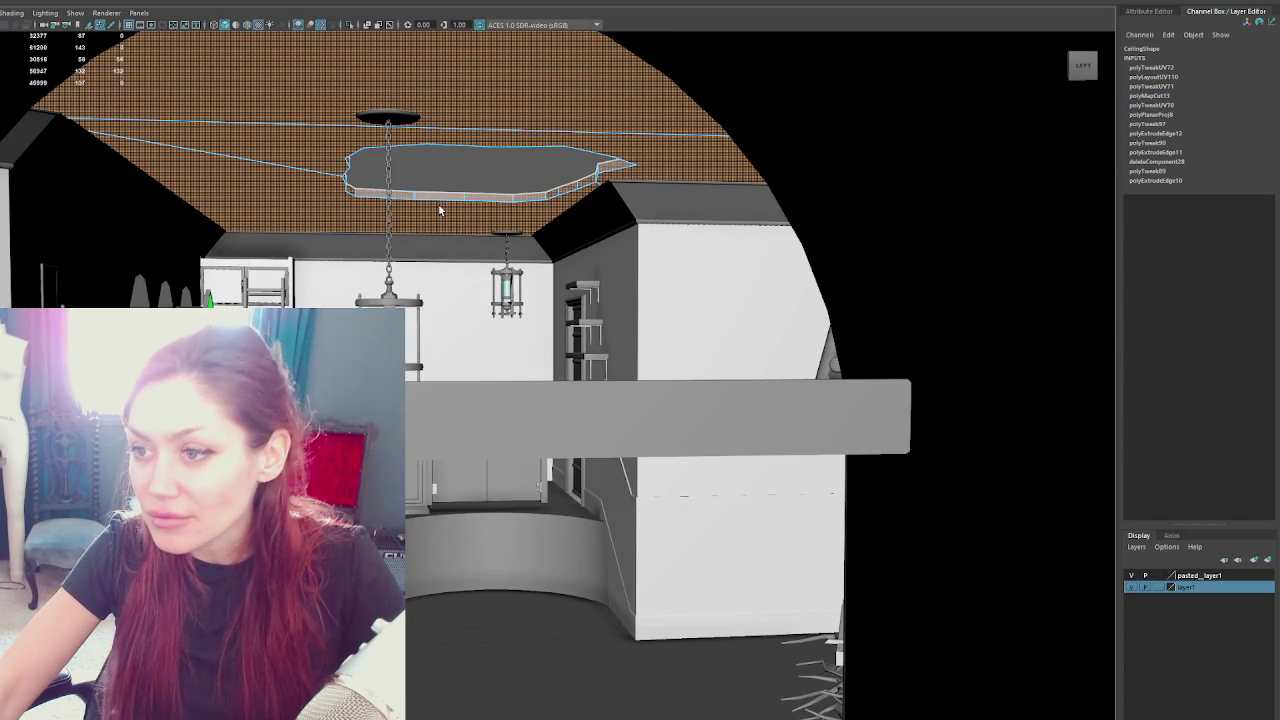
mouse_move(439, 210)
left_mouse_down()
mouse_move(526, 206)
mouse_move(468, 202)
mouse_move(575, 238)
mouse_move(883, 251)
mouse_move(643, 254)
mouse_move(697, 254)
mouse_move(677, 262)
left_mouse_up()
left_click(552, 260)
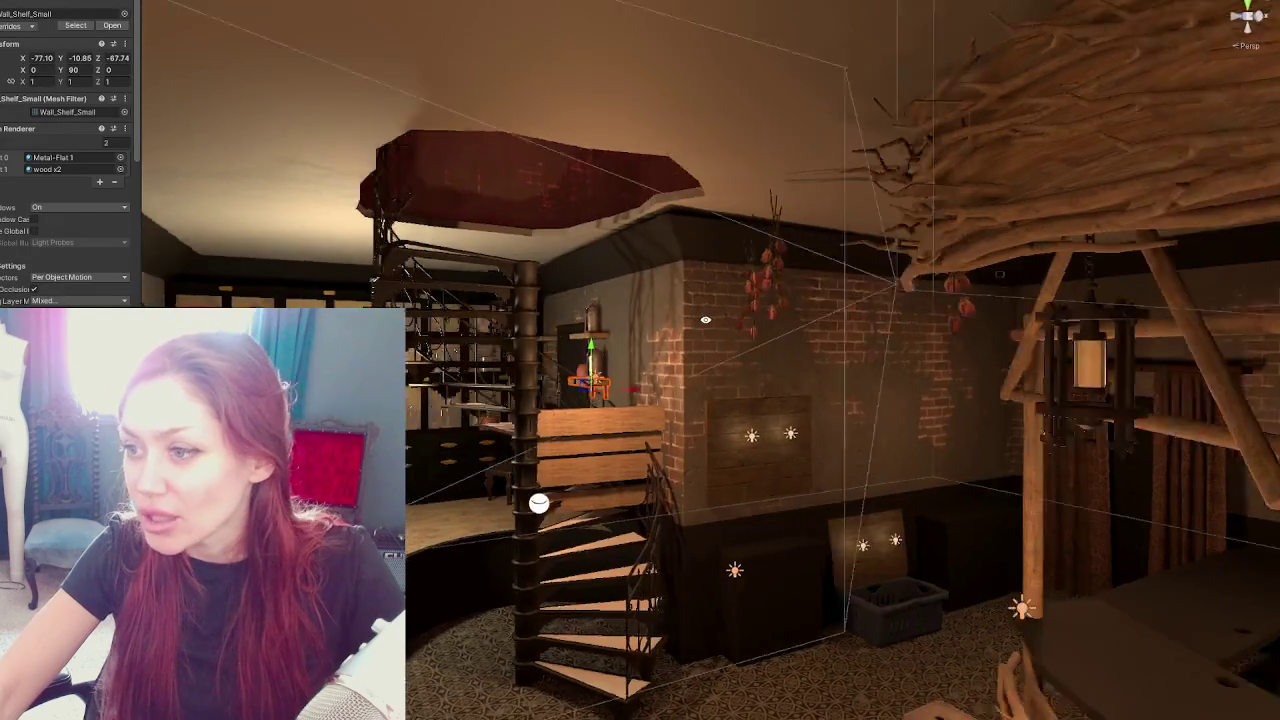
left_click_drag(705, 320, 325, 292)
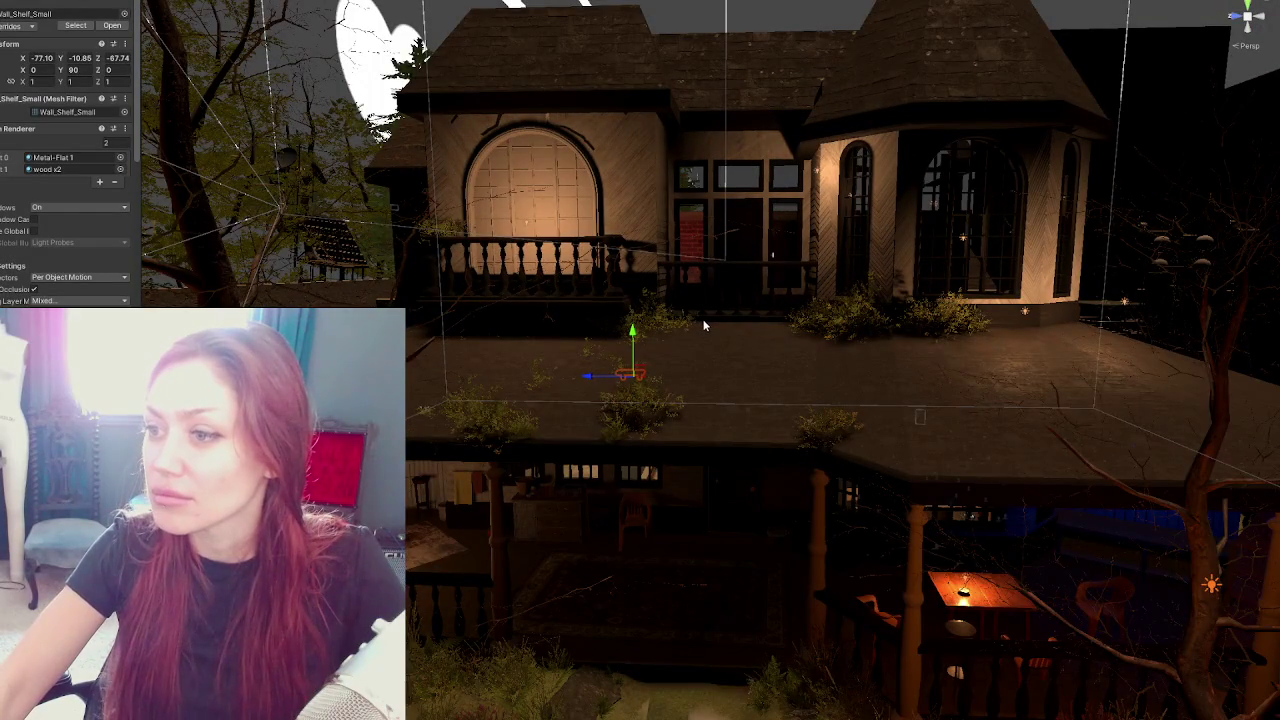
Zoom the Unity Scene view into the interior and centre the spiral staircase
scroll(704, 326, "down", 2)
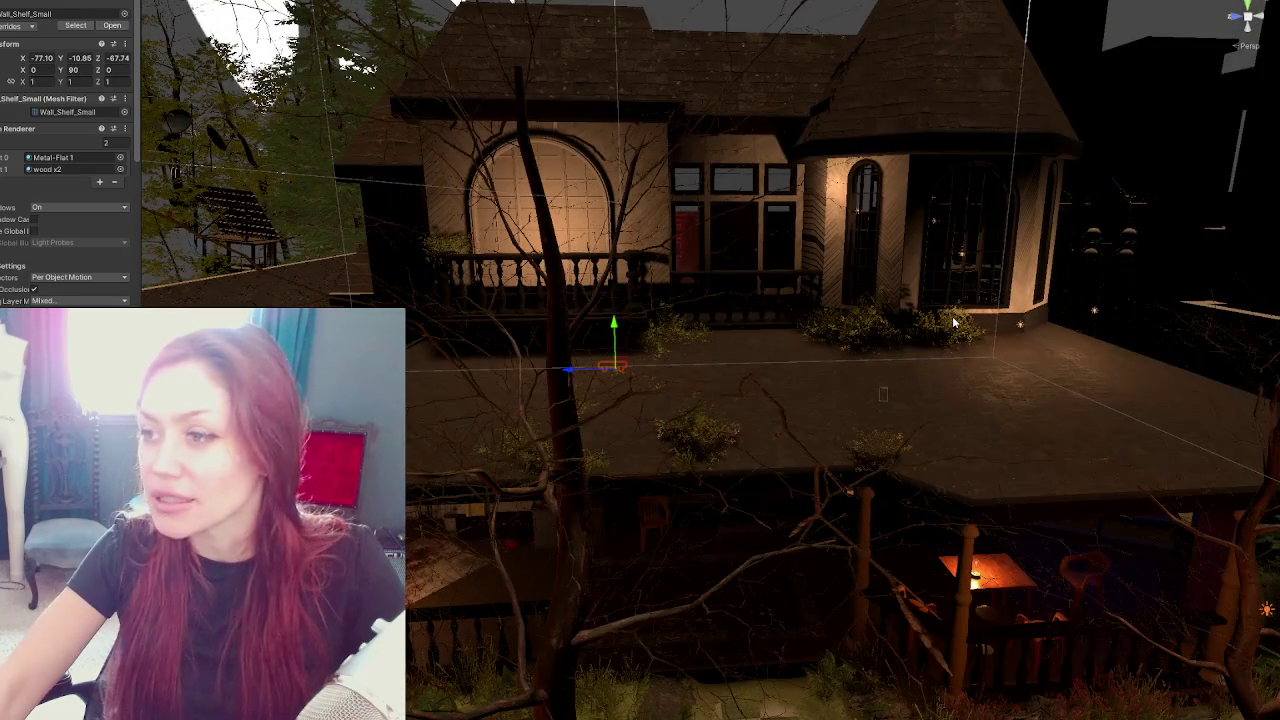
scroll(921, 337, "up", 5)
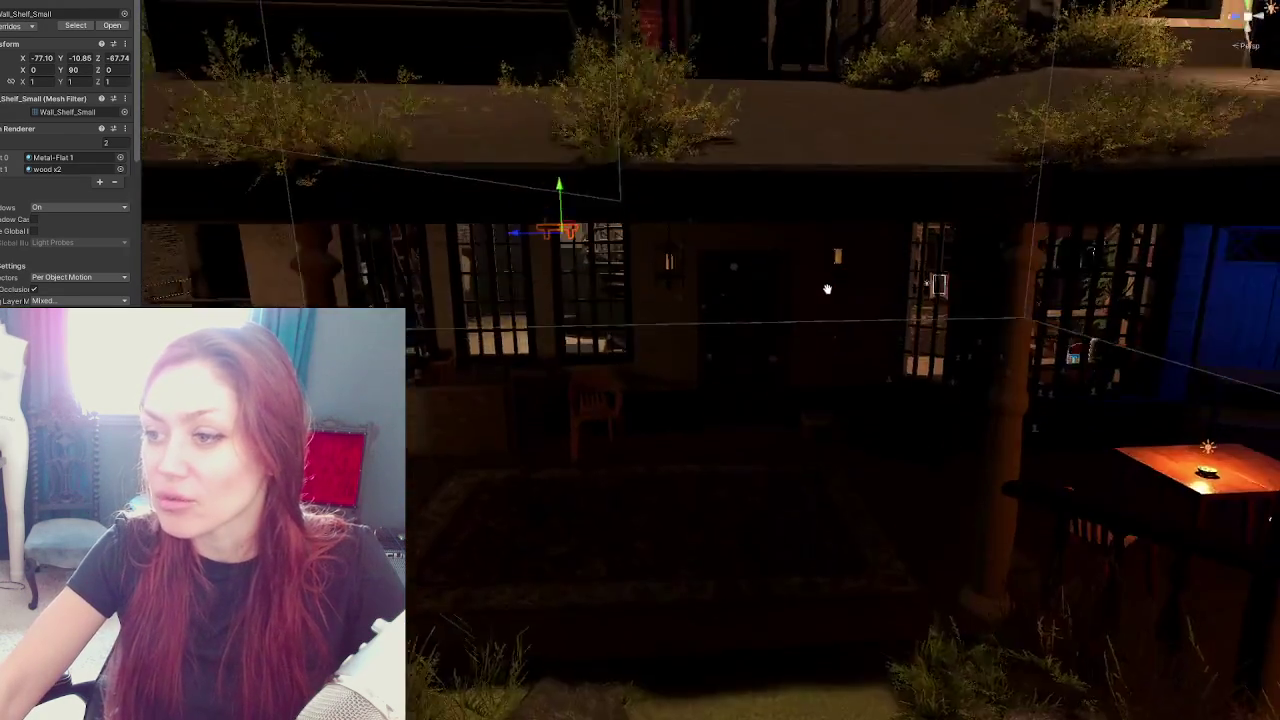
scroll(841, 379, "up", 10)
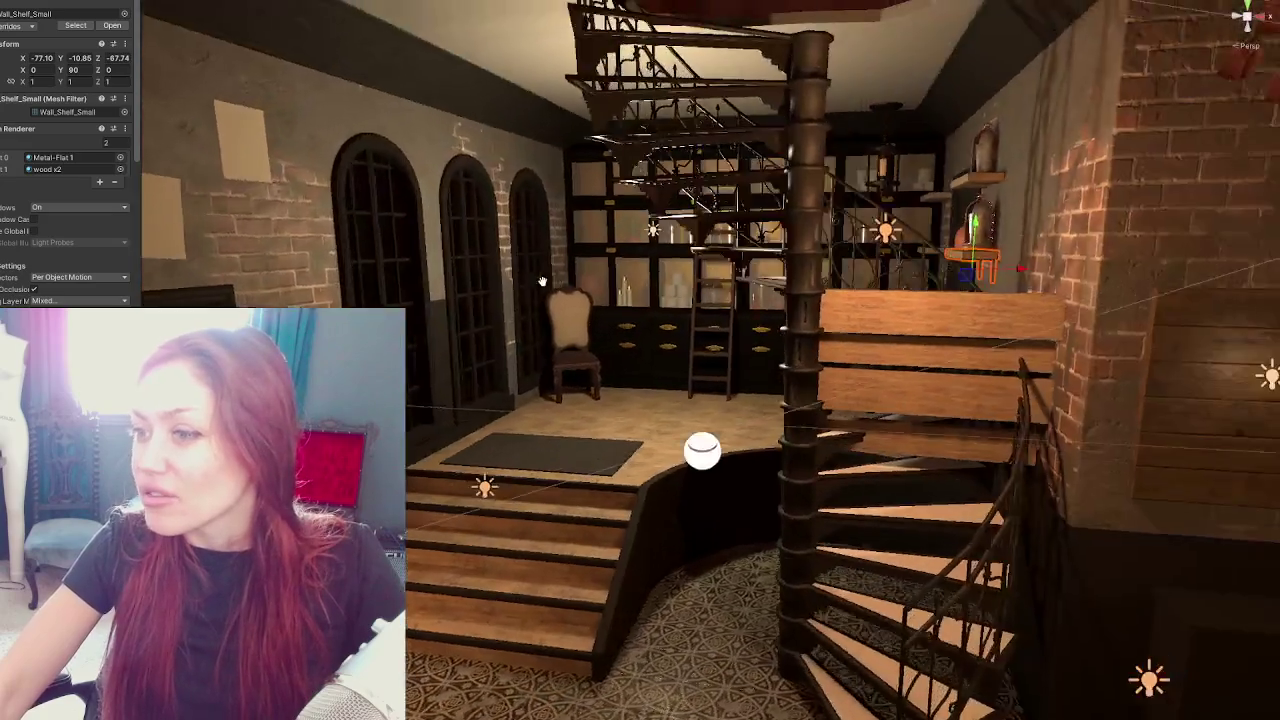
left_click_drag(541, 281, 400, 290)
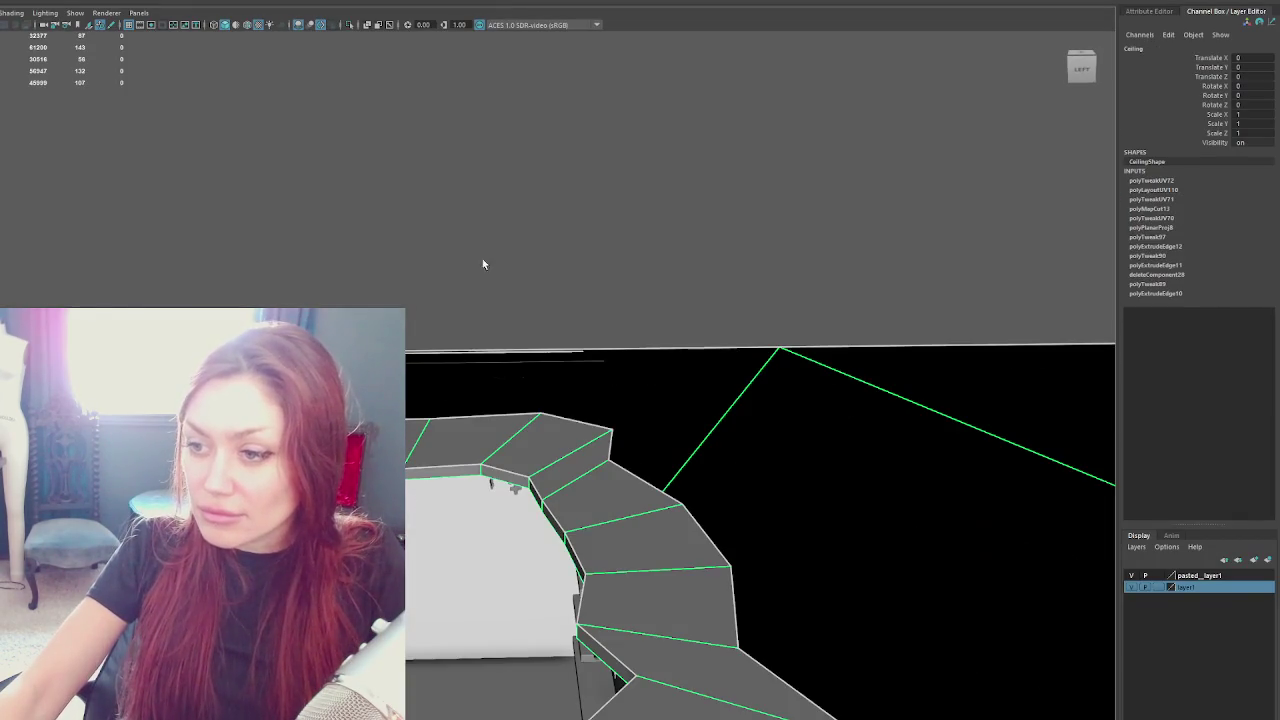
Switch the ceiling to face mode and raise its faces slightly along Y
right_click(485, 263)
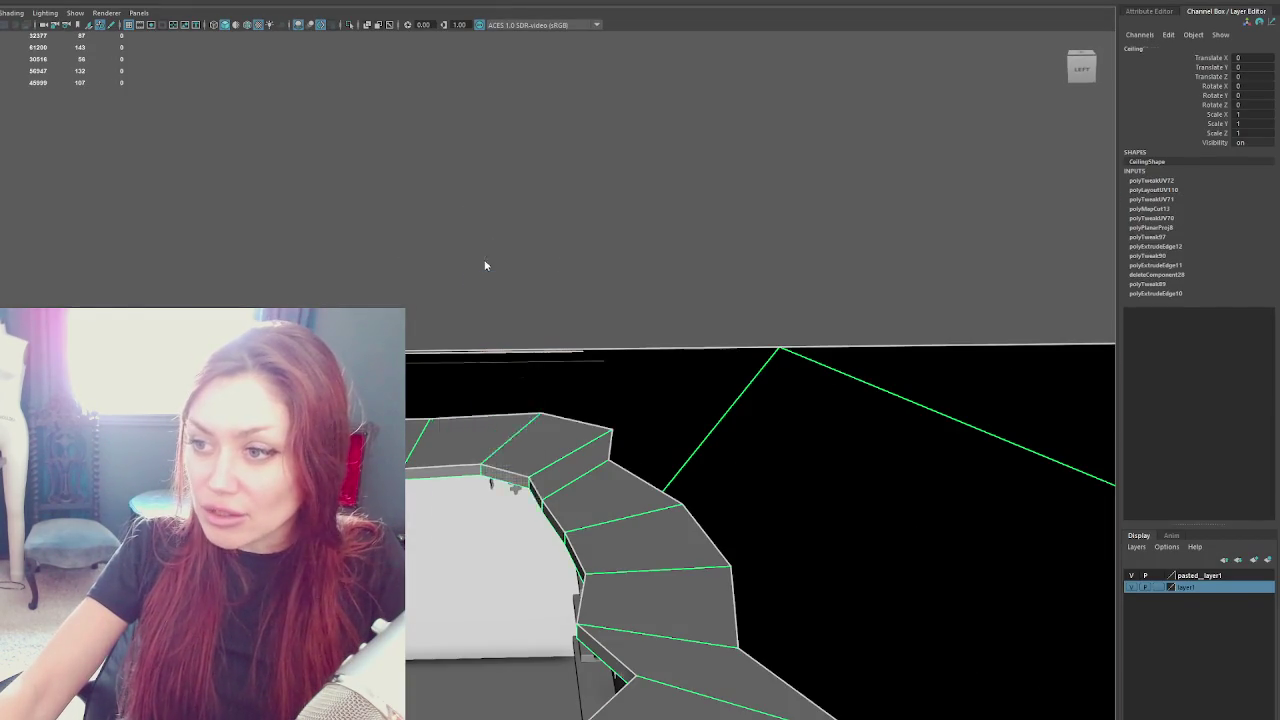
left_click(488, 278)
scroll(483, 350, "down", 3)
left_click_drag(440, 316, 463, 277)
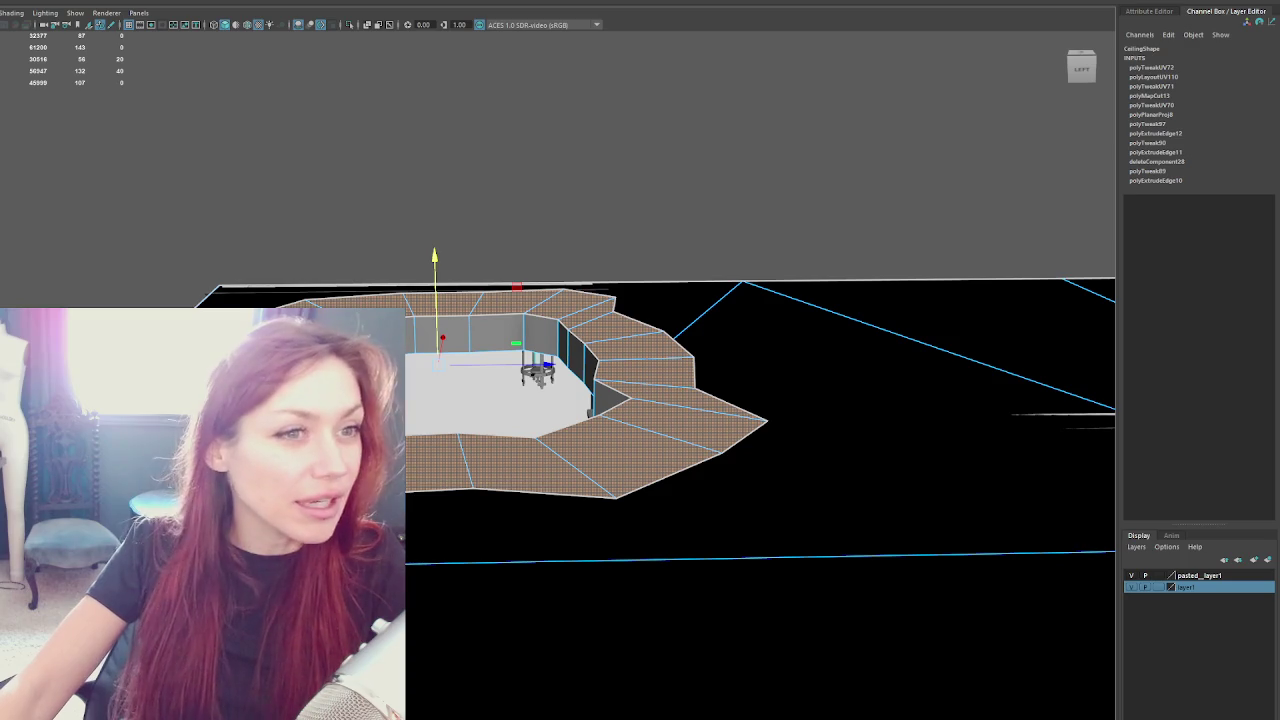
left_click(194, 155)
scroll(511, 328, "up", 15)
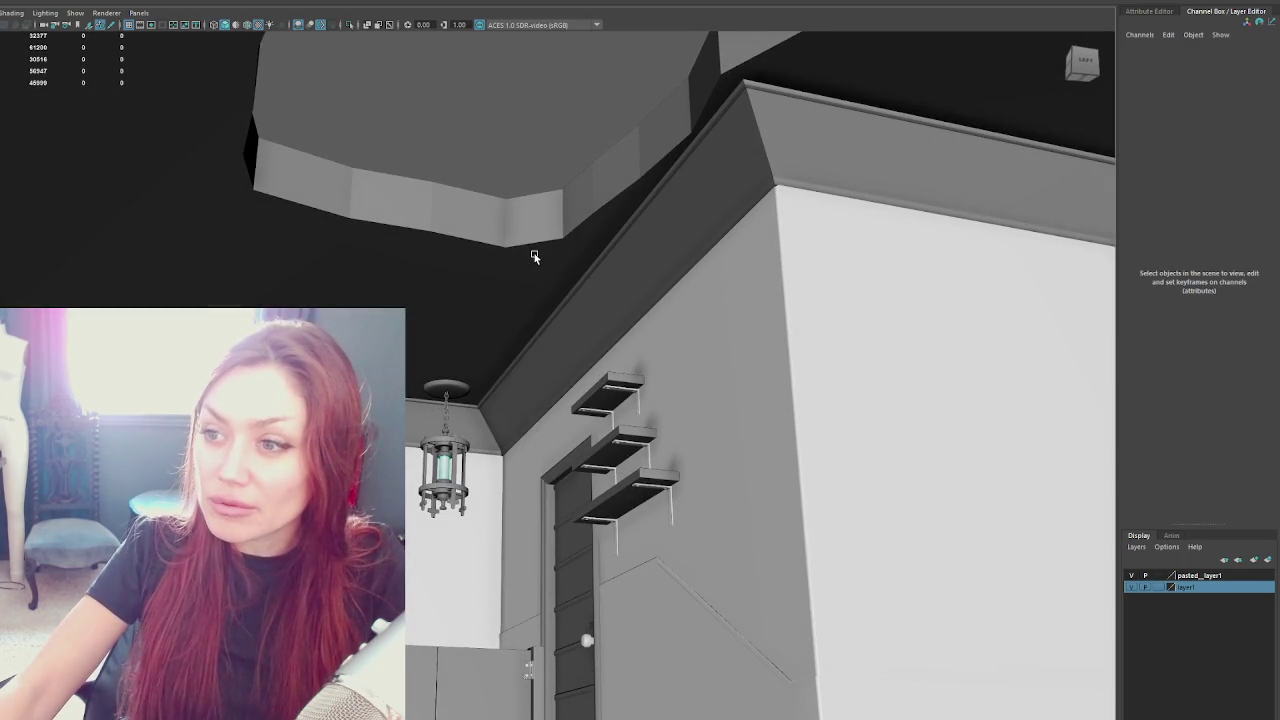
Check the ceiling's edges, orbiting around the ceiling and hanging lantern
left_click(514, 214)
key("F10")
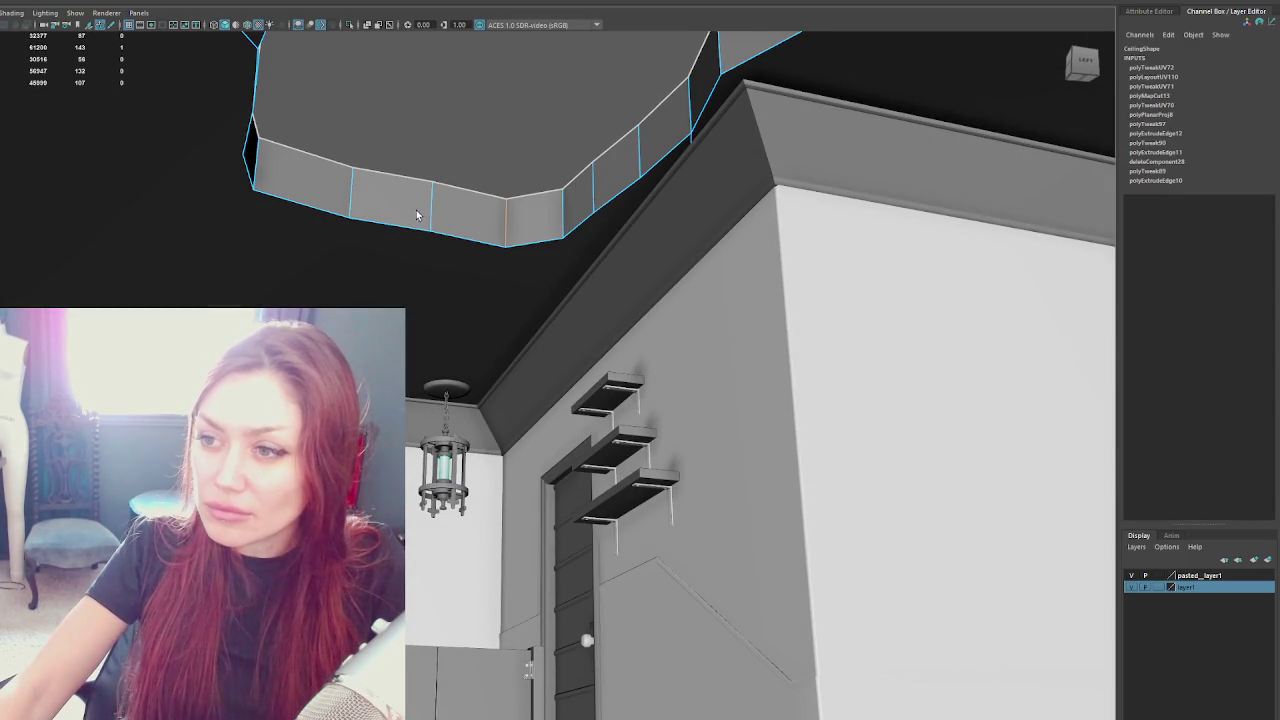
right_click(491, 87)
left_click(625, 141)
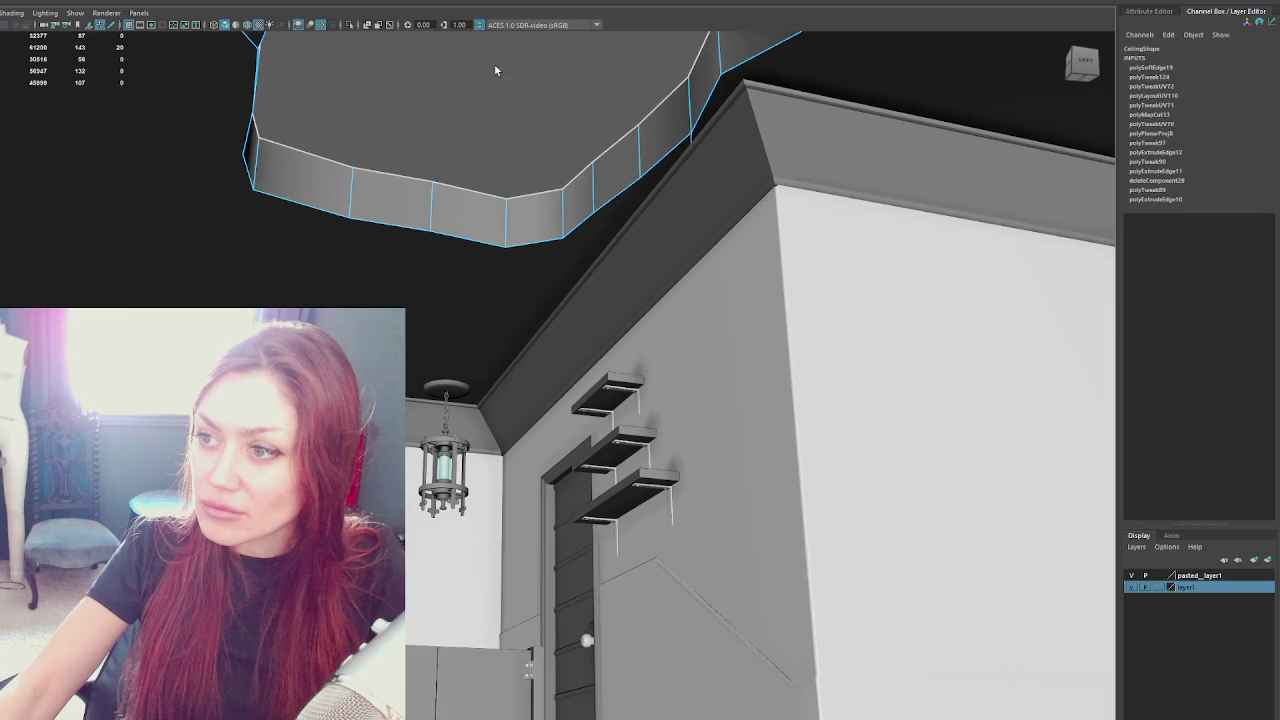
left_click_drag(494, 63, 517, 109)
left_click(517, 109)
mouse_move(518, 204)
left_mouse_down()
mouse_move(603, 229)
mouse_move(594, 240)
left_mouse_up()
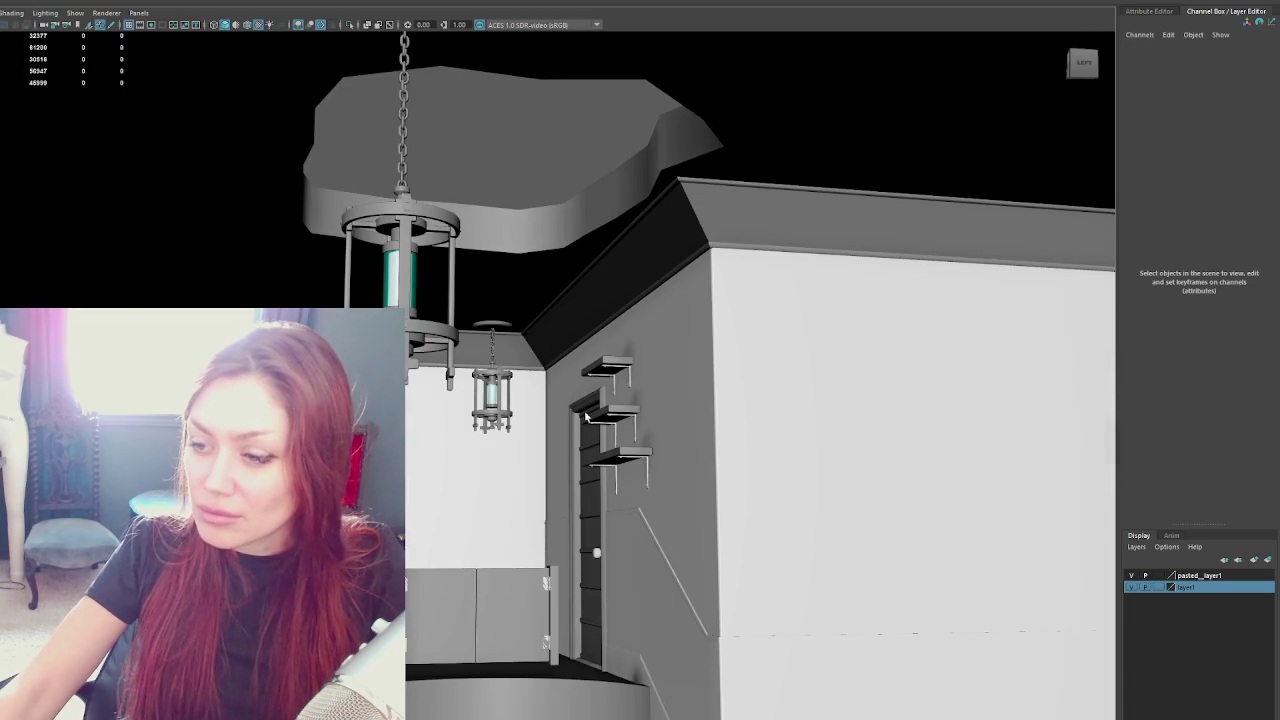
left_click_drag(581, 337, 608, 304)
scroll(608, 304, "down", 5)
scroll(610, 308, "up", 3)
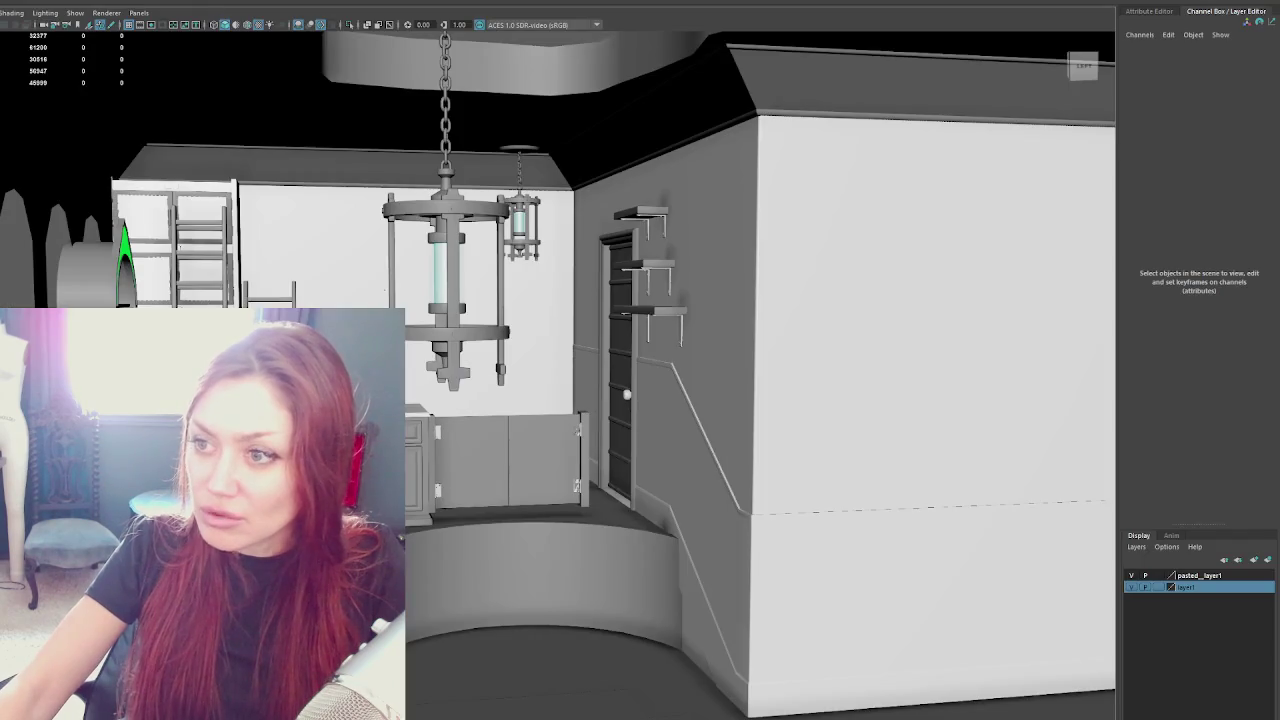
Back in Maya, select the ceiling ring and frame it in view
left_click(363, 94)
left_click(256, 101)
key("f")
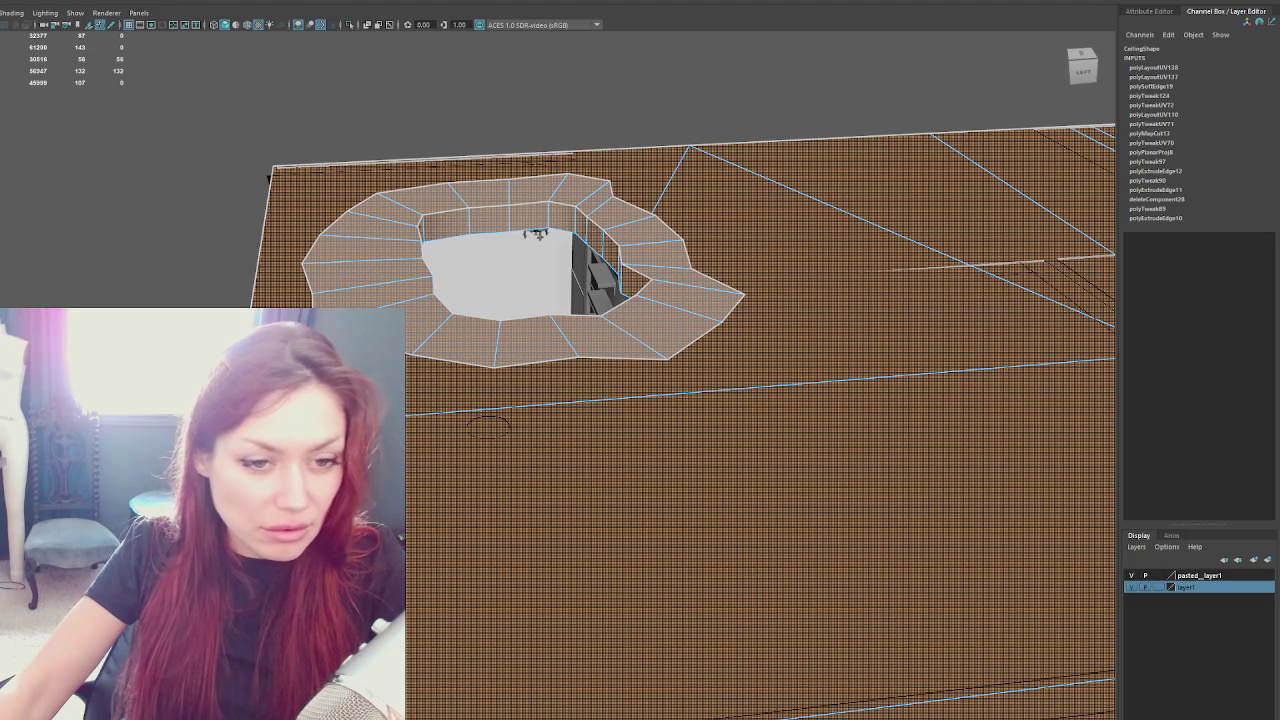
Show the checker pattern and give the ceiling's inner wall faces a planar UV projection
key("6")
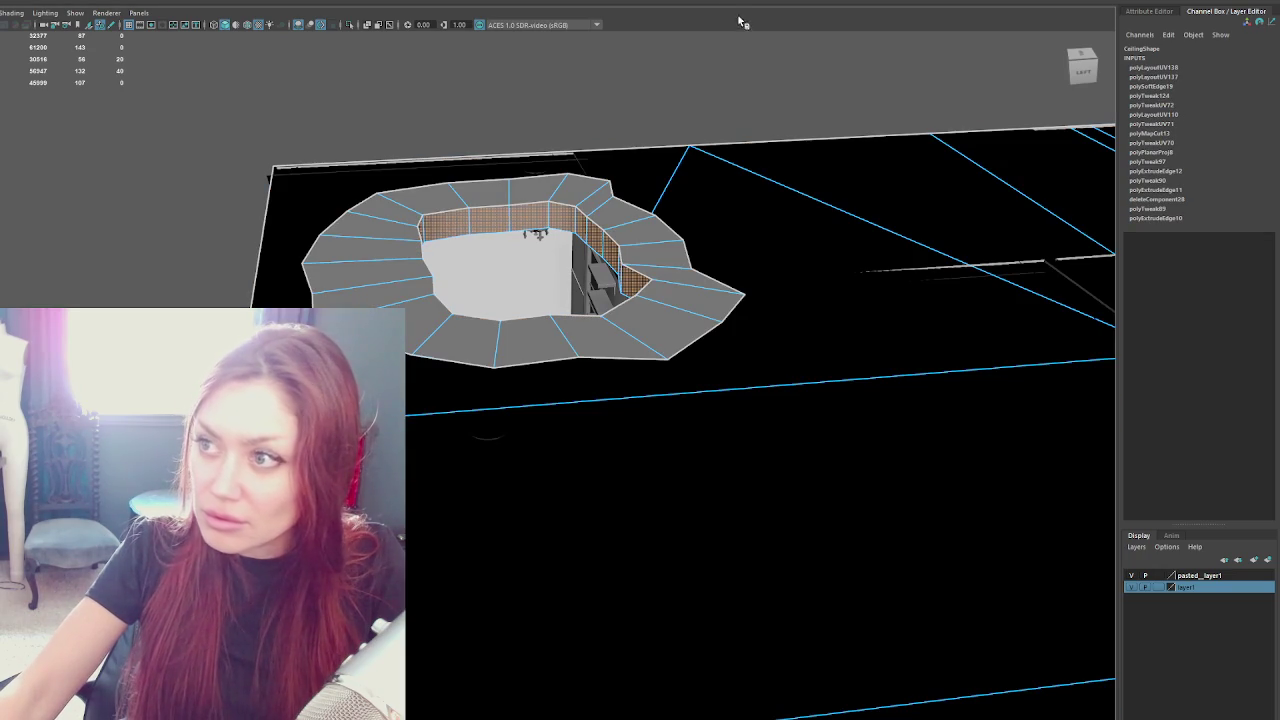
left_click(731, 3)
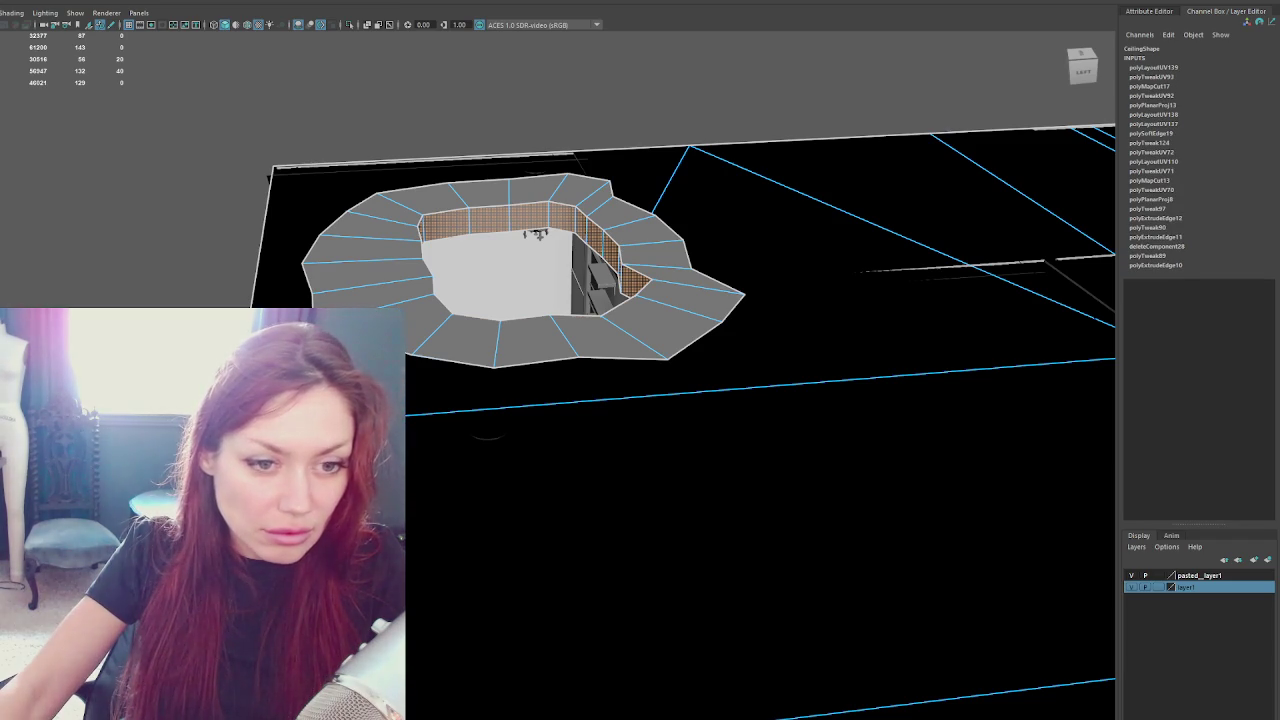
left_click(250, 190)
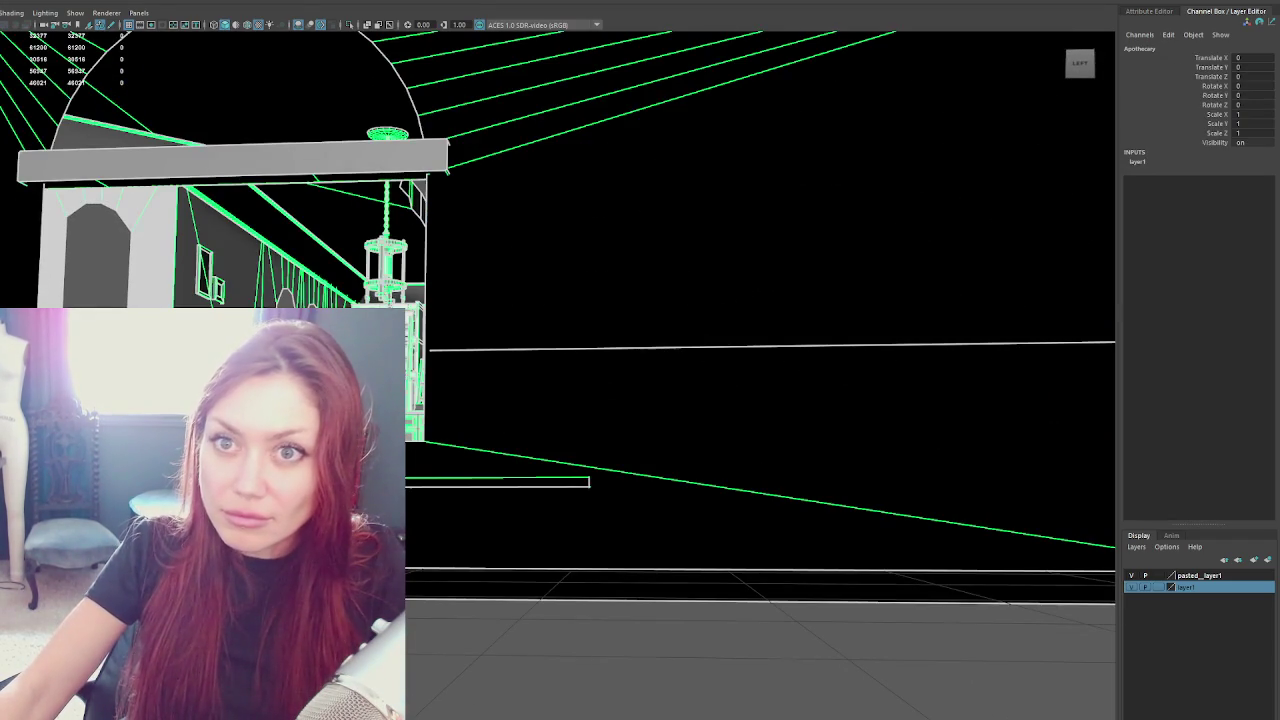
Export the selection over Apothecary.fbx, confirm the overwrite, and bring Unity forward
double_click(224, 179)
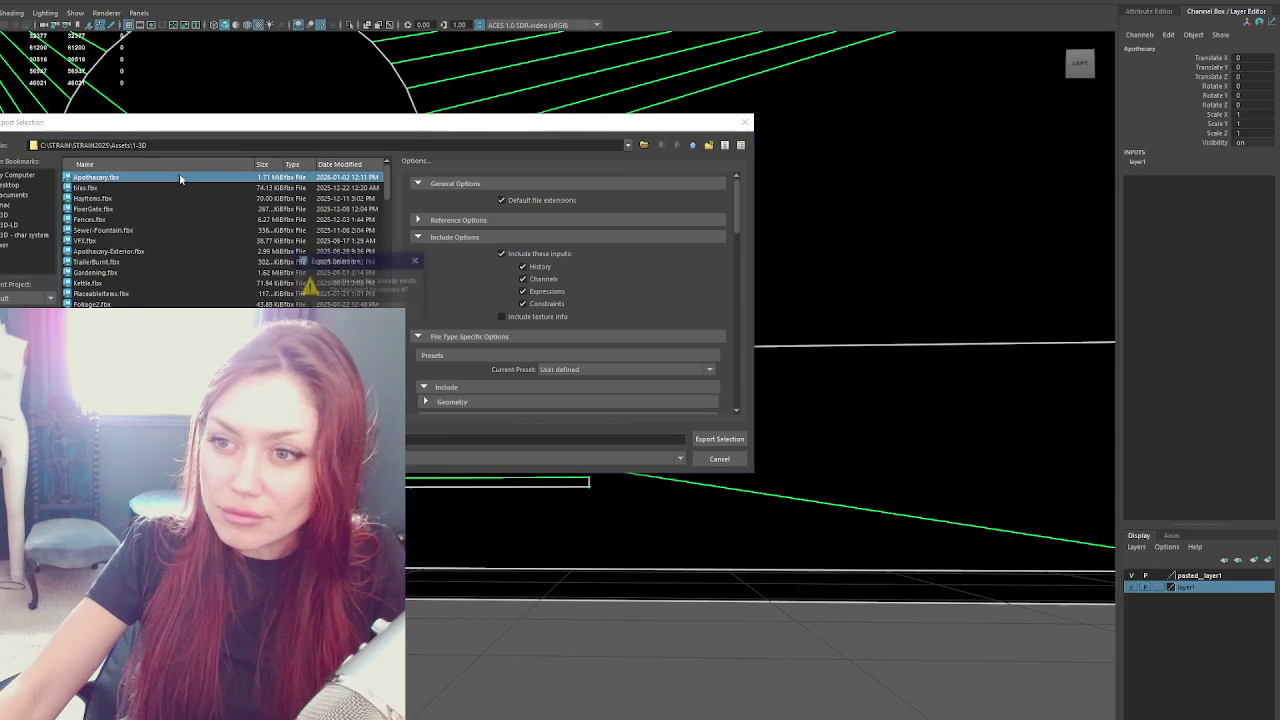
key("Return")
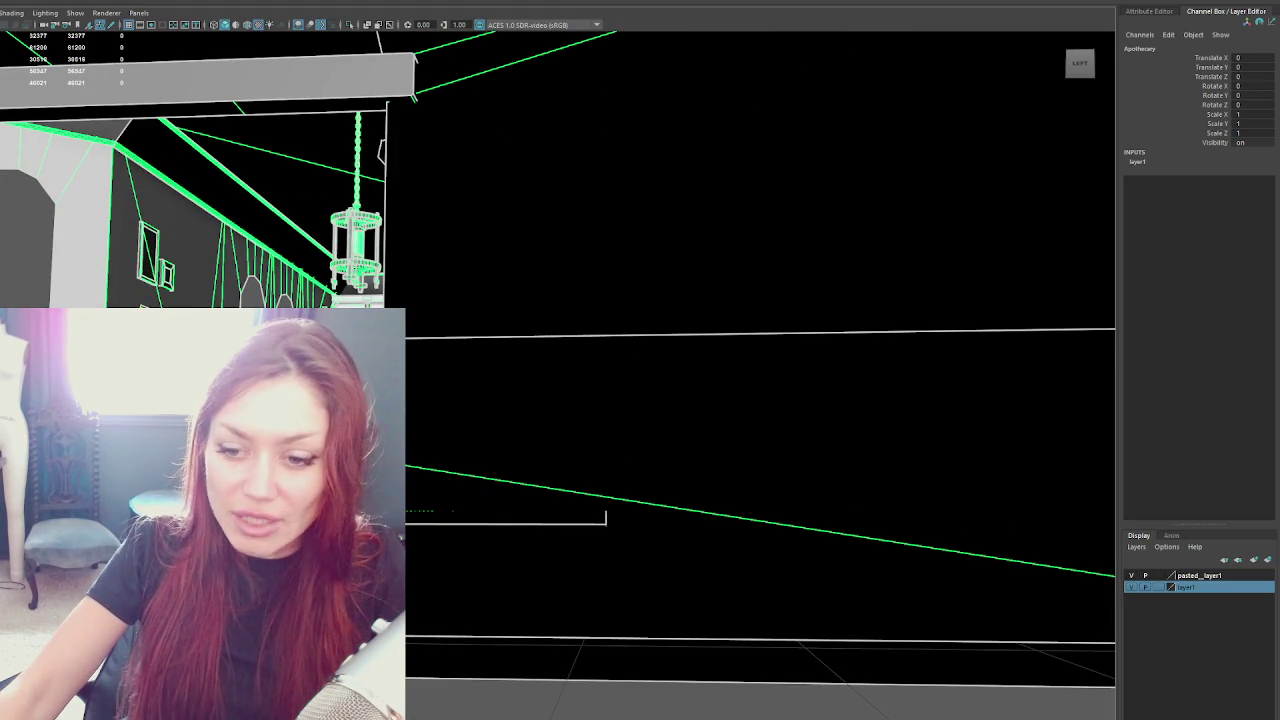
key("alt+Tab")
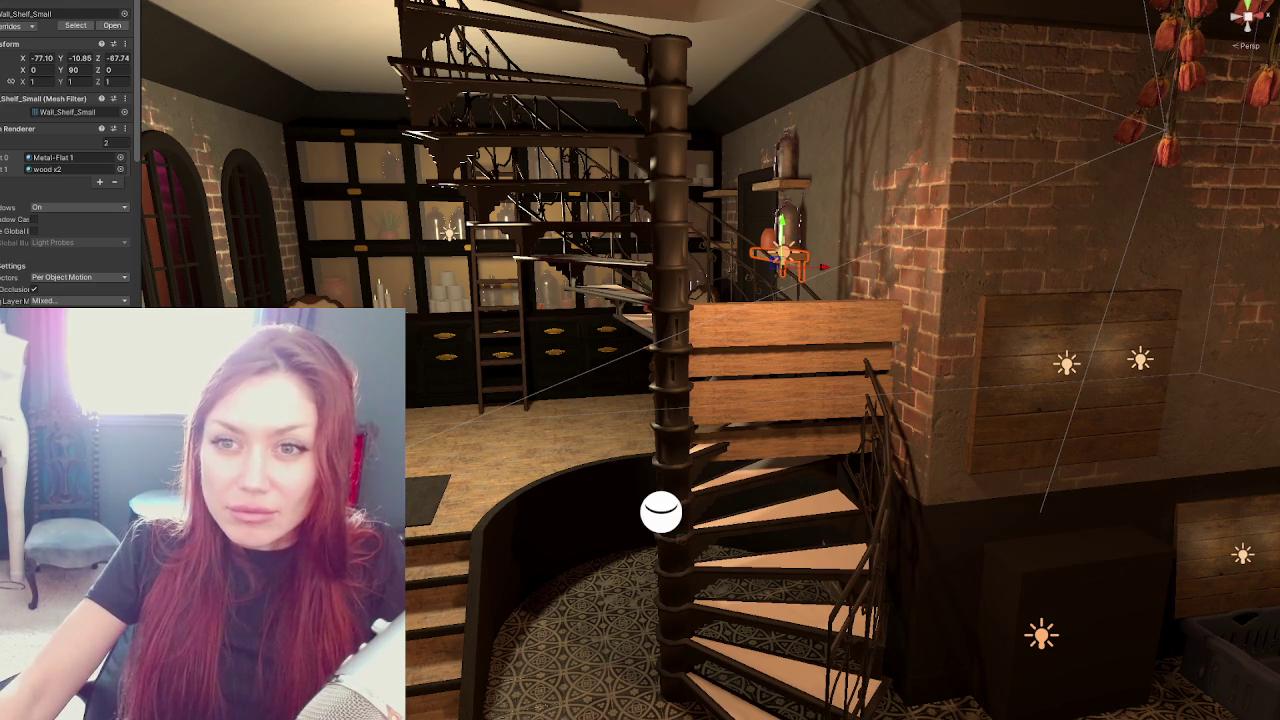
Select the Apothecary parent in the Hierarchy, then a child mesh, to review its material
key("Left")
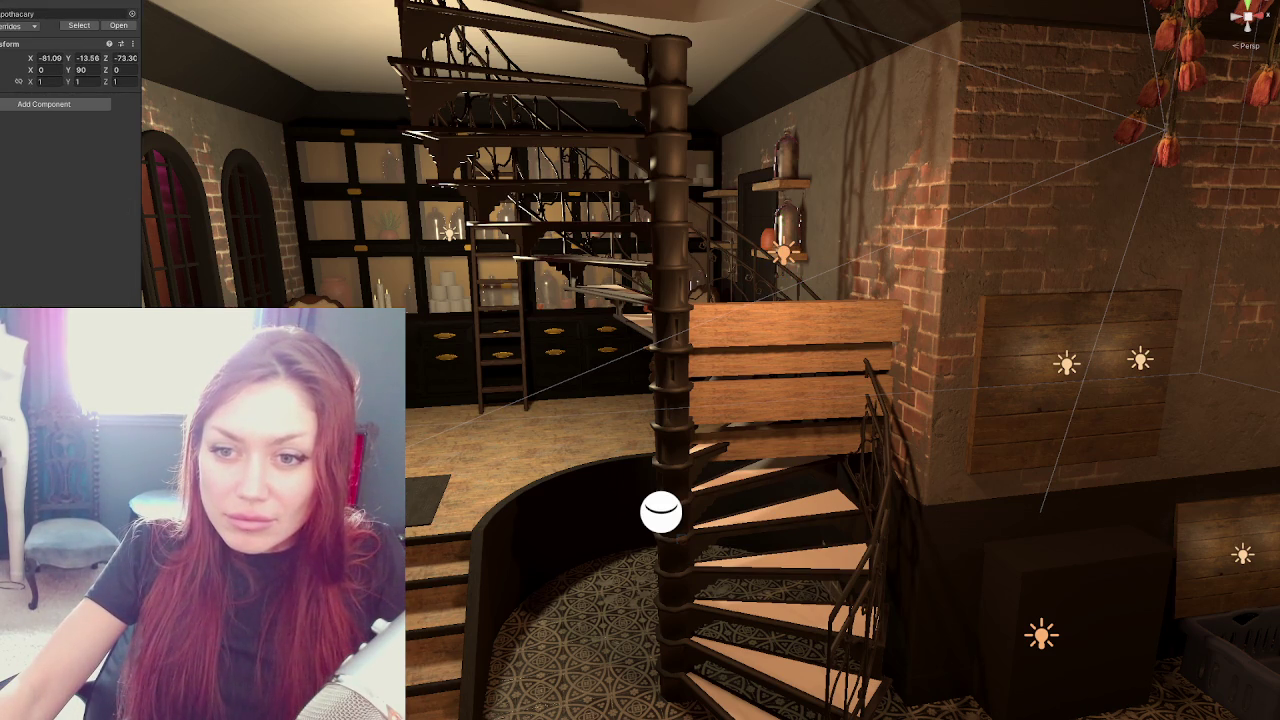
key("Down")
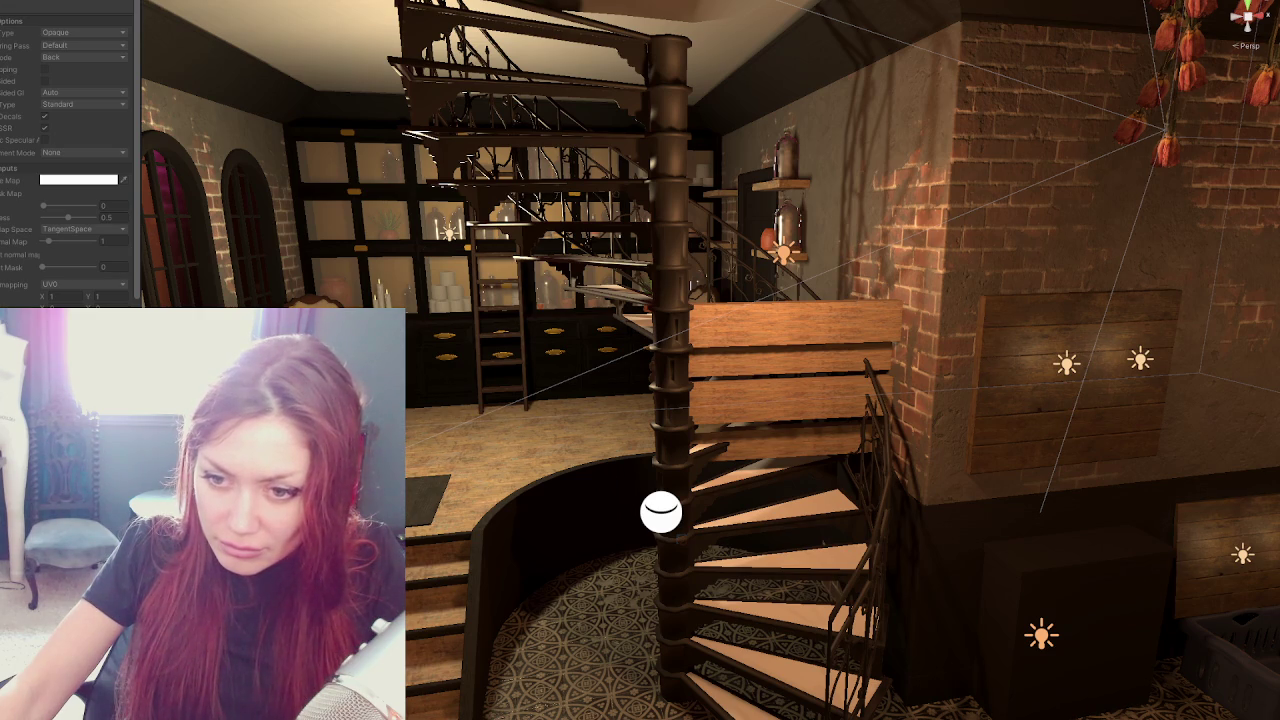
Apply a material to the floor by the stairs and set it to Specular Color with pixel displacement
mouse_move(200, 600)
left_mouse_down()
mouse_move(428, 484)
mouse_move(432, 600)
mouse_move(519, 650)
mouse_move(432, 670)
mouse_move(520, 440)
mouse_move(600, 380)
left_mouse_up()
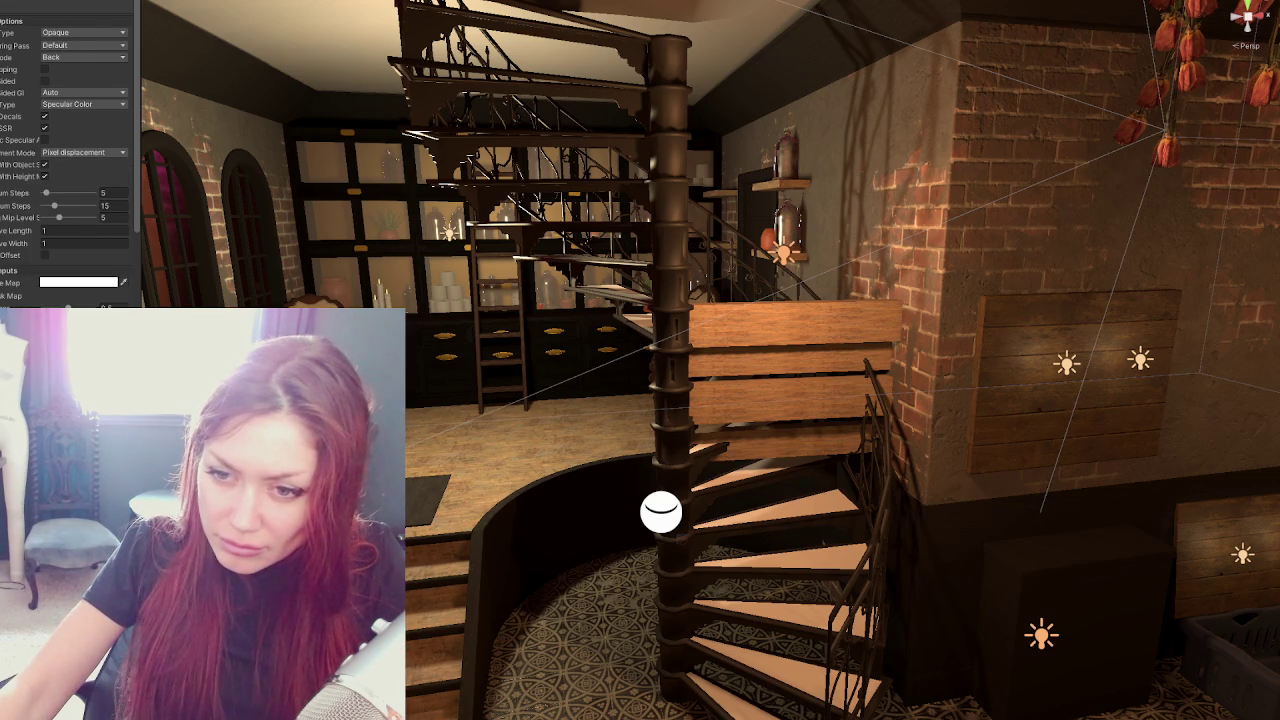
right_click(10, 218)
mouse_move(100, 222)
left_click(266, 92)
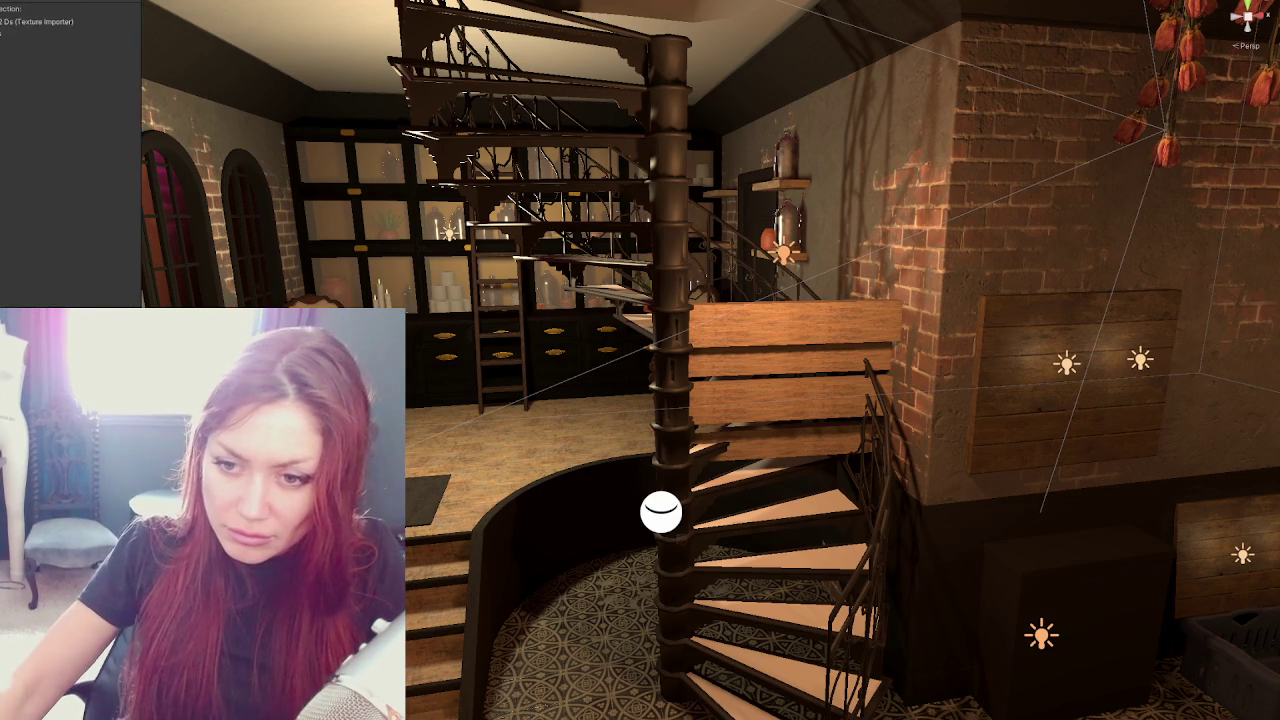
Create a new folder among the project assets
right_click(40, 172)
mouse_move(100, 178)
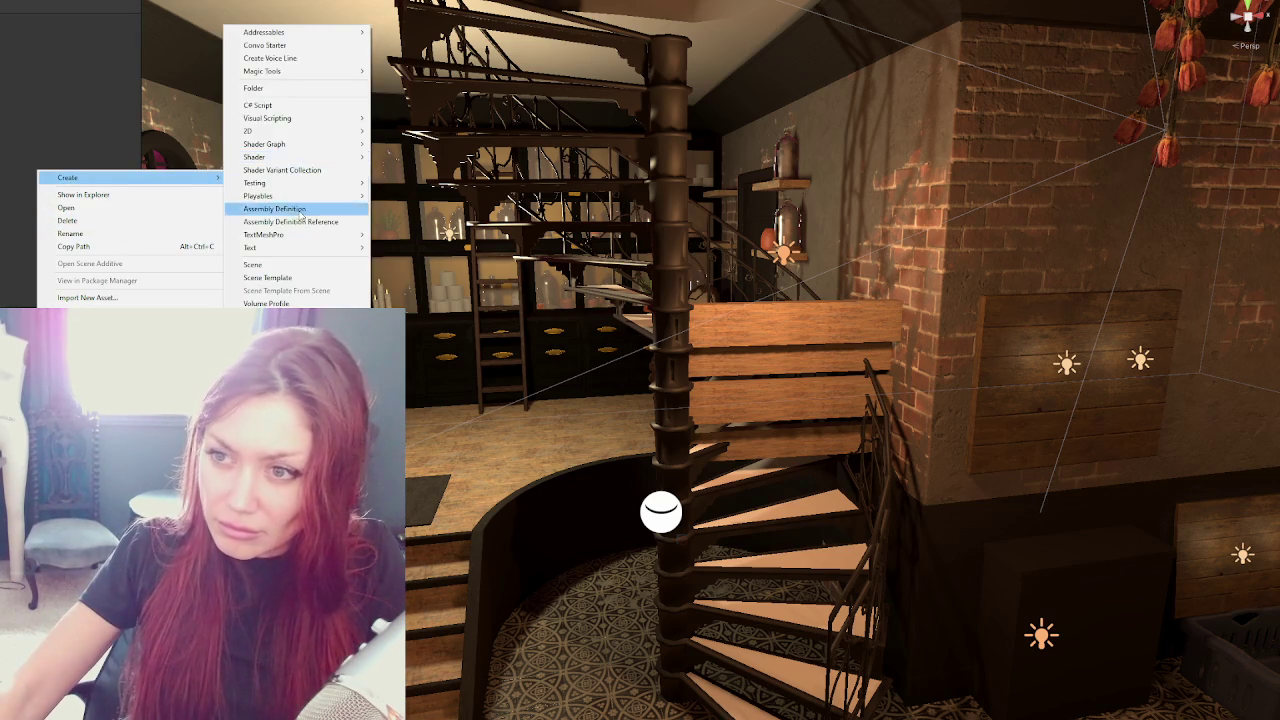
left_click(276, 92)
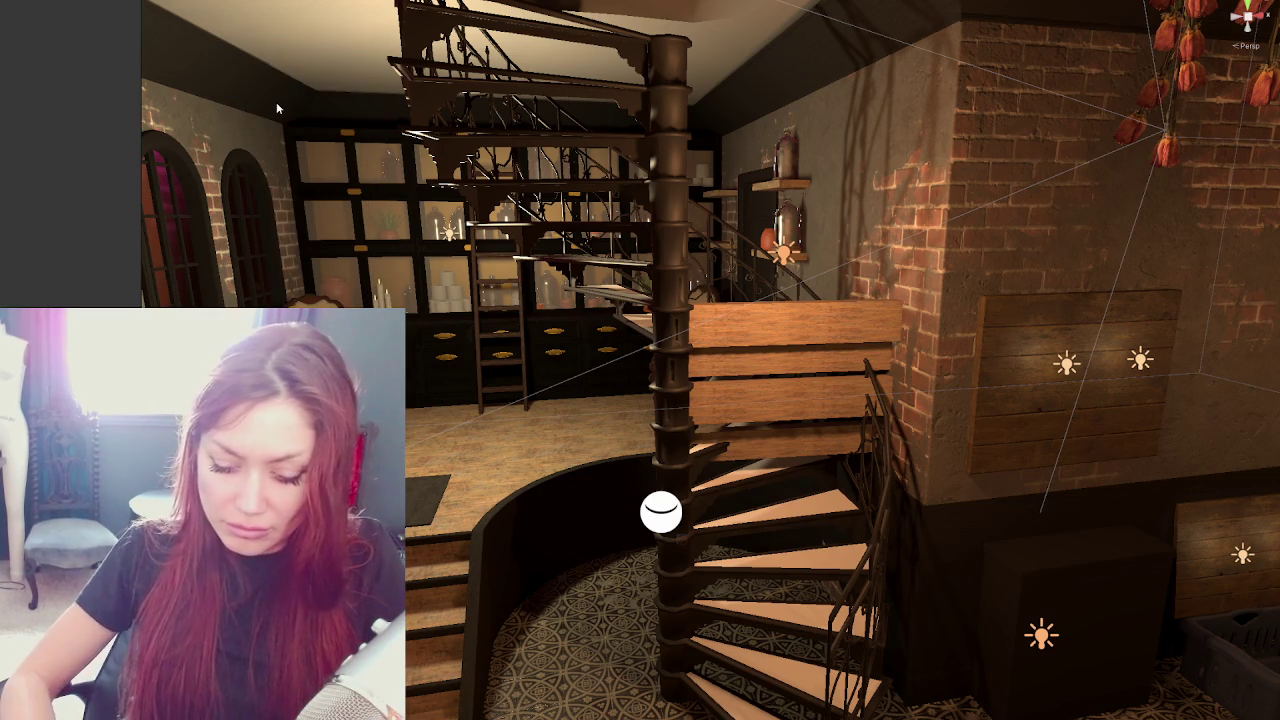